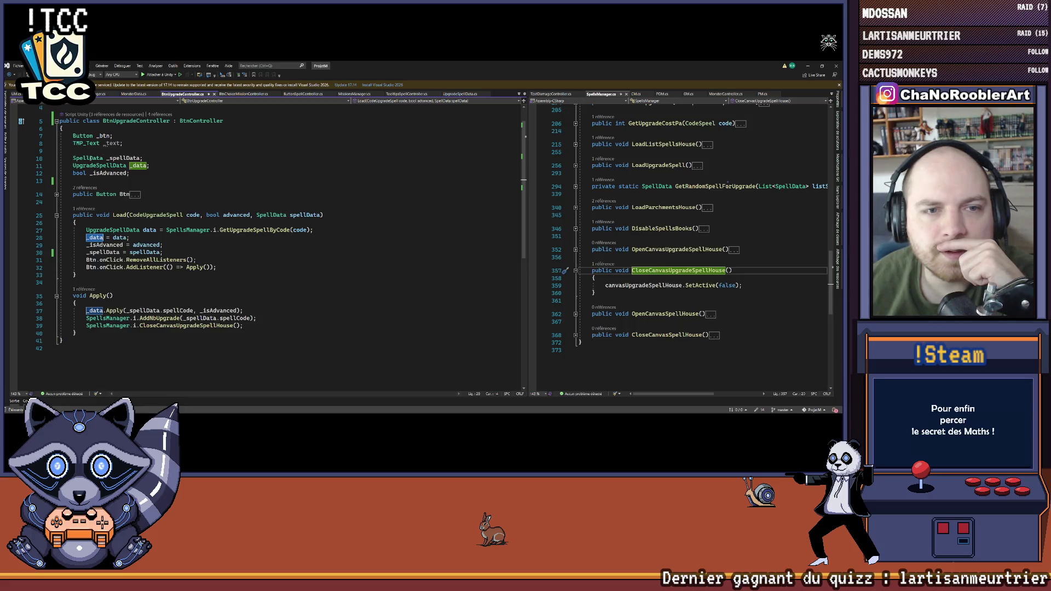
Step: Review the _spellData assignment and the end of the Load method in BtnUpgradeController
left_click_drag(84, 252, 177, 254)
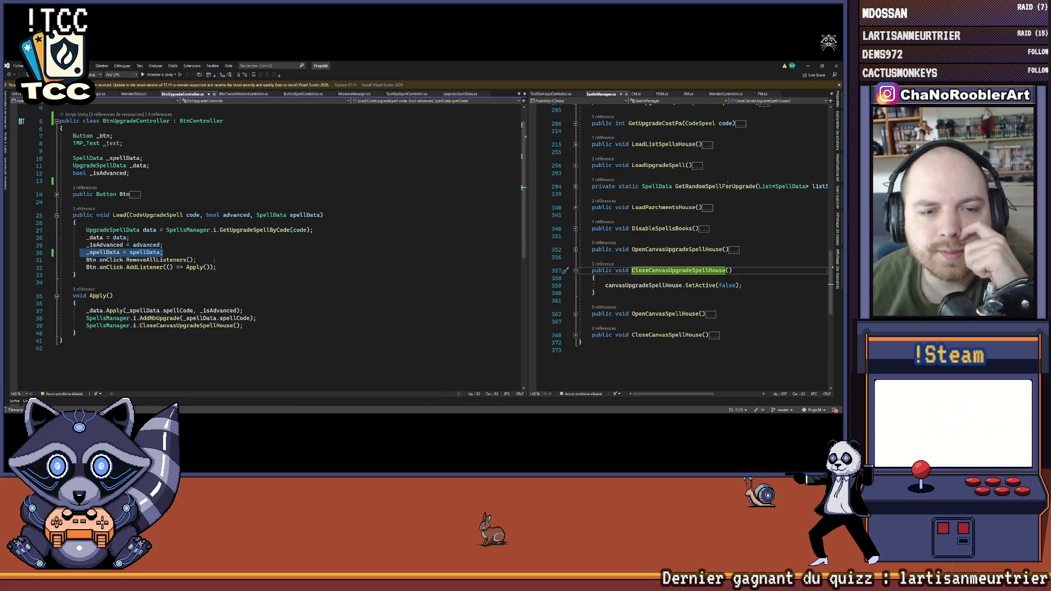
left_click(219, 267)
scroll(235, 264, "down", 3)
left_click_drag(73, 243, 243, 259)
left_click(75, 208)
scroll(75, 208, "up", 3)
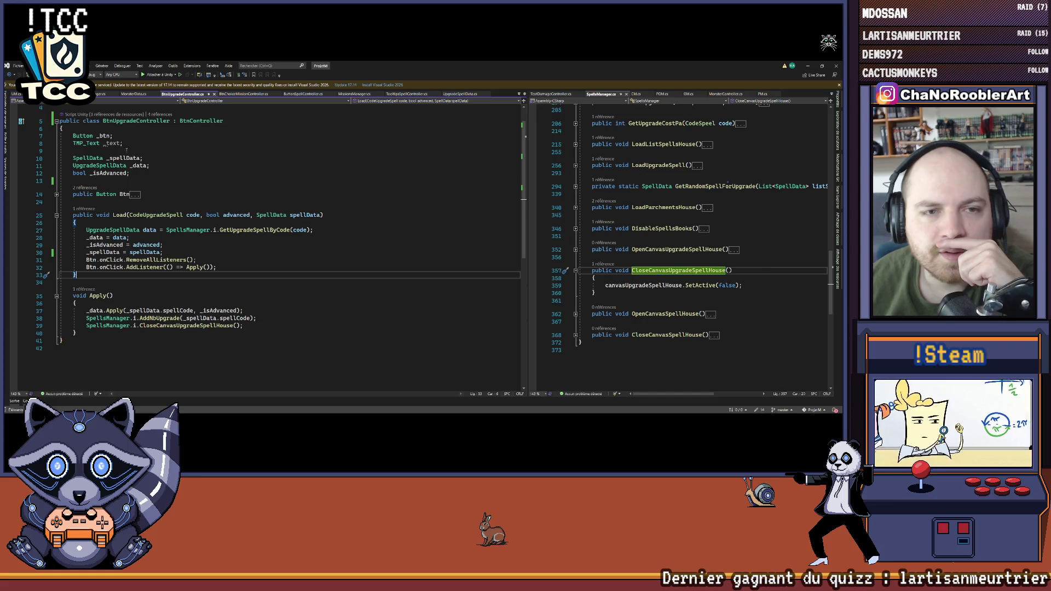
Step: Delete the TMP_Text _text field and jump to the BtnController base class definition
left_click_drag(123, 143, 61, 143)
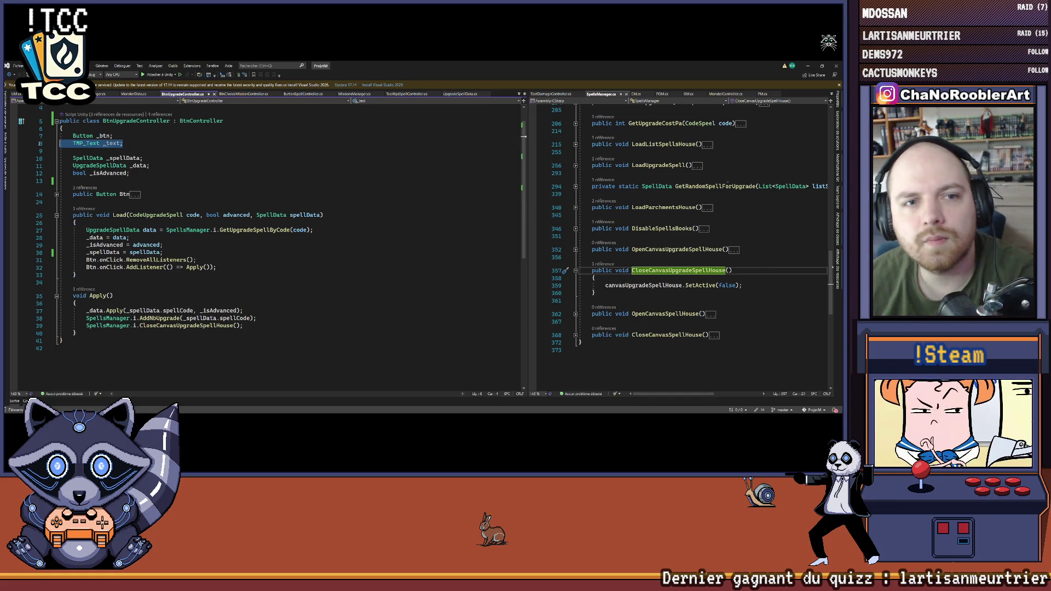
key("Delete")
key("Delete")
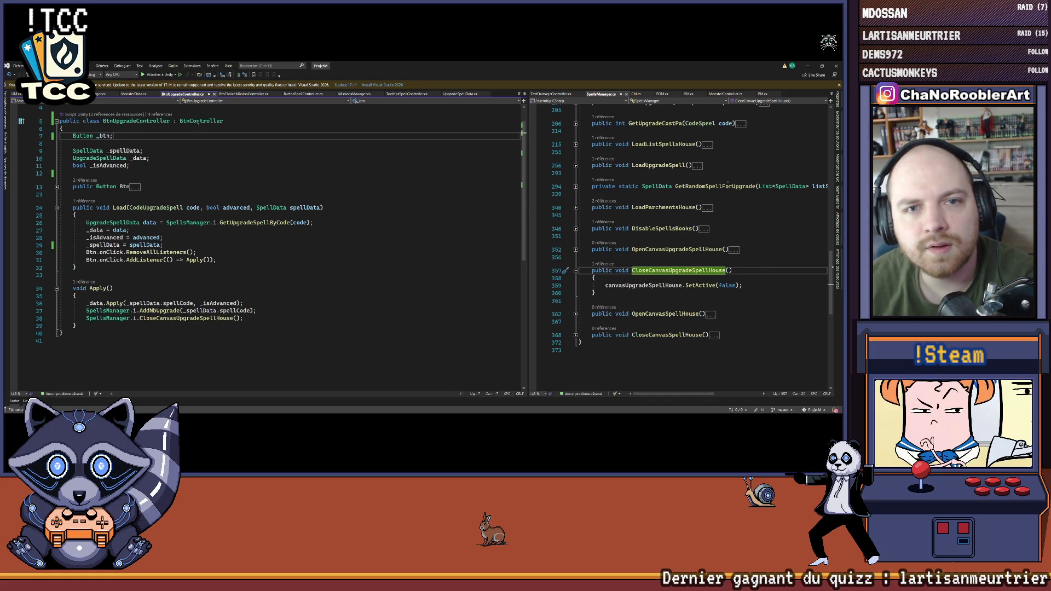
left_click(201, 120)
left_click(201, 121, "ctrl")
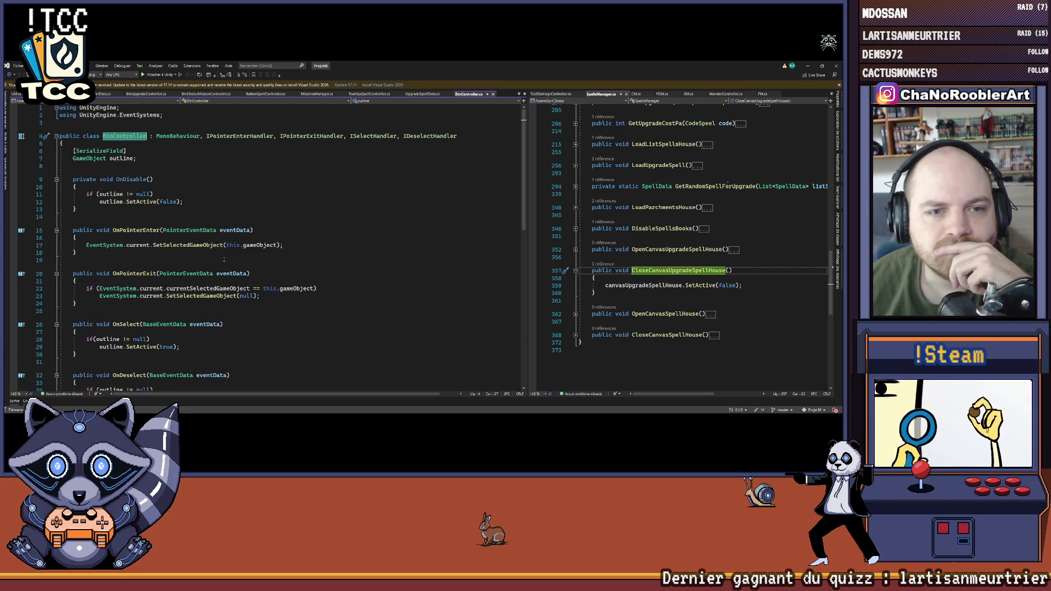
Step: Inspect BtnController's OnSelect handler, then go back to BtnUpgradeController's _isAdvanced assignment
scroll(222, 258, "down", 2)
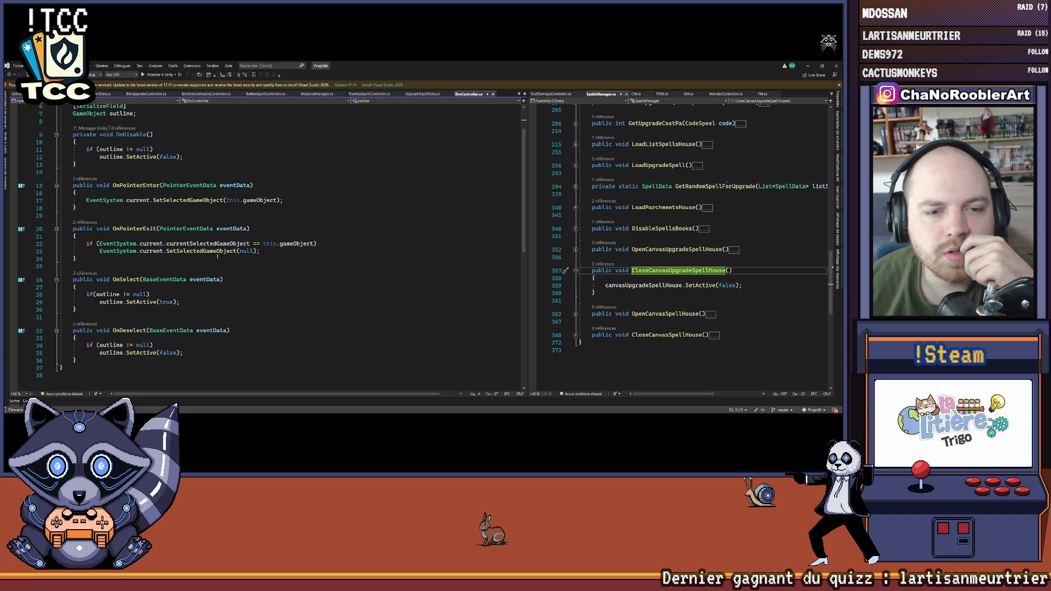
left_click(139, 279)
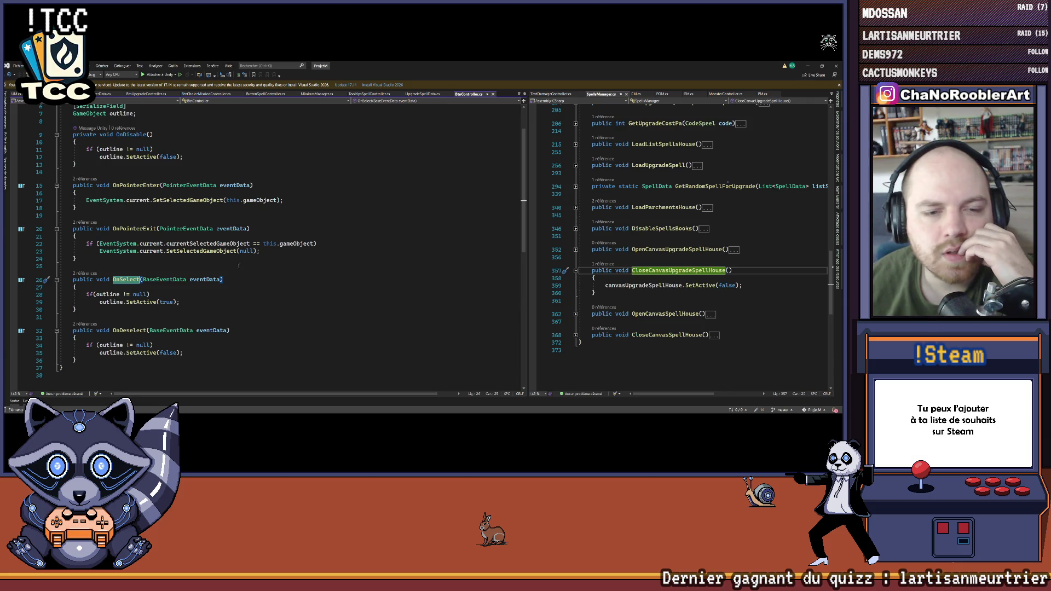
key("ctrl+F12")
key("Down")
key("Return")
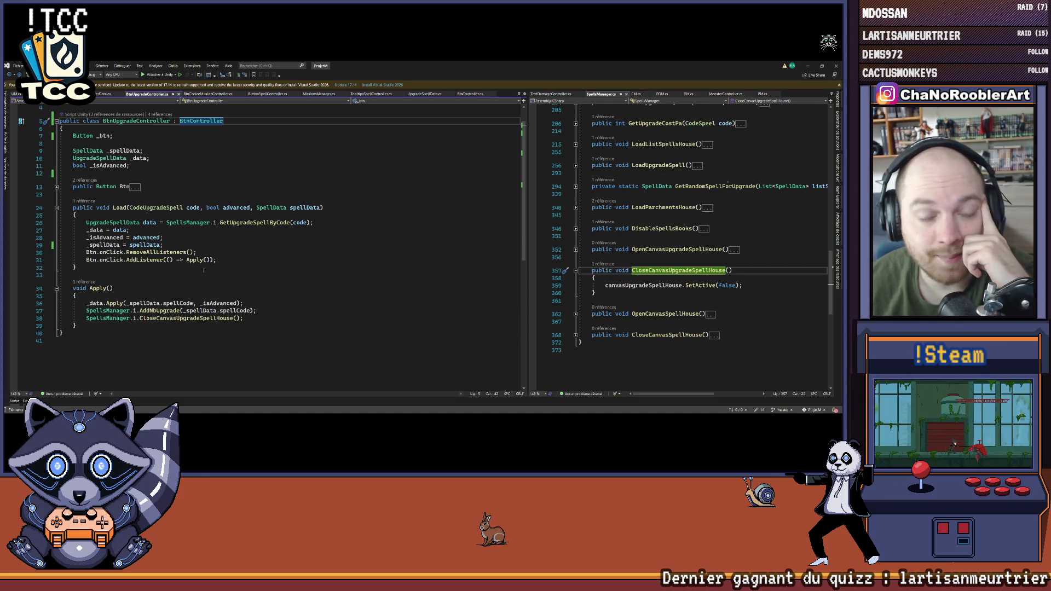
left_click(163, 237)
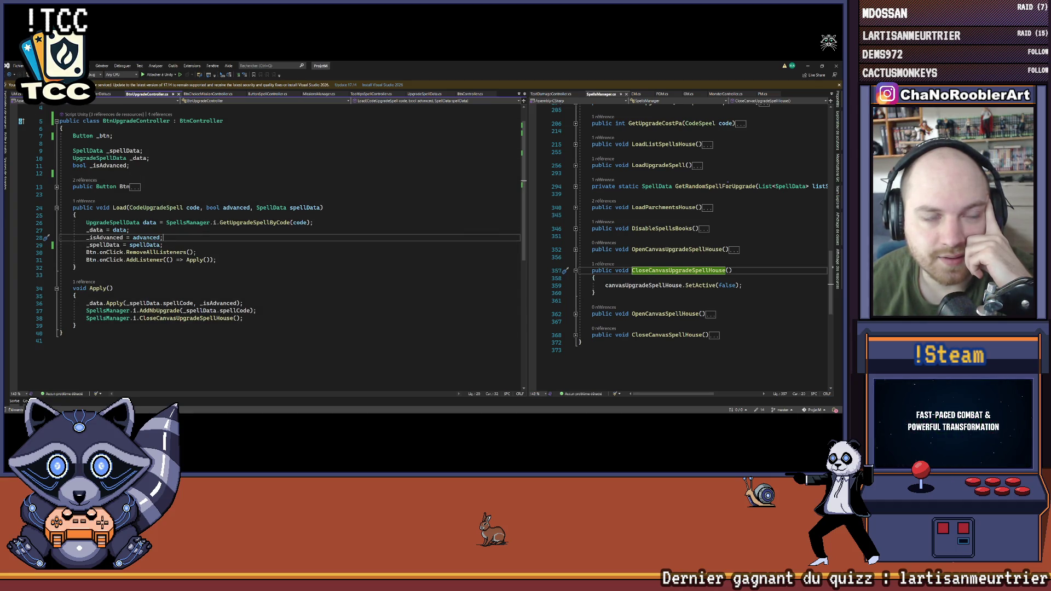
left_click(129, 230)
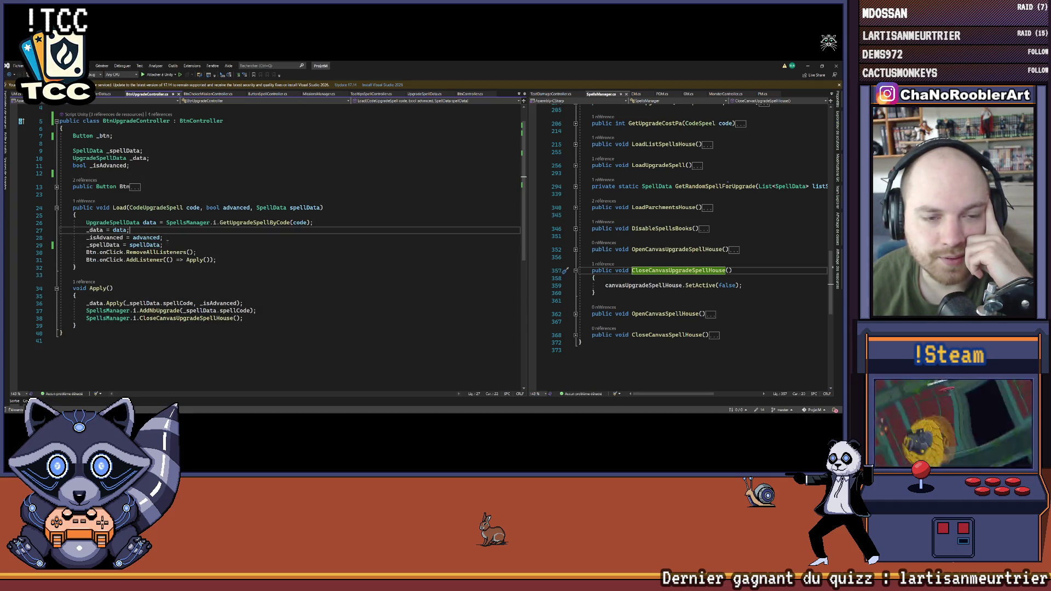
left_click(176, 238)
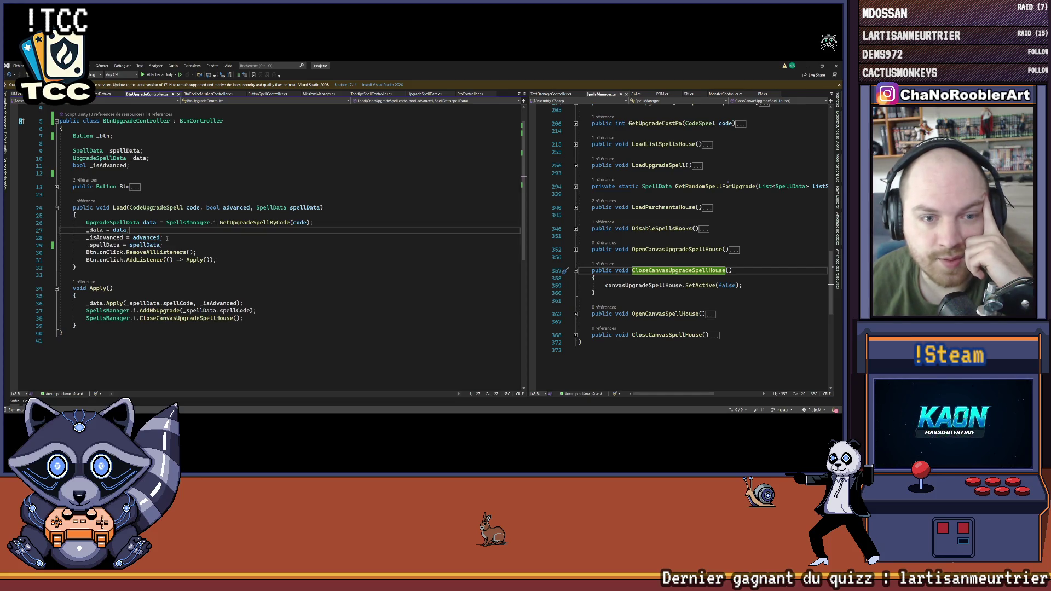
left_click(145, 230)
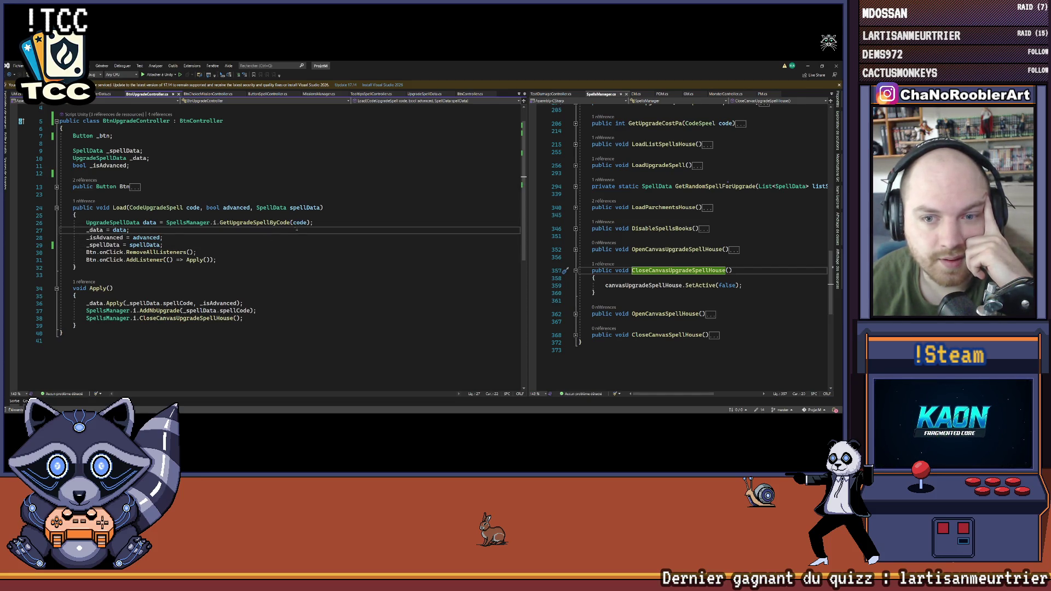
key("Down")
key("Down")
key("End")
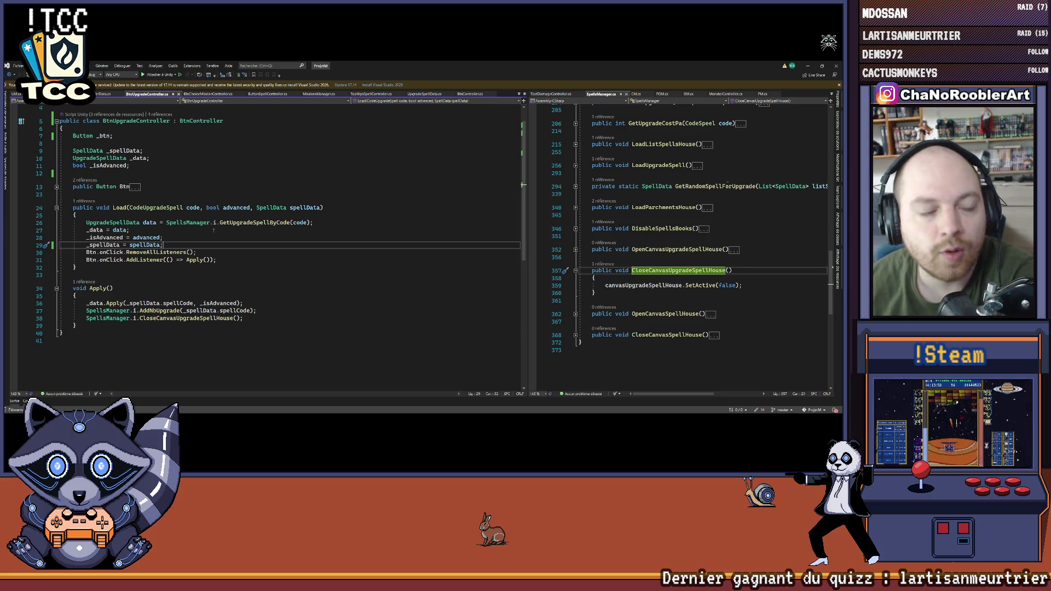
left_click(197, 253)
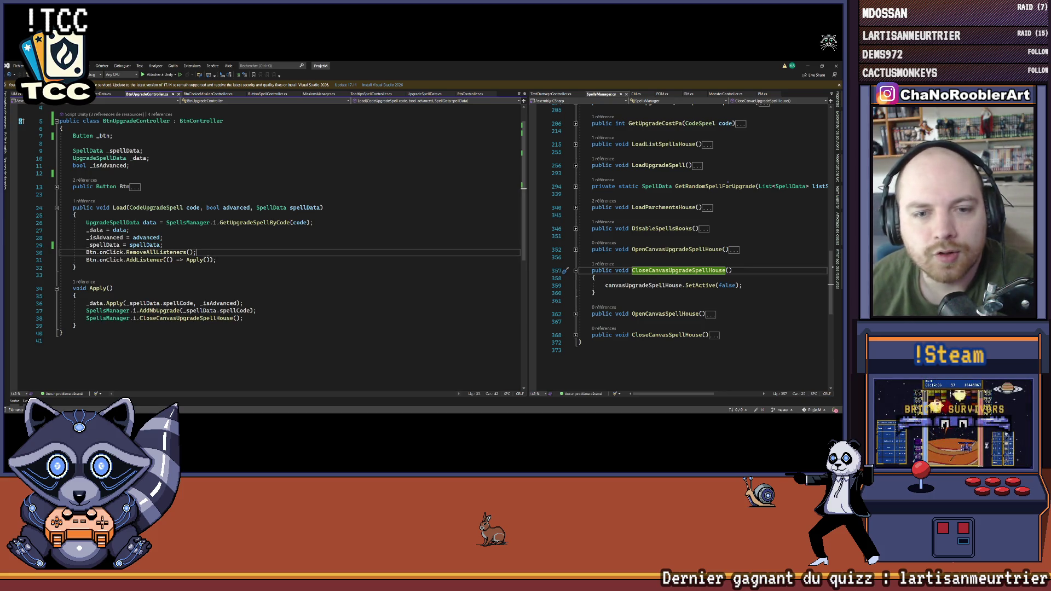
left_click(216, 259)
left_click(101, 268)
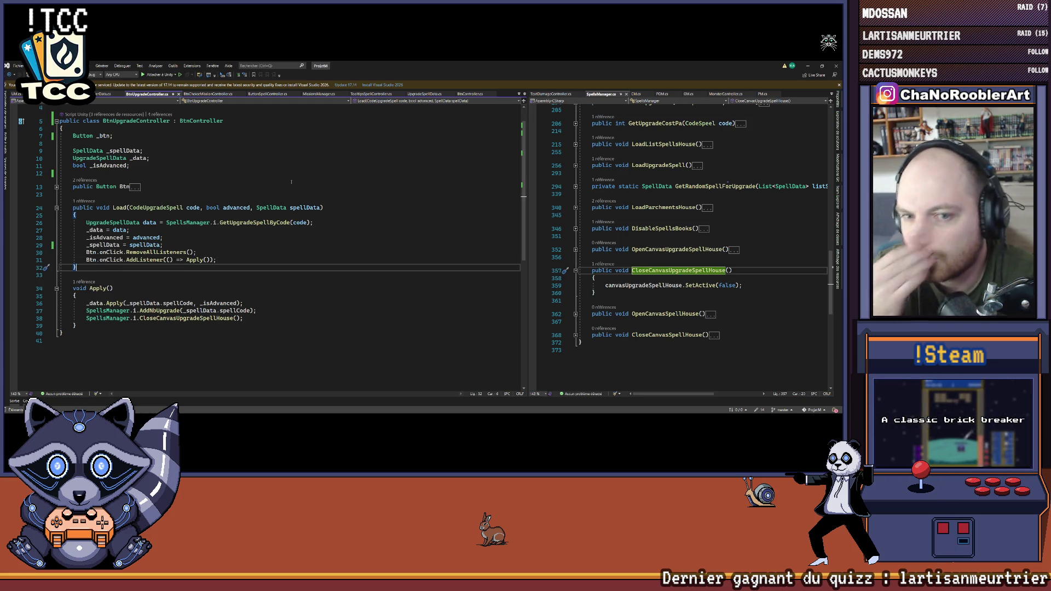
key("Up")
key("Up")
key("Up")
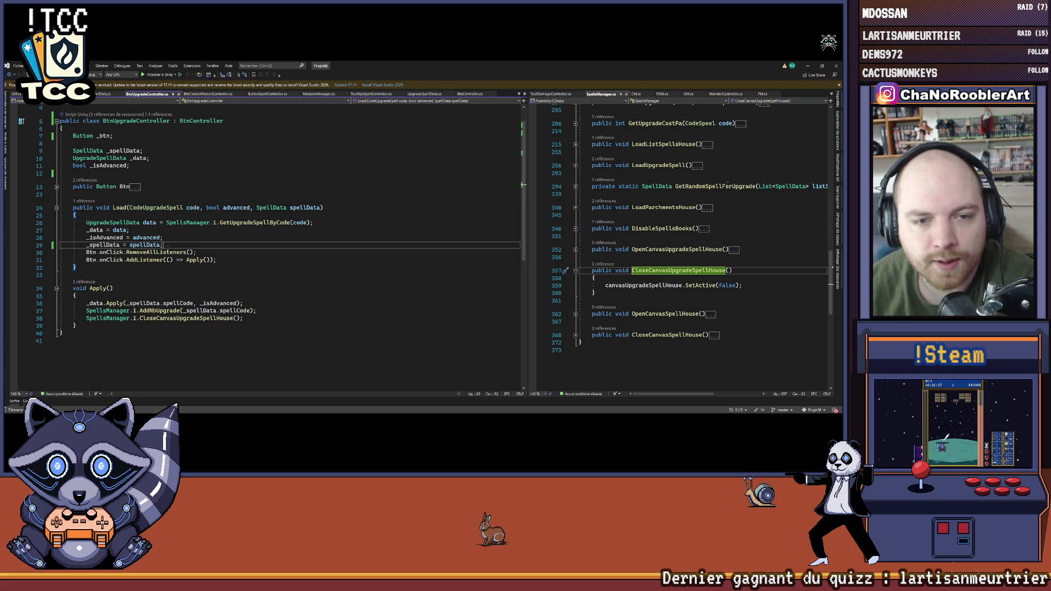
key("End")
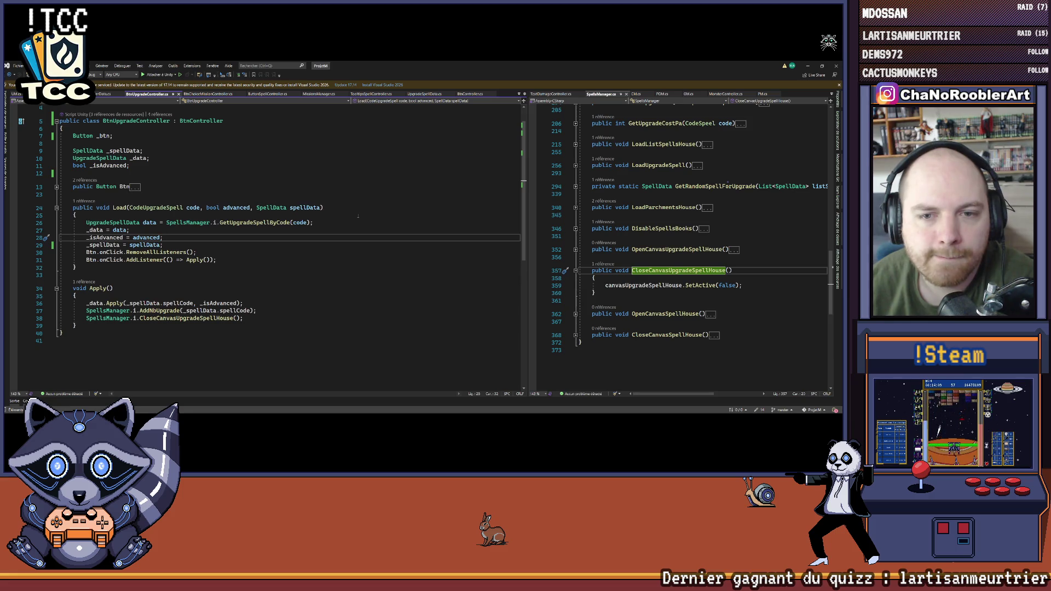
scroll(221, 229, "down", 1)
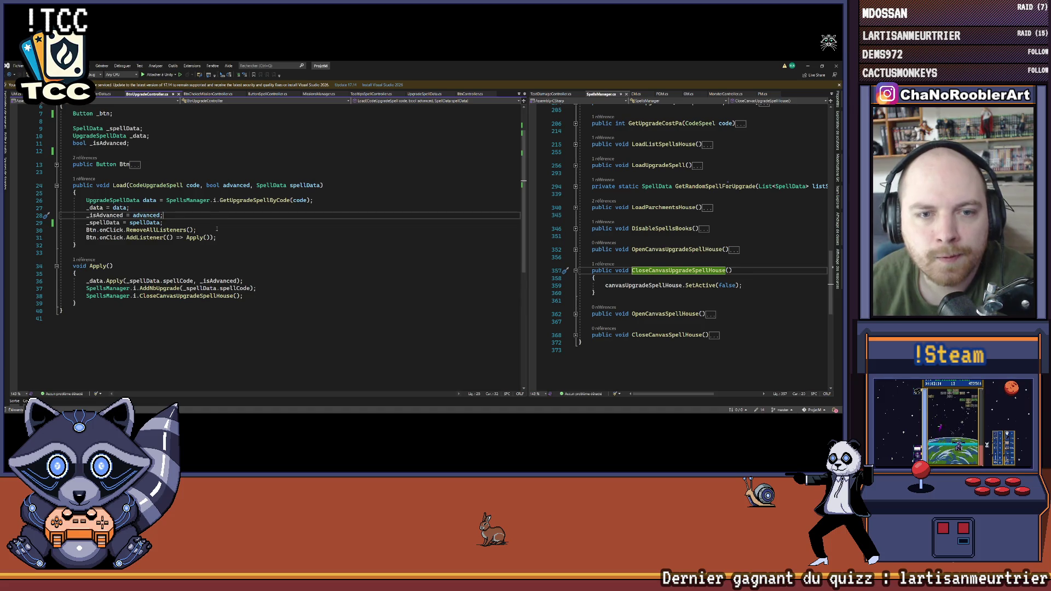
scroll(217, 228, "up", 1)
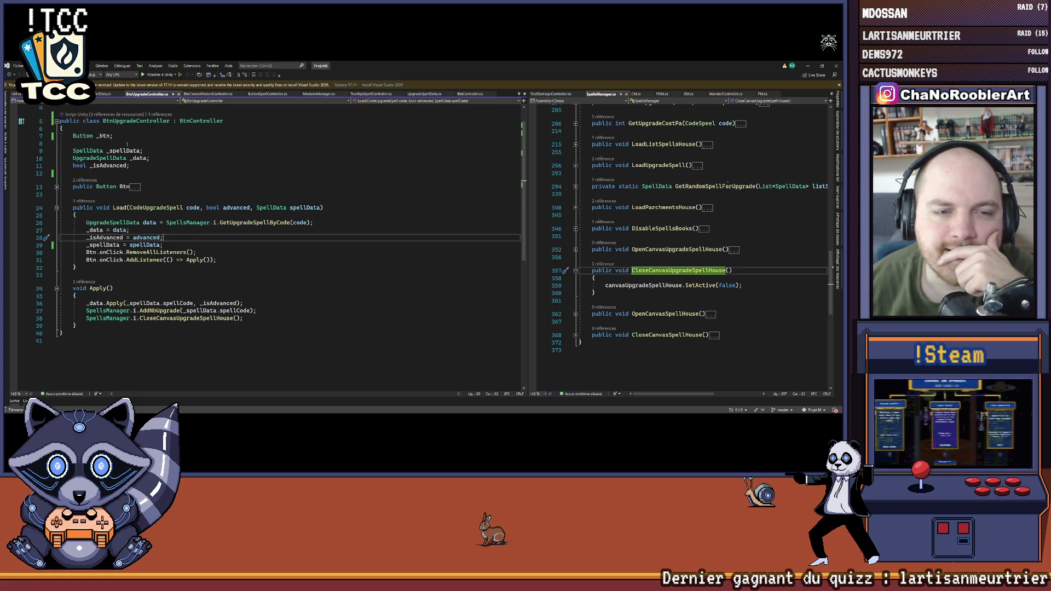
key("Up")
key("Up")
key("Up")
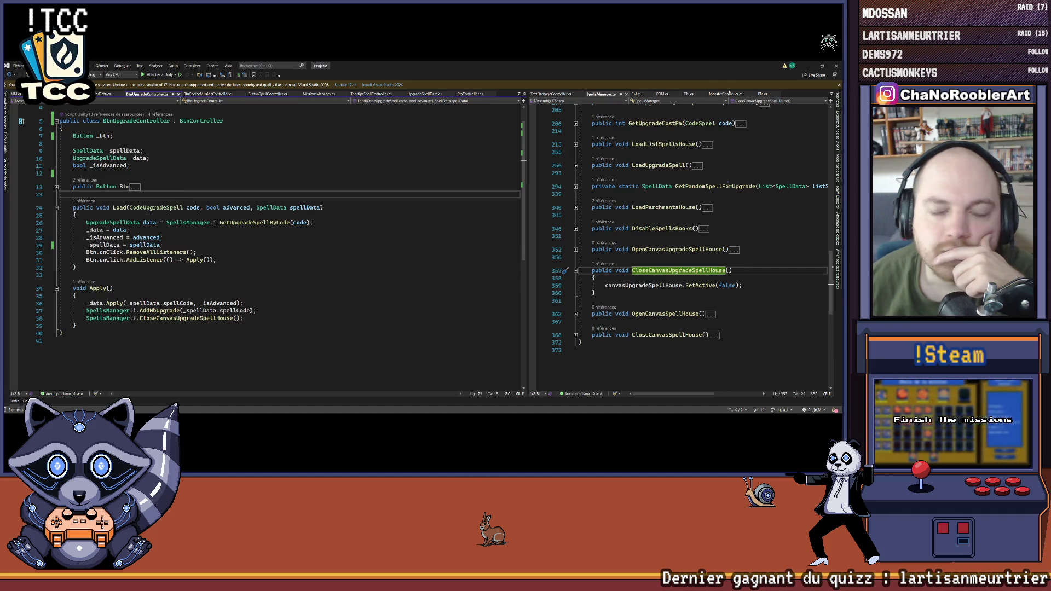
left_click(807, 66)
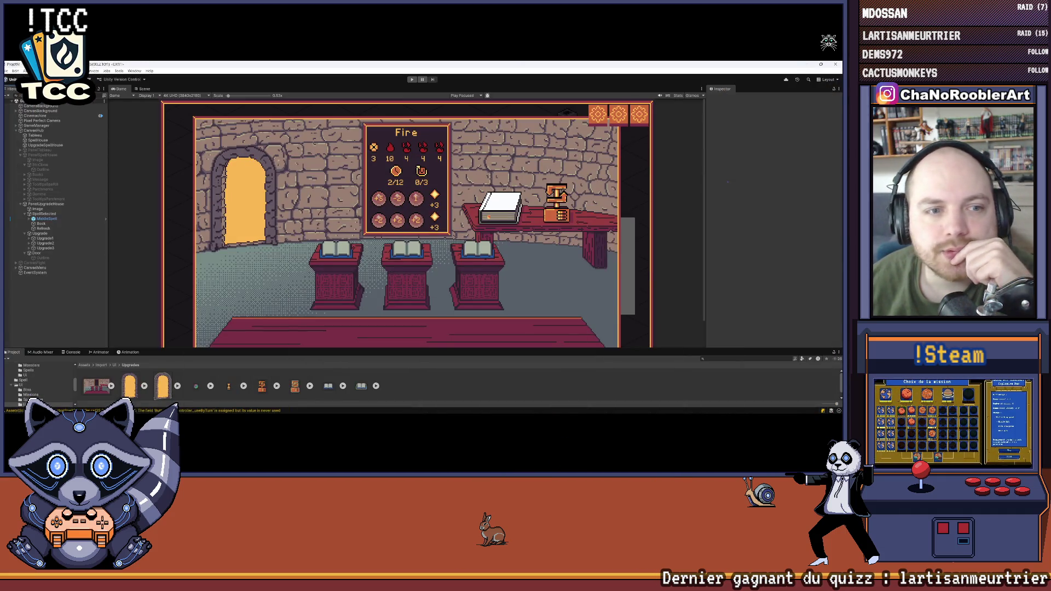
Step: Select PanelUpgradeHouse, enter Play mode, and start a new game with a wizard and W_Wave spell
left_click(46, 203)
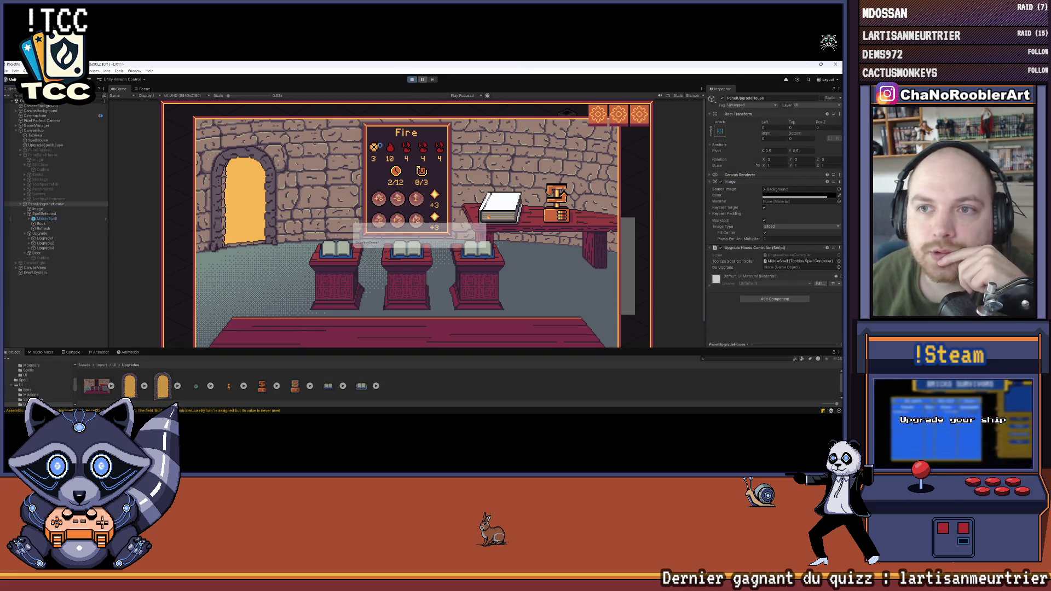
key("ctrl+p")
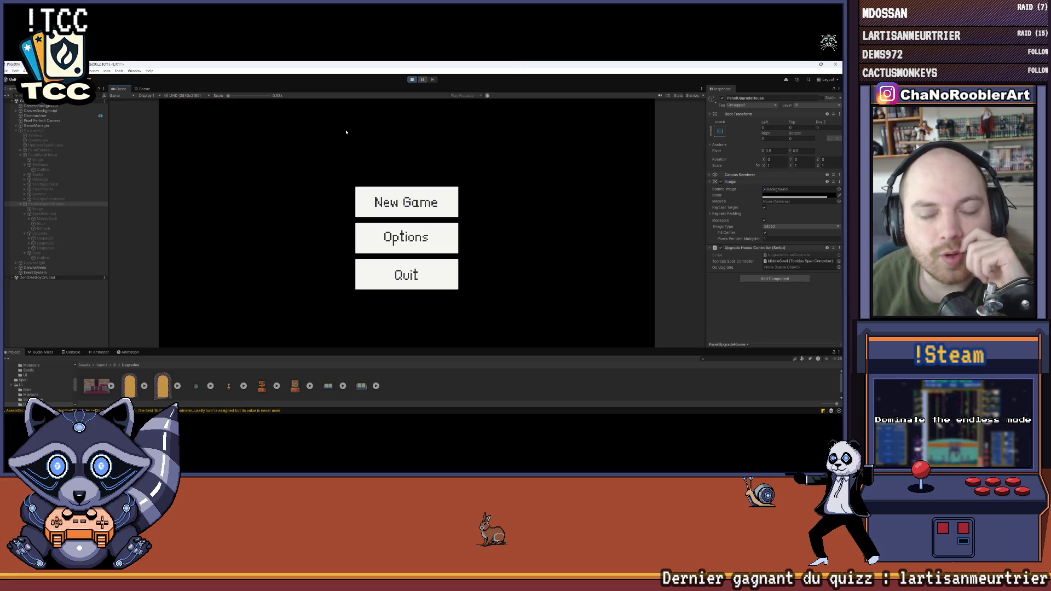
left_click(385, 191)
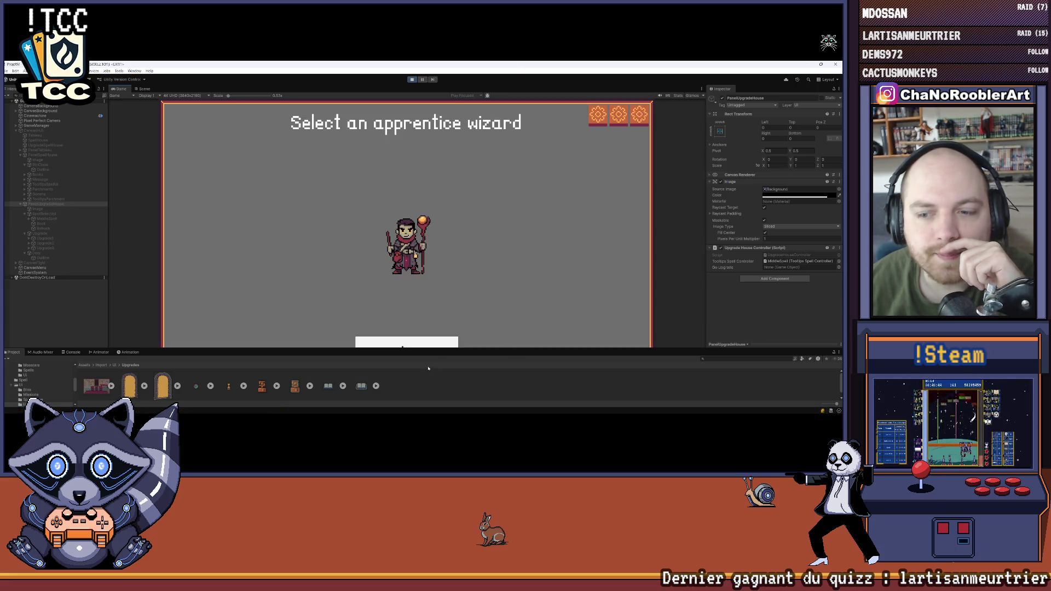
left_click_drag(224, 96, 210, 97)
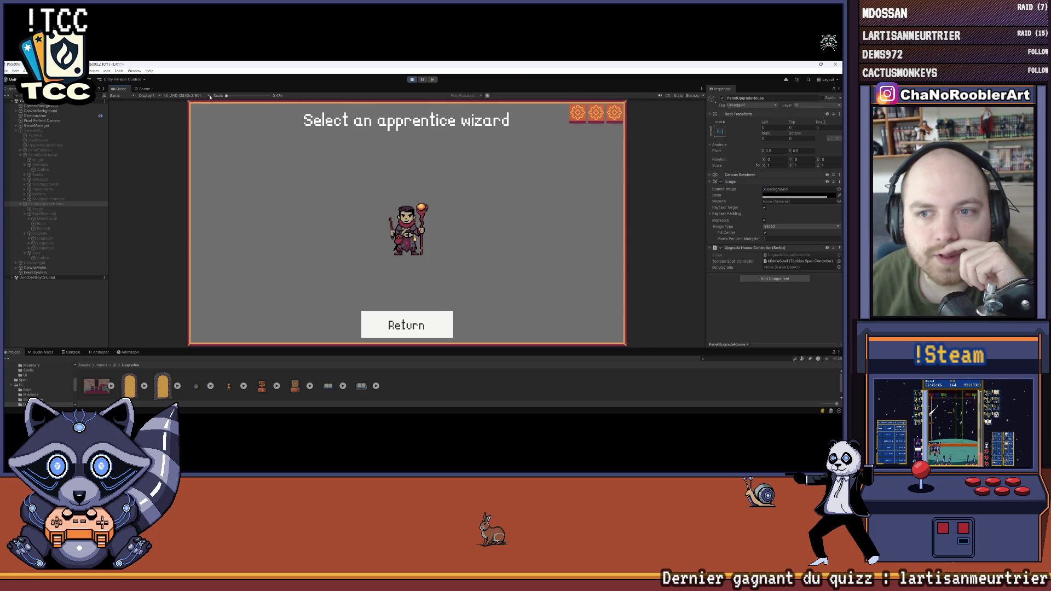
left_click(408, 230)
left_click(509, 221)
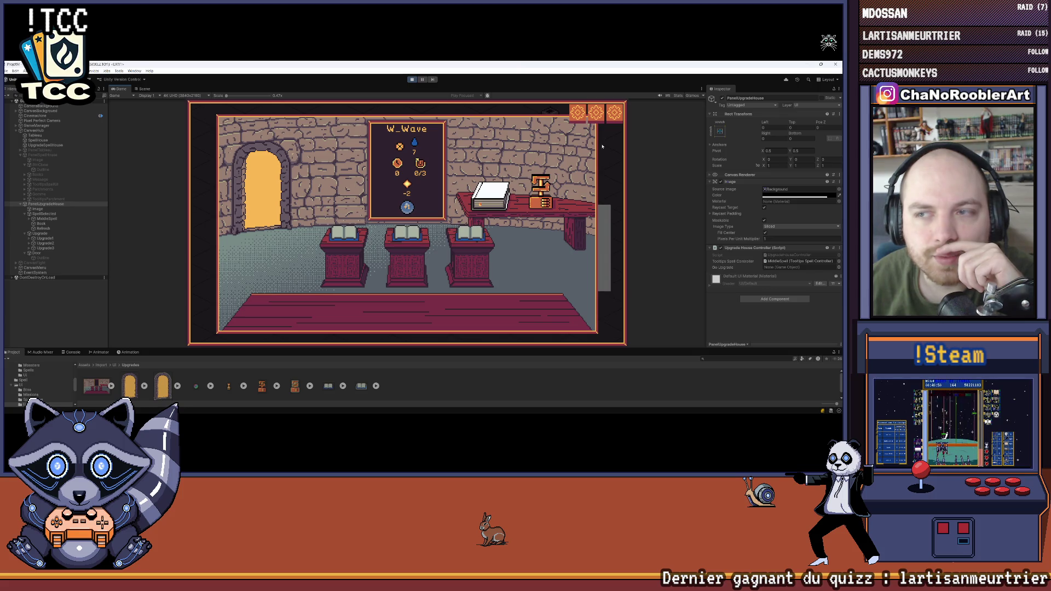
Step: Visit the upgrade room, return to the map and start a mission battle
left_click(290, 169)
left_click(528, 191)
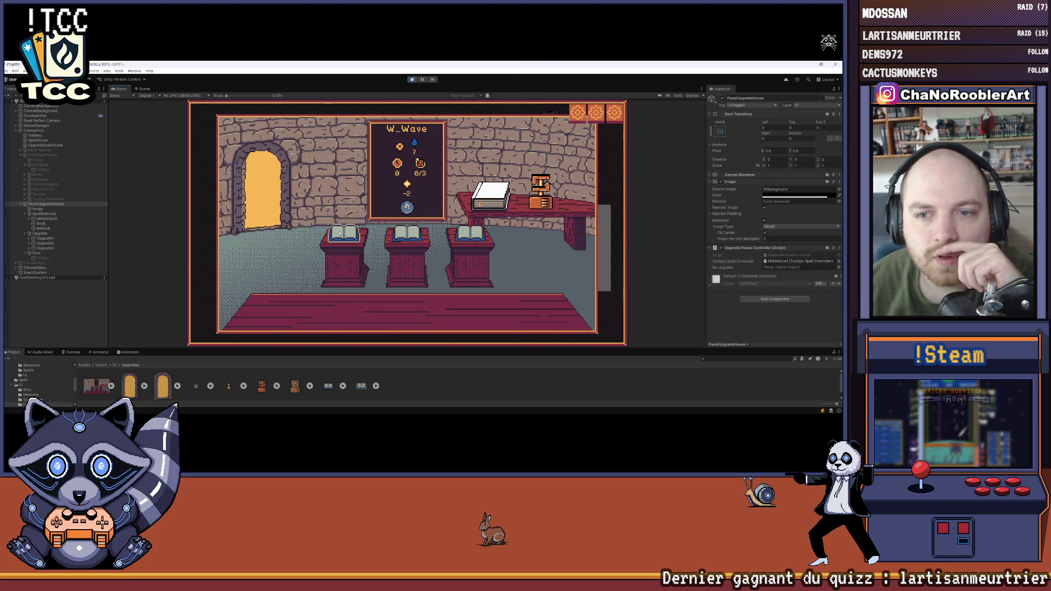
left_click(404, 235)
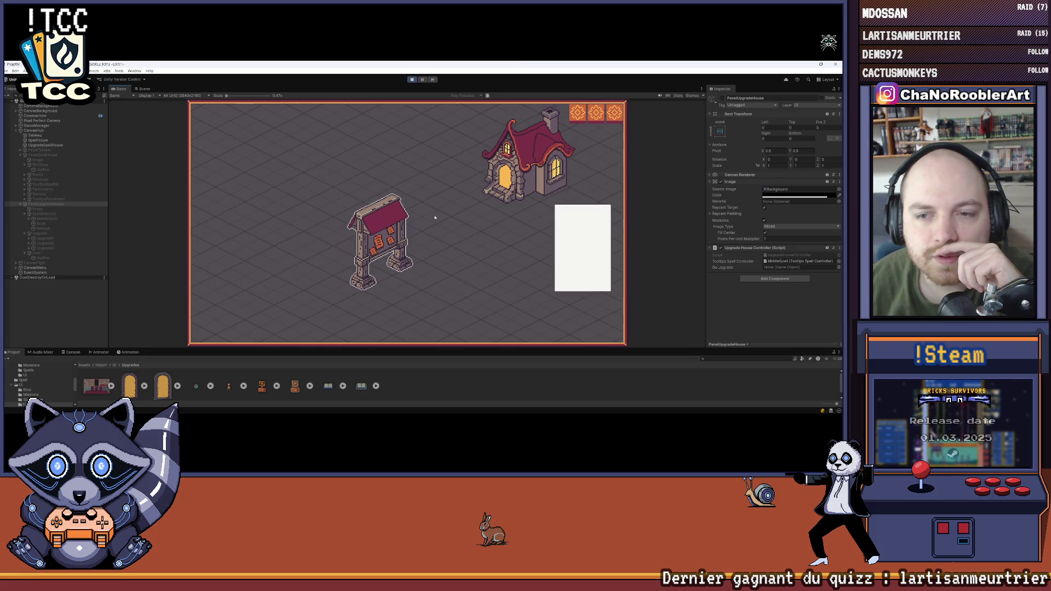
left_click(379, 230)
left_click(386, 320)
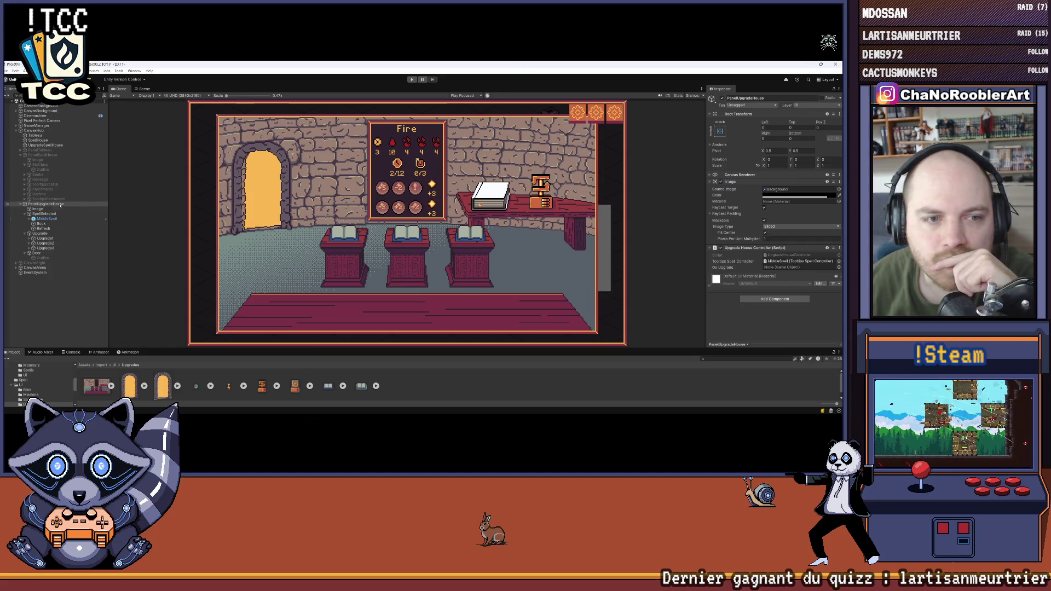
left_click(55, 204)
Step: Collapse the hierarchy groups and create an empty UpgradeTooltips object at the scene root
left_click(25, 214)
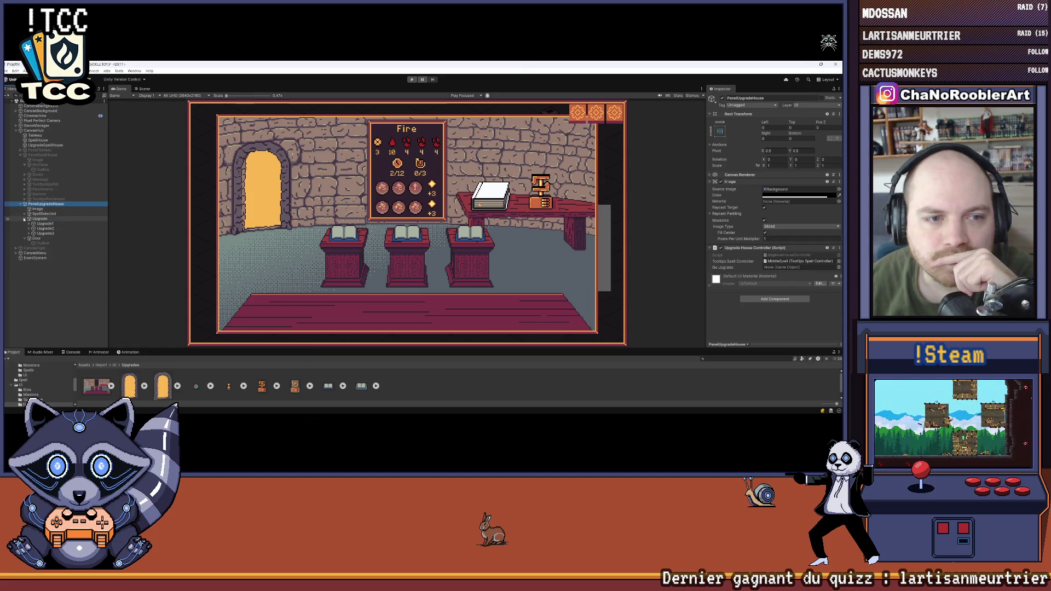
left_click(25, 219)
left_click(24, 224)
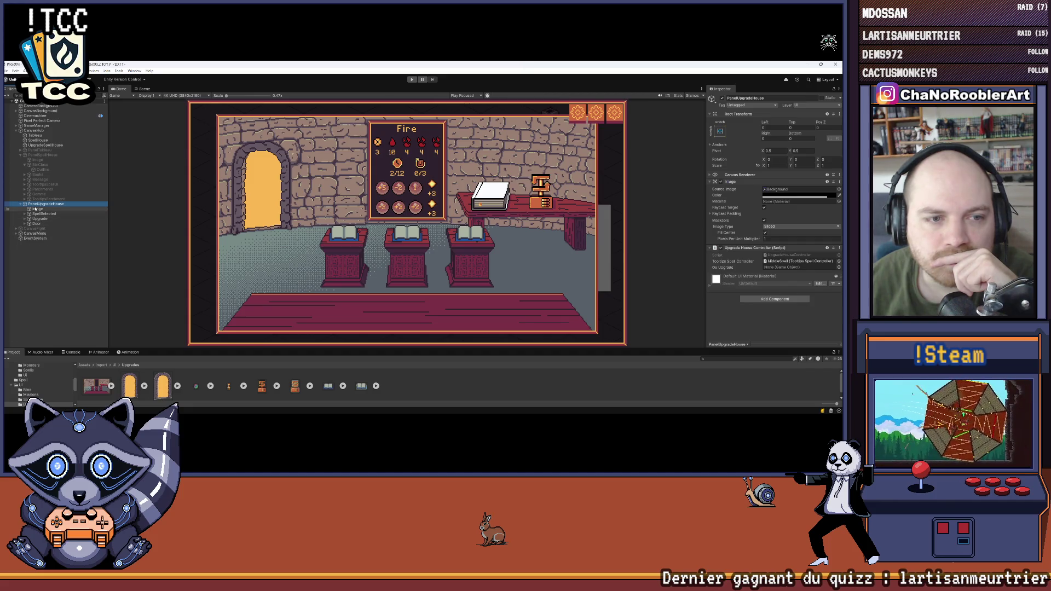
right_click(38, 204)
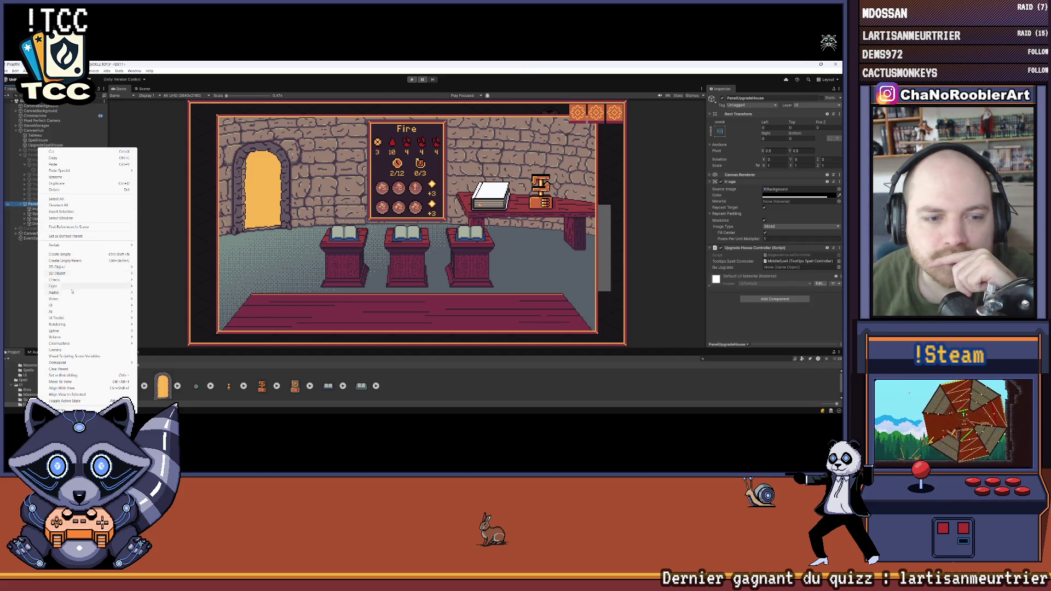
left_click(61, 254)
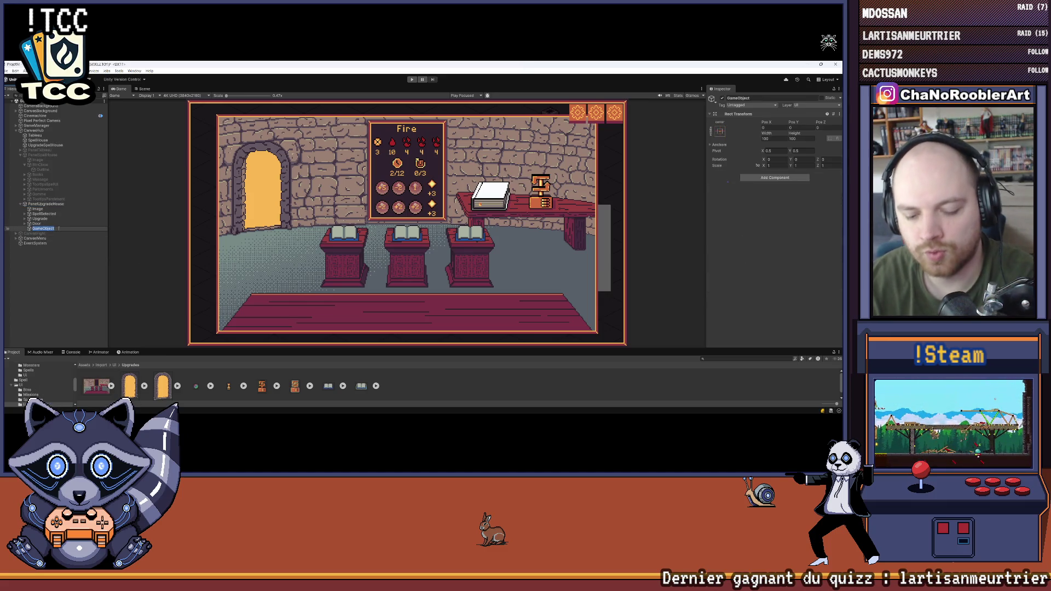
type("UpgradeTooltip")
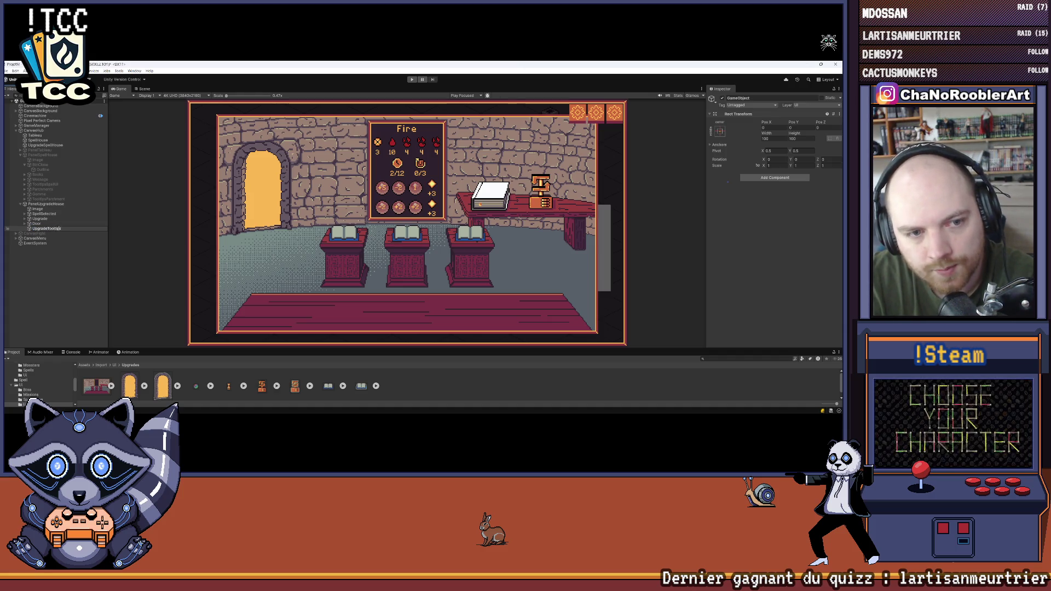
key("Return")
mouse_move(39, 228)
left_mouse_down()
mouse_move(40, 245)
mouse_move(43, 226)
left_mouse_up()
Step: Add a child UI Image under UpgradeTooltips and name it Sprite
left_click_drag(252, 349, 252, 268)
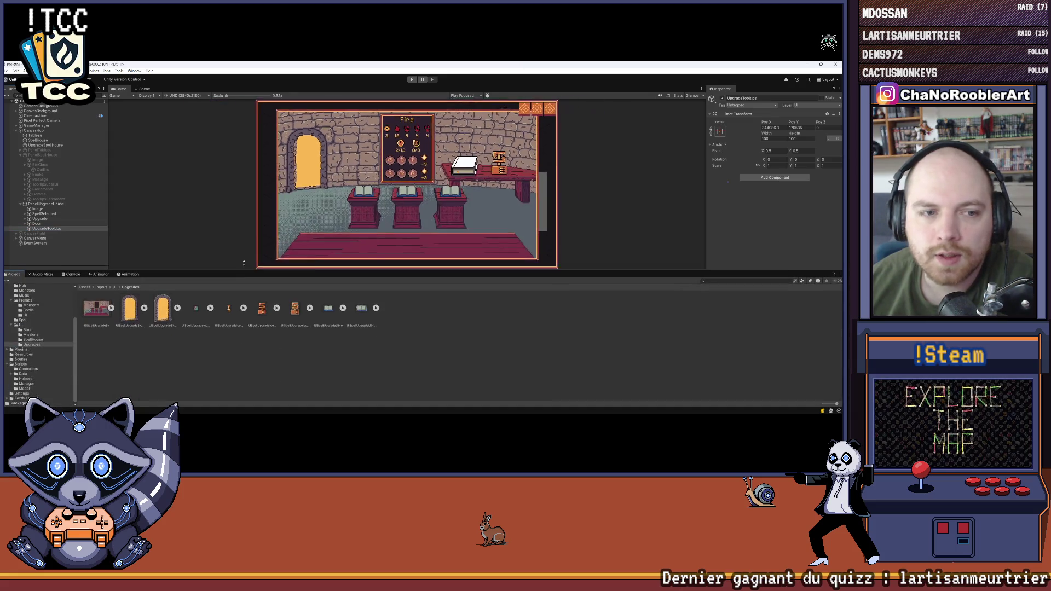
right_click(52, 228)
mouse_move(109, 305)
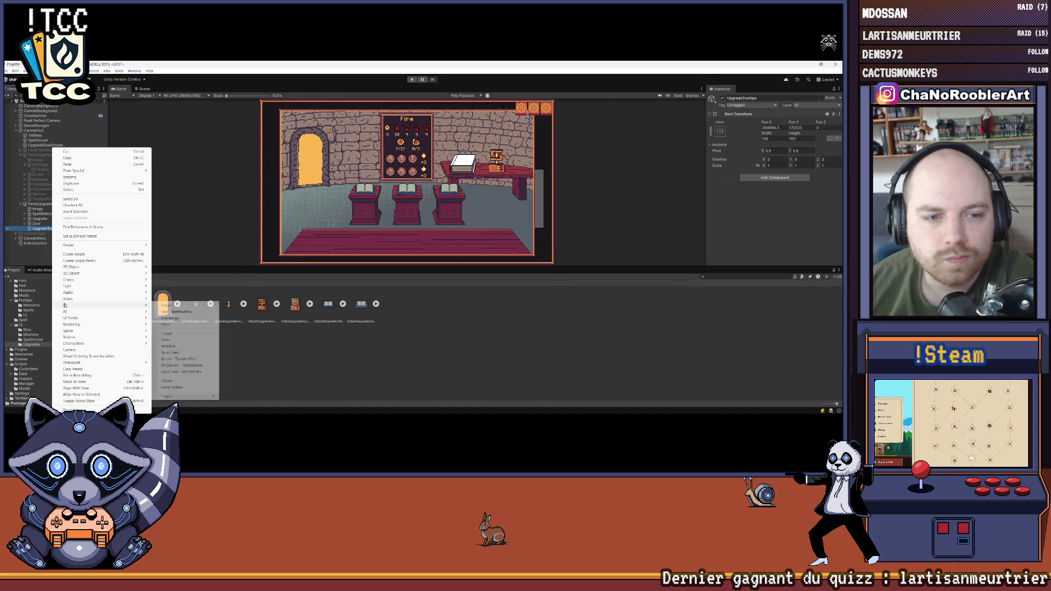
left_click(166, 301)
type("Sprite")
key("Return")
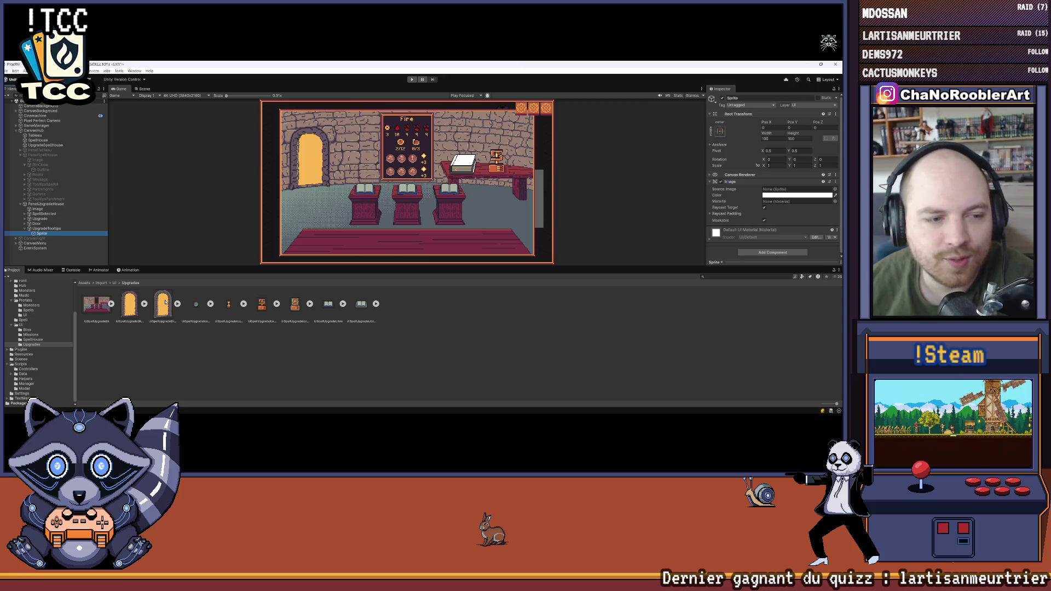
Step: Browse to the Assets/Import/UI/Upgrades folder and select the new parchment texture
left_click_drag(217, 266, 212, 301)
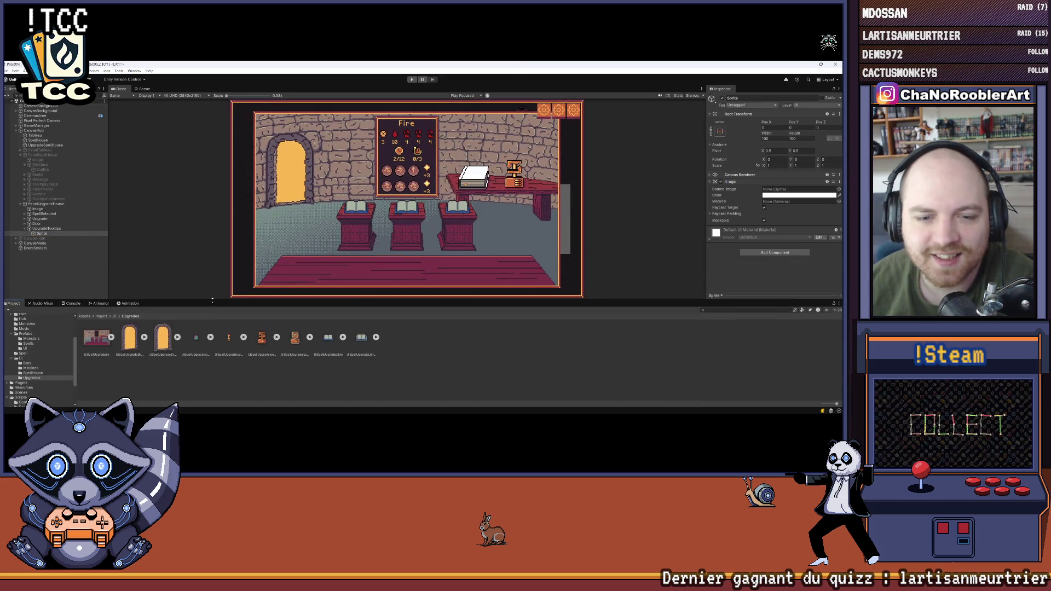
left_click(39, 234)
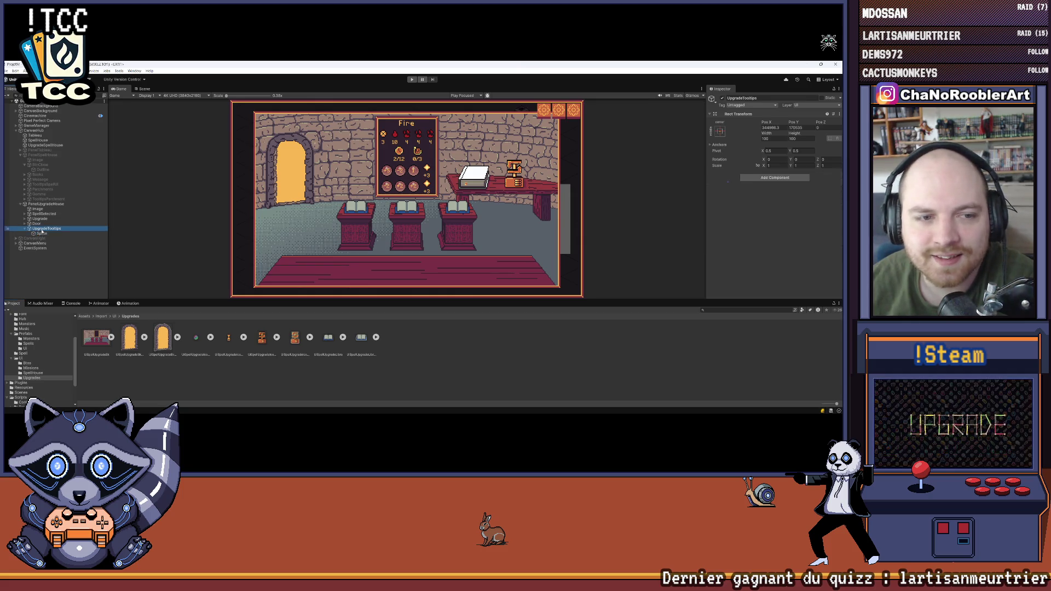
left_click(115, 317)
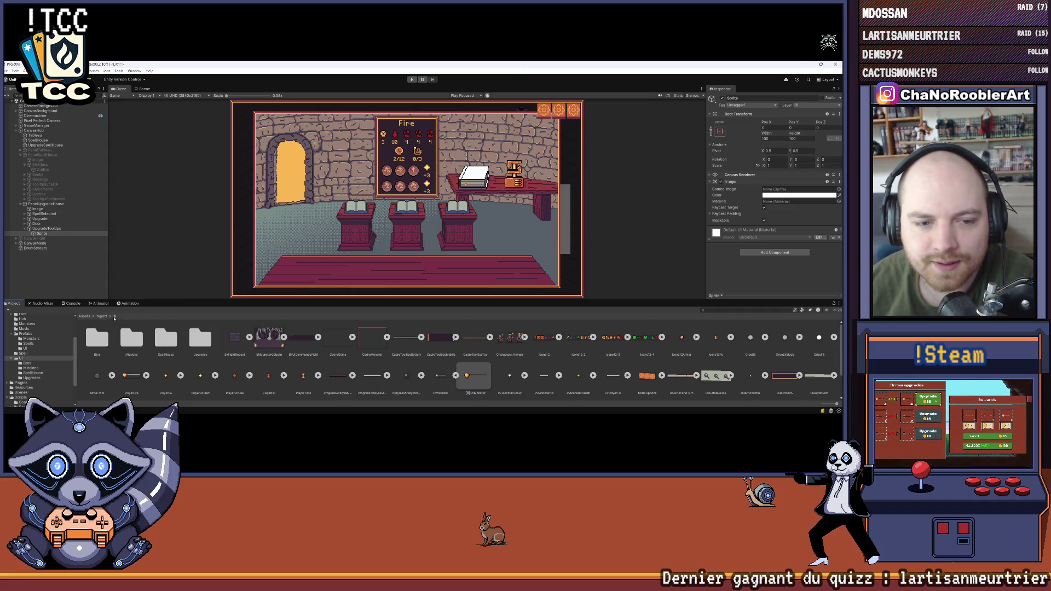
scroll(218, 341, "down", 2)
double_click(203, 337)
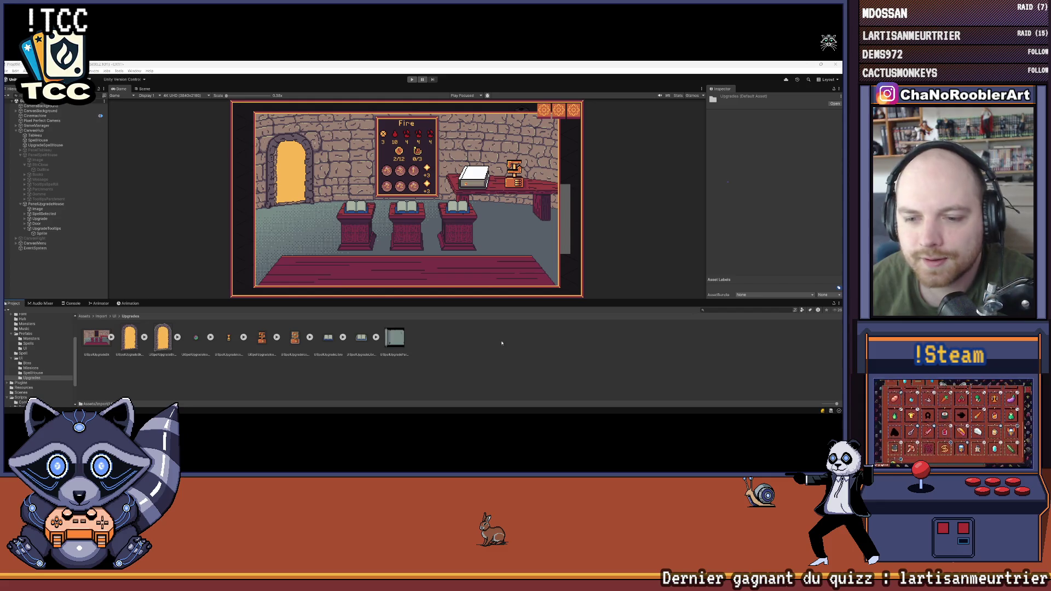
left_click(390, 337)
Step: Import it as a Single Sprite (2D and UI) with Point filter, 4096 max size, no compression
left_click(771, 117)
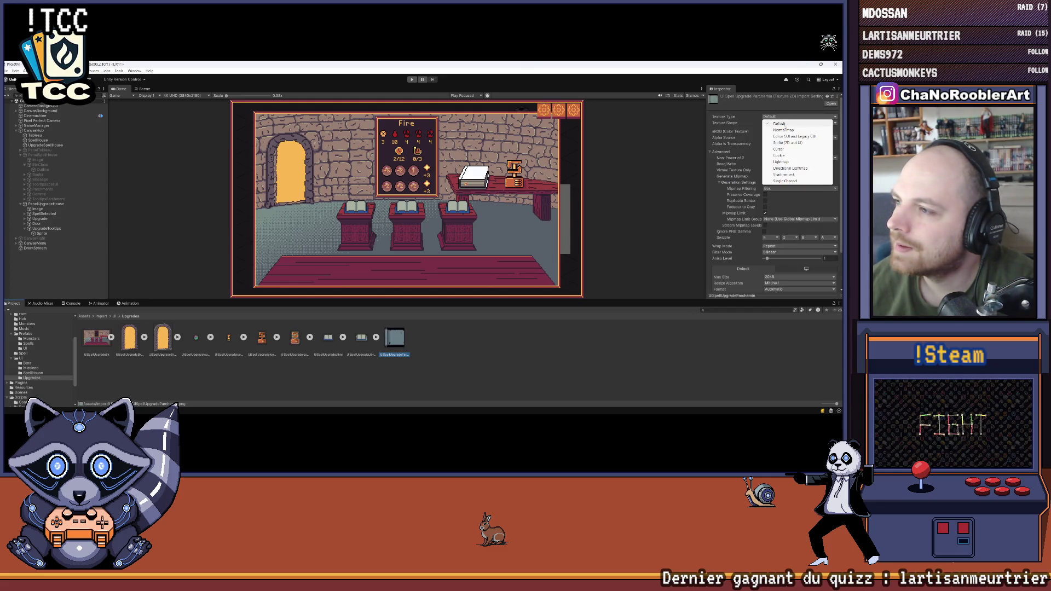
left_click(783, 148)
left_click(777, 132)
left_click(778, 138)
left_click(778, 138)
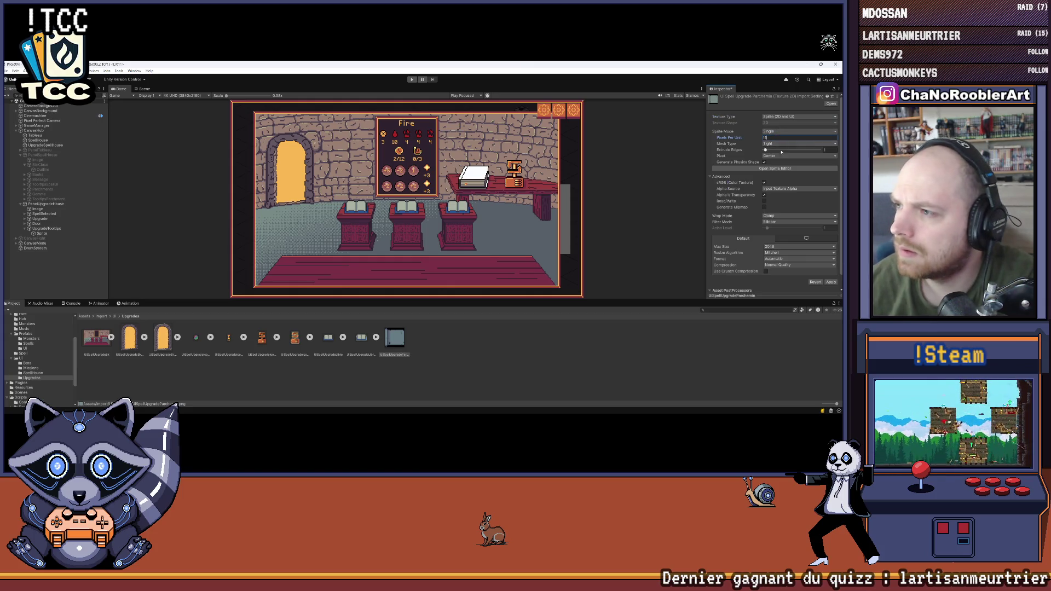
left_click(775, 221)
left_click(777, 227)
left_click(777, 247)
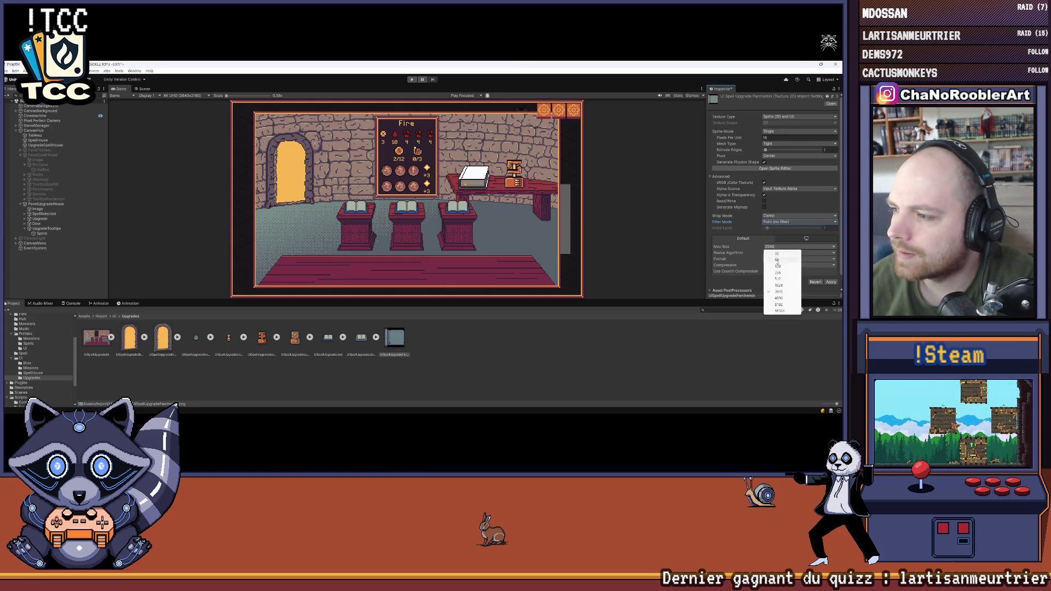
left_click(778, 298)
left_click(788, 265)
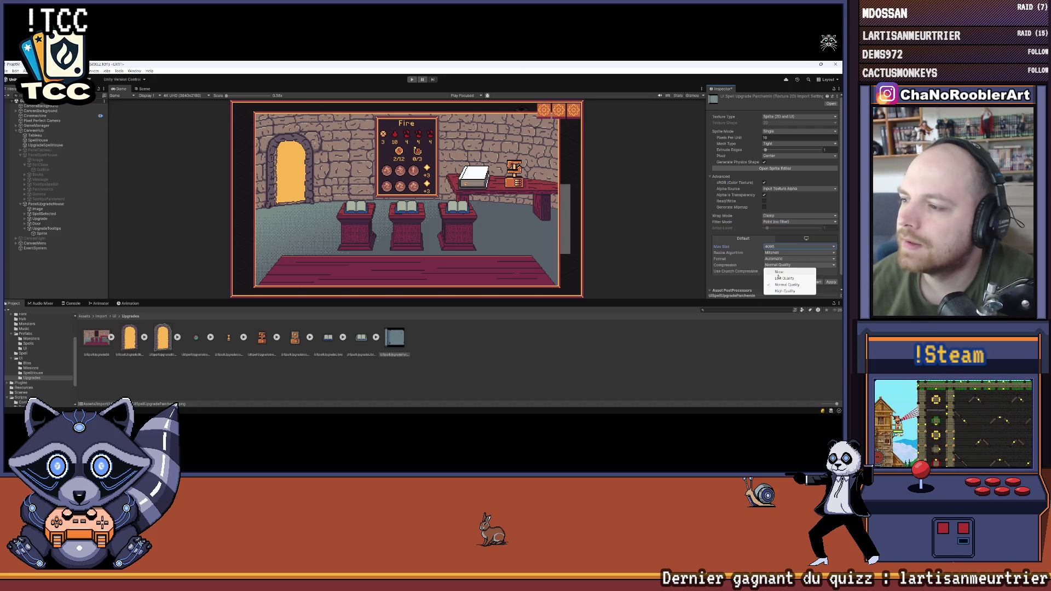
left_click(781, 272)
left_click(830, 277)
left_click(552, 329)
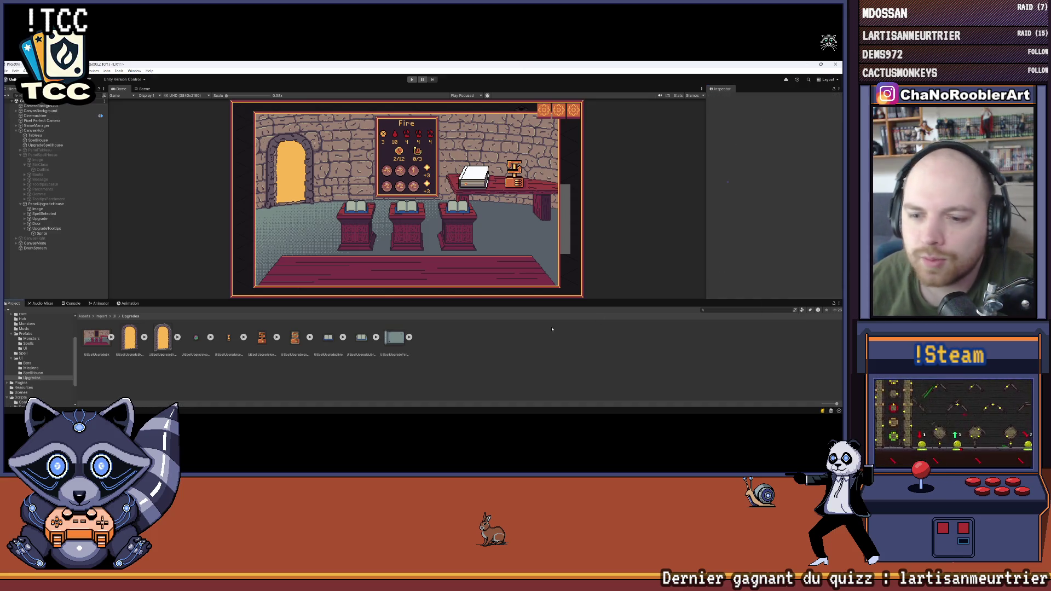
Step: Assign UISpellUpgradeParchemin as Sprite's source image and set it to native size
left_click(39, 234)
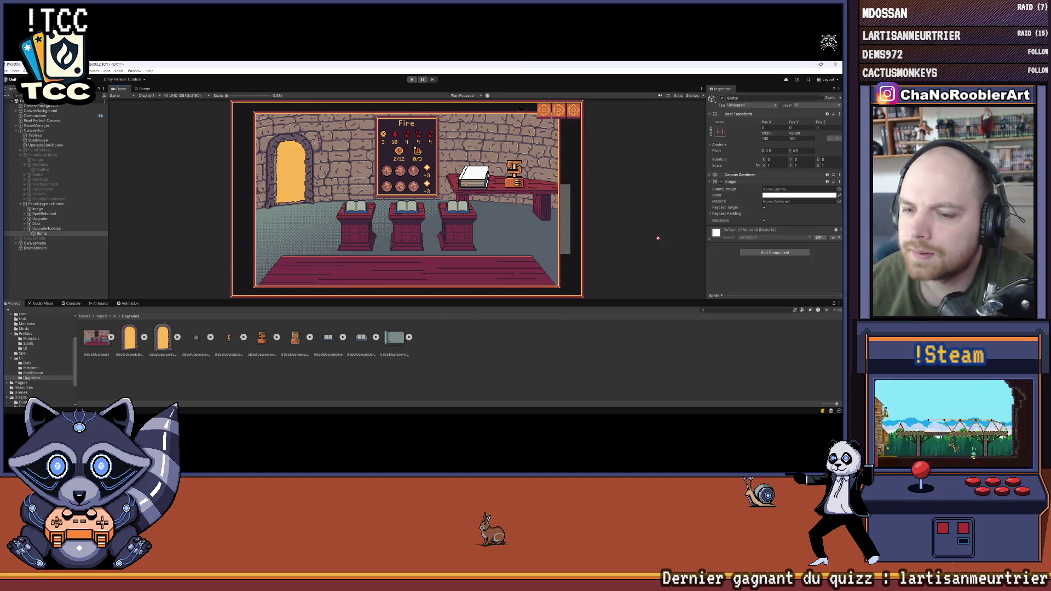
left_click_drag(658, 238, 800, 189)
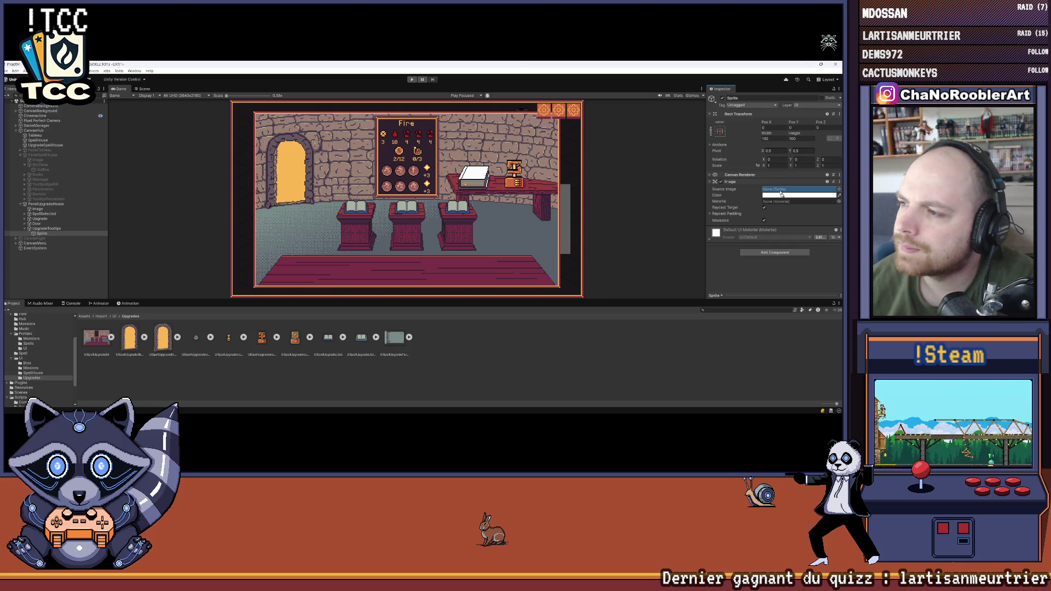
left_click(142, 89)
left_click(120, 90)
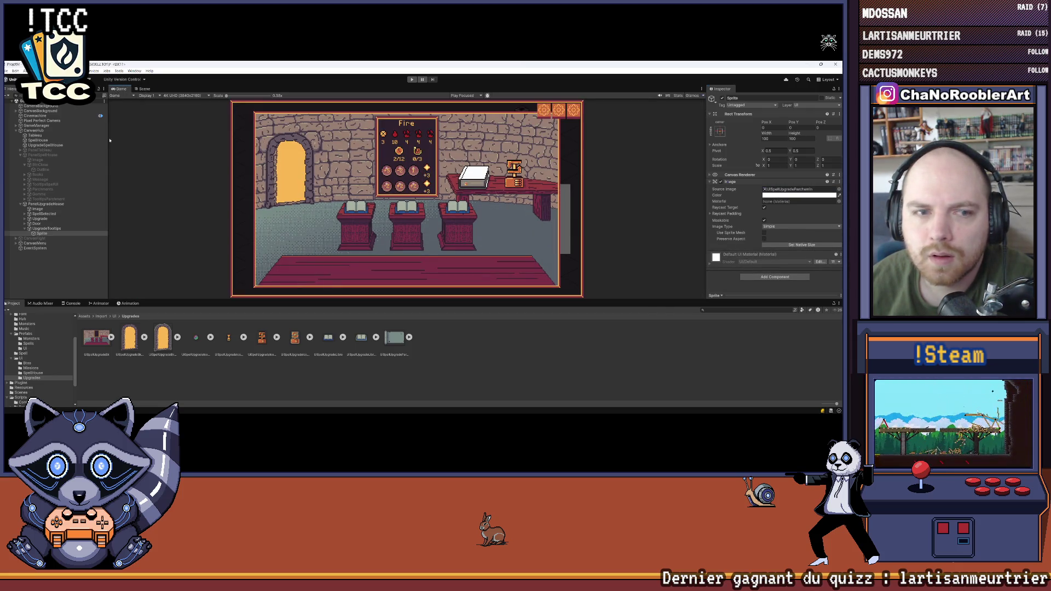
left_click(46, 229)
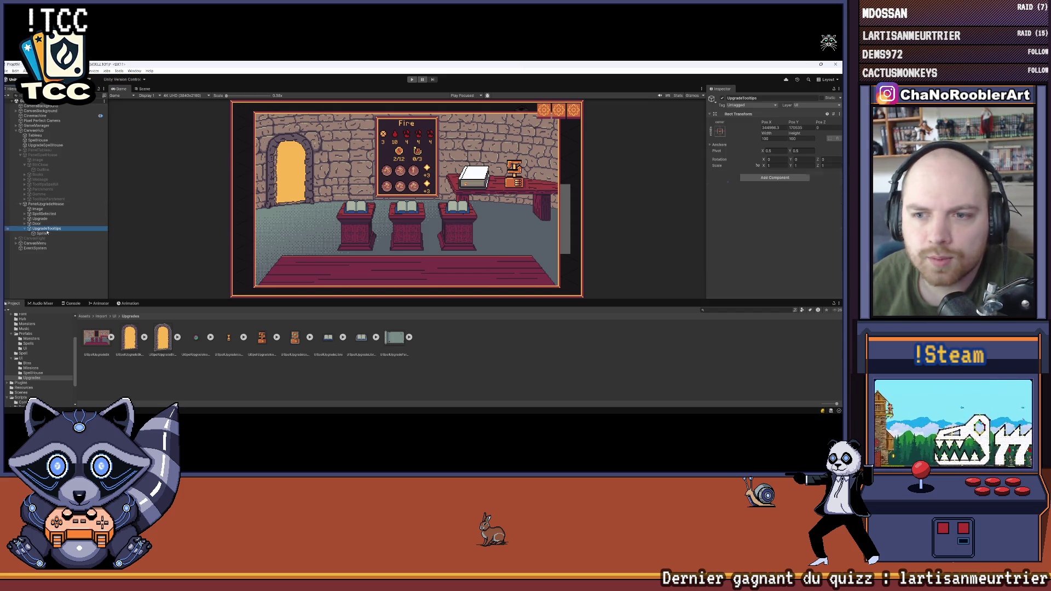
left_click(42, 234)
left_click(781, 246)
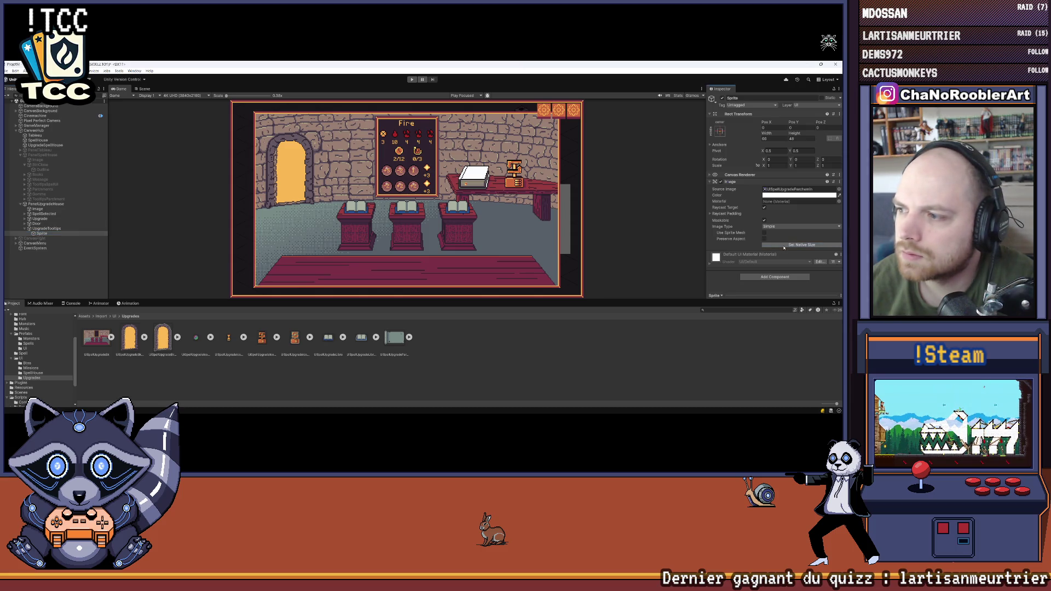
Step: Frame UpgradeTooltips in the Scene view, return to Game view, and enter 0 in the next position field
left_click(51, 229)
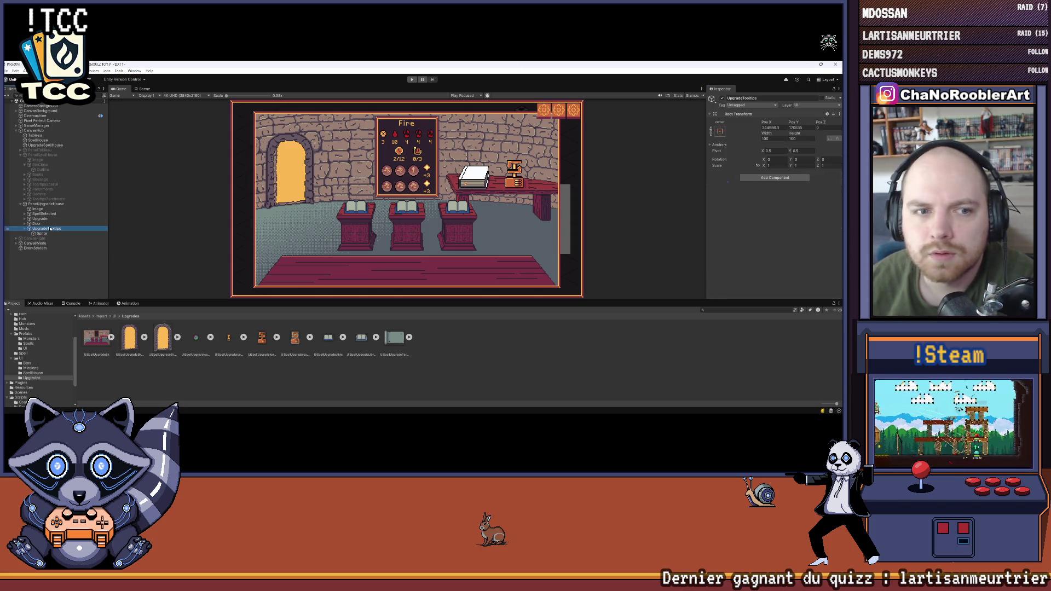
left_click(143, 89)
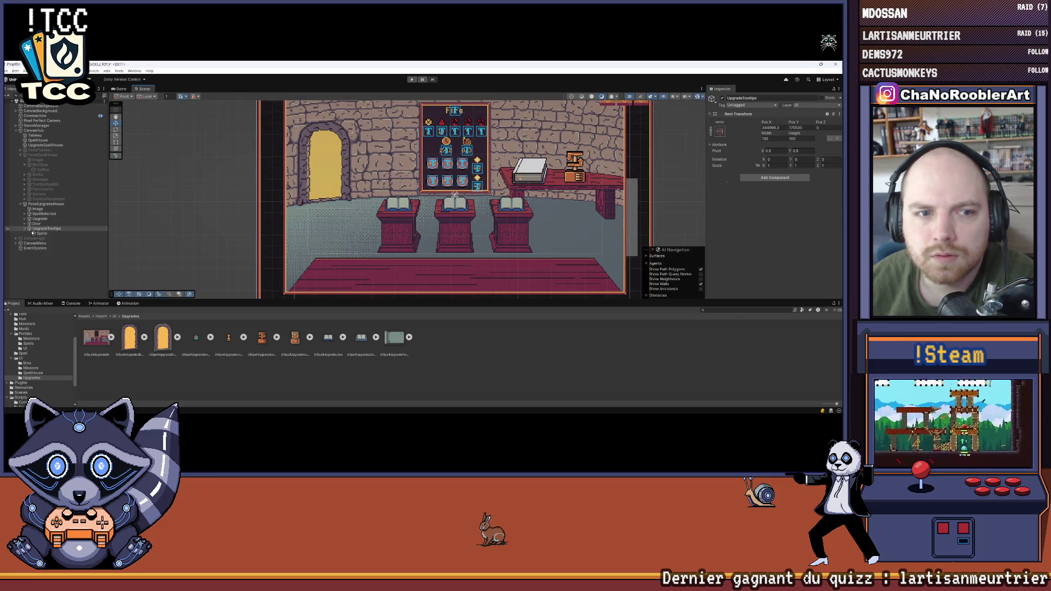
double_click(33, 231)
mouse_move(315, 207)
left_mouse_down()
mouse_move(224, 239)
mouse_move(571, 177)
left_mouse_up()
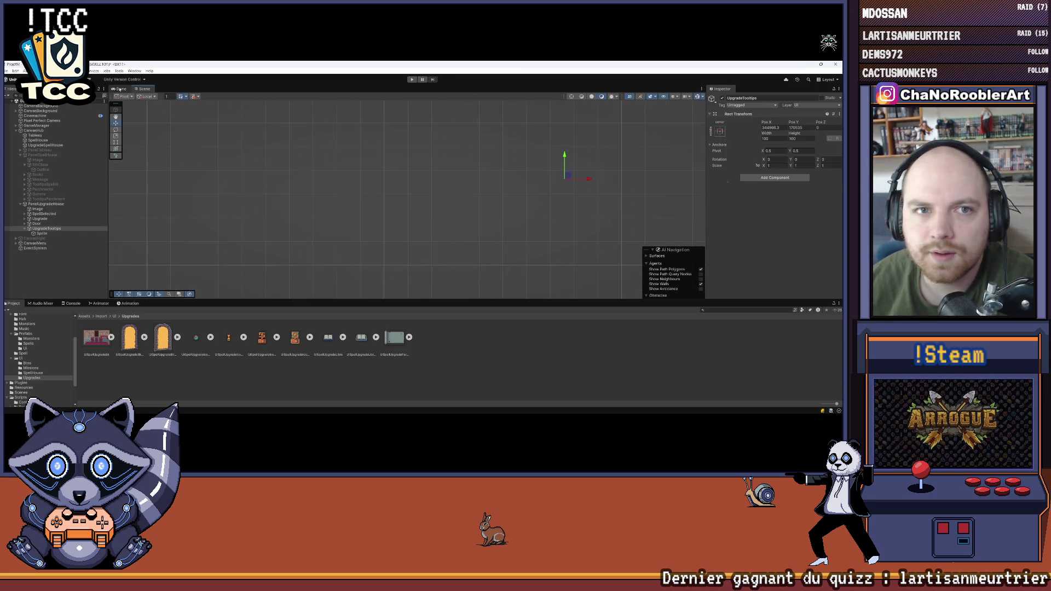
left_click(120, 89)
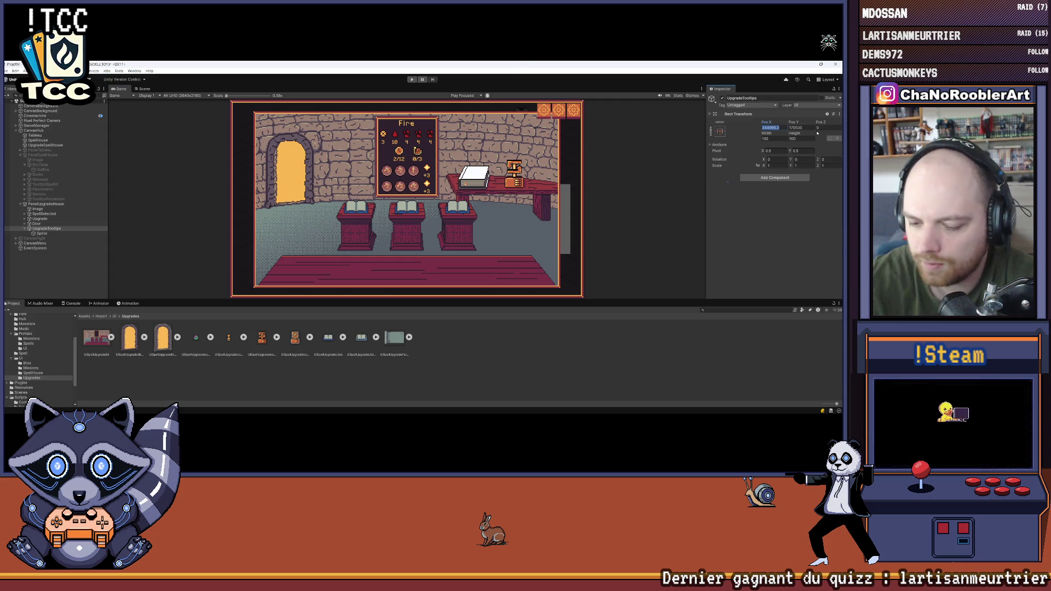
key("Tab")
type("0")
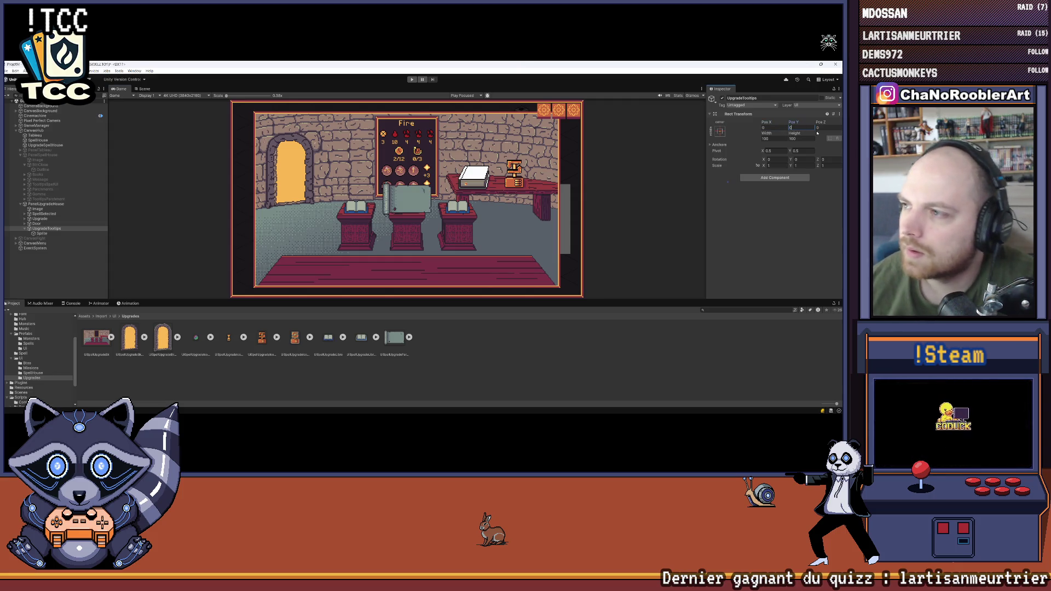
Step: Drag UpgradeTooltips in the Scene view to Y -66.8, just below the middle lectern, then deselect
left_click(60, 233)
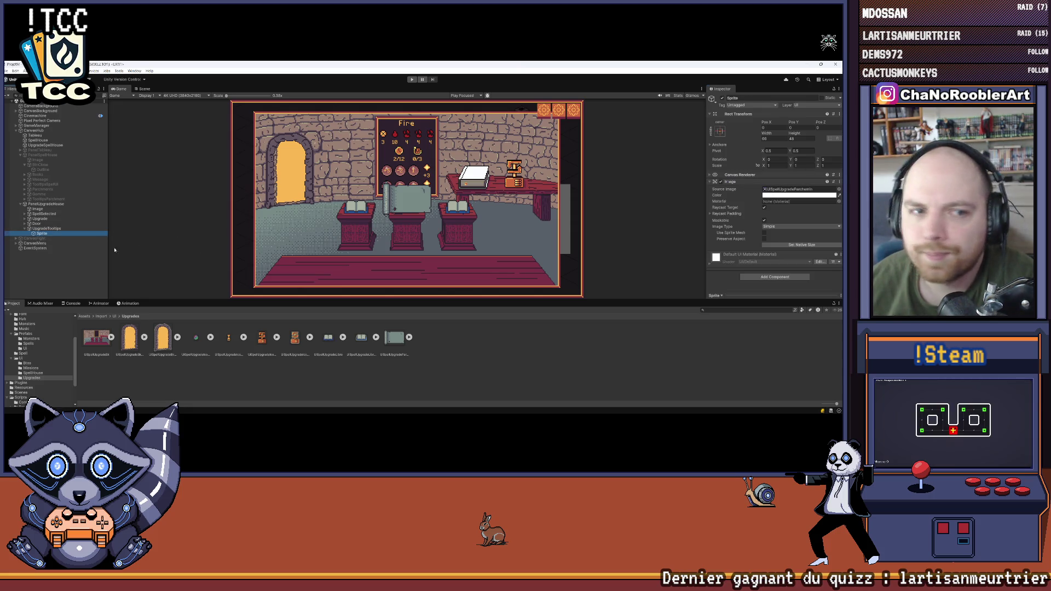
key("Up")
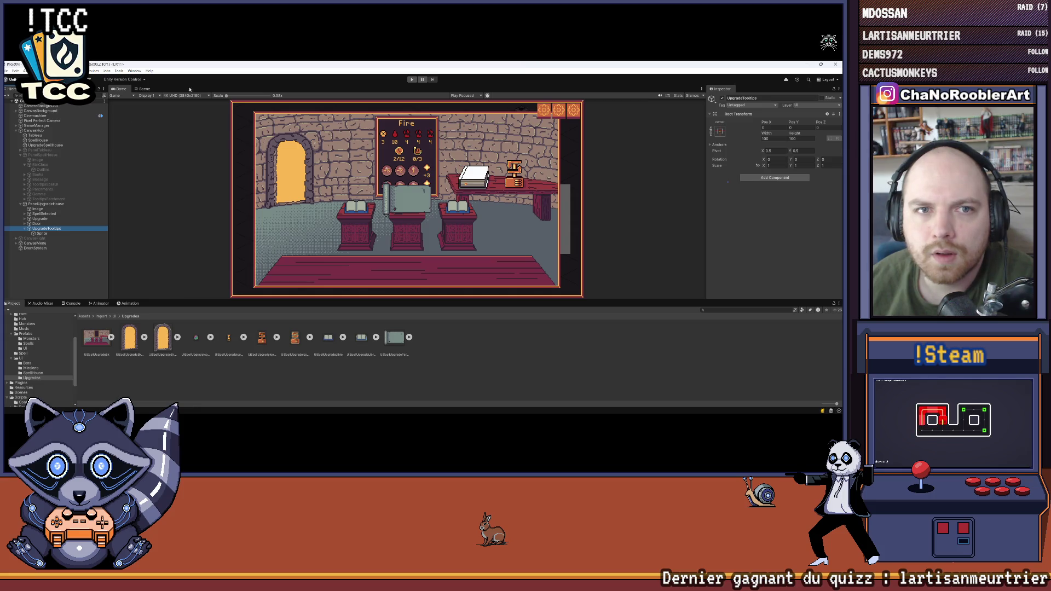
left_click(144, 89)
double_click(47, 228)
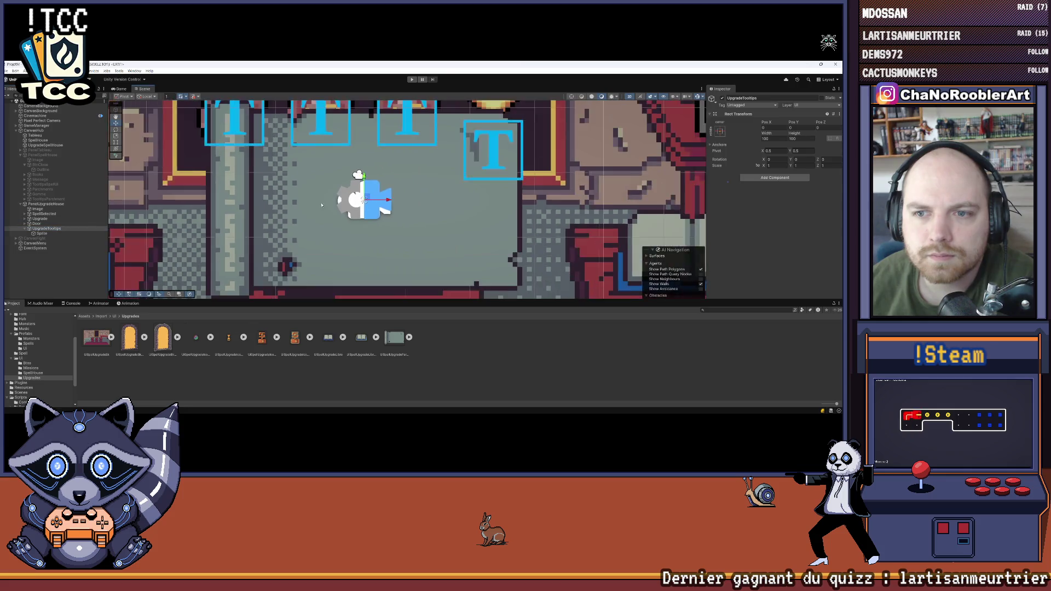
scroll(351, 165, "down", 10)
left_click_drag(356, 144, 356, 203)
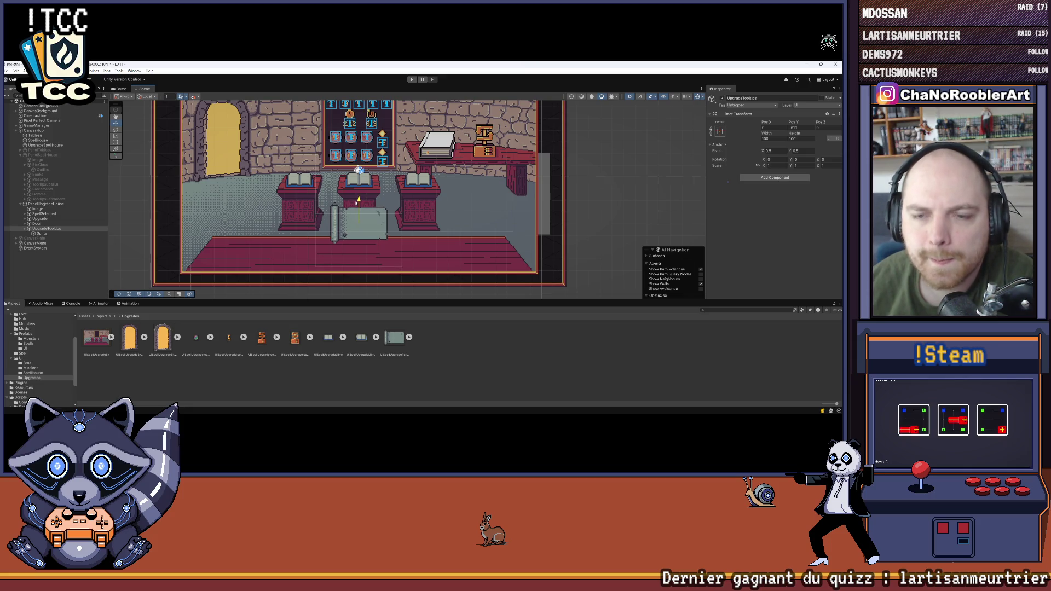
left_click_drag(356, 203, 360, 213)
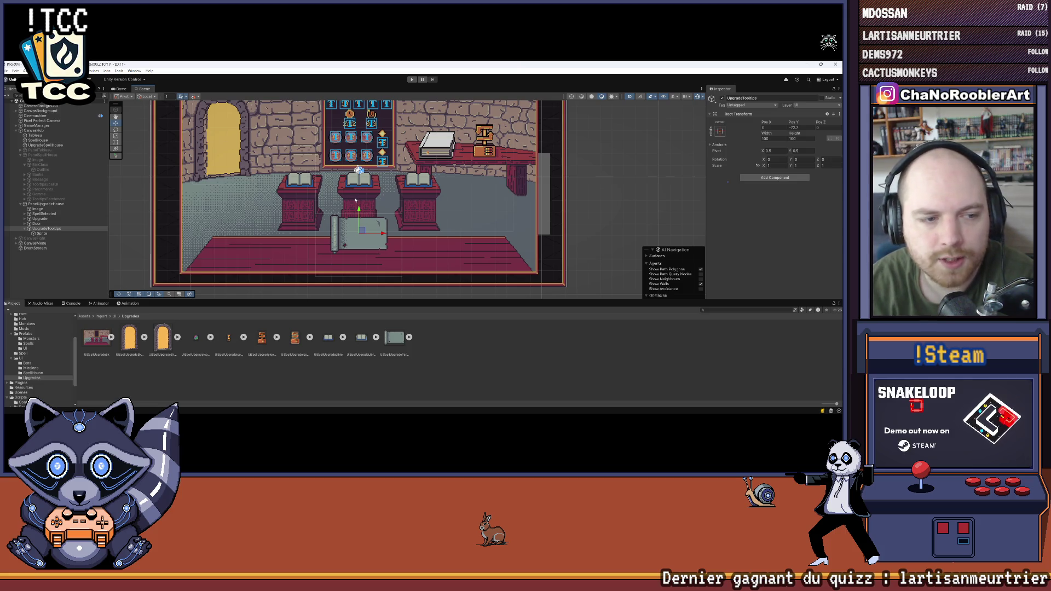
scroll(355, 200, "up", 2)
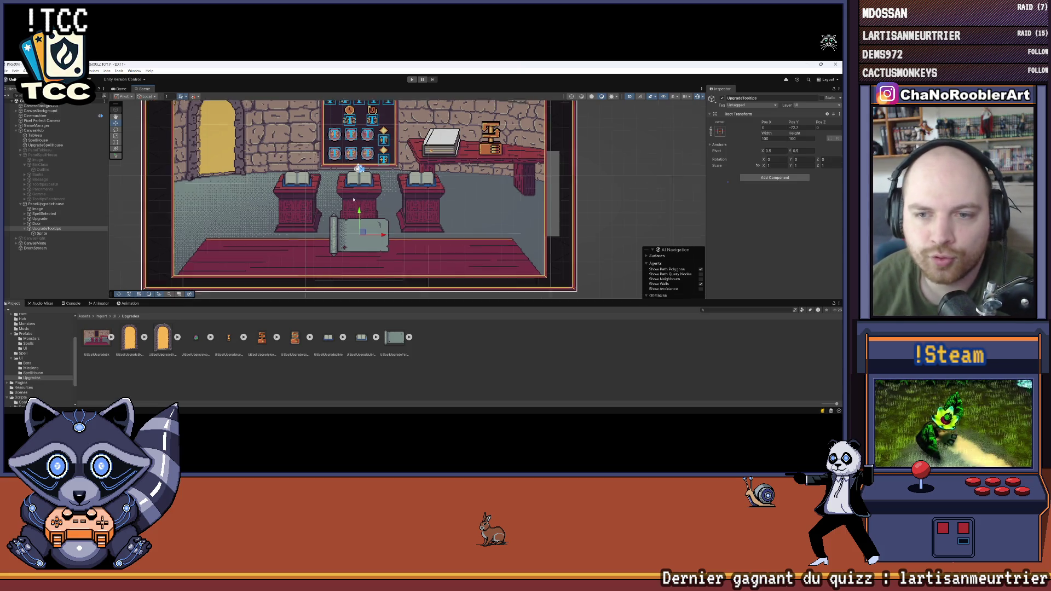
left_click_drag(360, 217, 360, 208)
left_click(79, 276)
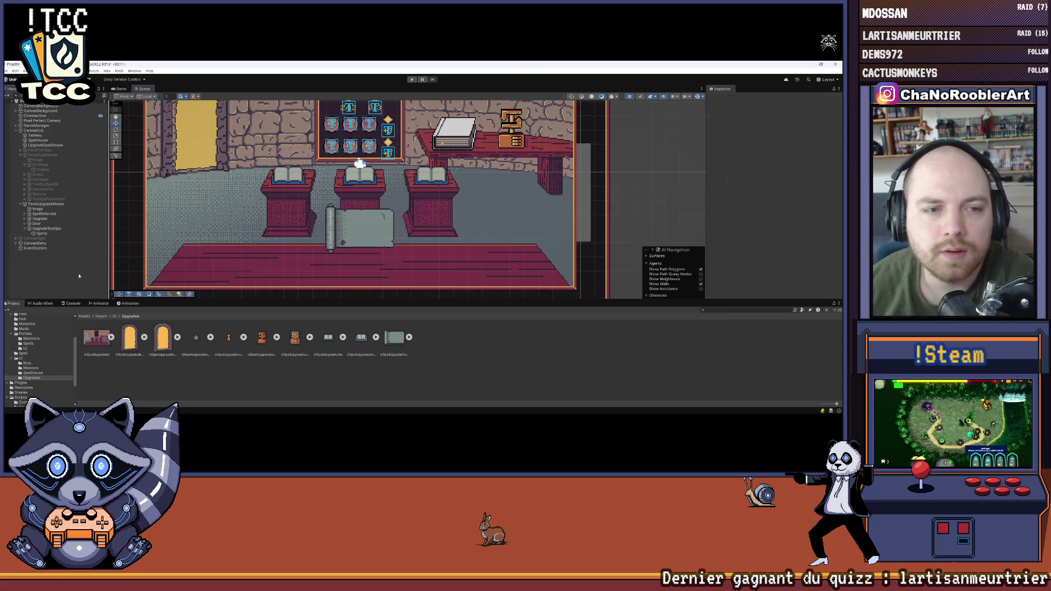
scroll(358, 207, "up", 3)
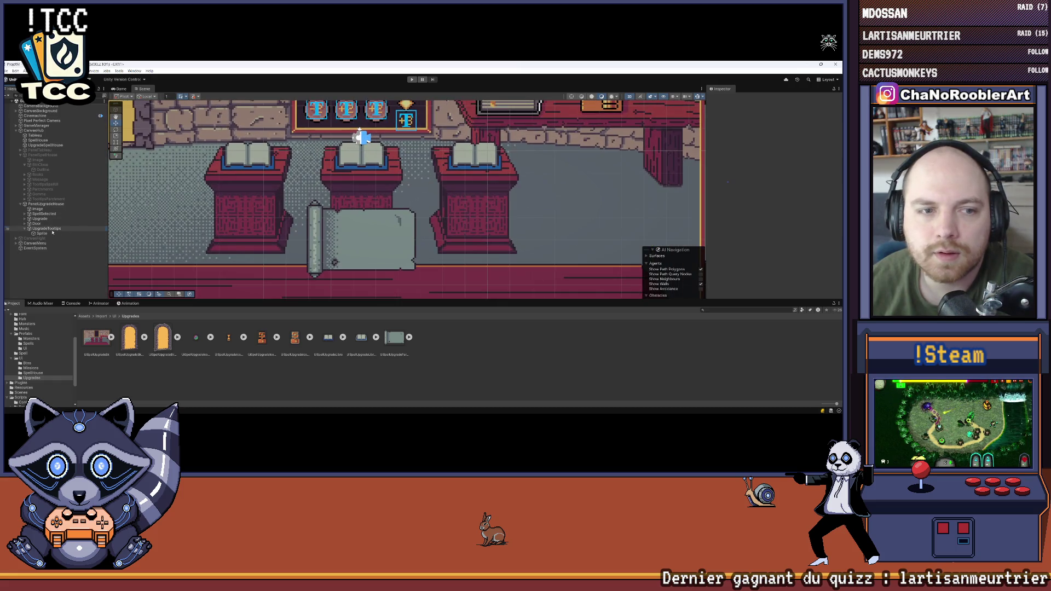
left_click(43, 234)
left_click(47, 228)
scroll(305, 203, "down", 4)
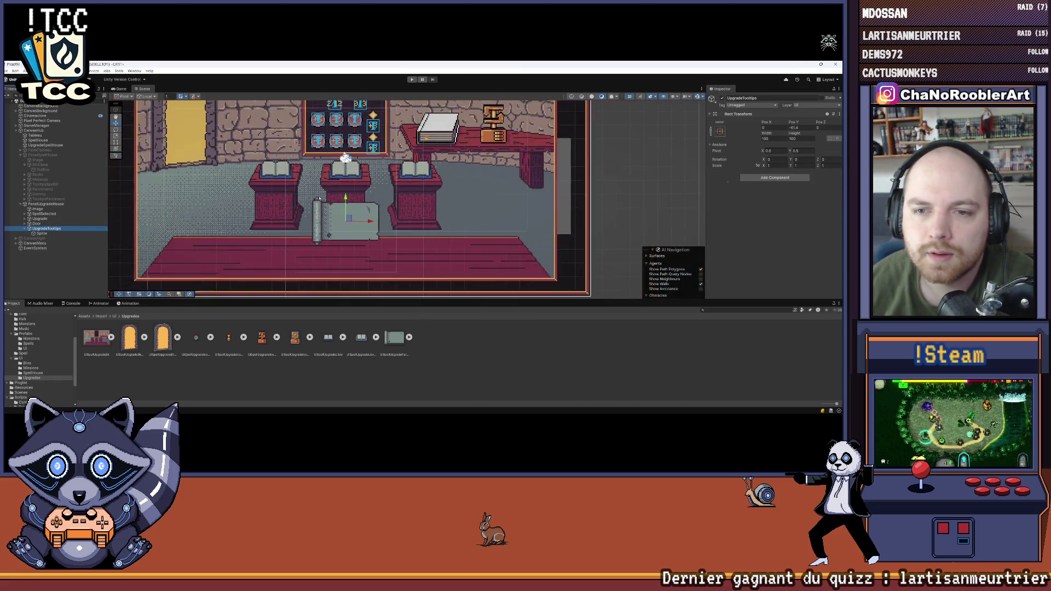
scroll(305, 202, "up", 2)
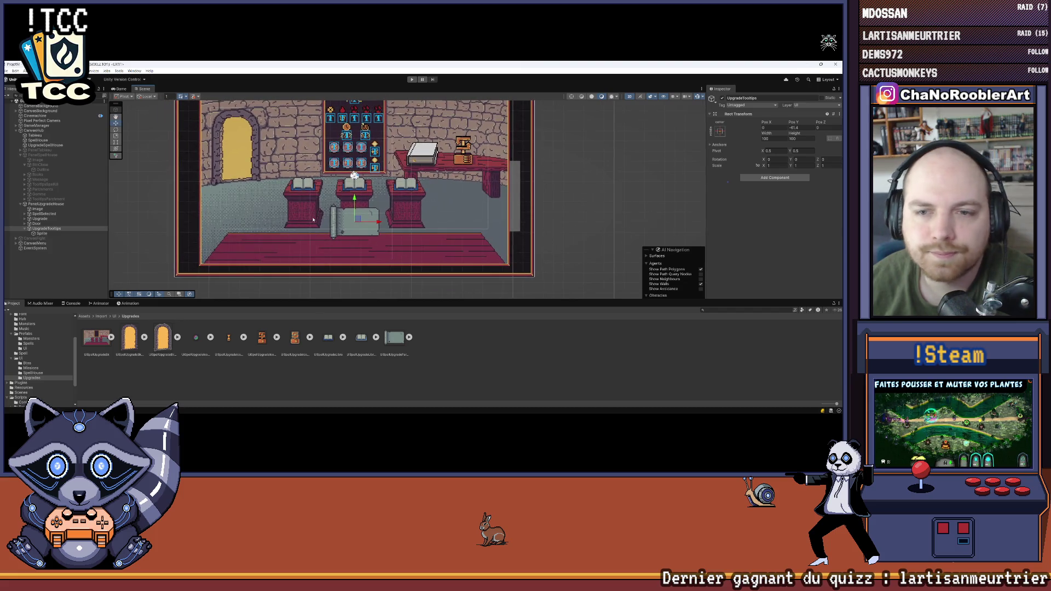
scroll(311, 217, "up", 1)
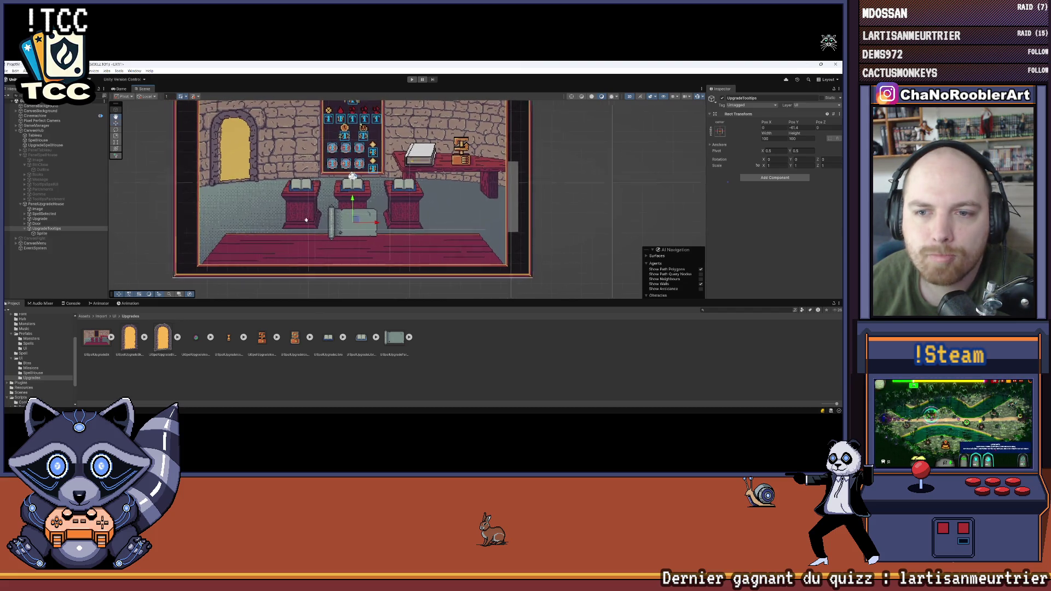
scroll(310, 215, "up", 3)
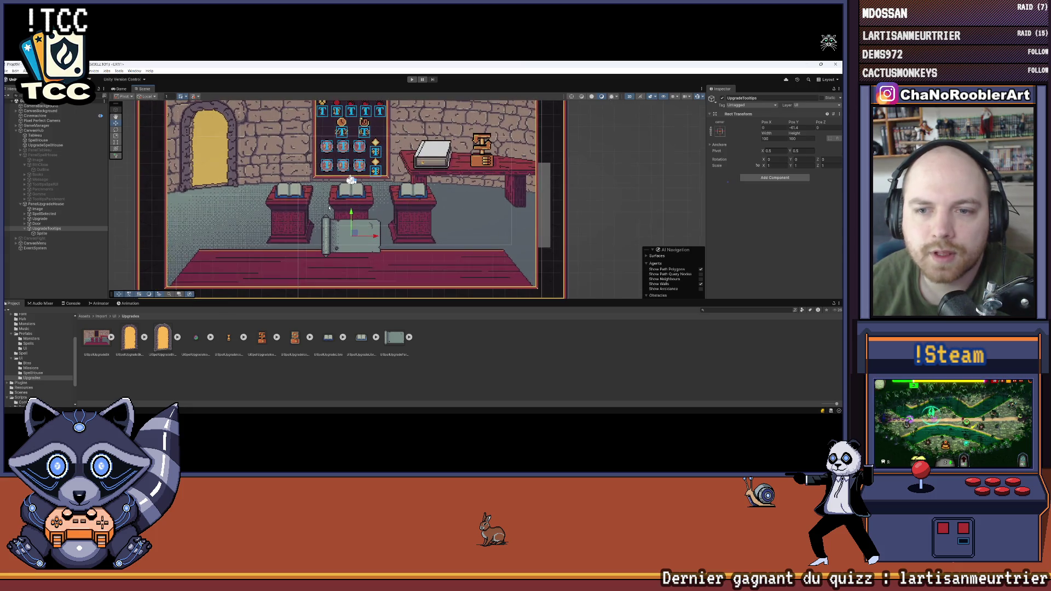
left_click(60, 230)
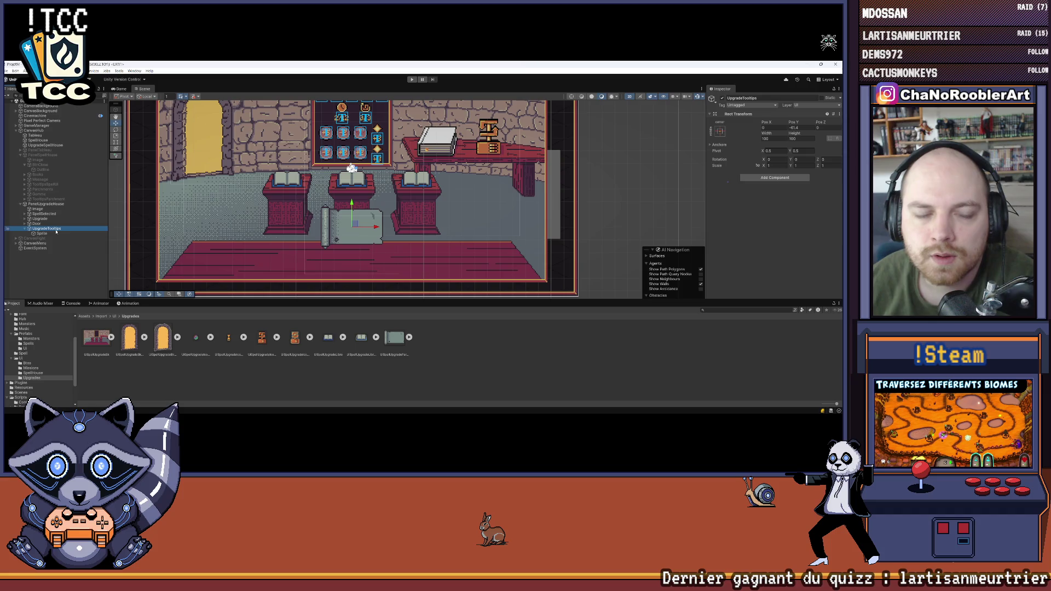
left_click(81, 264)
scroll(332, 178, "up", 3)
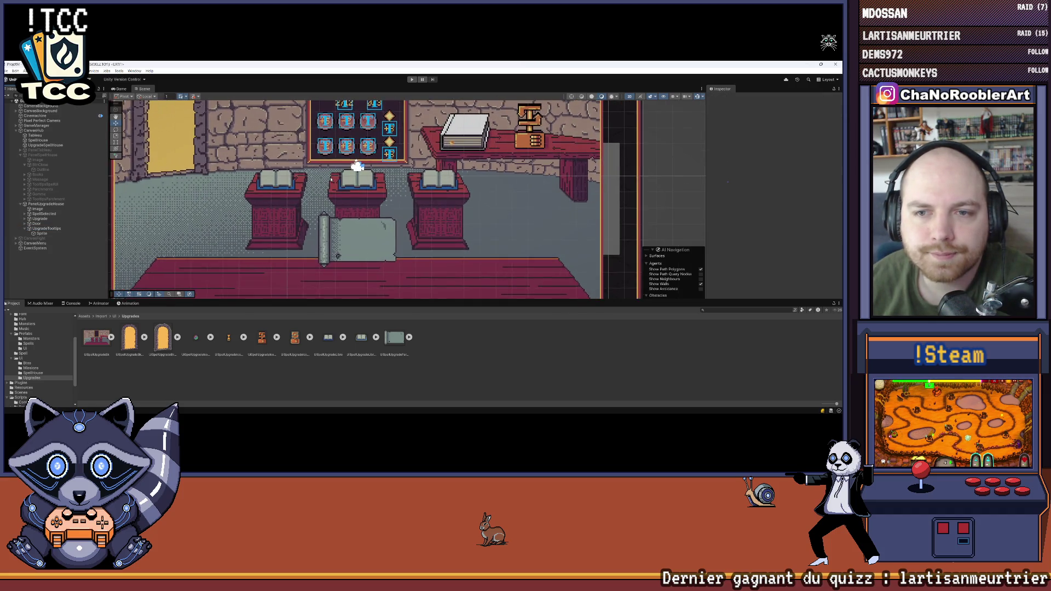
left_click(42, 234)
left_click_drag(452, 200, 383, 205)
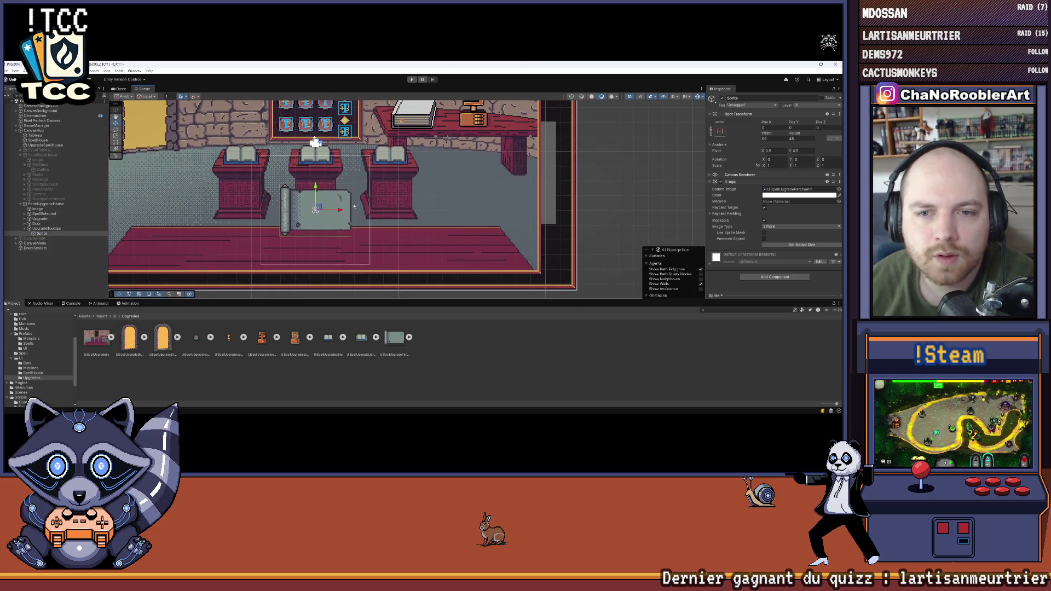
right_click(43, 233)
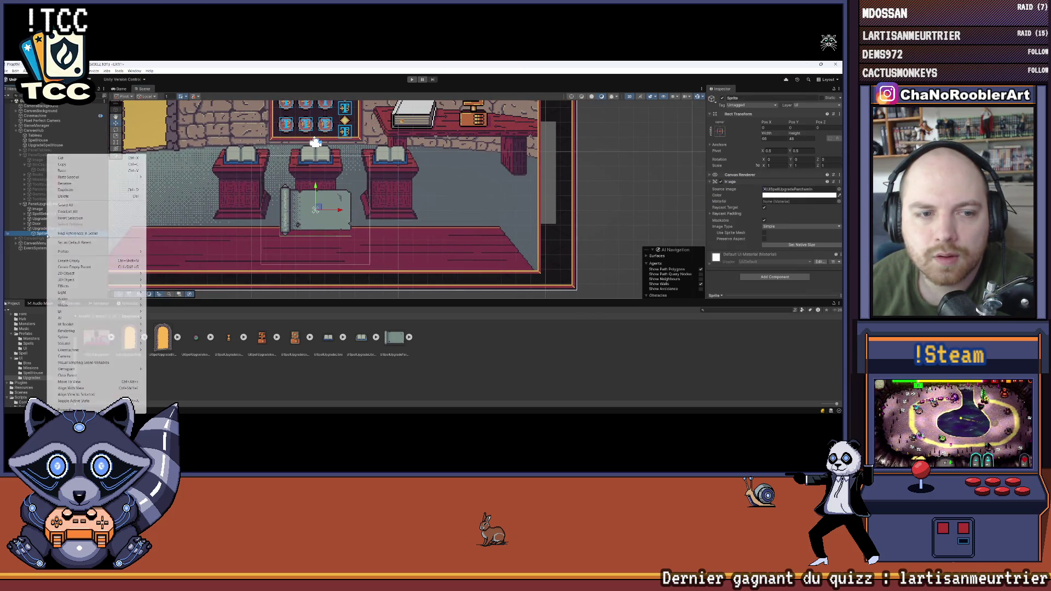
Step: Rename UpgradeTooltips' Sprite image to Bk and reselect the UpgradeTooltips parent
left_click(45, 234)
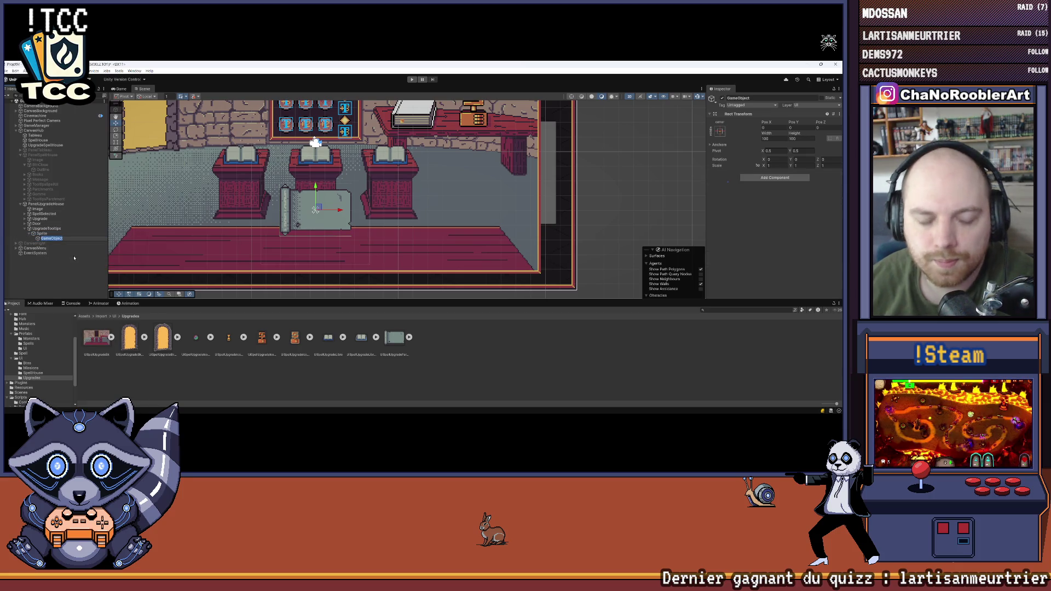
right_click(44, 234)
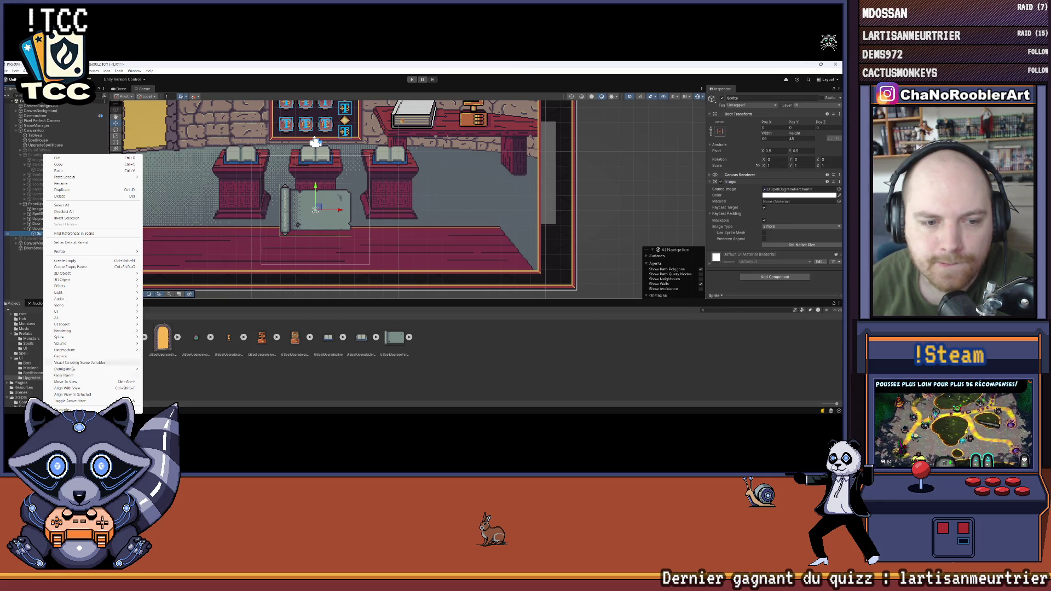
left_click(70, 184)
type("Bk")
key("Return")
left_click(47, 228)
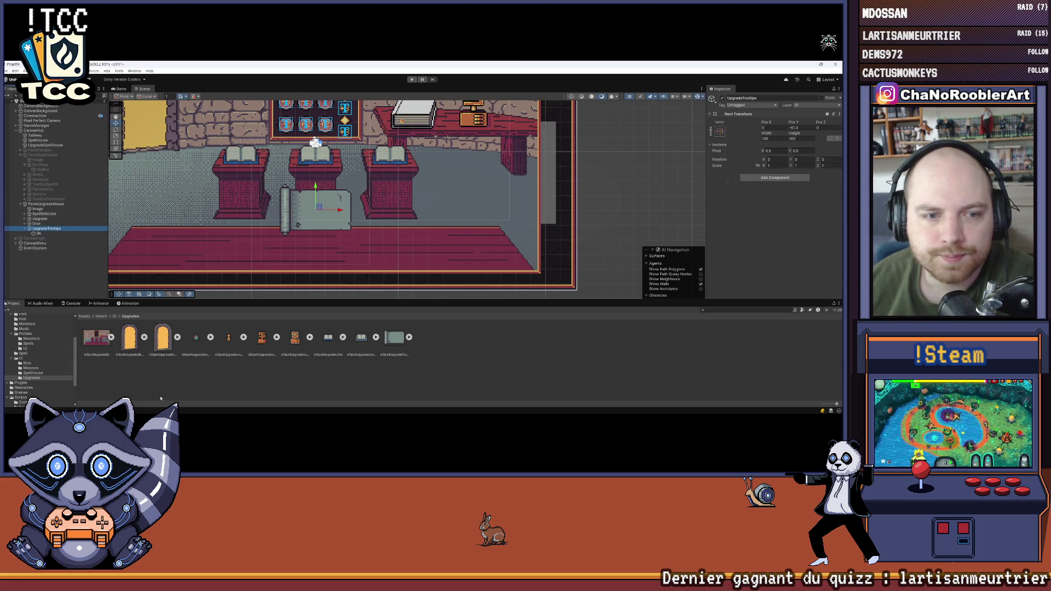
scroll(10, 375, "up", 3)
left_click(12, 374)
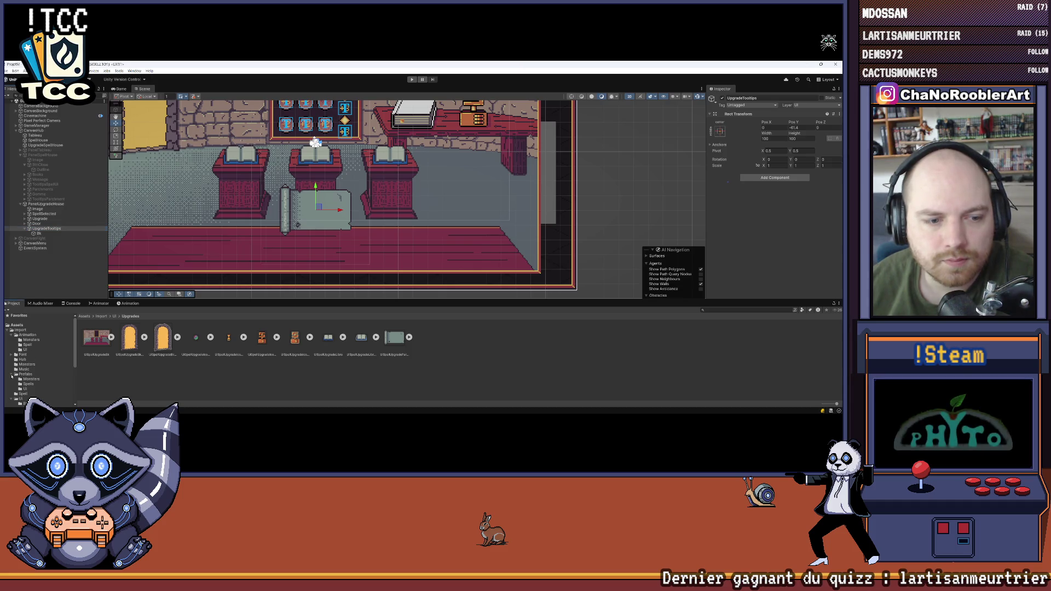
Step: Collapse the project folders and navigate into Scripts > Controllers
left_click(12, 385)
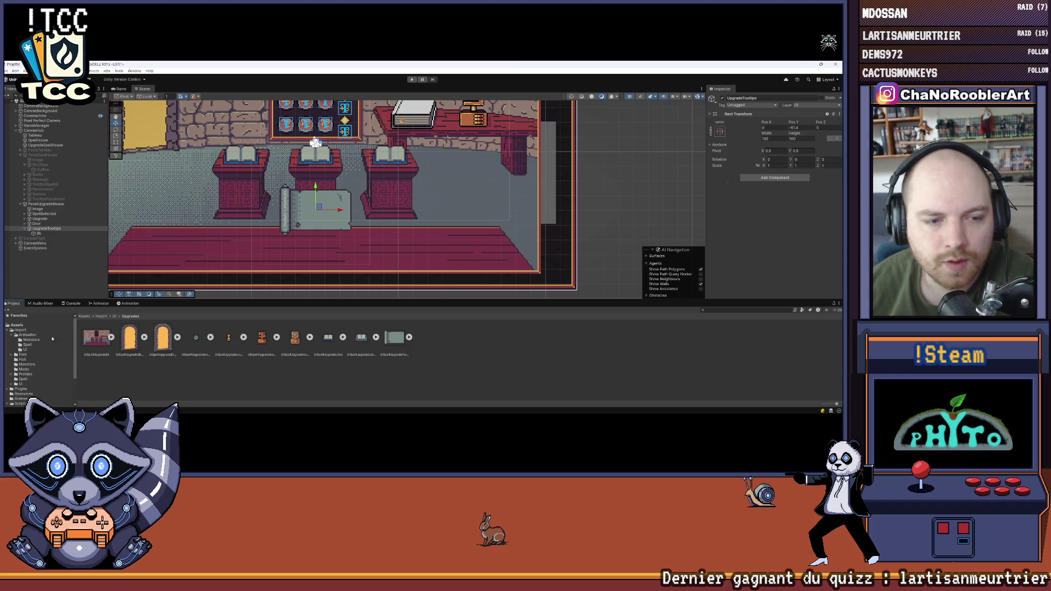
left_click(11, 336)
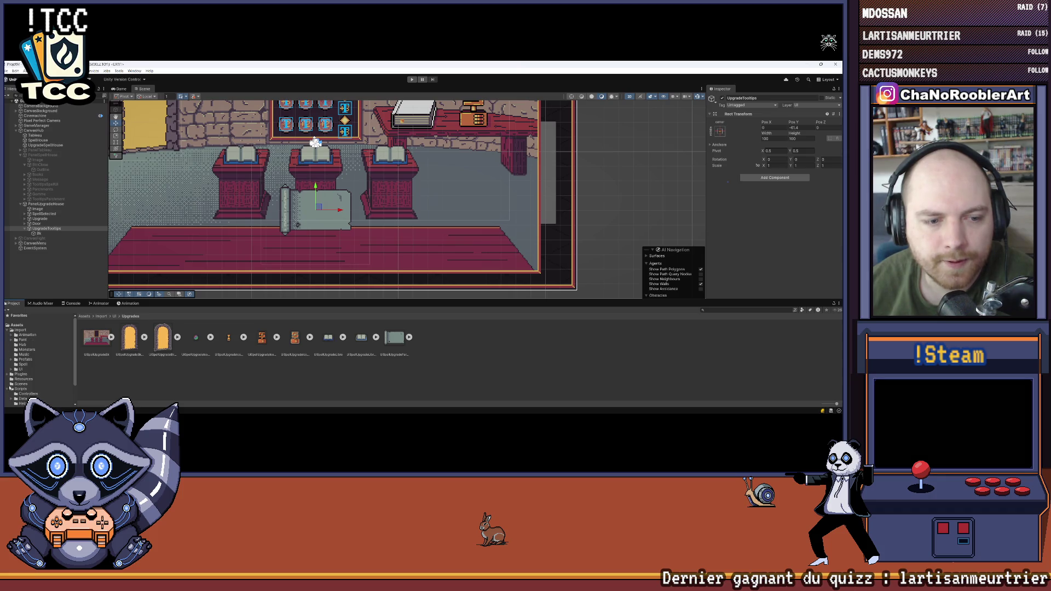
scroll(22, 383, "down", 2)
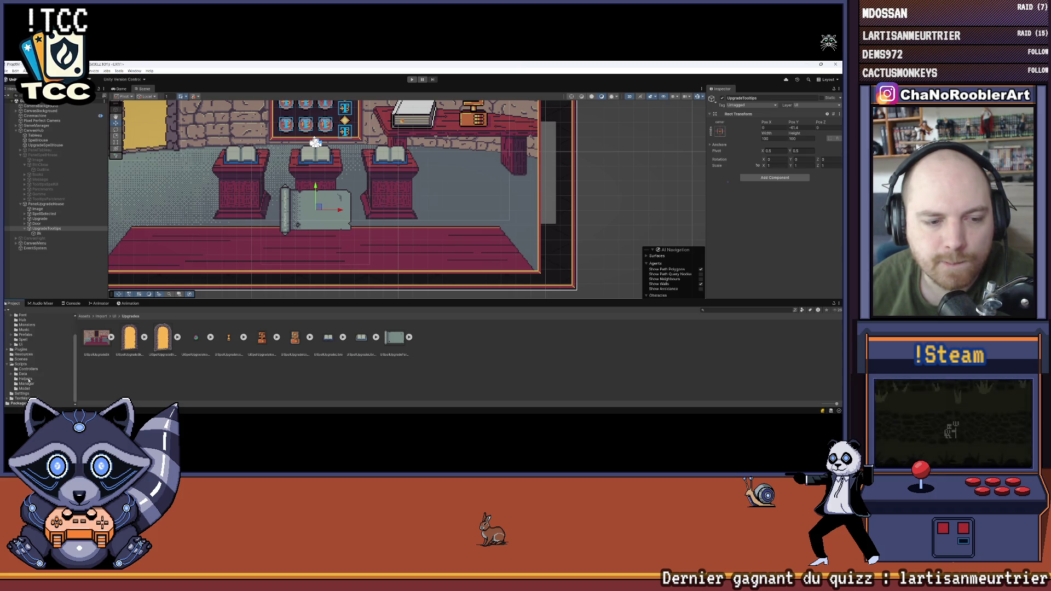
left_click(32, 370)
right_click(206, 378)
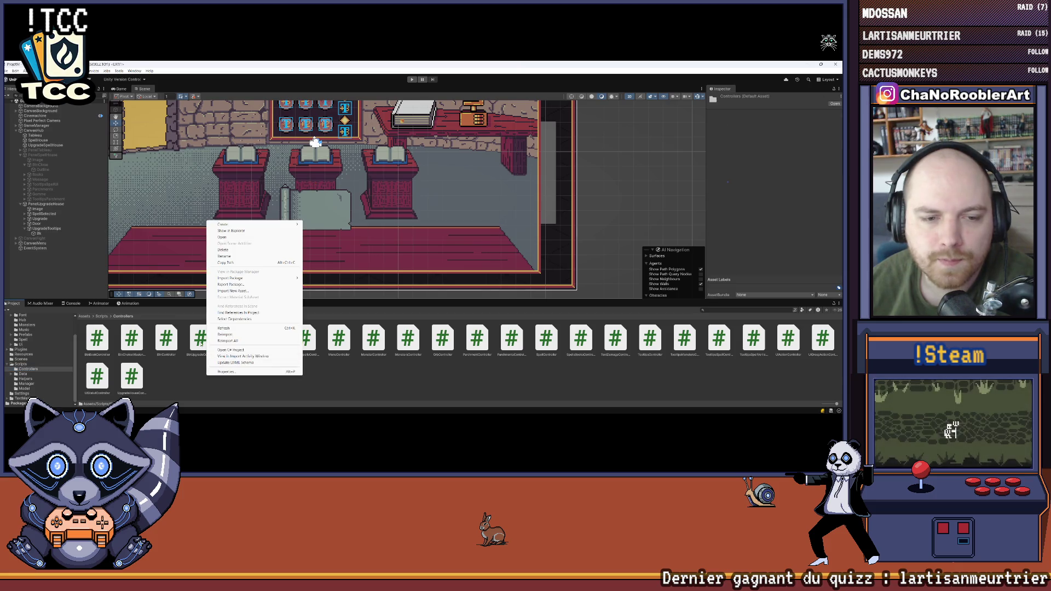
left_click(104, 317)
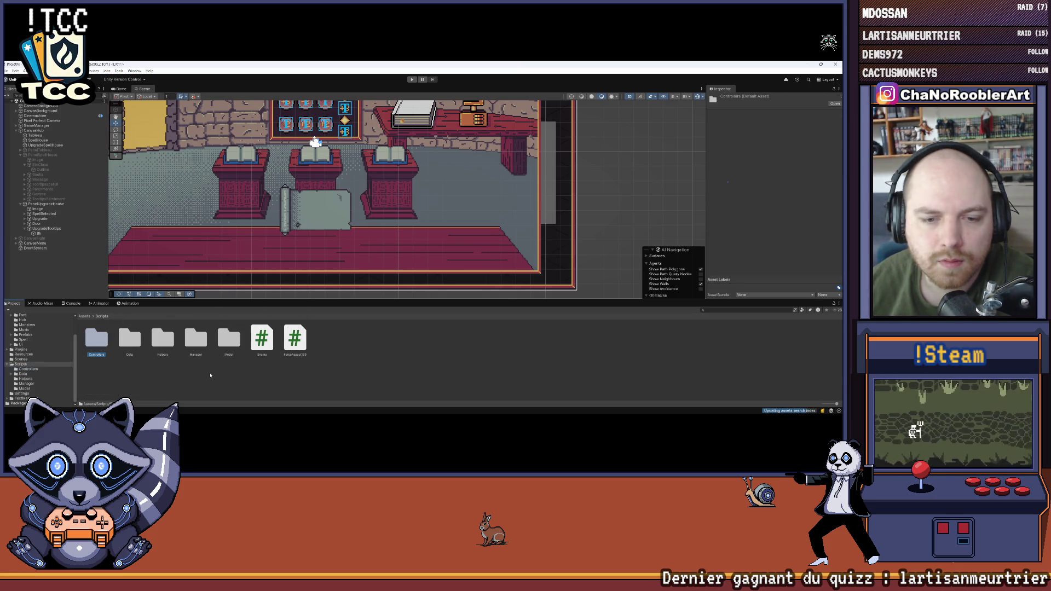
key("Return")
Step: Create a MonoBehaviour script named UpgradeTooltipsController and switch to Visual Studio
right_click(179, 370)
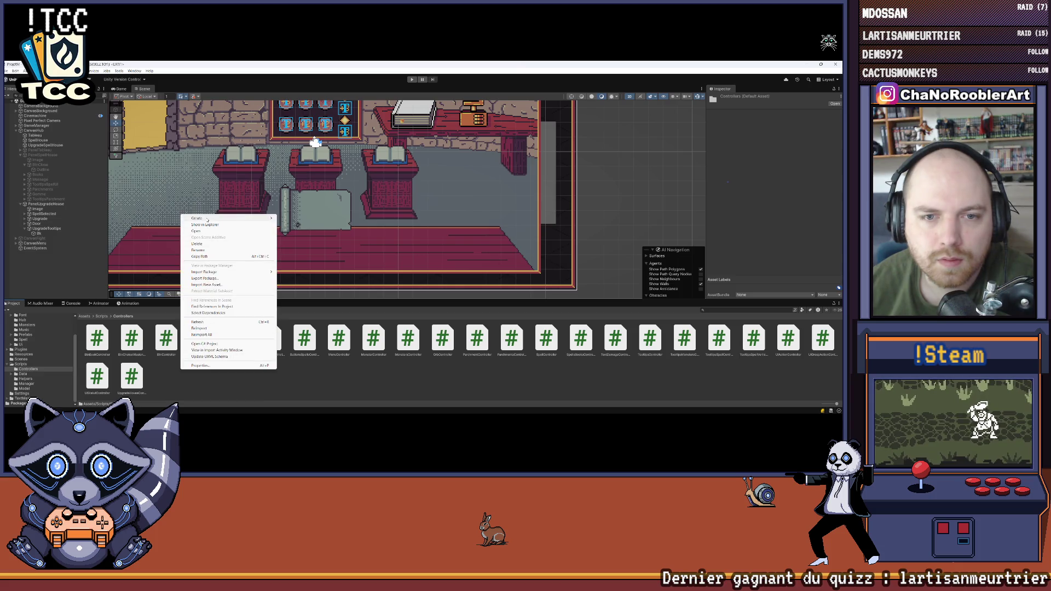
mouse_move(230, 219)
left_click(321, 232)
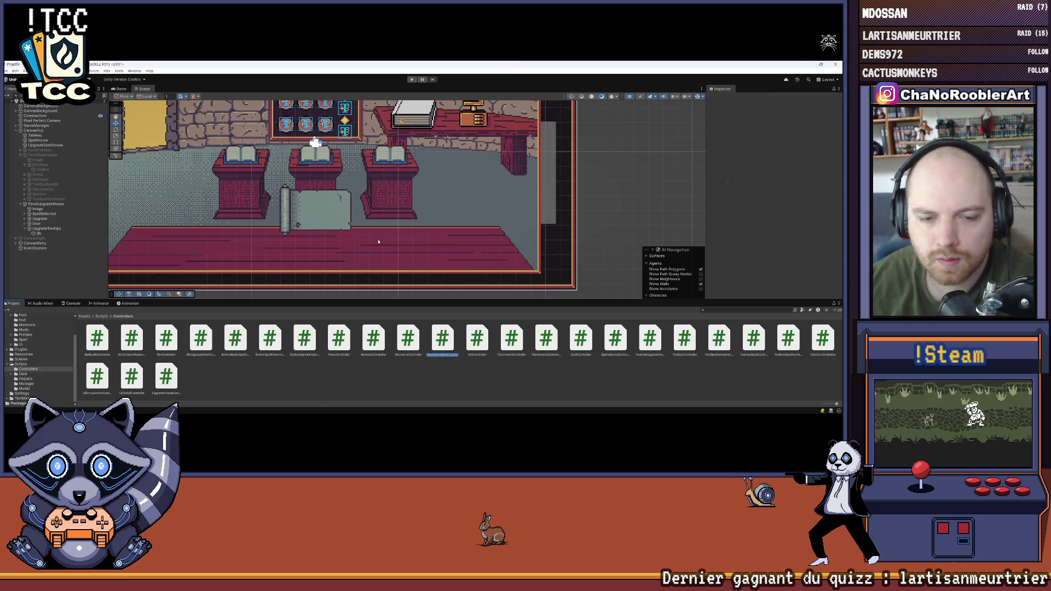
type("Up")
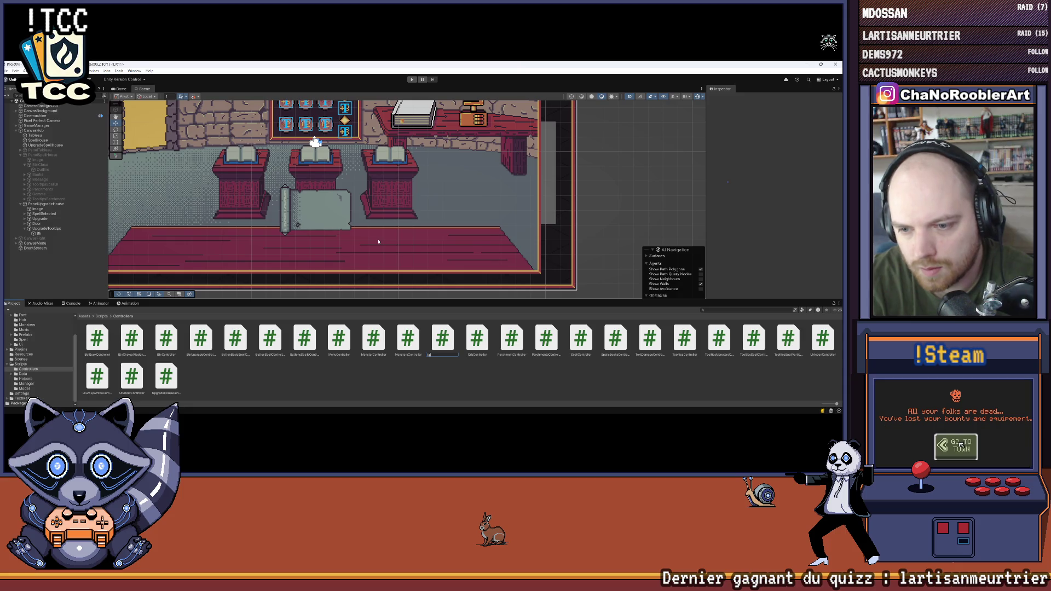
key("BackSpace")
key("BackSpace")
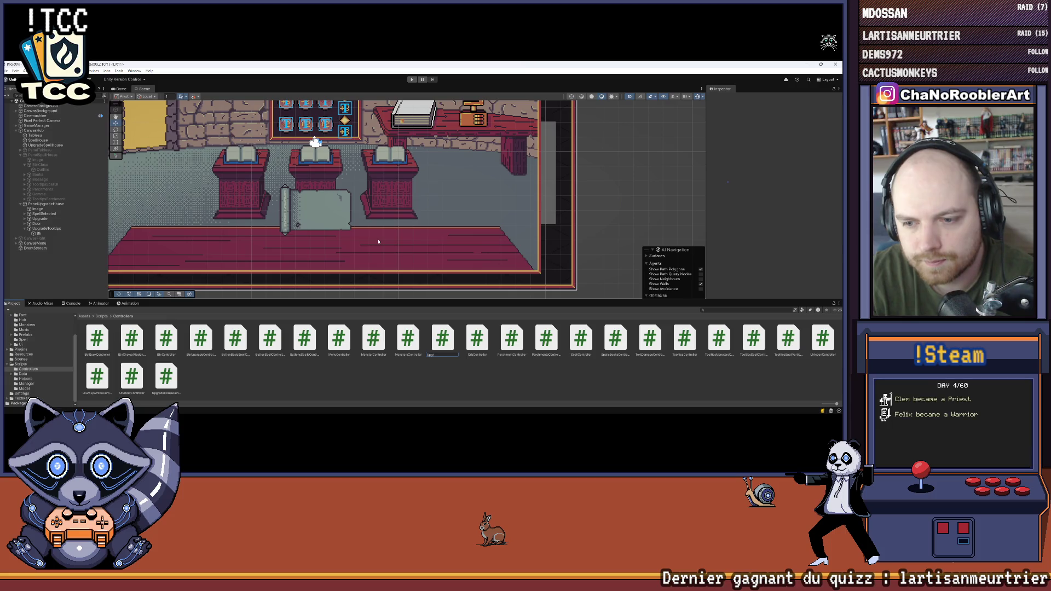
type("adeToo")
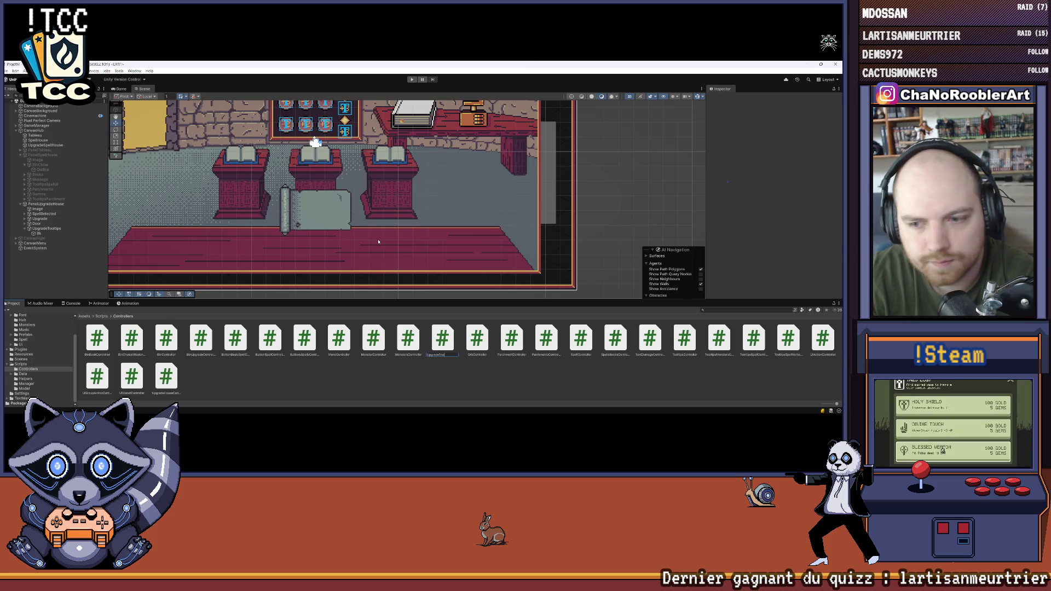
type("ltipsController")
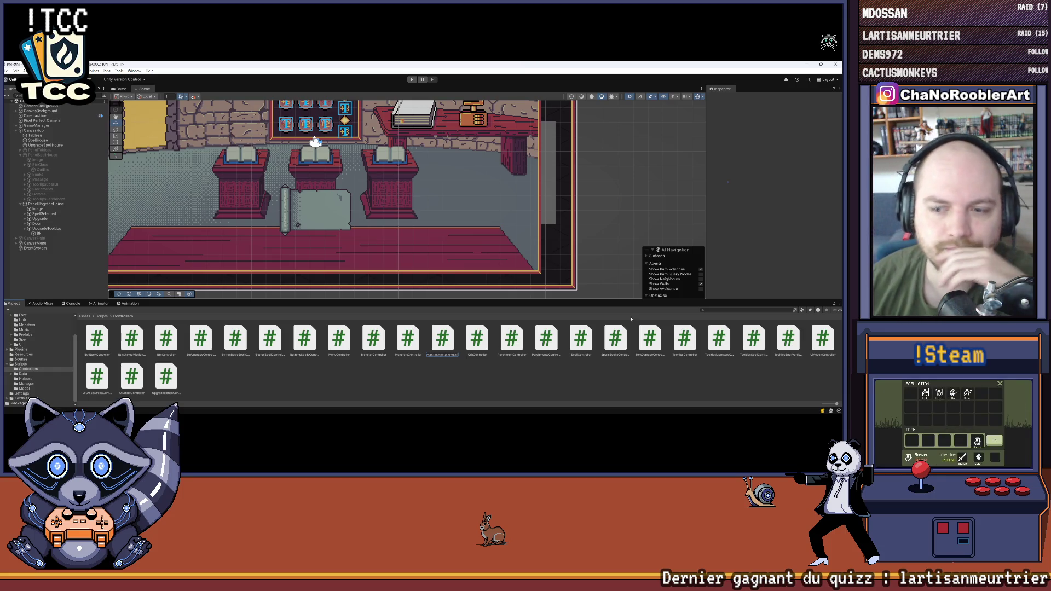
key("alt+Tab")
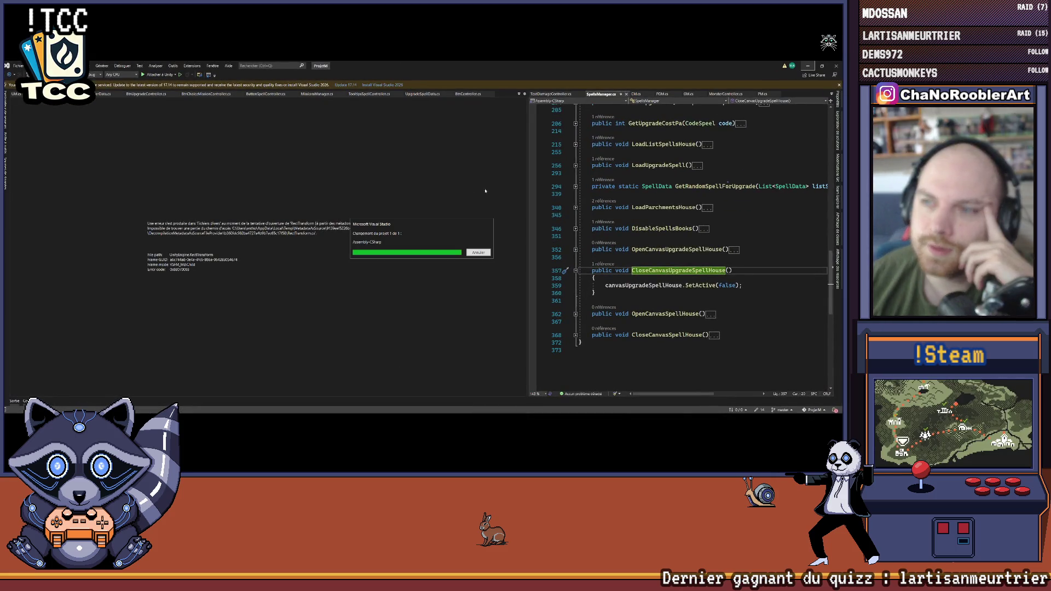
Step: Glance over the loaded code, then return to Unity so UpgradeTooltipsController finishes compiling
scroll(633, 146, "up", 10)
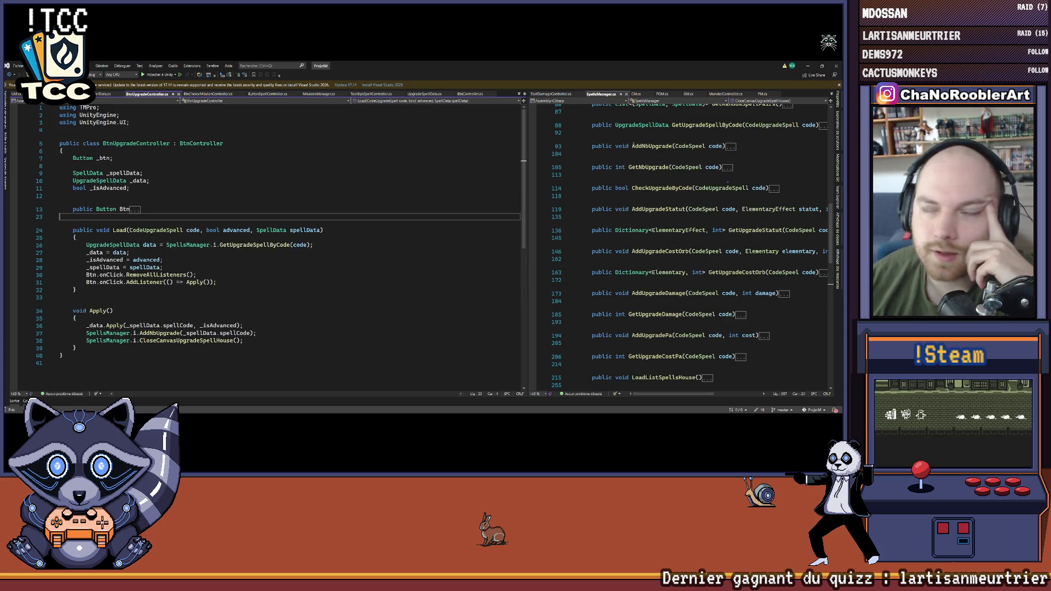
key("alt+Tab")
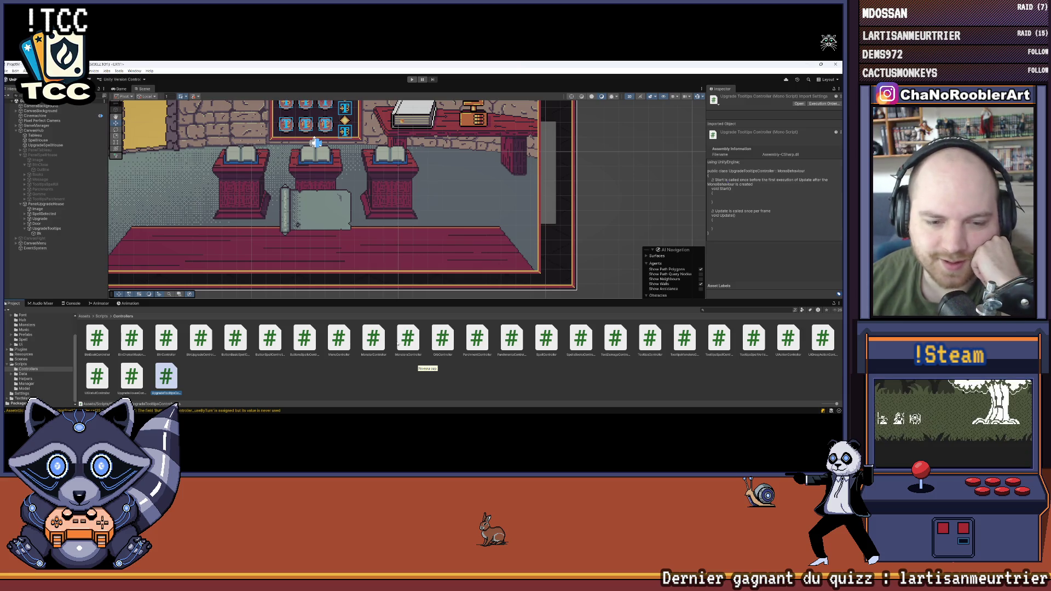
Step: Attach the UpgradeTooltipsController script to the UpgradeTooltips object
left_click(40, 229)
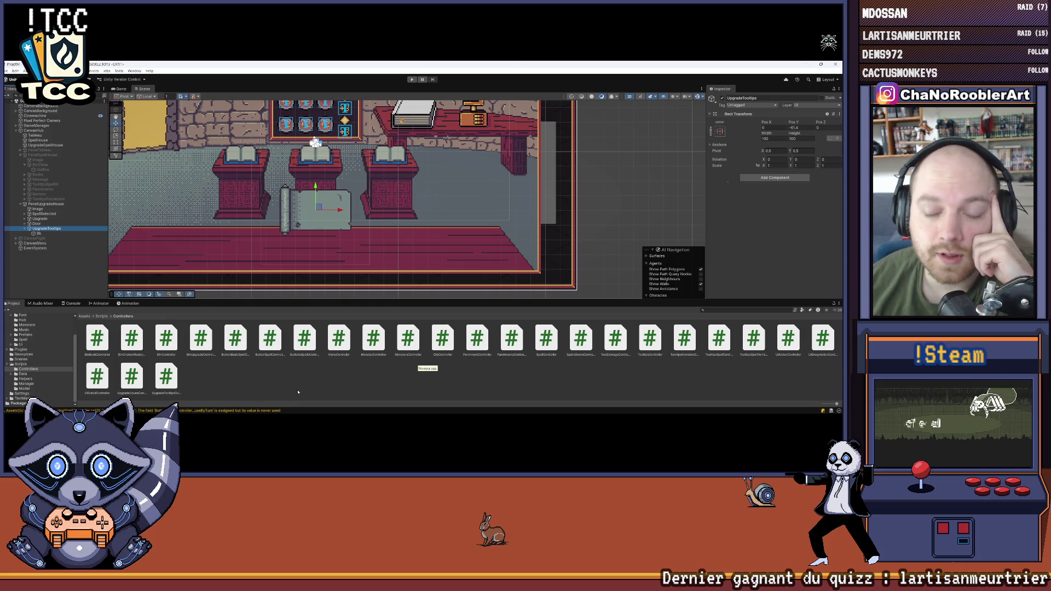
left_click(327, 385)
left_click(43, 229)
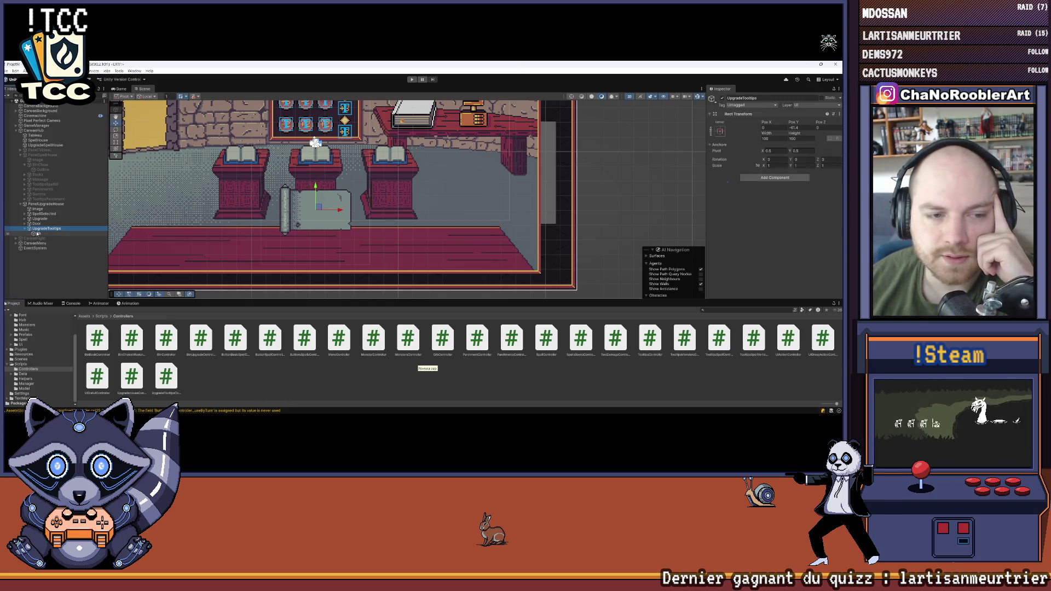
left_click(43, 228)
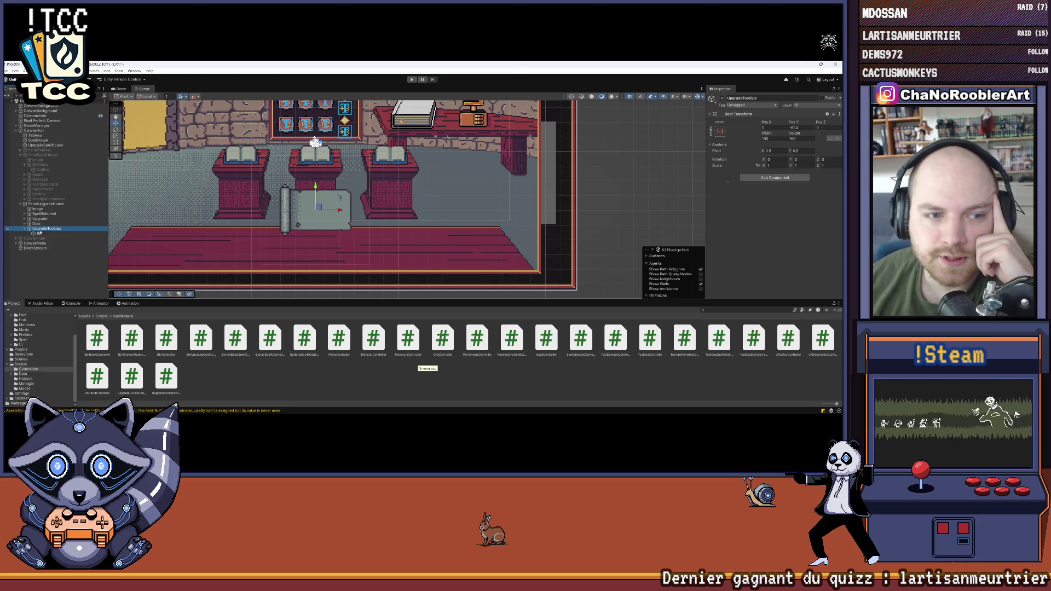
left_click(44, 233)
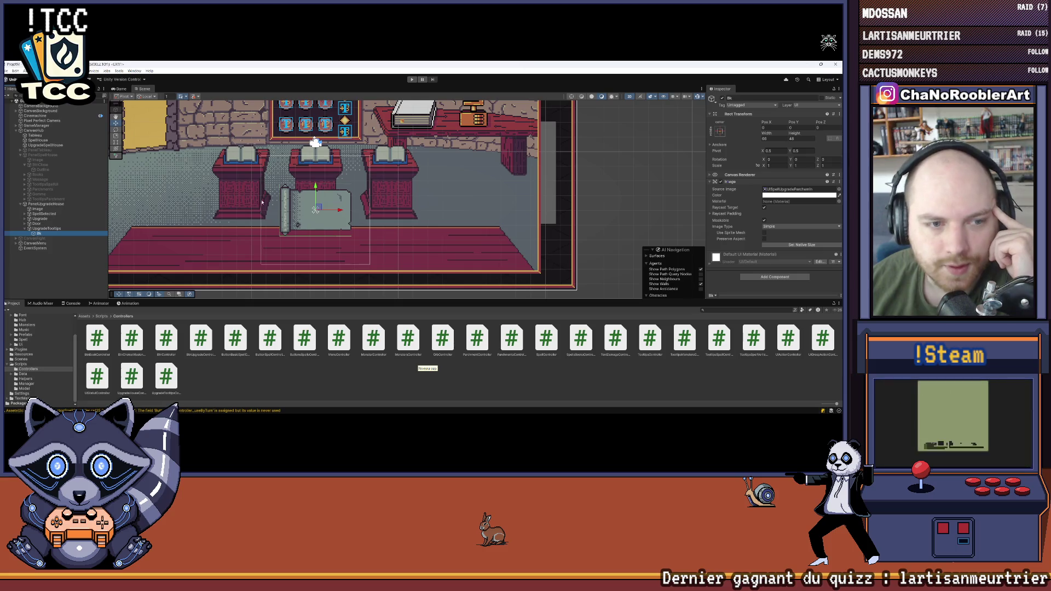
left_click(46, 228)
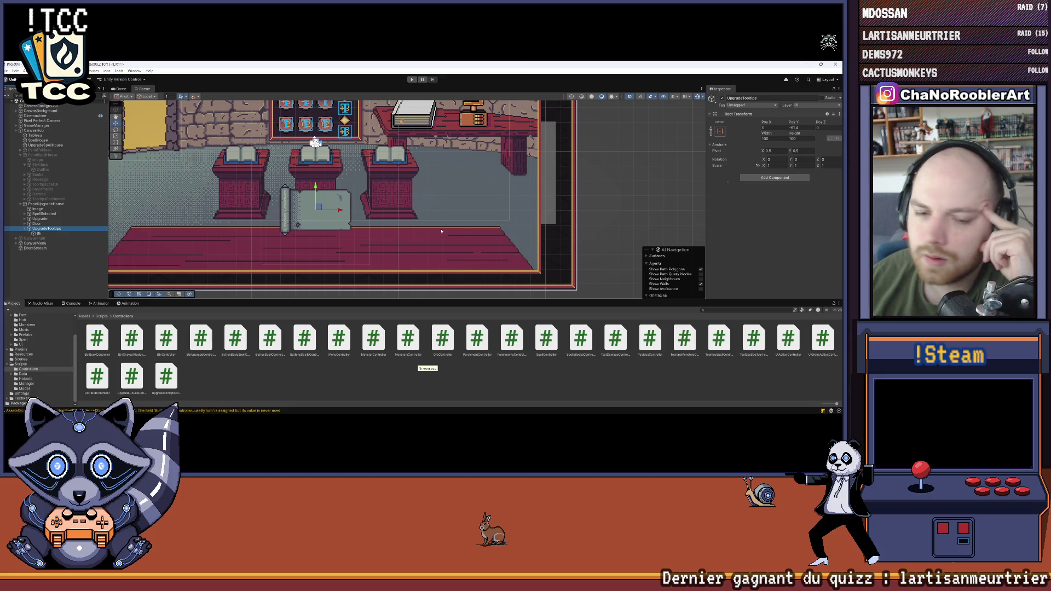
left_click_drag(166, 376, 772, 208)
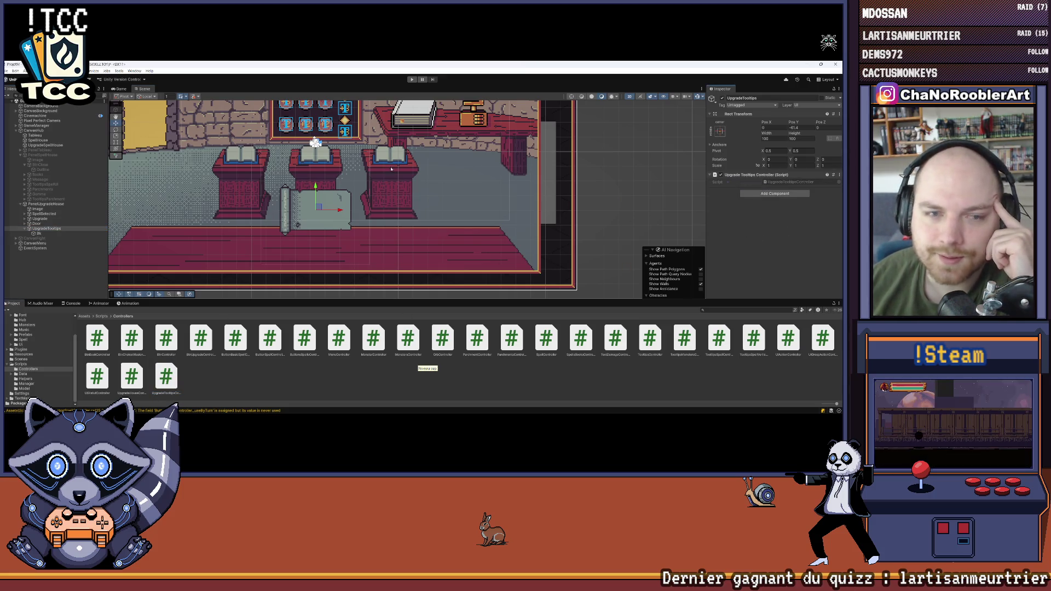
Step: Untick Raycast Target on Bk's Image, then save the scene via File > Save
left_click(56, 229)
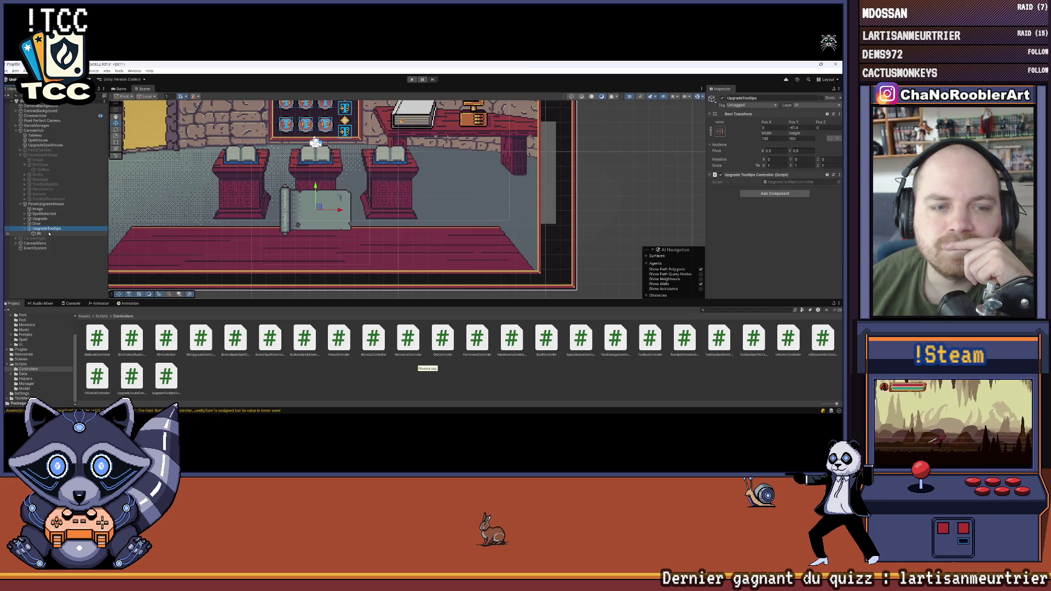
left_click(48, 233)
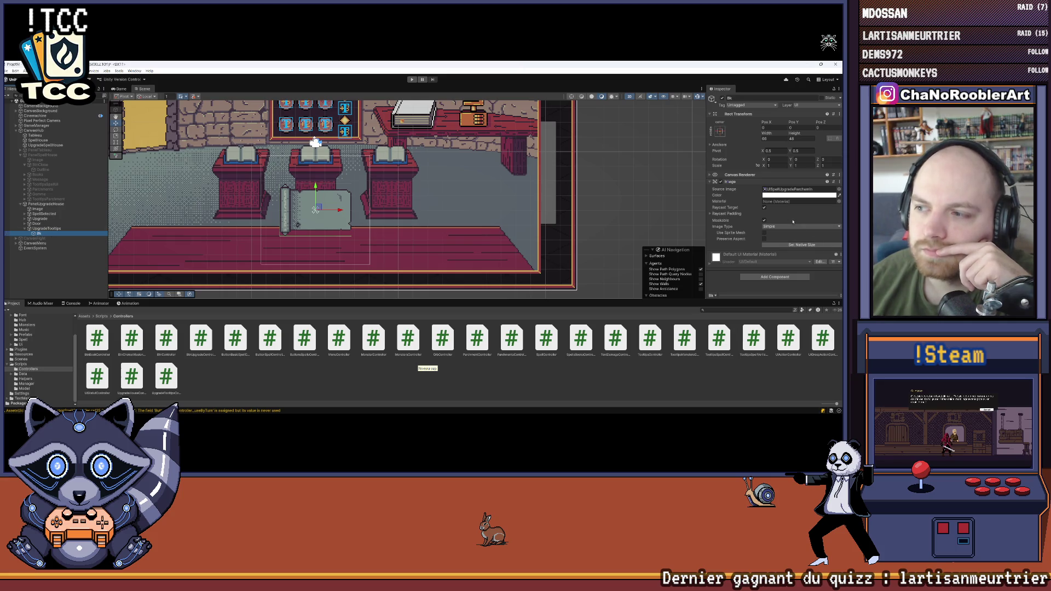
left_click(765, 208)
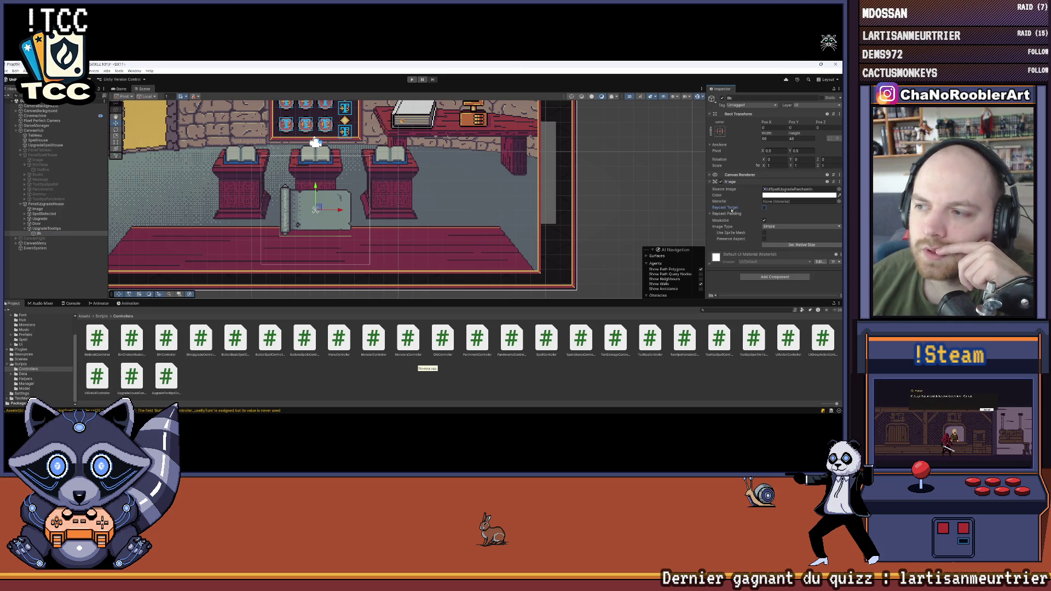
left_click(730, 181)
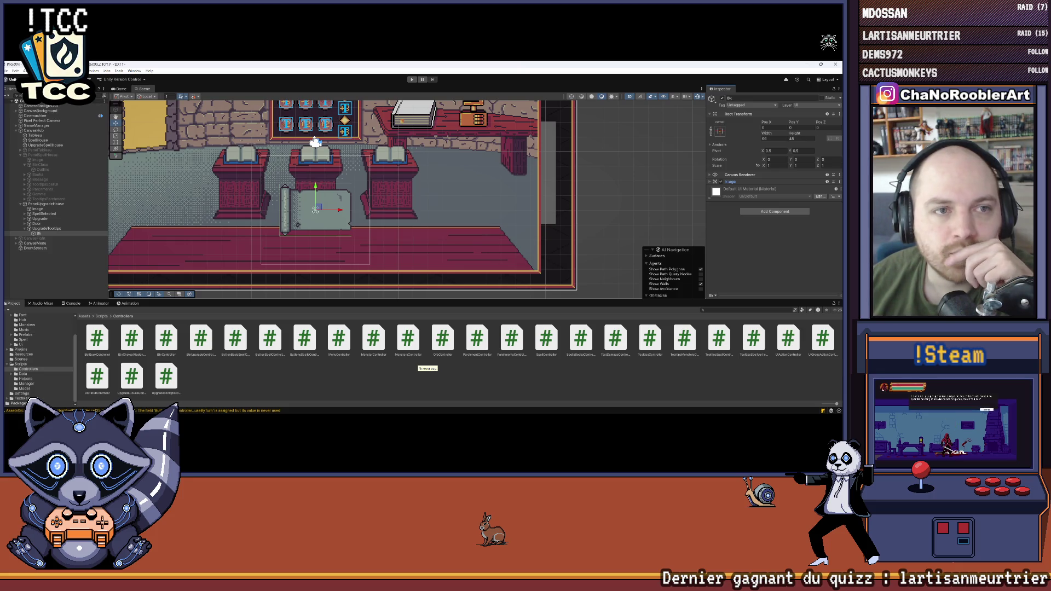
left_click(8, 71)
left_click(19, 101)
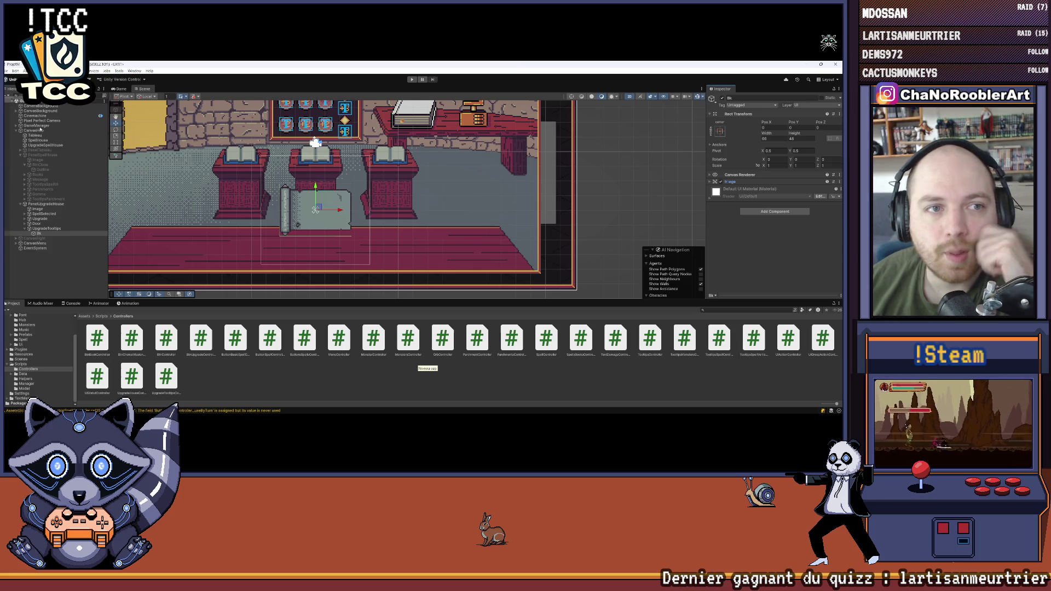
left_click(48, 230)
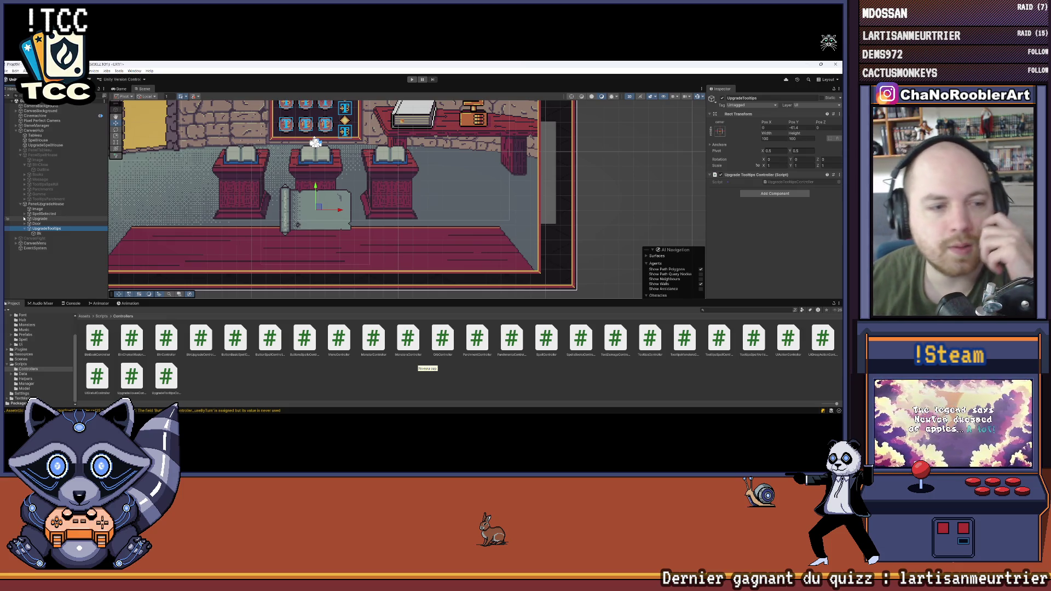
left_click(43, 234)
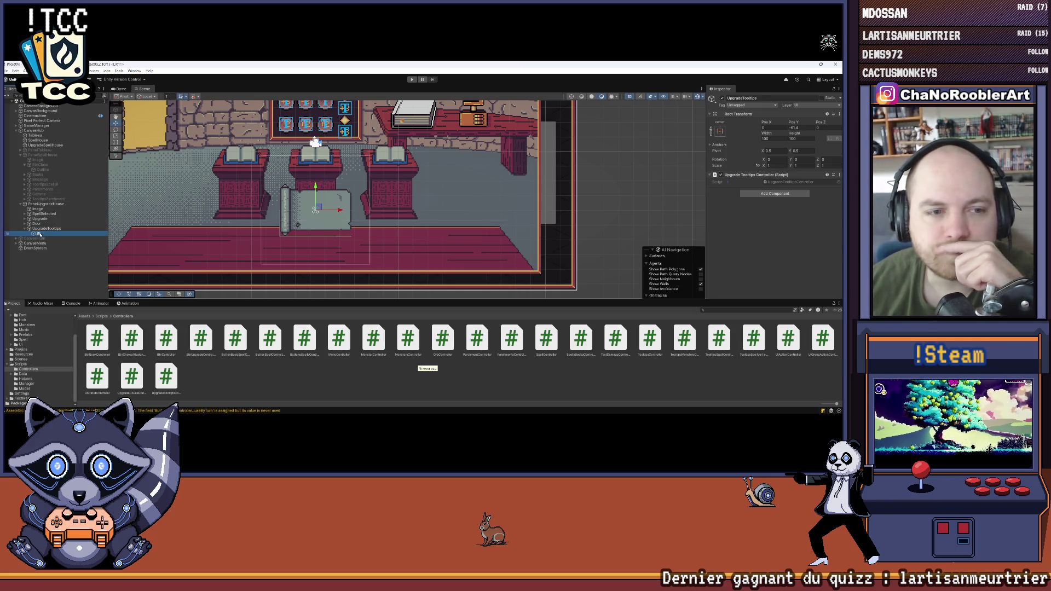
left_click(44, 230)
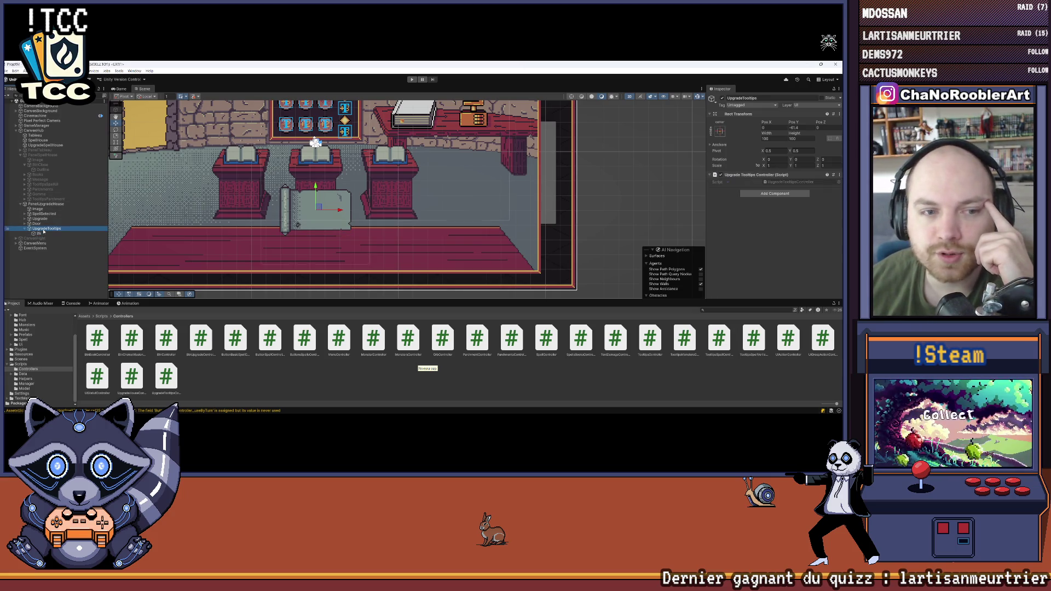
left_click(44, 234)
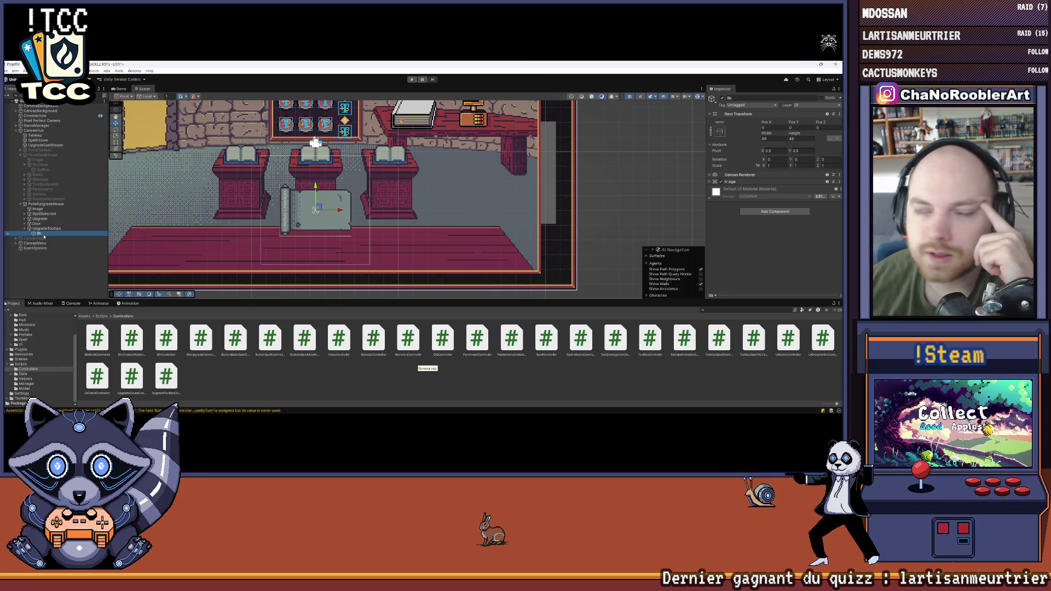
left_click(45, 230)
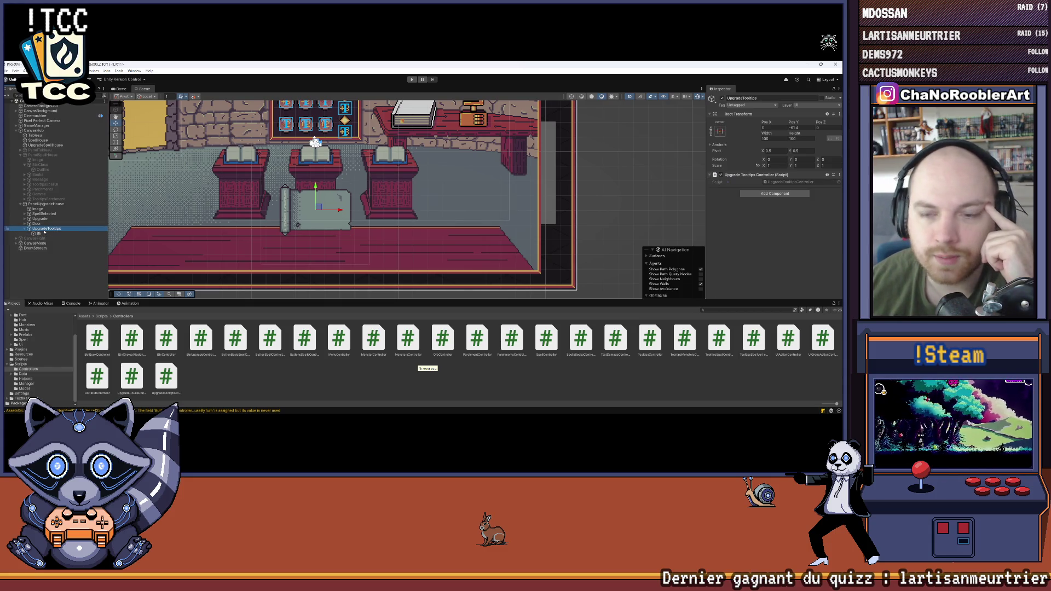
left_click_drag(163, 181, 227, 187)
scroll(228, 187, "down", 5)
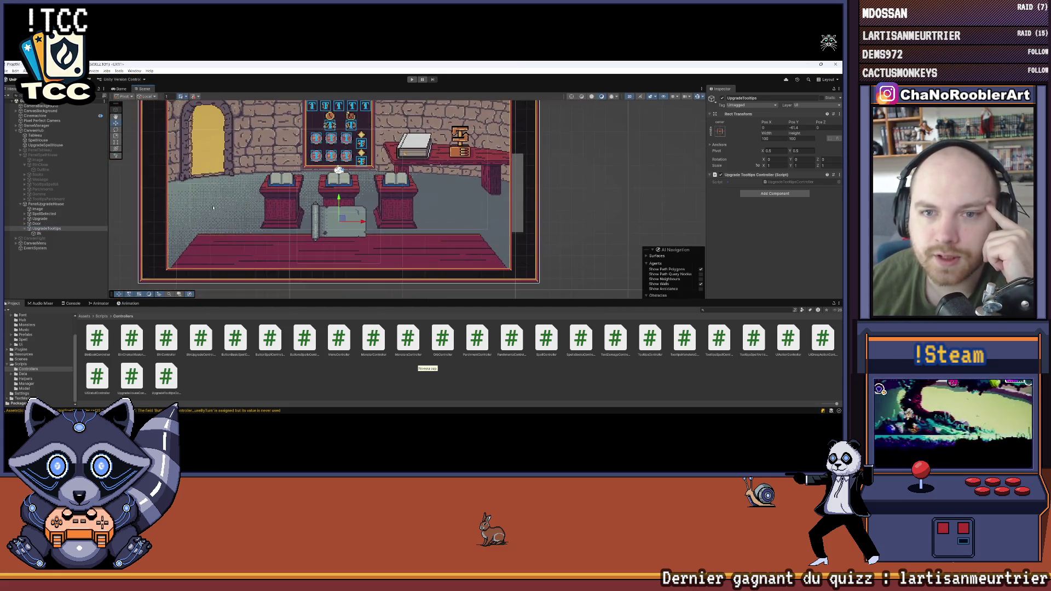
scroll(222, 187, "up", 5)
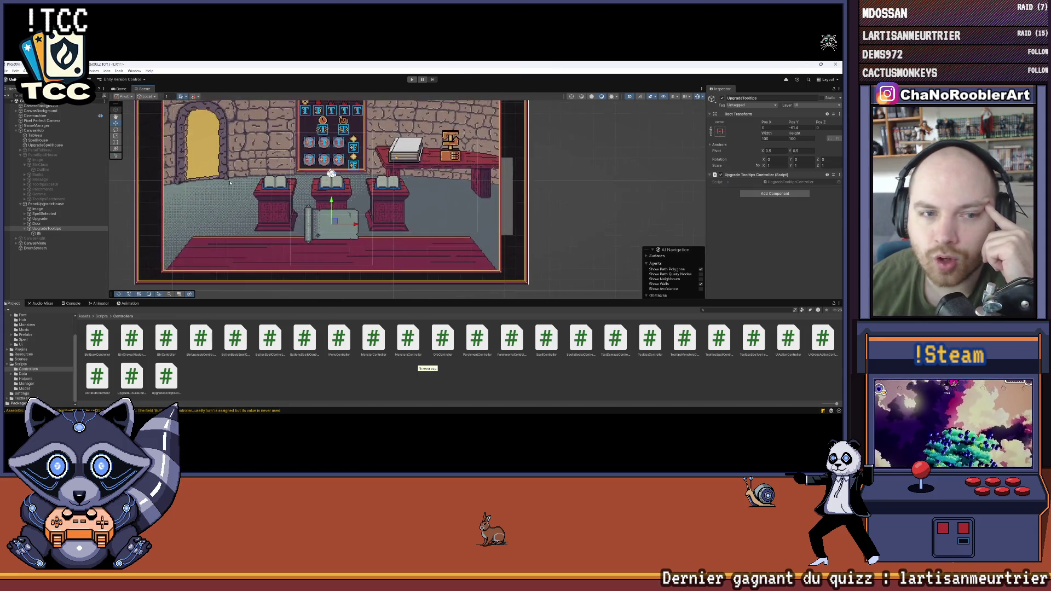
scroll(222, 187, "down", 3)
scroll(219, 185, "up", 2)
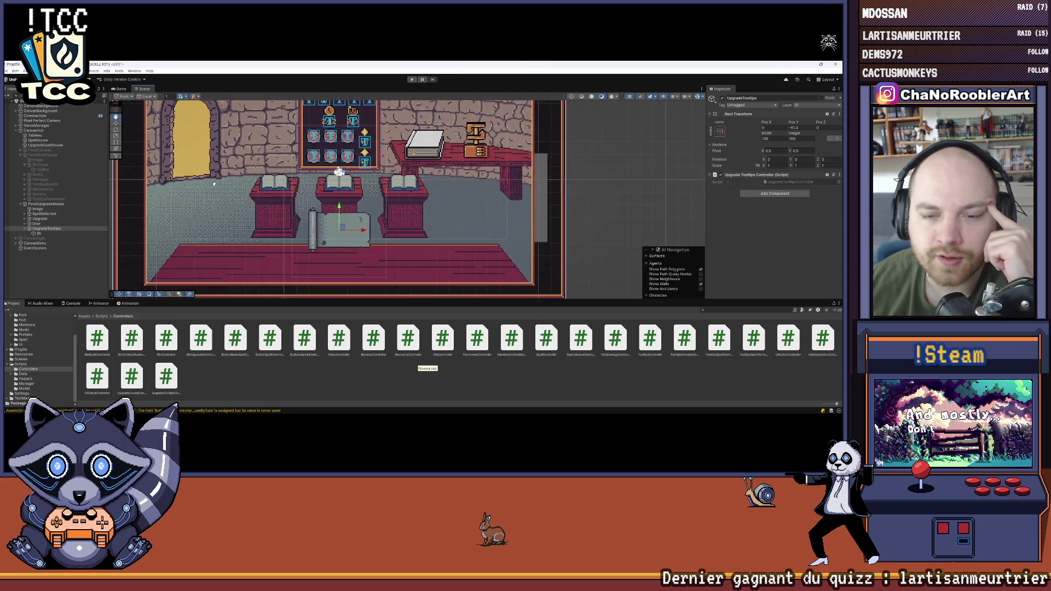
scroll(219, 182, "up", 4)
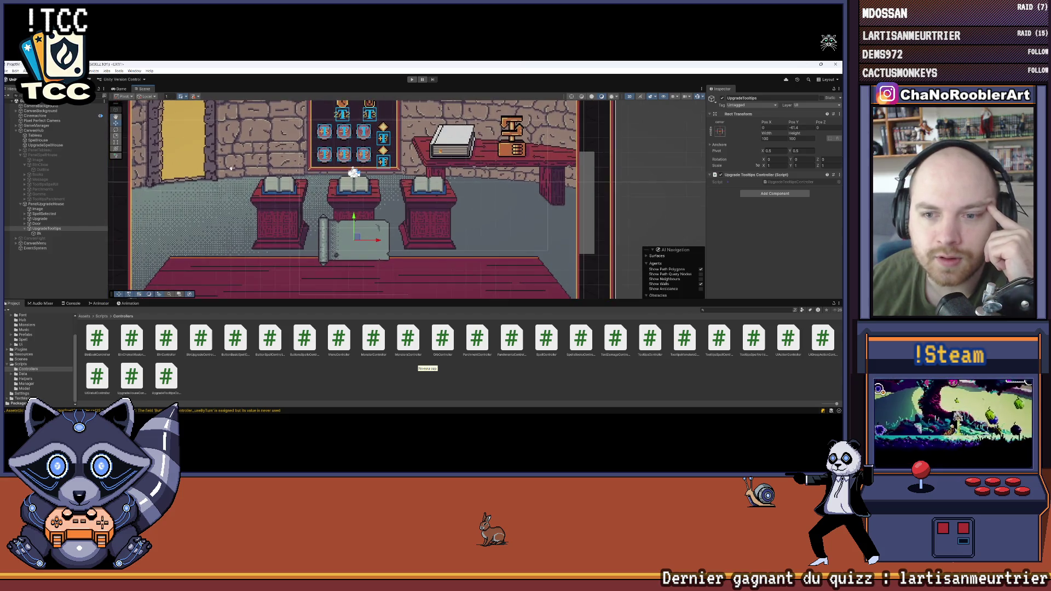
scroll(241, 175, "up", 1)
scroll(252, 171, "down", 1)
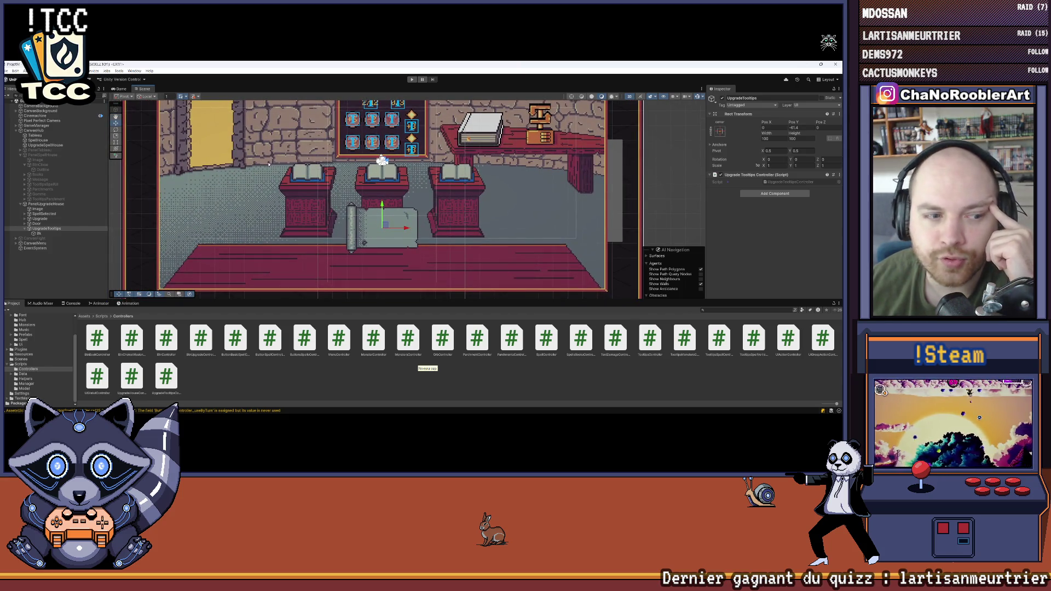
left_click(49, 234)
left_click(48, 228)
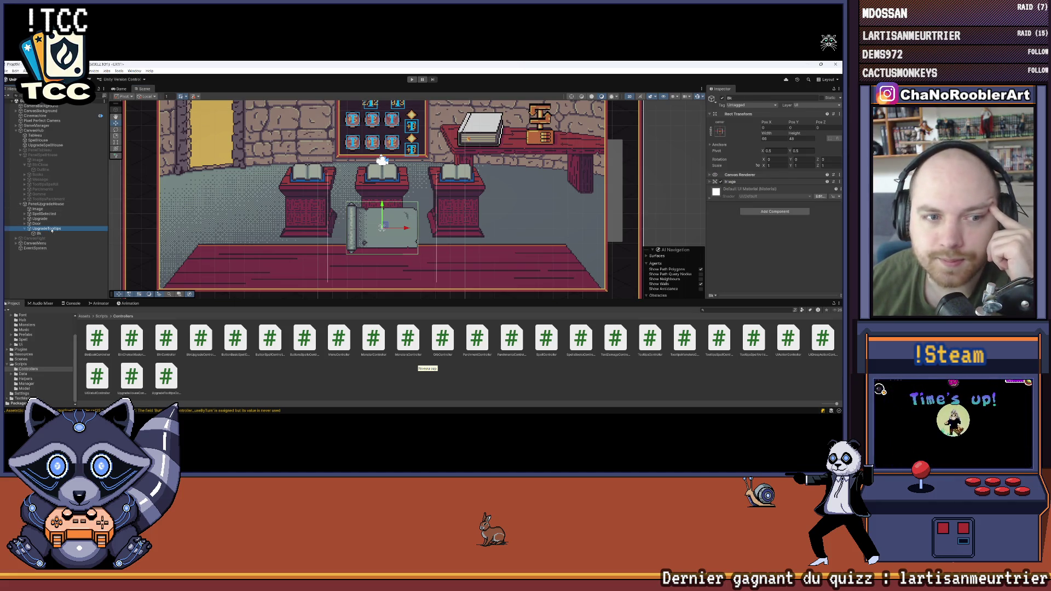
scroll(351, 282, "up", 1)
scroll(351, 282, "down", 2)
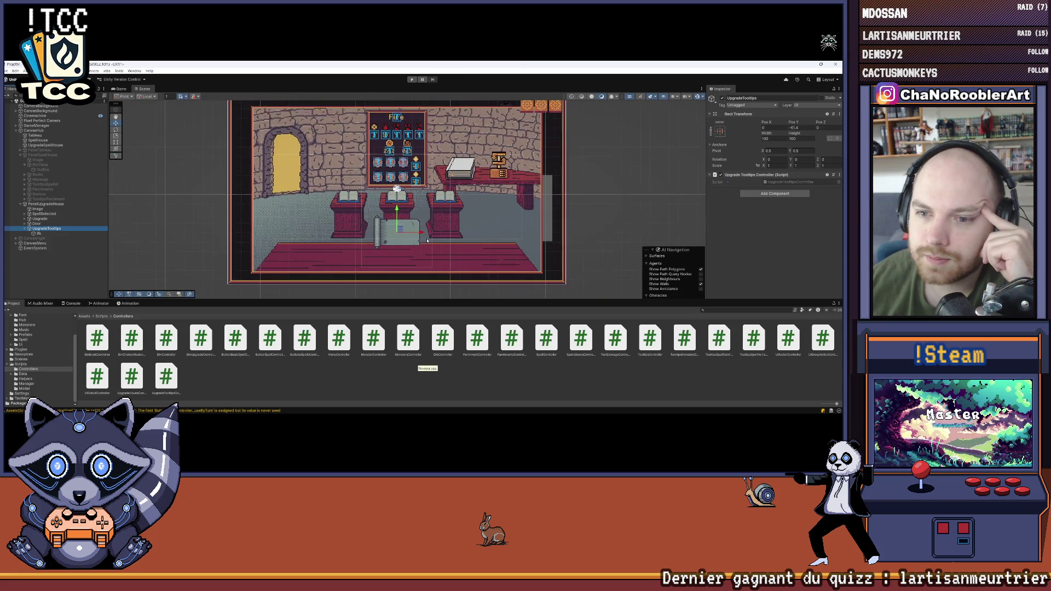
left_click_drag(351, 301, 351, 332)
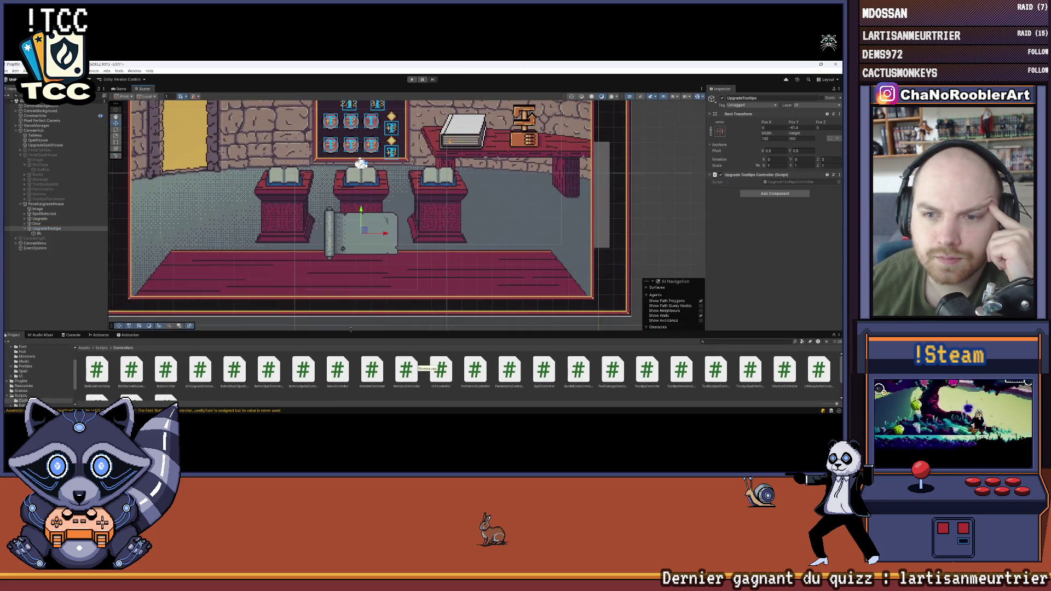
scroll(315, 237, "up", 2)
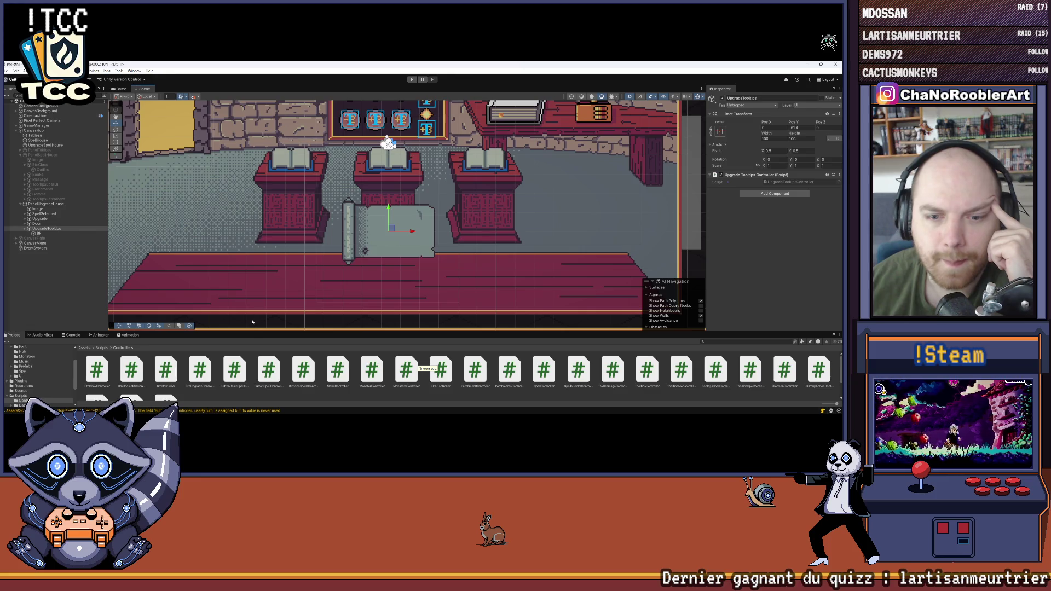
left_click_drag(252, 331, 251, 291)
scroll(384, 191, "down", 1)
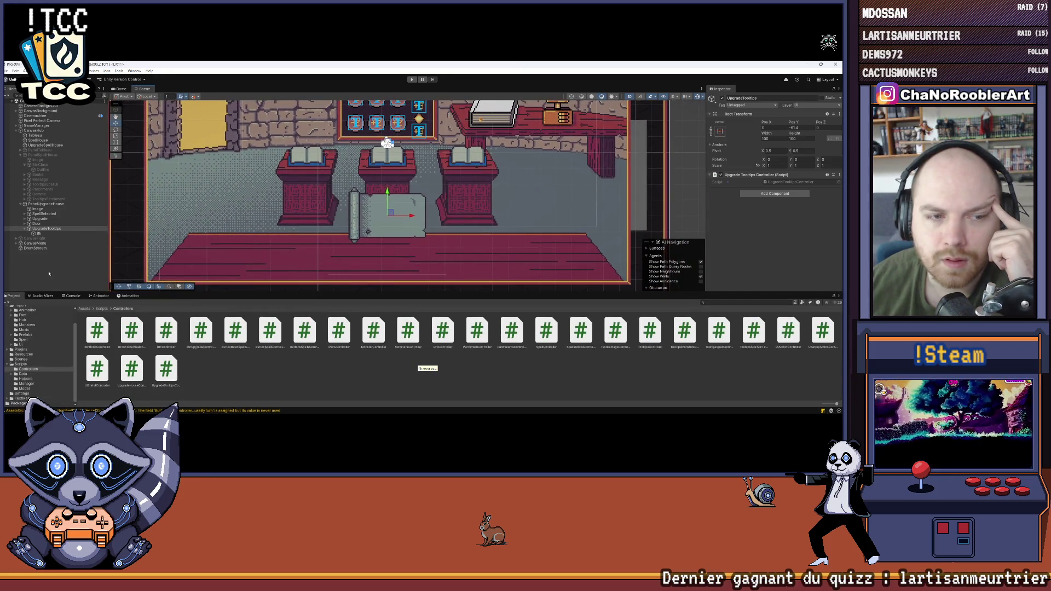
Step: Create an empty child named Hor under UpgradeTooltips
left_click(7, 71)
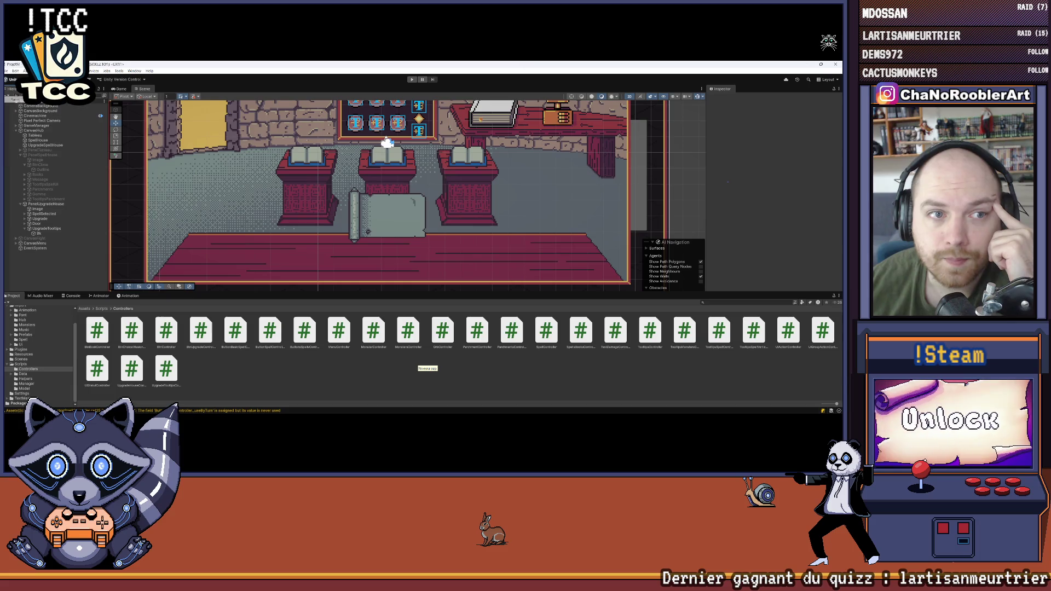
left_click(46, 228)
right_click(47, 228)
left_click(61, 254)
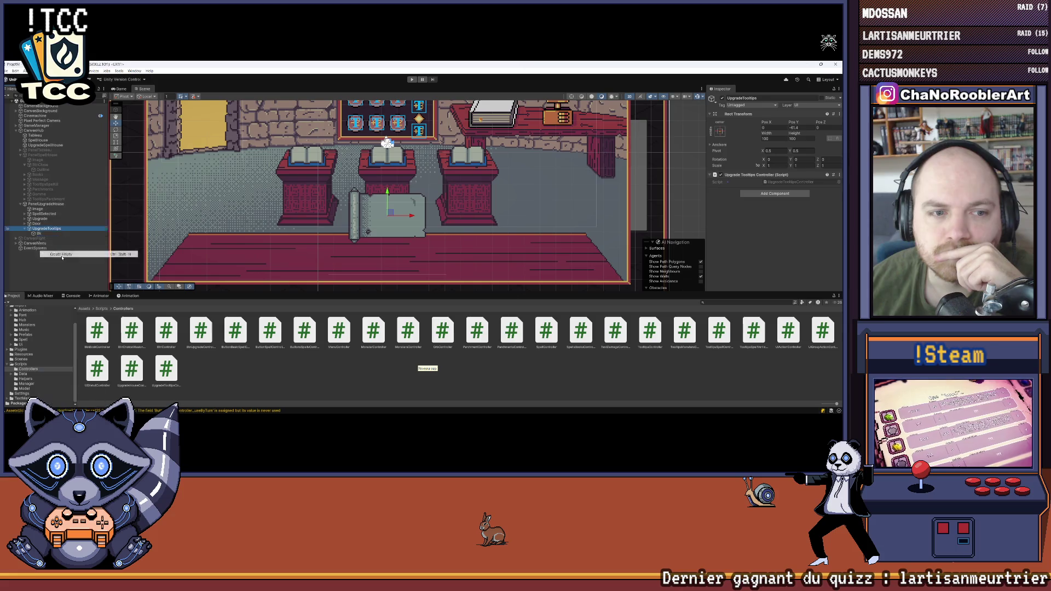
type("Hor")
key("Return")
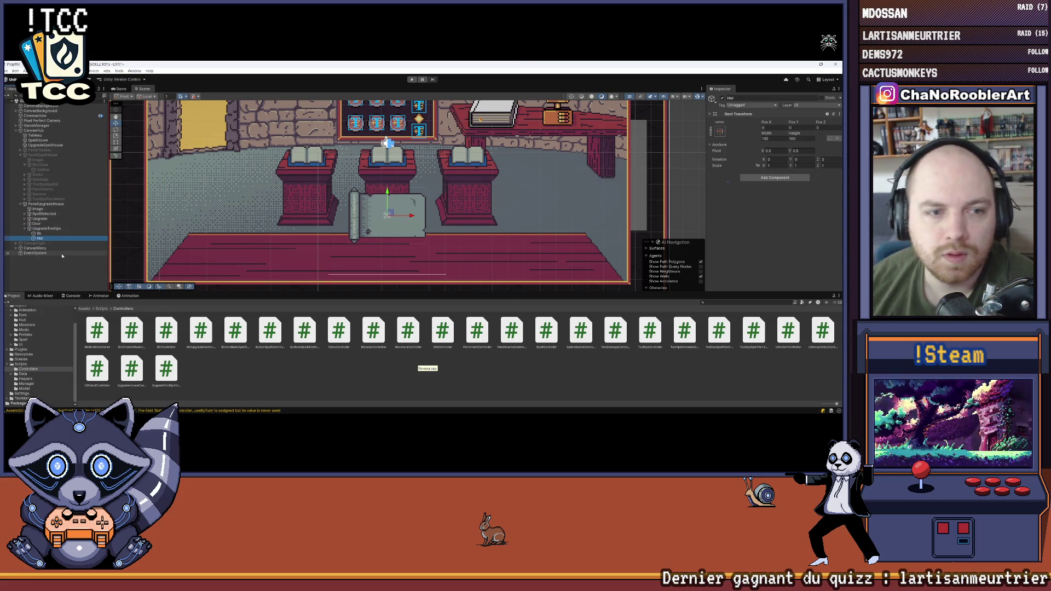
Step: Add a Horizontal Layout Group component to Hor
left_click(775, 178)
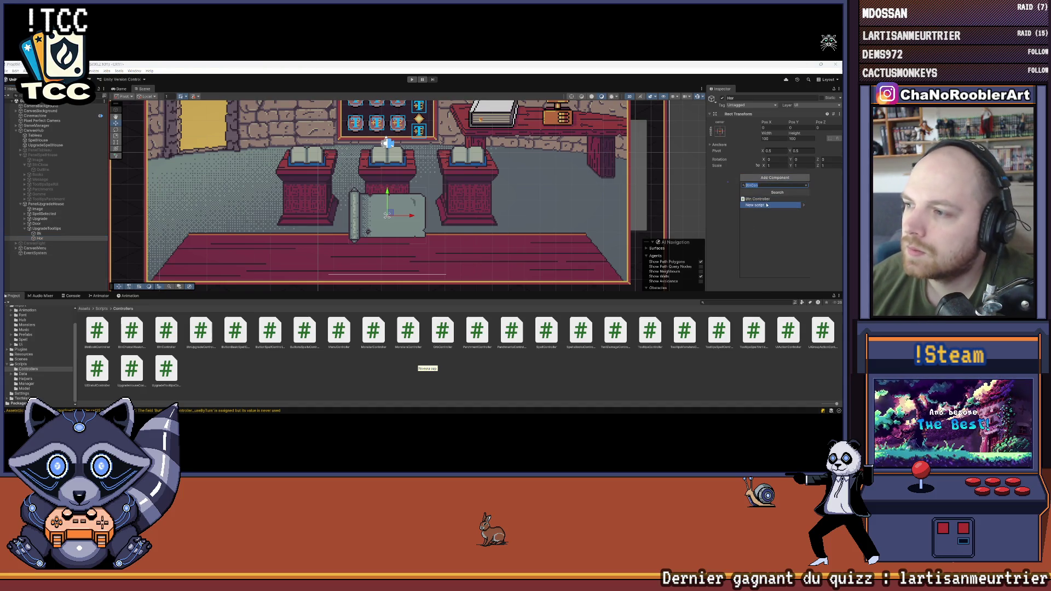
key("Return")
key("Return")
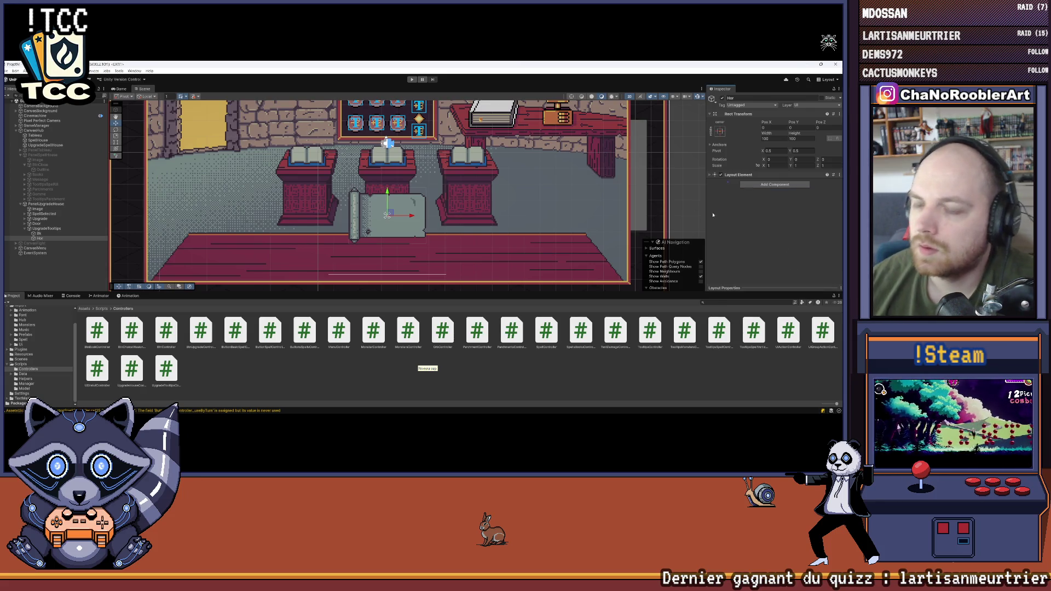
left_click(775, 185)
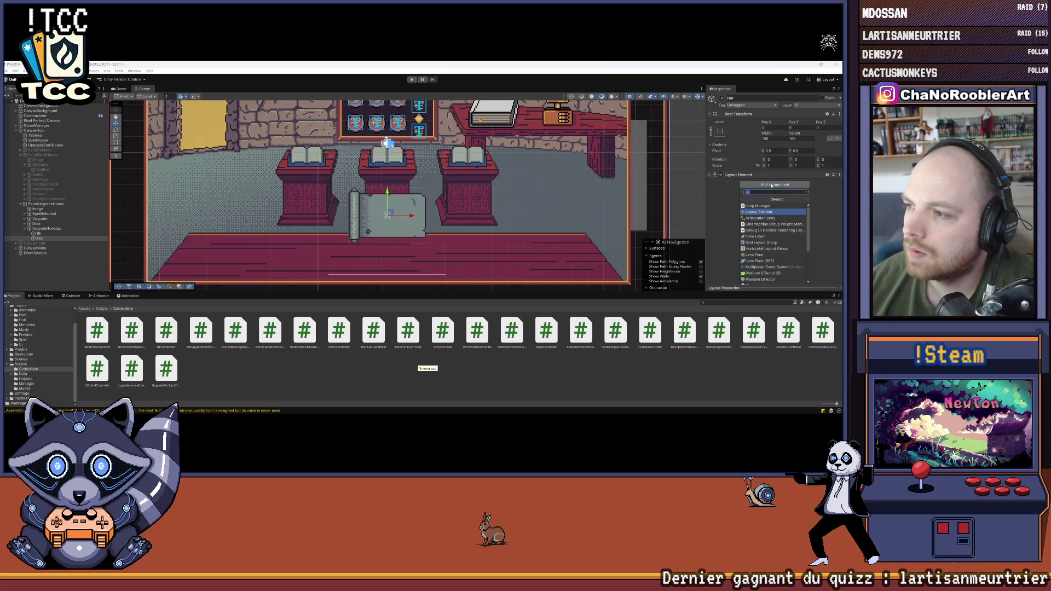
type("La")
key("BackSpace")
key("BackSpace")
type("hor")
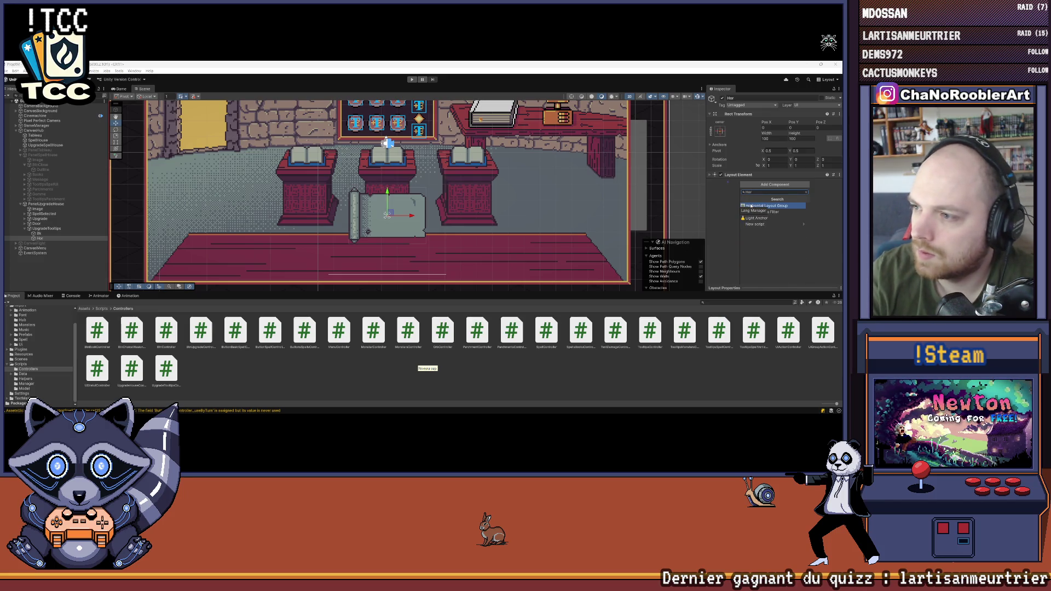
key("Return")
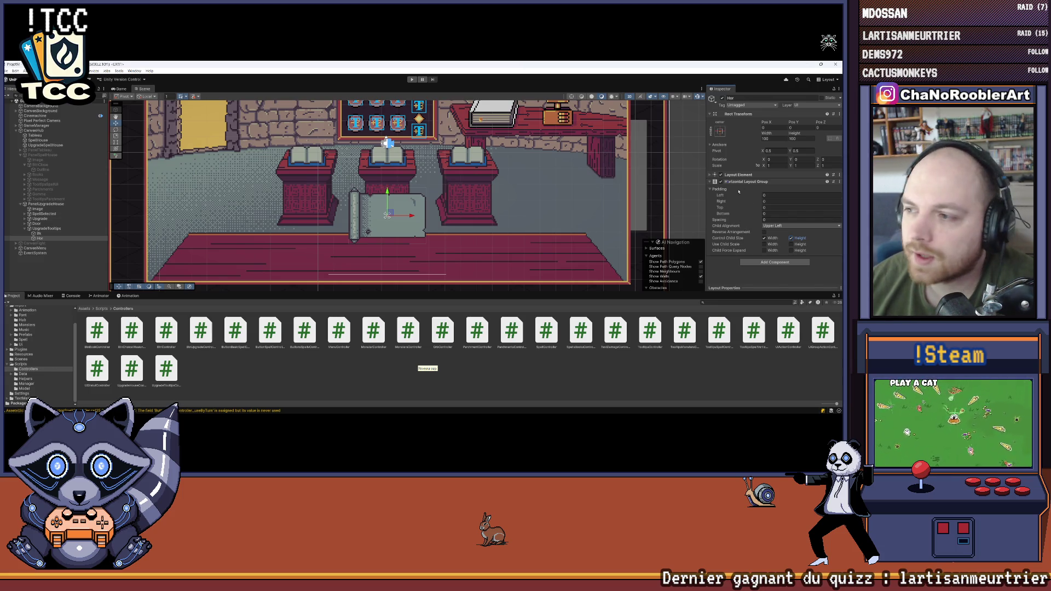
Step: Set Hor's Child Alignment to Middle Center, collapsing Padding and the layout group
left_click(710, 189)
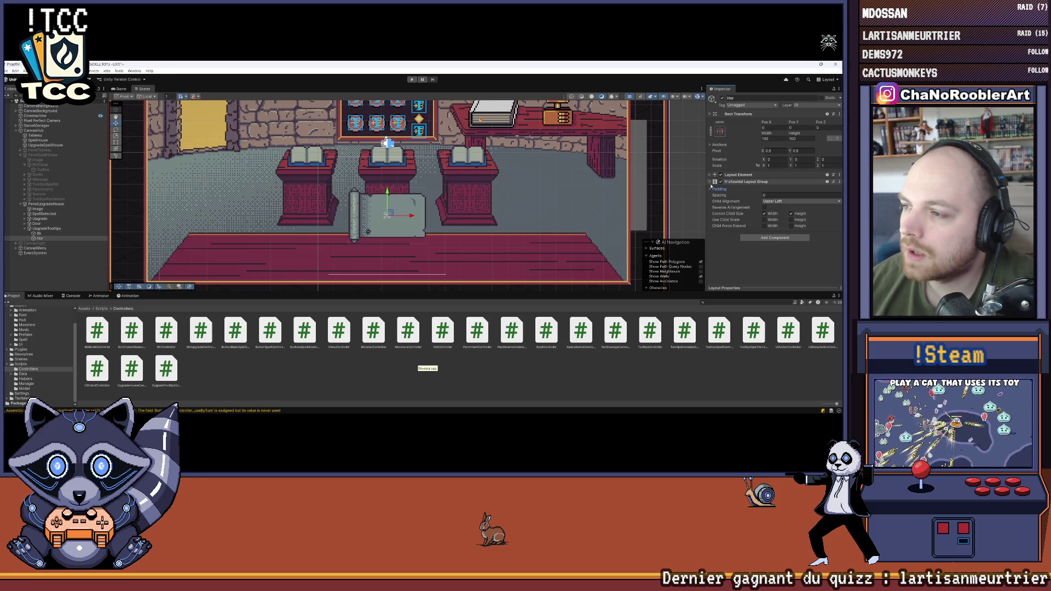
left_click(797, 201)
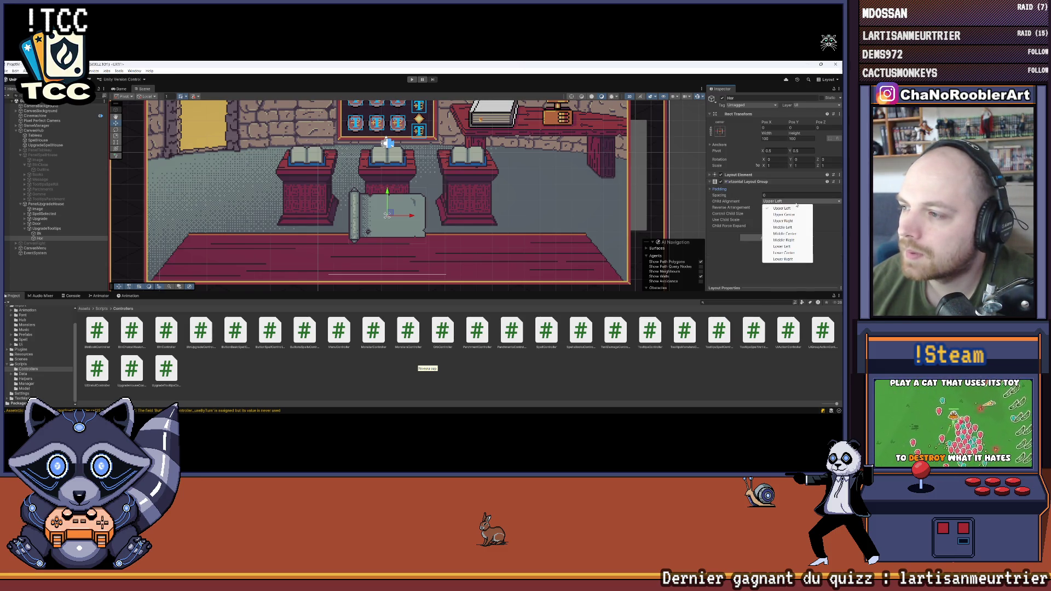
left_click(795, 234)
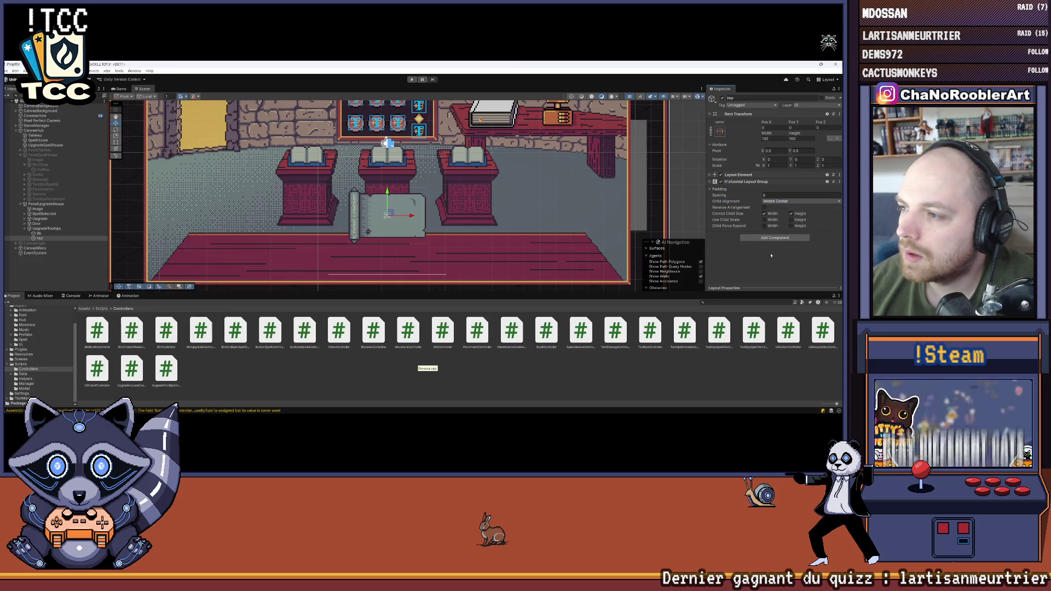
left_click(710, 175)
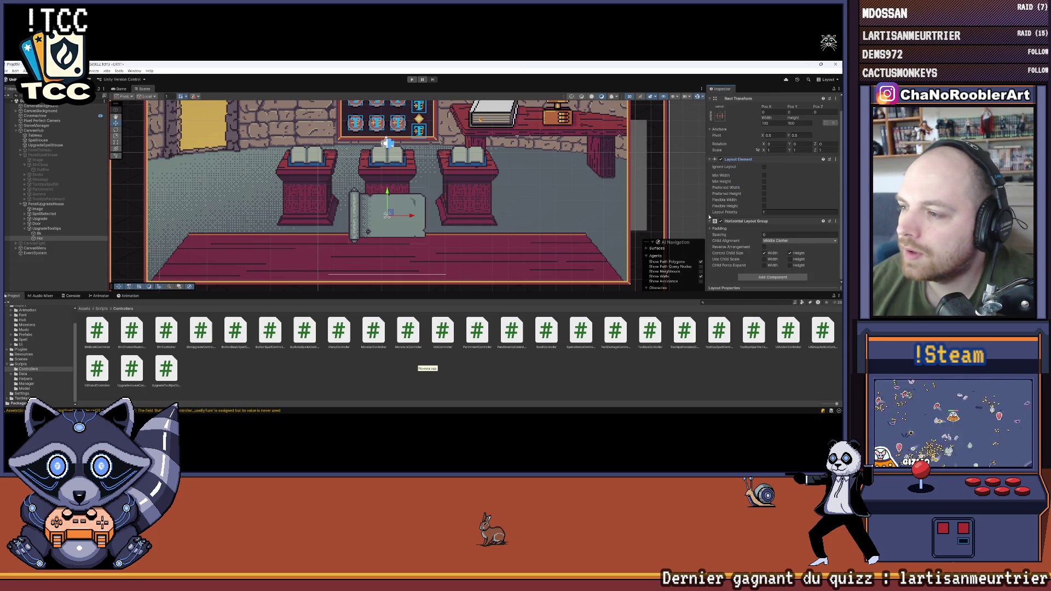
left_click(710, 237)
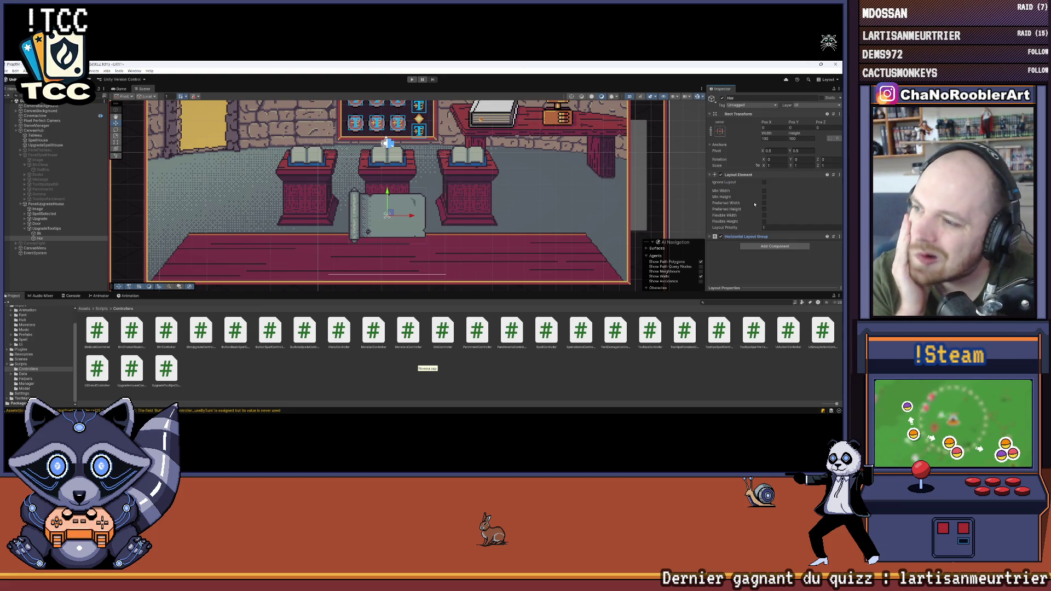
Step: Toggle Hor's preferred width and height overrides on, then back off
left_click(764, 203)
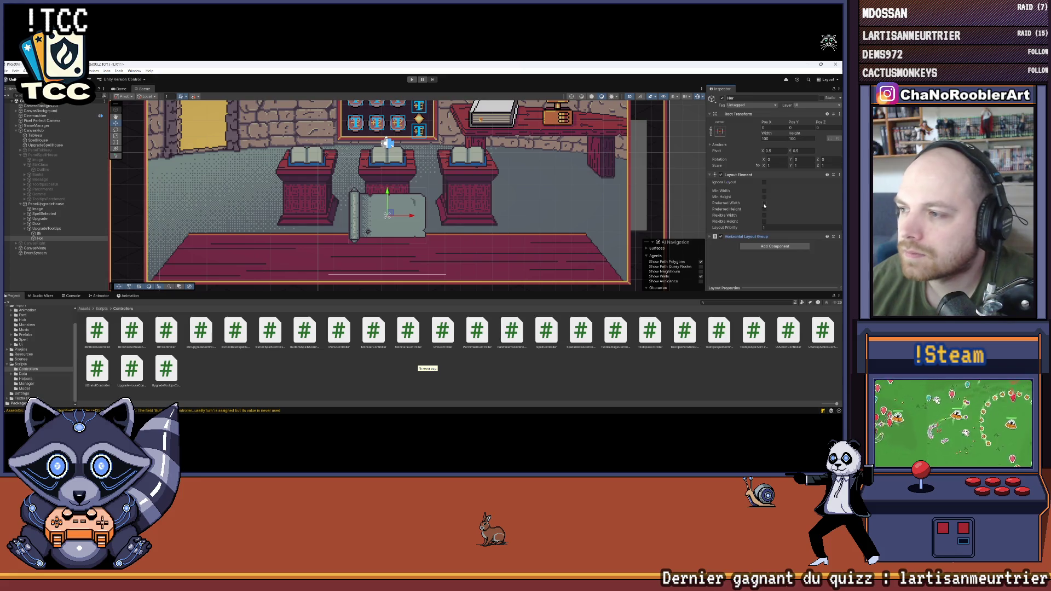
left_click(765, 209)
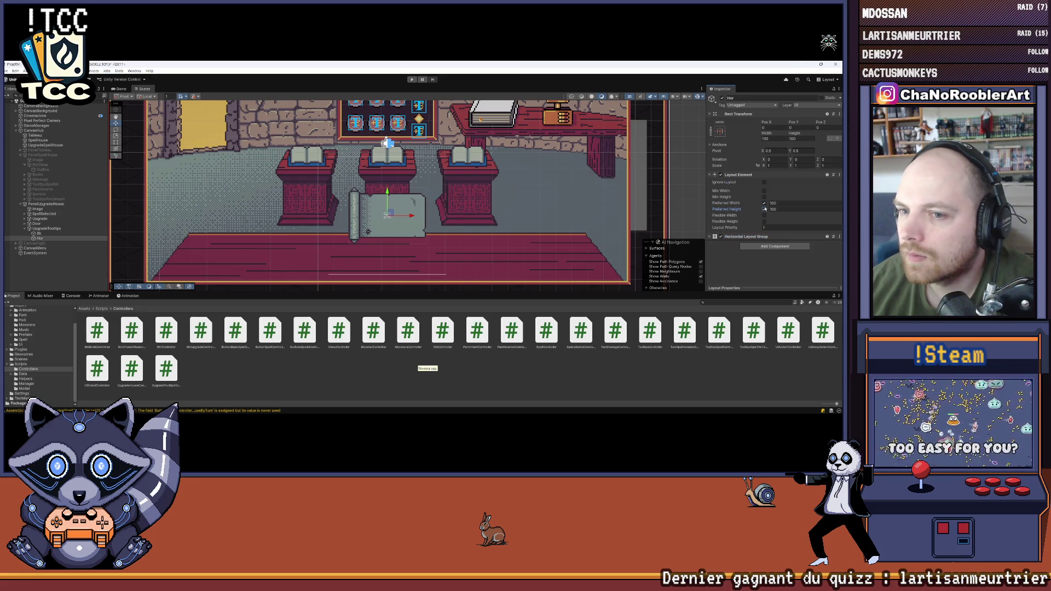
left_click(765, 209)
left_click(764, 203)
Step: Shorten the UpgradeTooltips panel from the top with the Rect tool
left_click(49, 229)
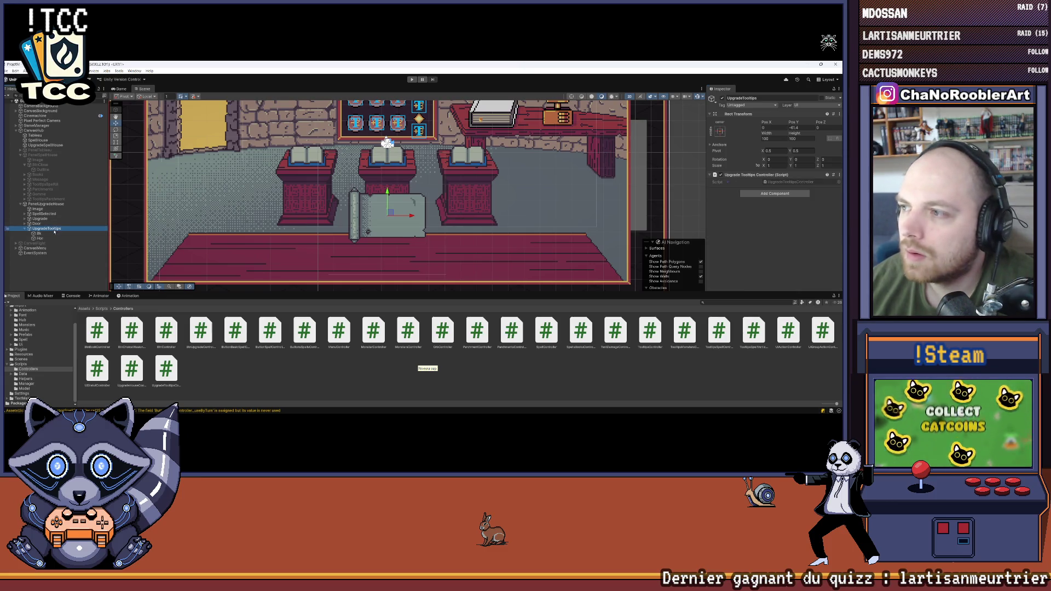
left_click(52, 234)
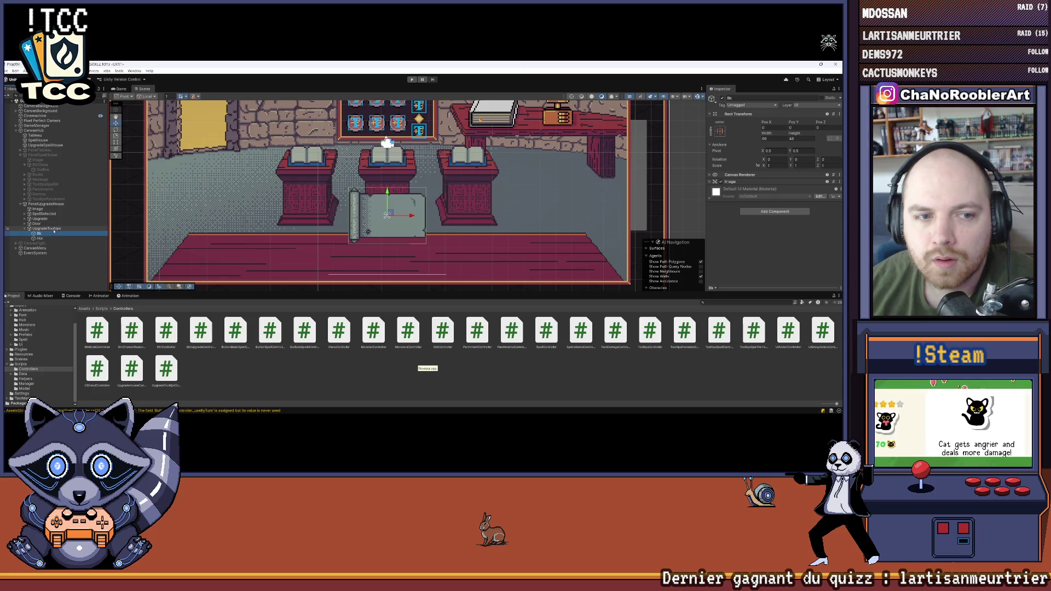
left_click(49, 229)
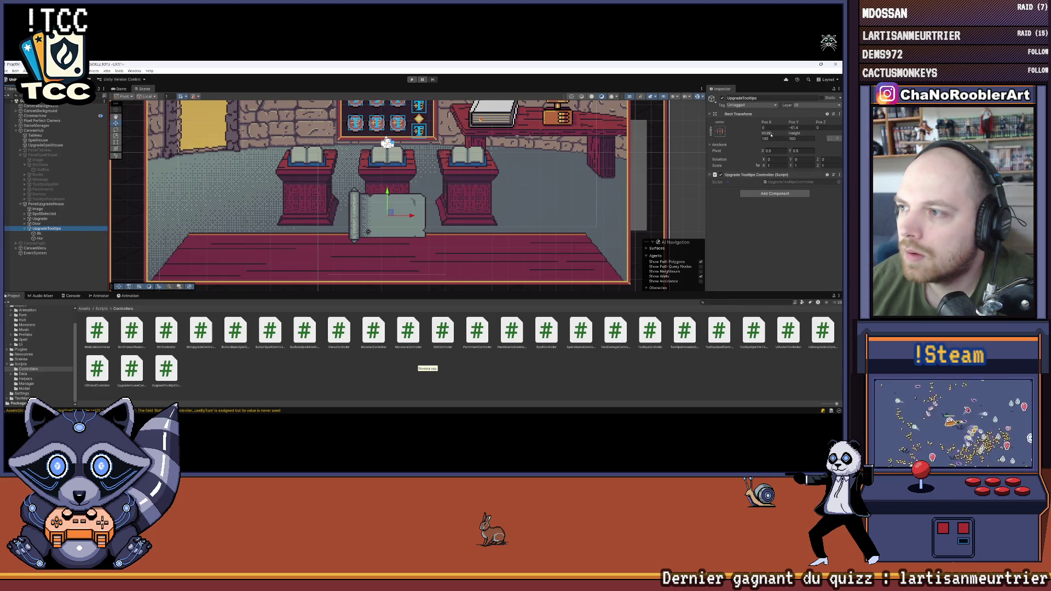
key("t")
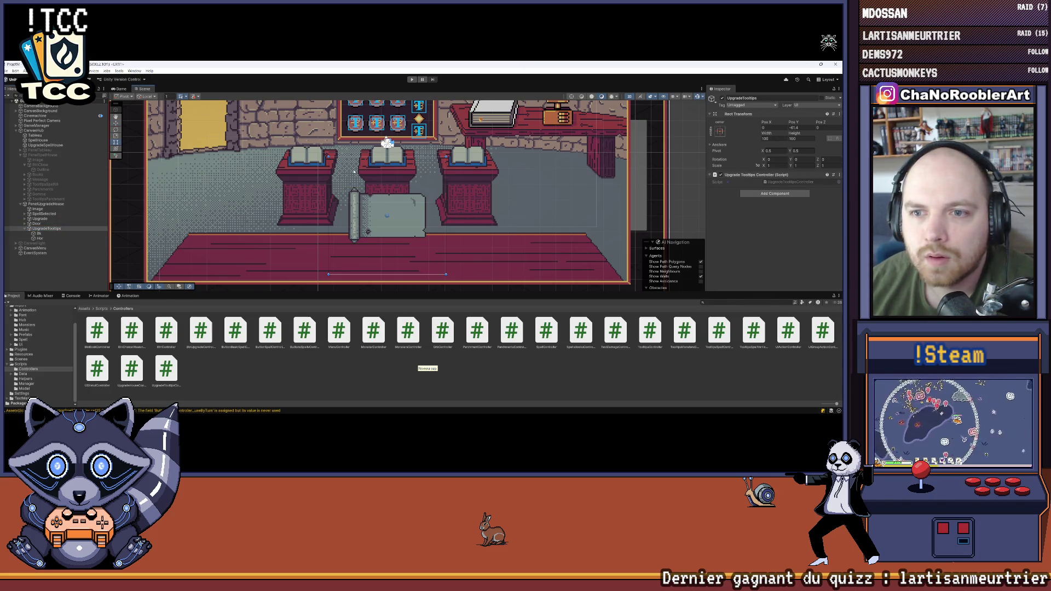
left_click_drag(385, 157, 386, 214)
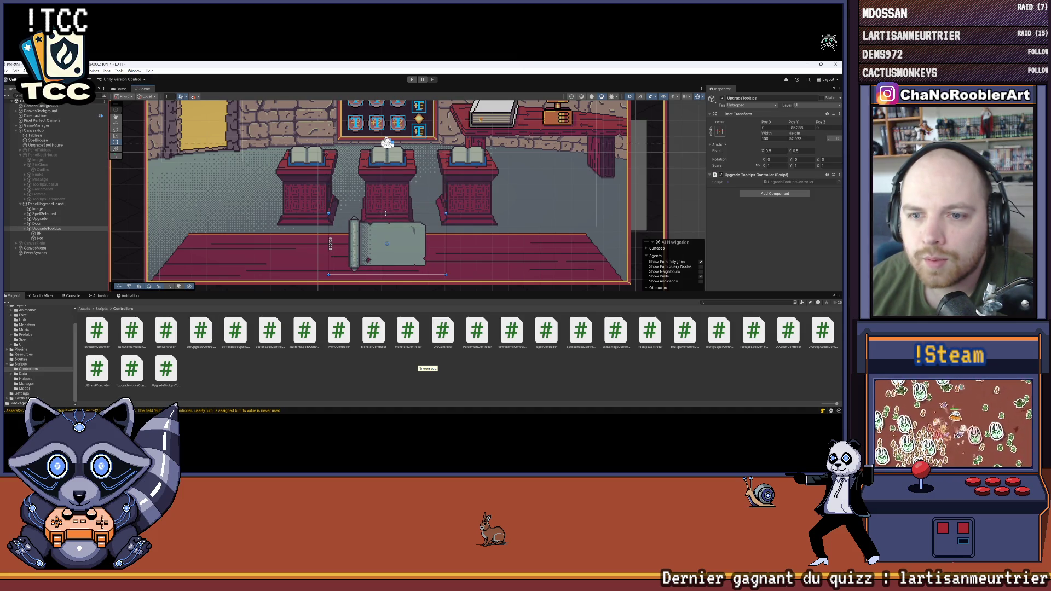
Step: Set UpgradeTooltips to width 68 and height 48, then move it higher
left_click(54, 232)
left_click(52, 228)
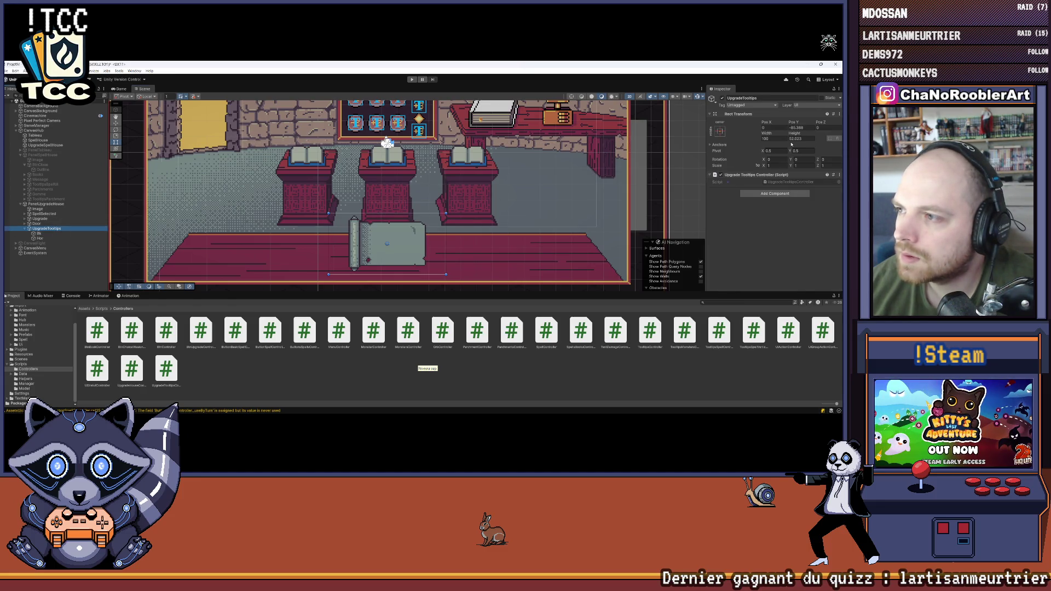
left_click(773, 138)
type("68")
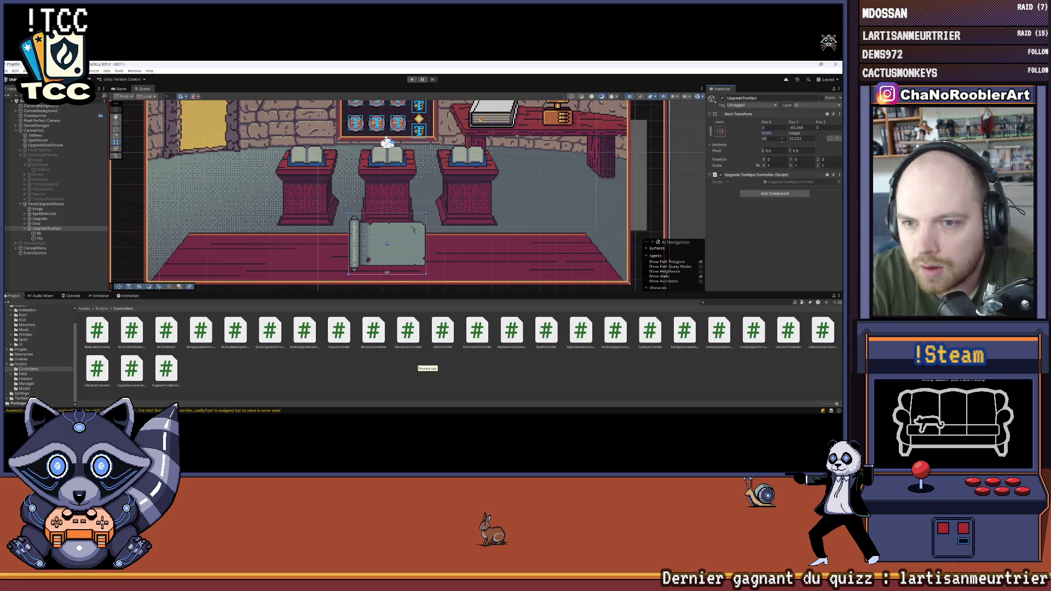
left_click(43, 233)
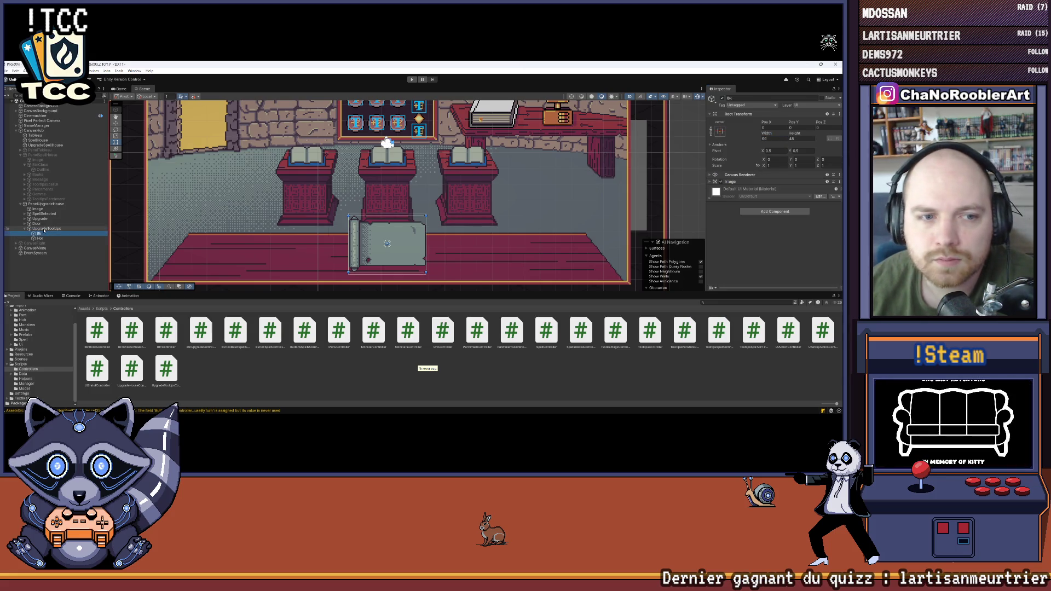
left_click(46, 228)
left_click(810, 139)
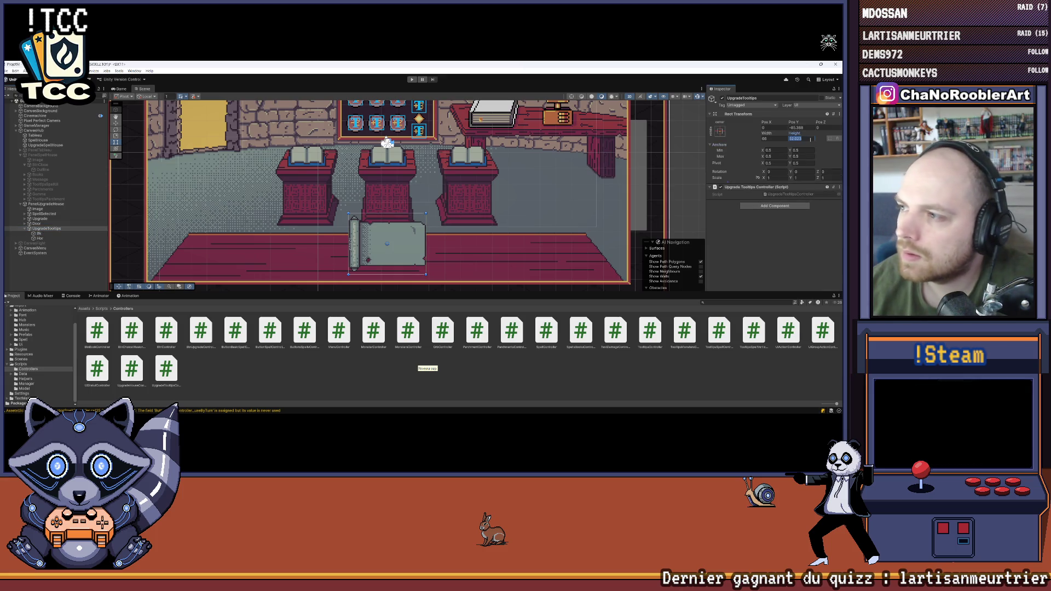
type("48")
left_click(46, 228)
key("w")
left_click_drag(391, 222, 391, 188)
left_click(391, 205)
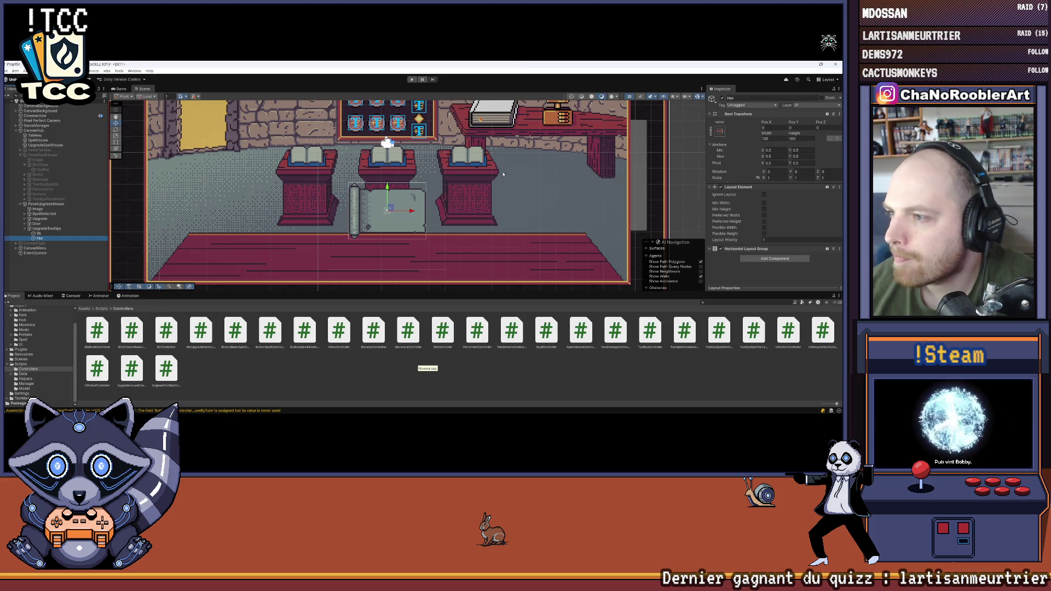
Step: Size the Hor row to width 60 and height 44
left_click(46, 230)
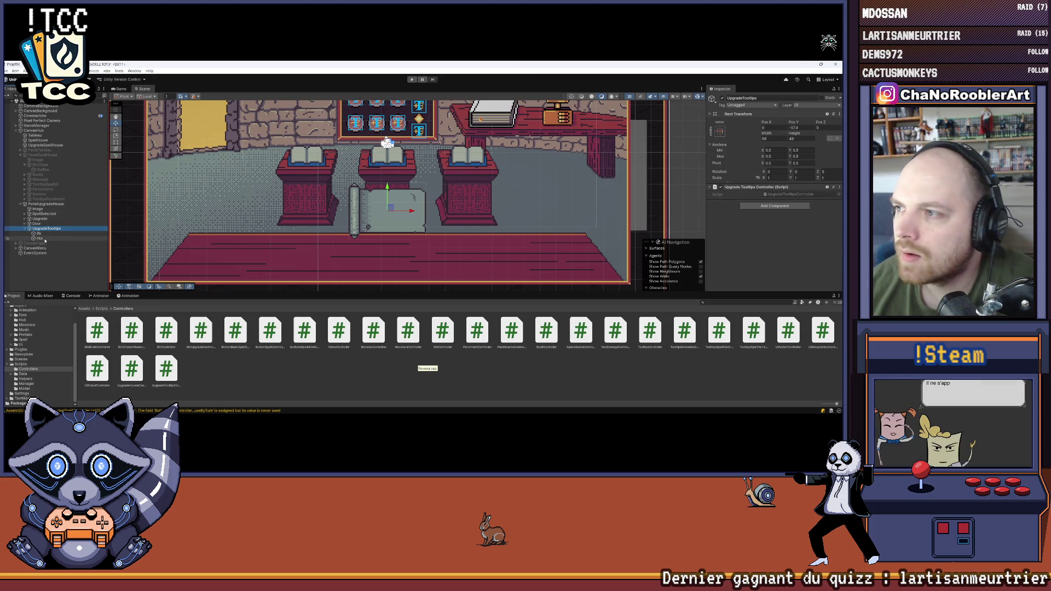
left_click(39, 238)
left_click(770, 139)
type("60")
key("Tab")
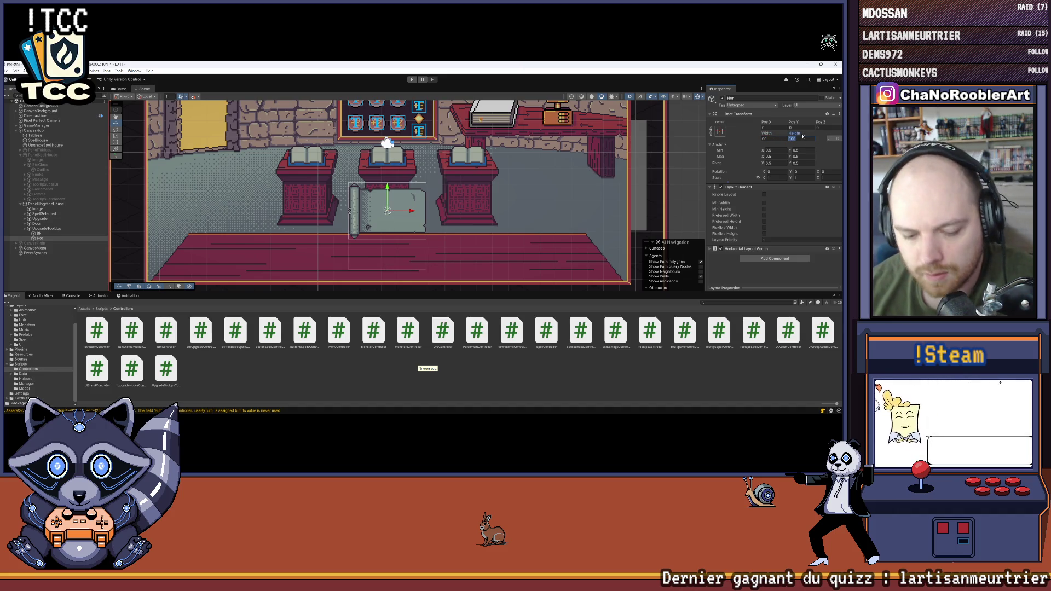
type("44")
left_click(674, 192)
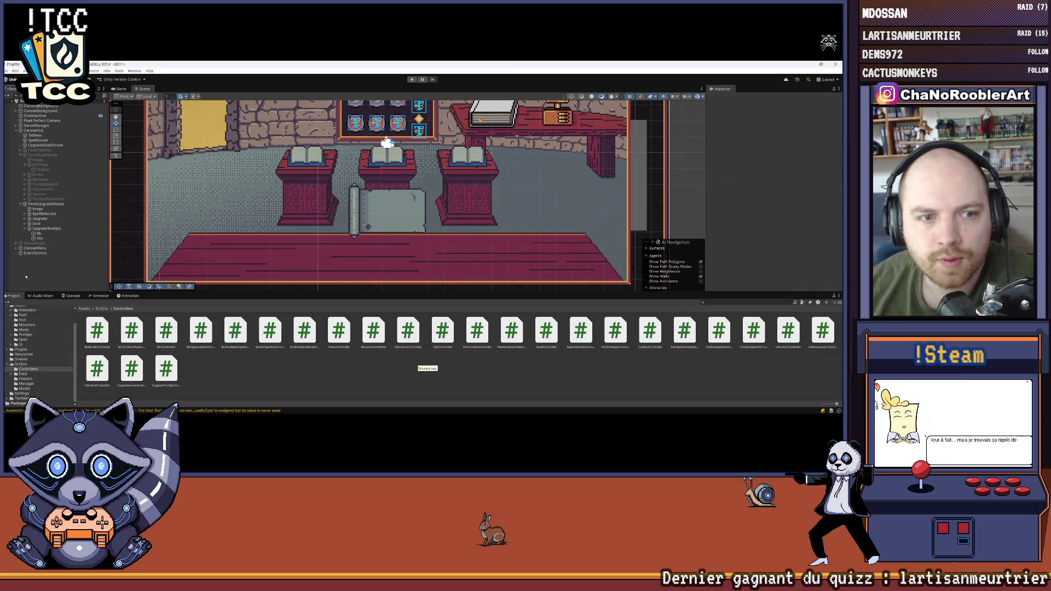
Step: Drag the tooltip panel slightly and pan around the room in the Scene view
scroll(172, 248, "up", 3)
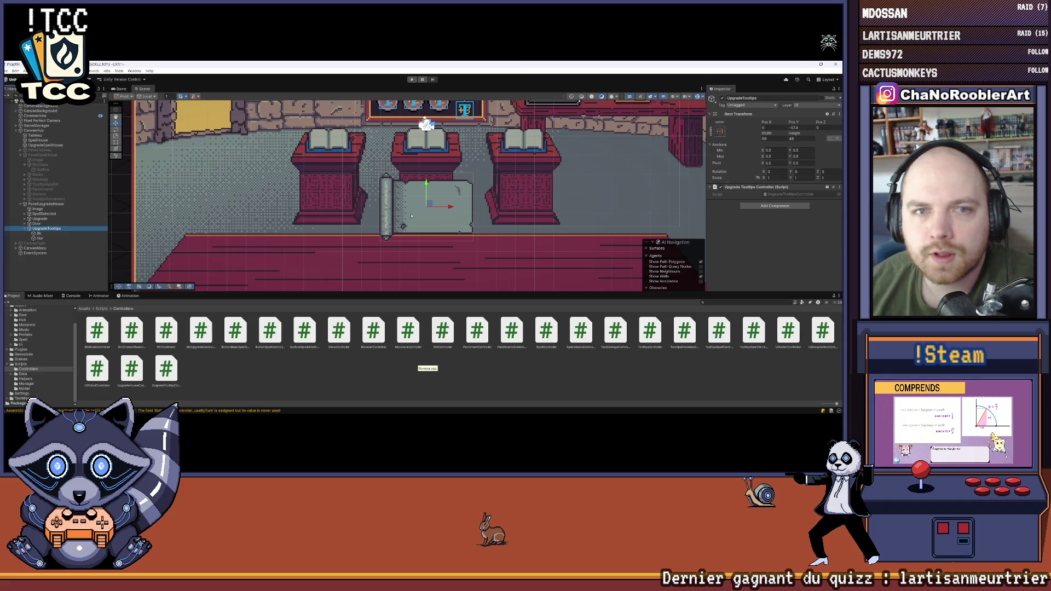
mouse_move(426, 183)
left_mouse_down()
mouse_move(426, 198)
mouse_move(378, 183)
left_mouse_up()
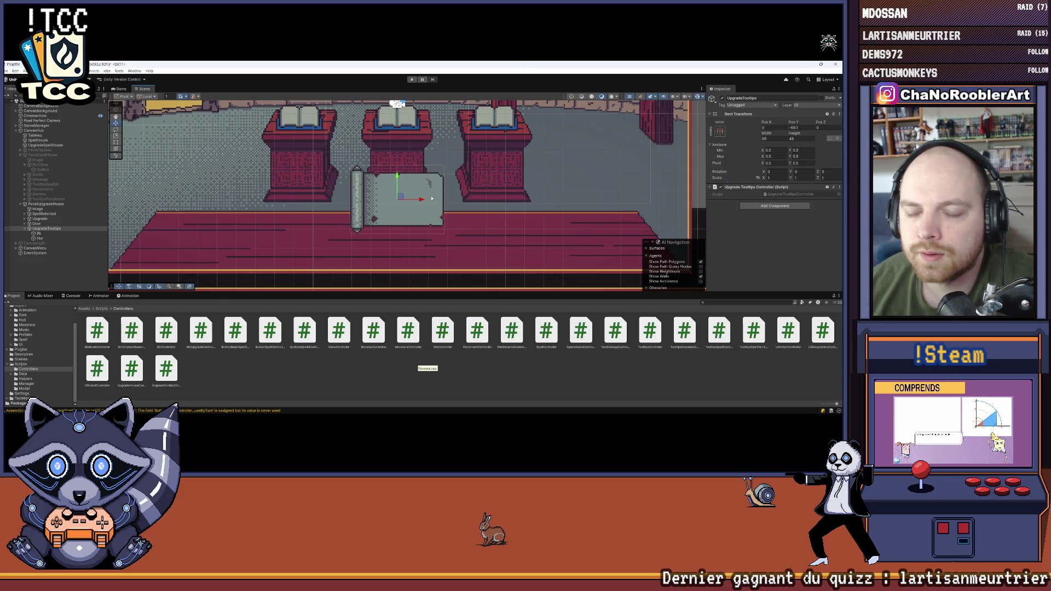
scroll(432, 199, "right", 2)
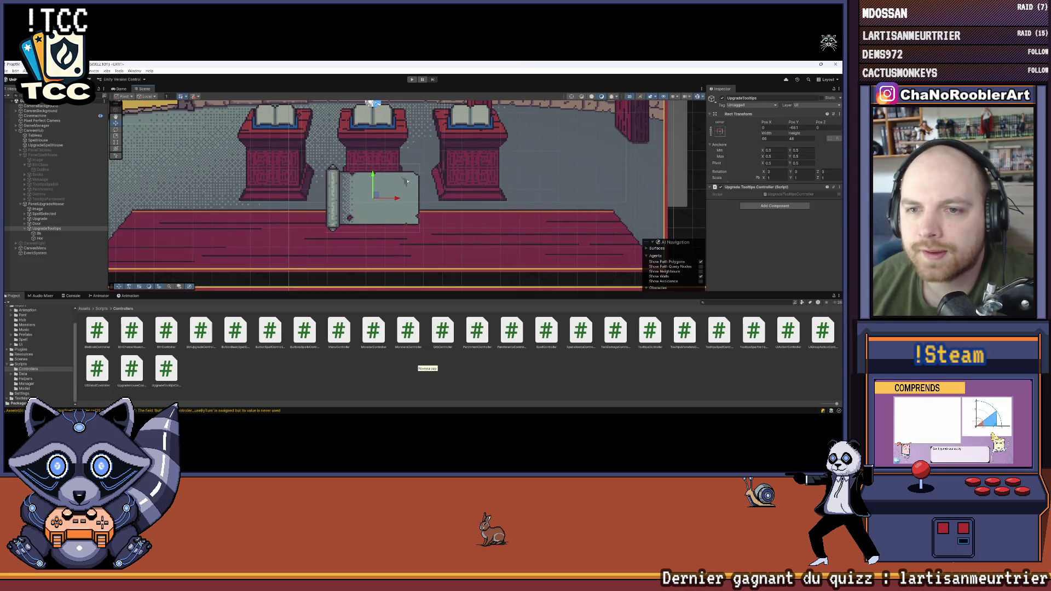
scroll(408, 181, "left", 2)
scroll(407, 181, "up", 2)
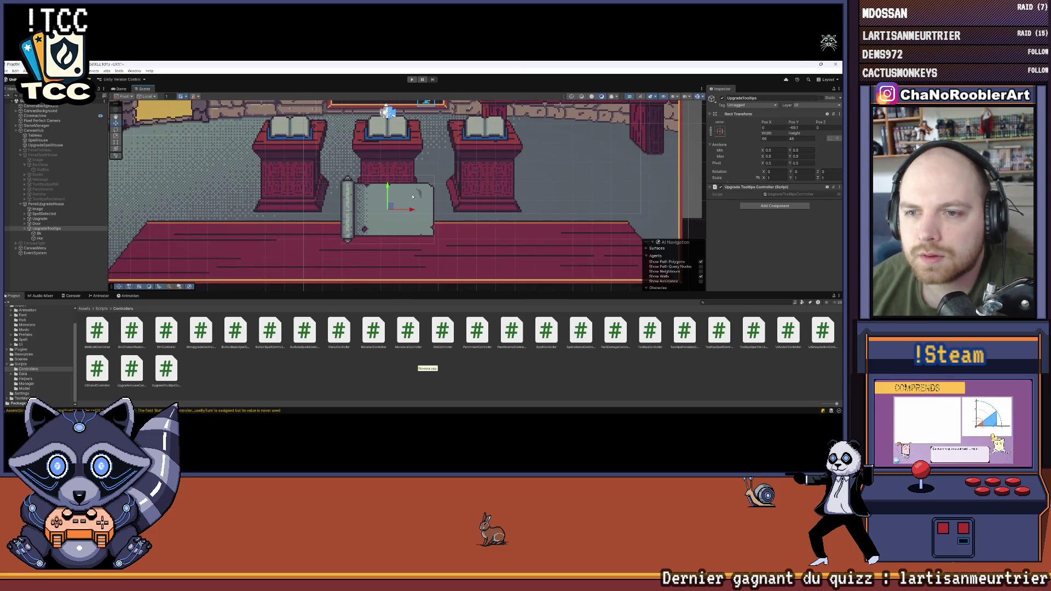
scroll(475, 202, "down", 2)
scroll(475, 202, "up", 4)
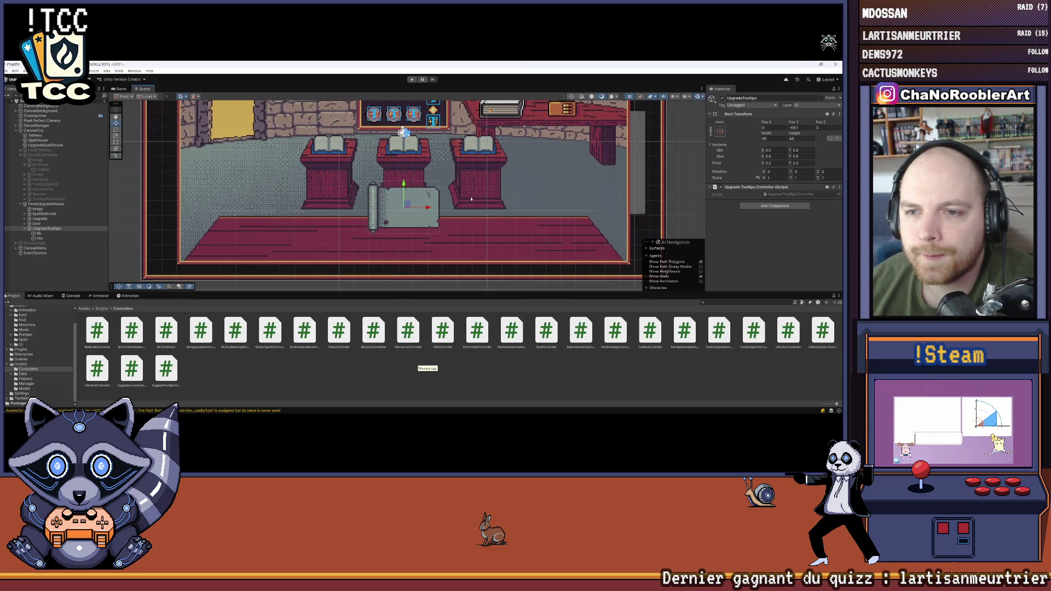
scroll(438, 214, "right", 3)
left_click_drag(411, 226, 432, 191)
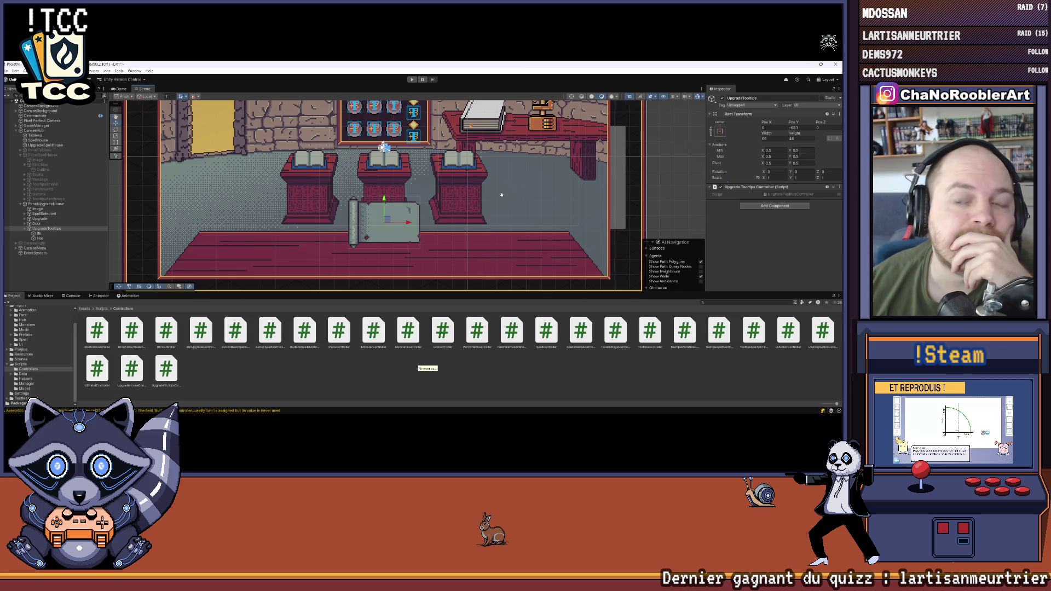
Step: Enlarge the Scene view and nudge UpgradeTooltips left to about Pos X -2.1
scroll(501, 195, "down", 3)
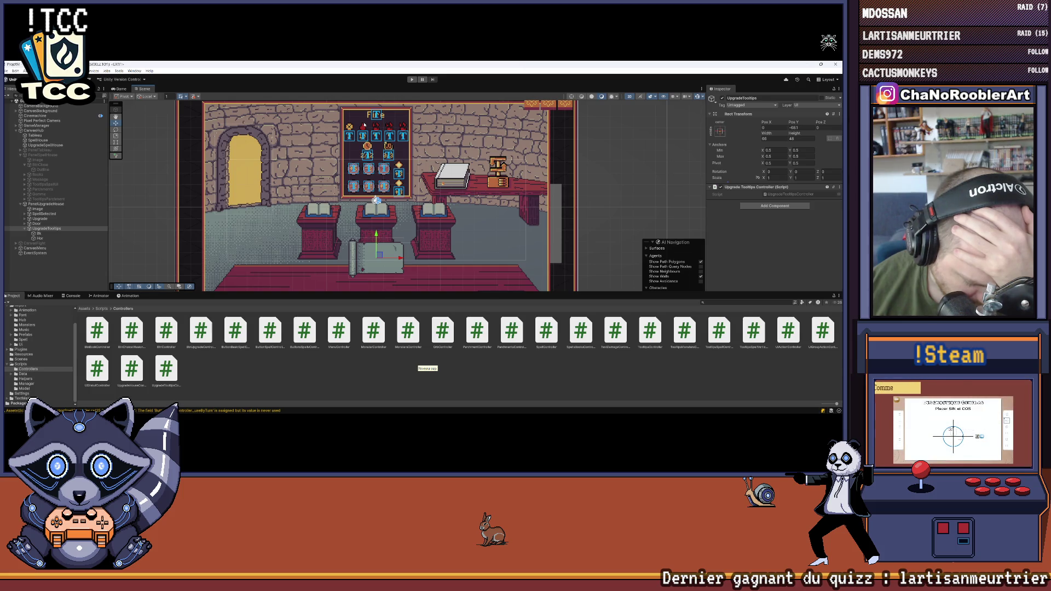
scroll(362, 126, "down", 3)
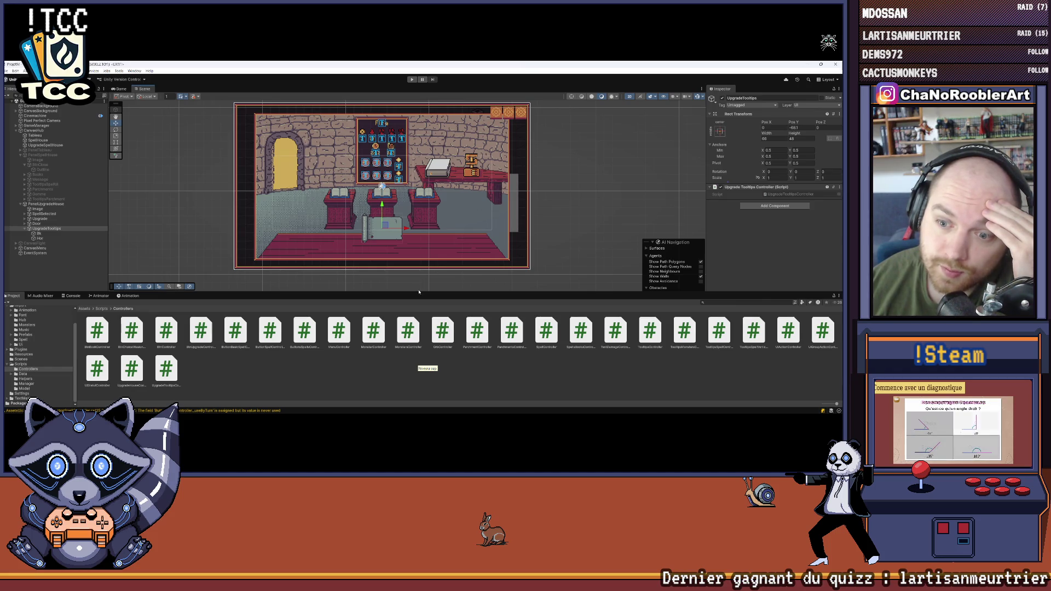
left_click_drag(418, 292, 420, 333)
scroll(429, 271, "up", 4)
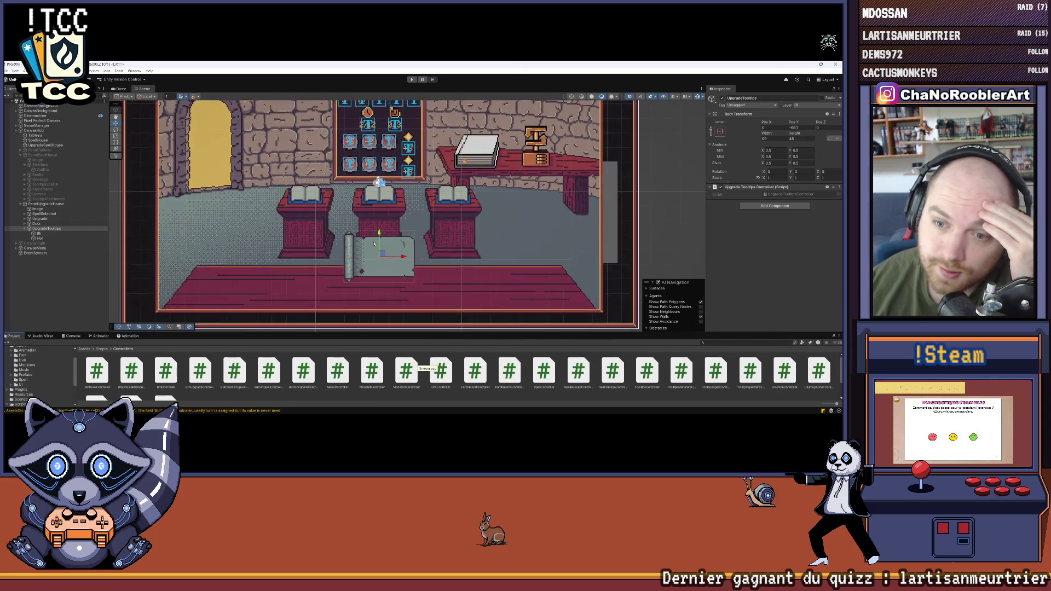
scroll(386, 184, "down", 2)
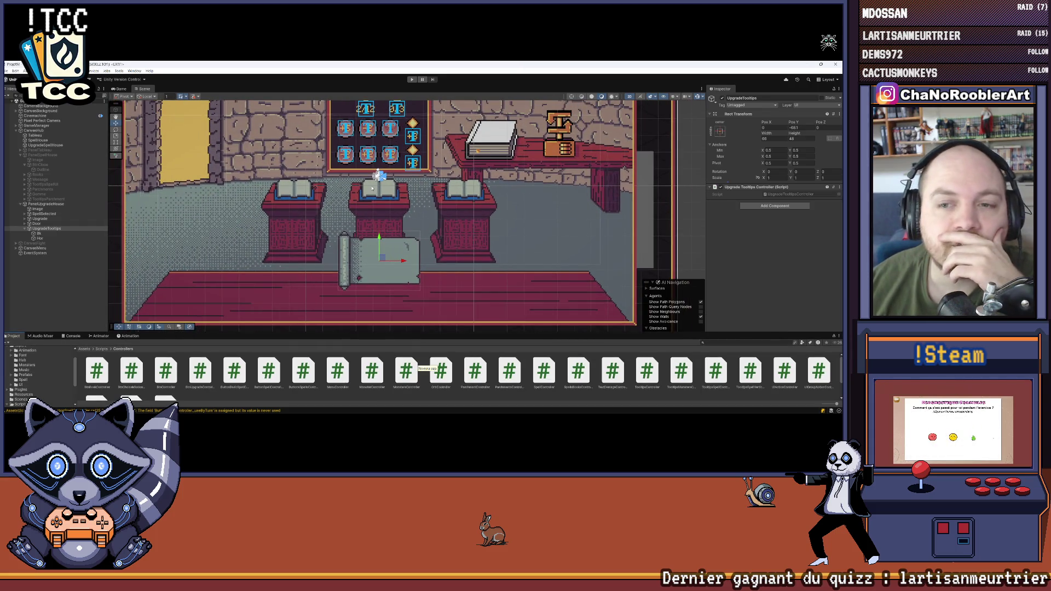
scroll(385, 185, "up", 3)
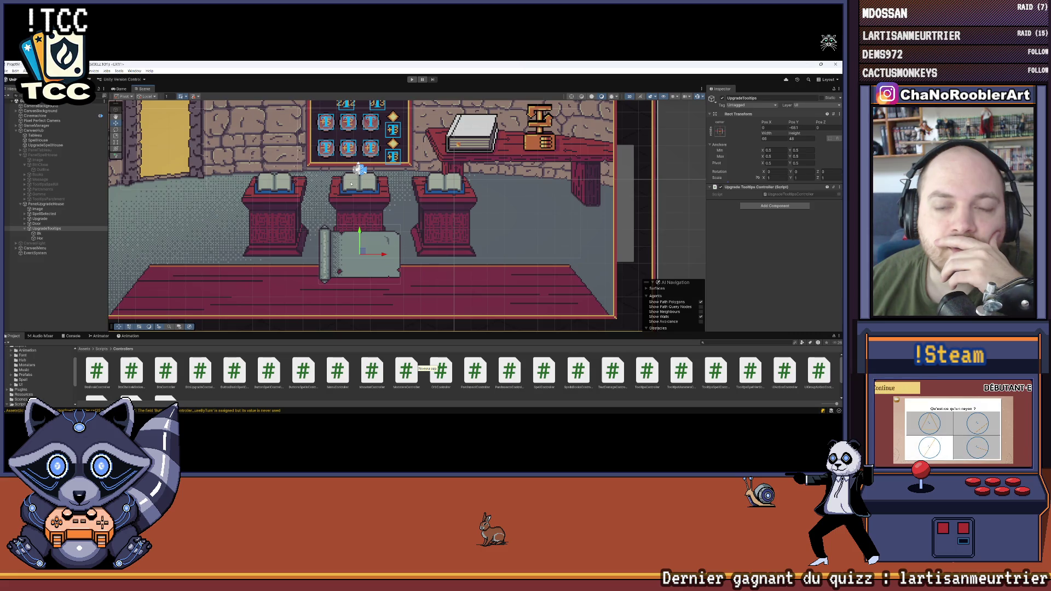
scroll(377, 189, "down", 4)
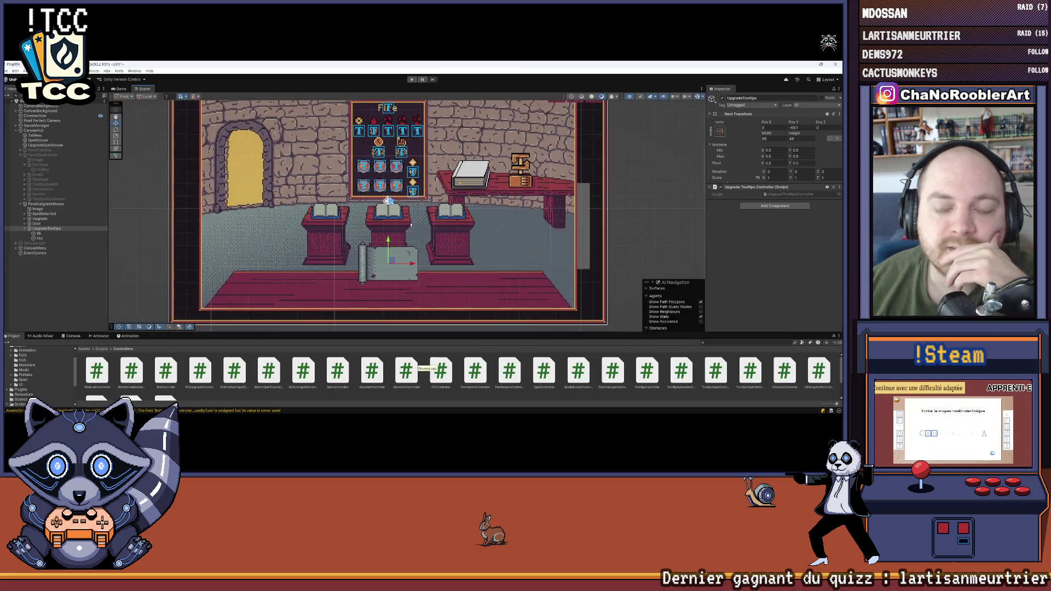
left_click_drag(392, 219, 384, 222)
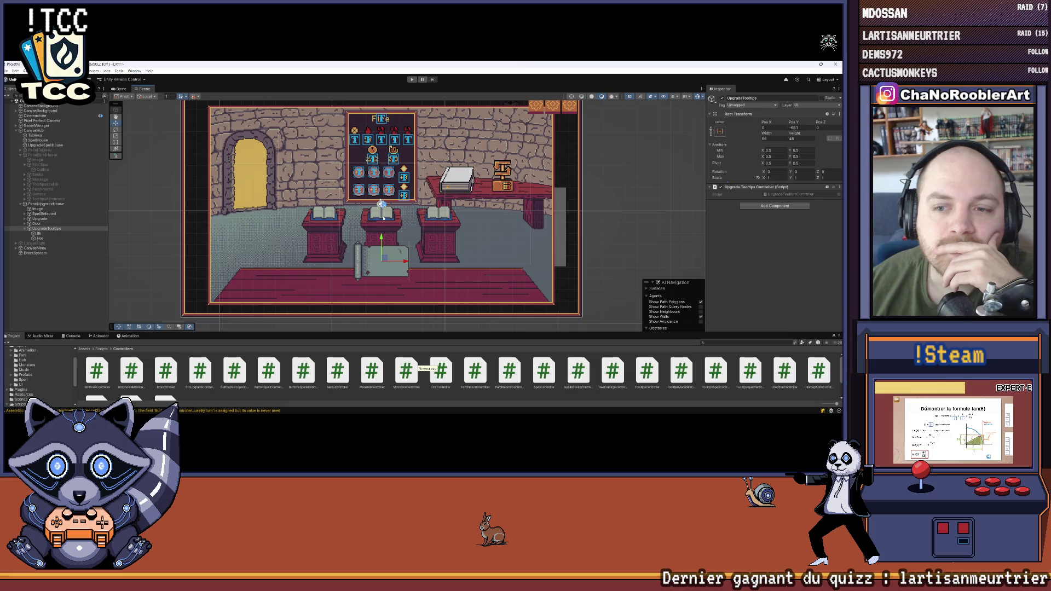
left_click_drag(406, 261, 405, 261)
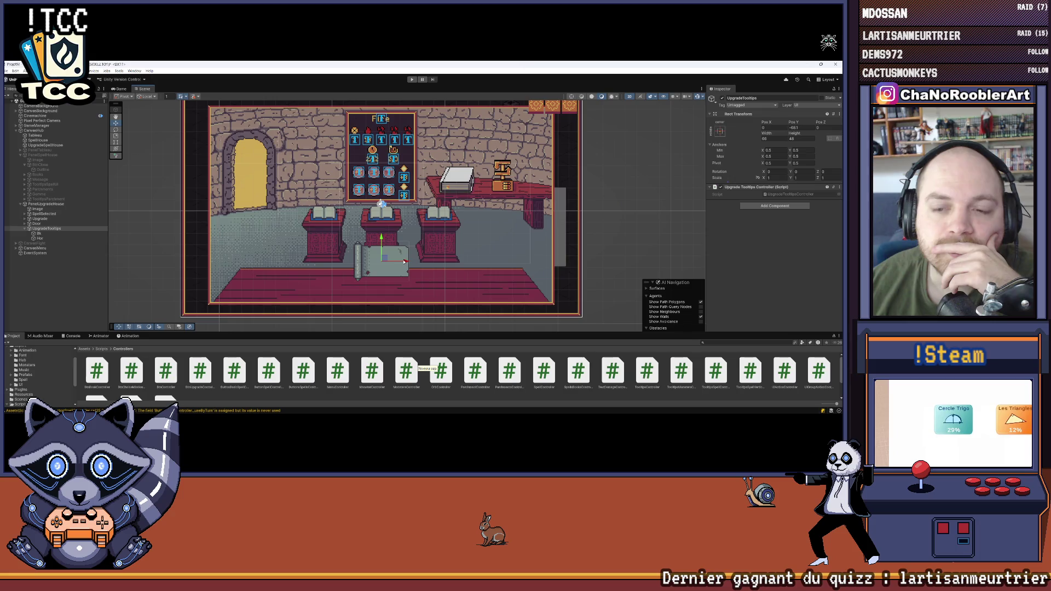
Step: Zoom around the scene and enlarge the Project asset panel
scroll(384, 224, "up", 2)
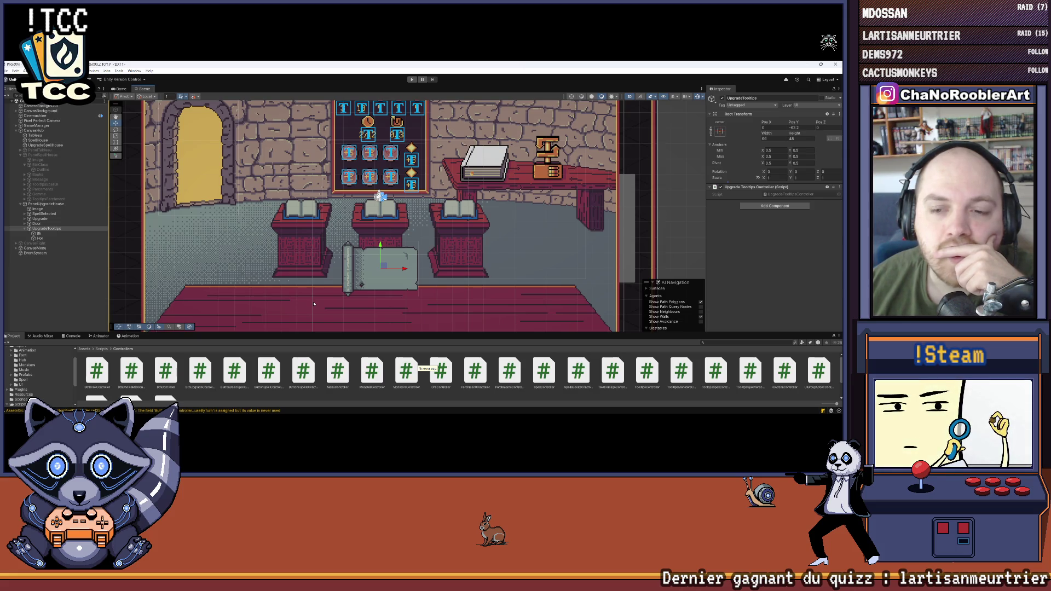
scroll(314, 303, "down", 1)
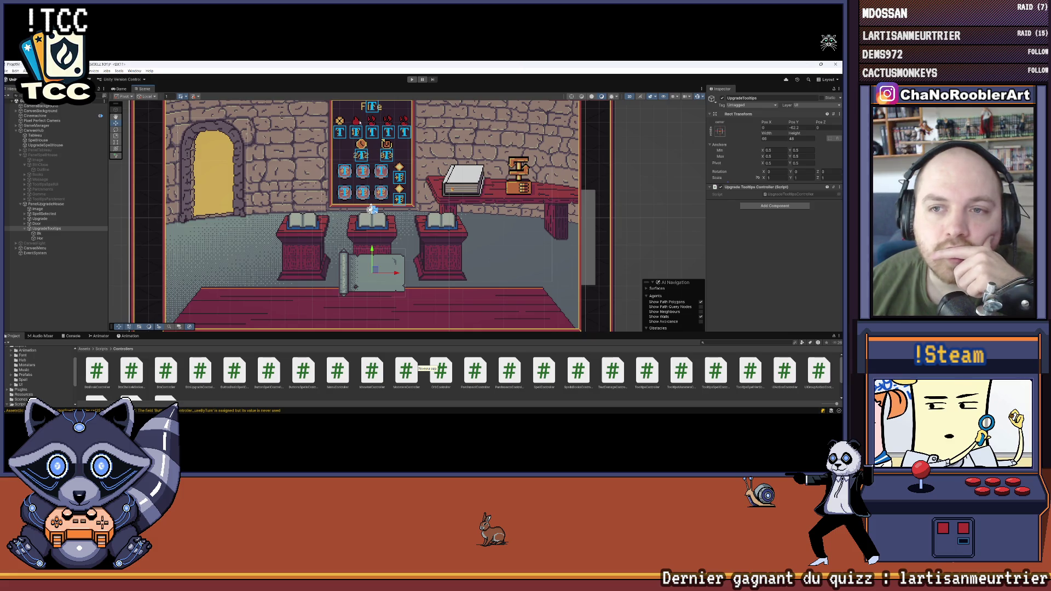
scroll(383, 175, "up", 2)
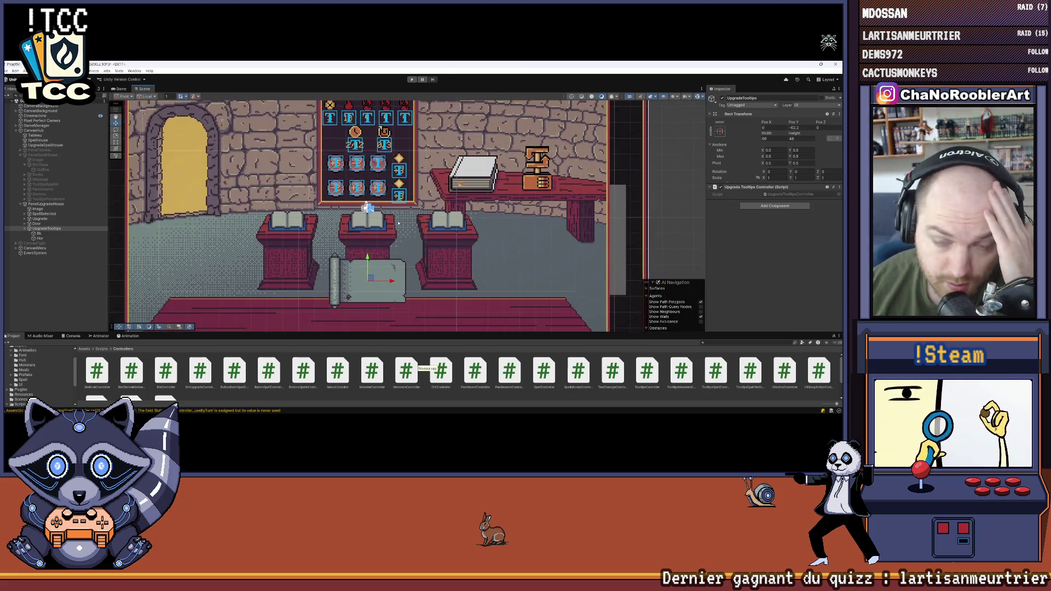
scroll(183, 219, "down", 1)
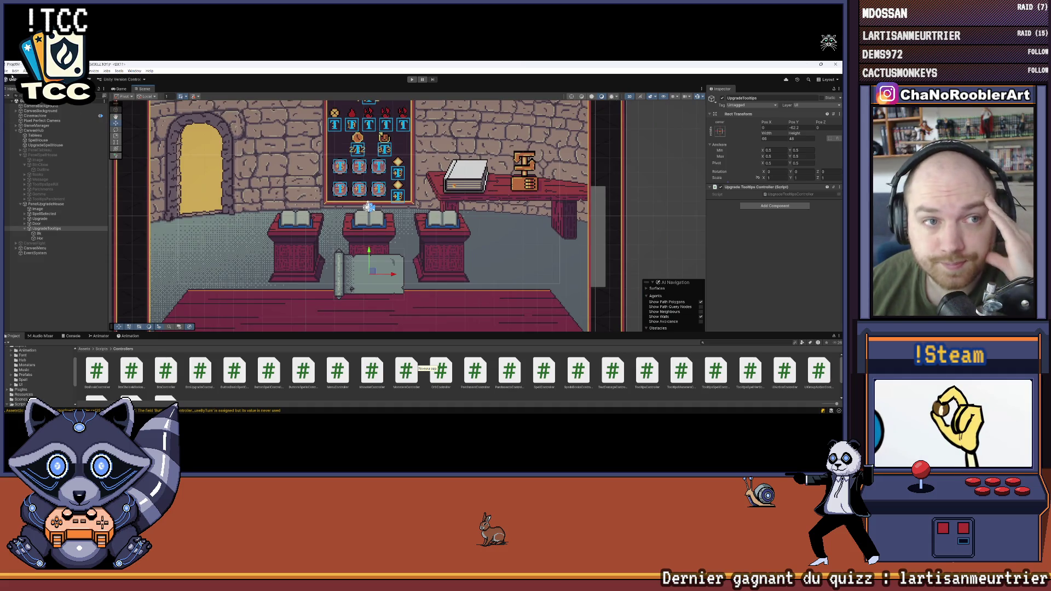
left_click(5, 72)
key("Escape")
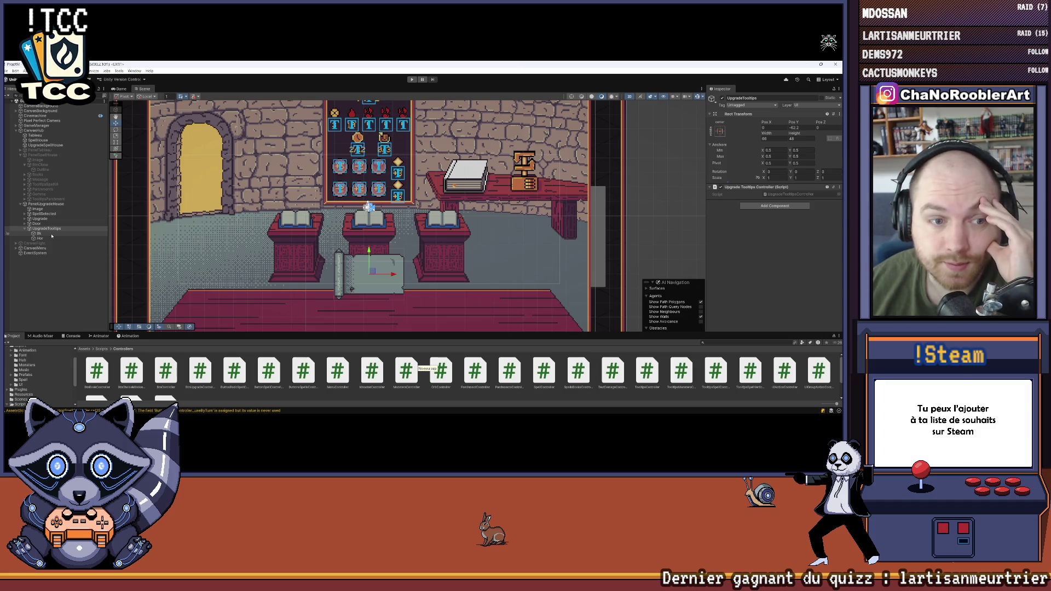
mouse_move(255, 330)
left_mouse_down()
mouse_move(309, 290)
mouse_move(307, 268)
mouse_move(307, 312)
left_mouse_up()
Step: Create an empty child GameObject under Hor and name it Tr
left_click(40, 238)
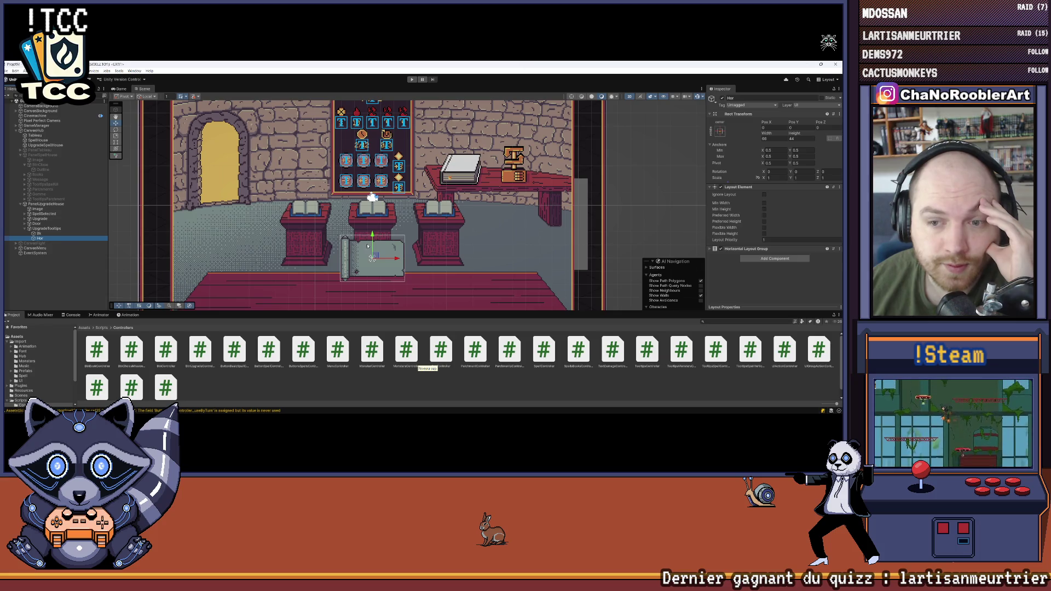
scroll(366, 243, "up", 5)
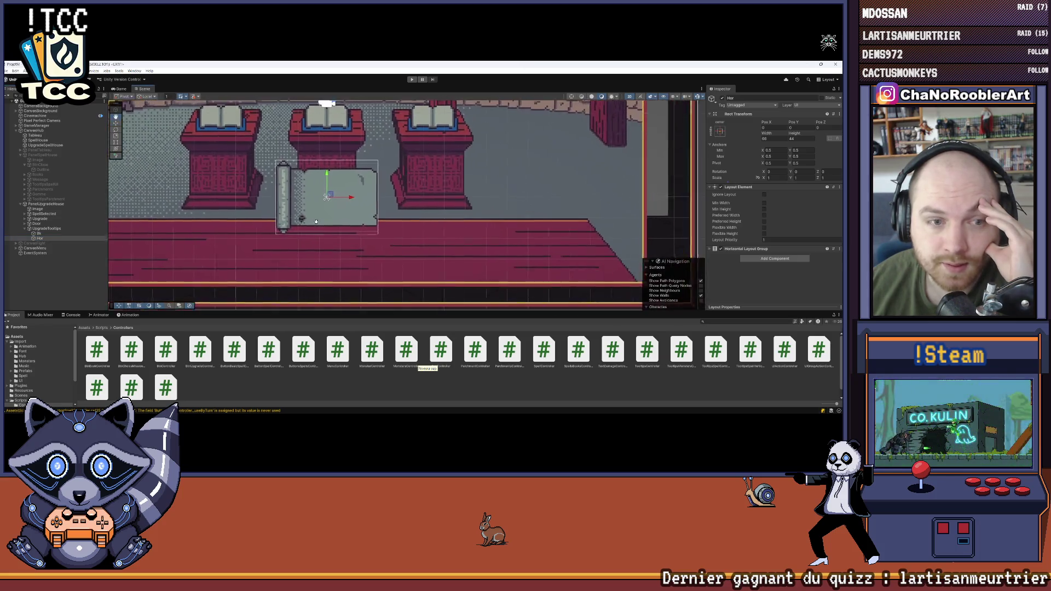
left_click(39, 239)
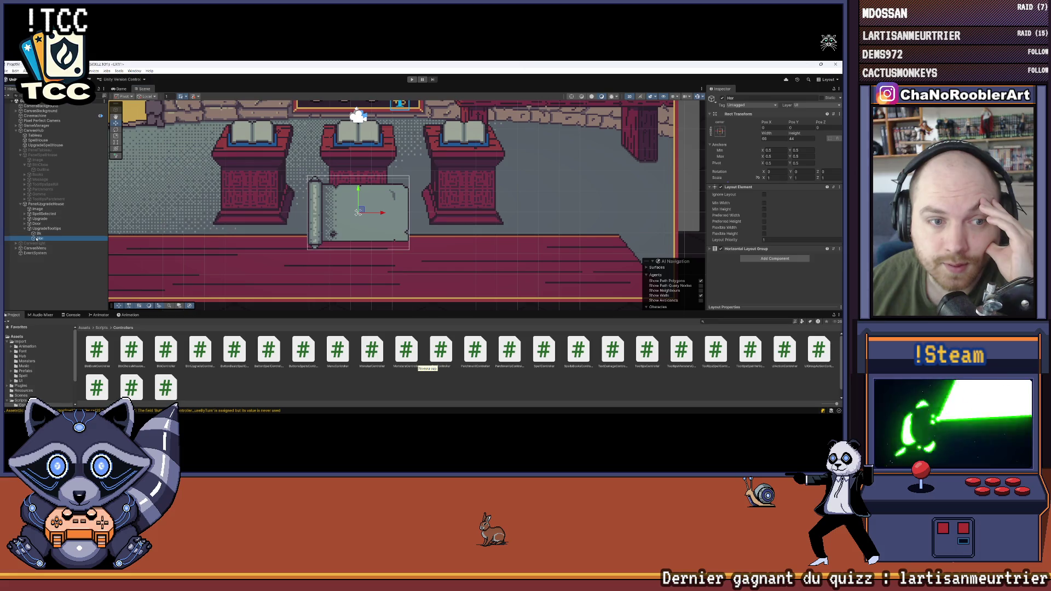
right_click(41, 239)
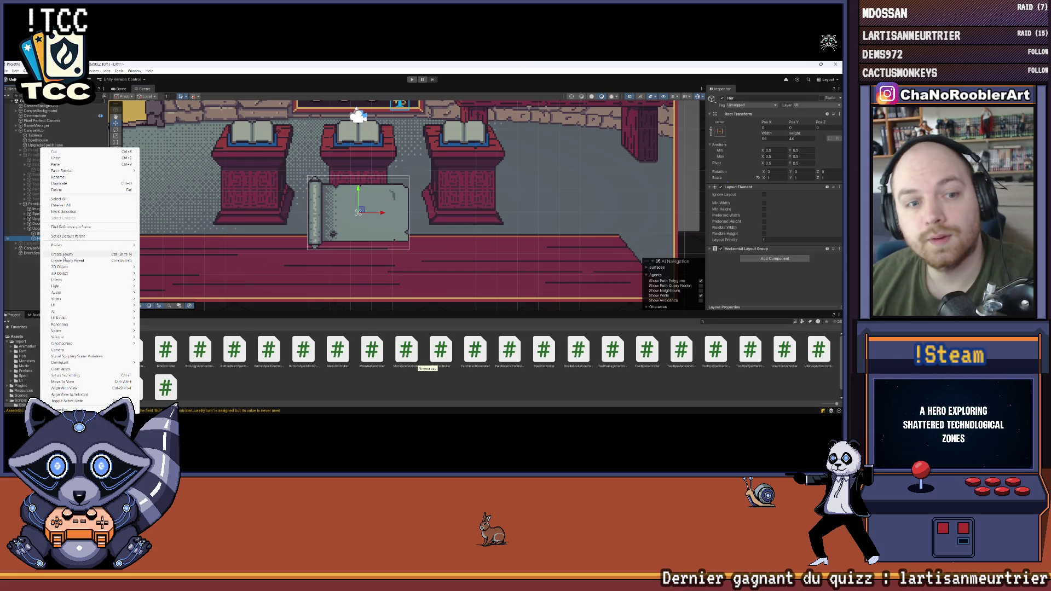
left_click(64, 258)
type("Tr")
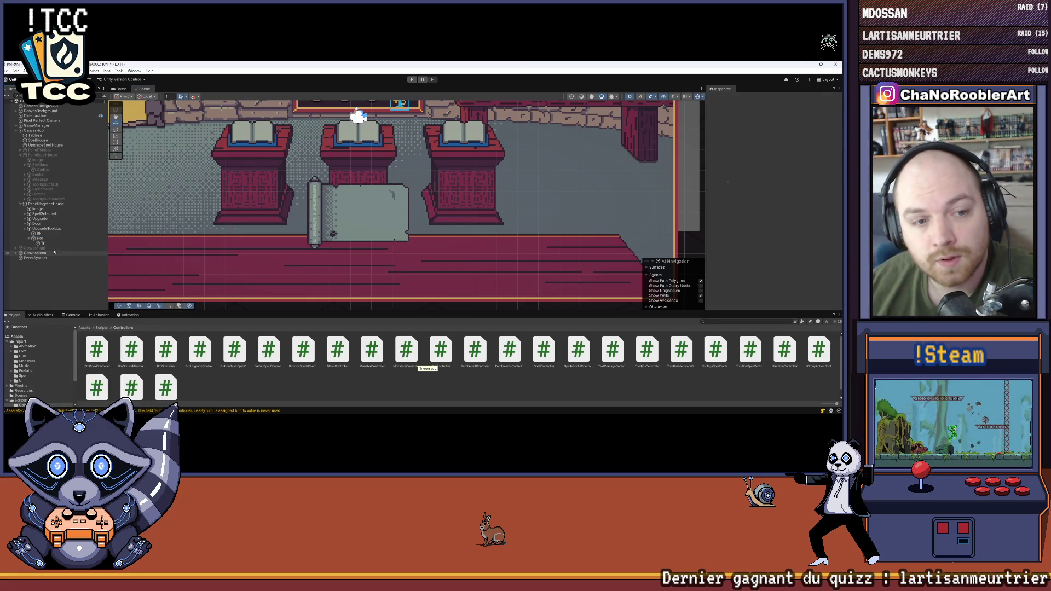
key("Return")
left_click(772, 196)
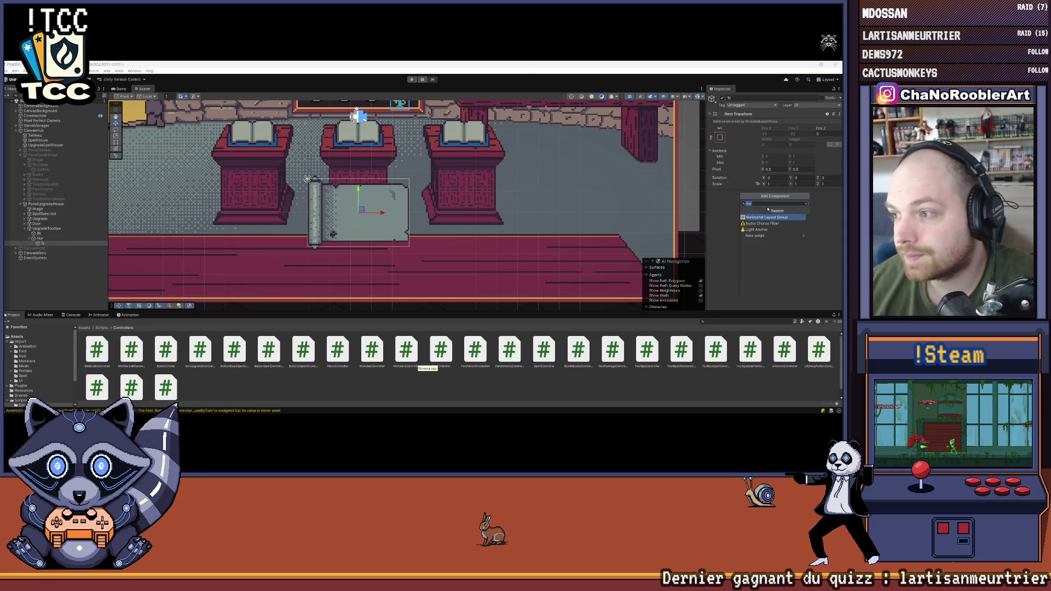
Step: Add a Layout Element to Tr with Preferred Width and Preferred Height enabled and filled in
type("Lay")
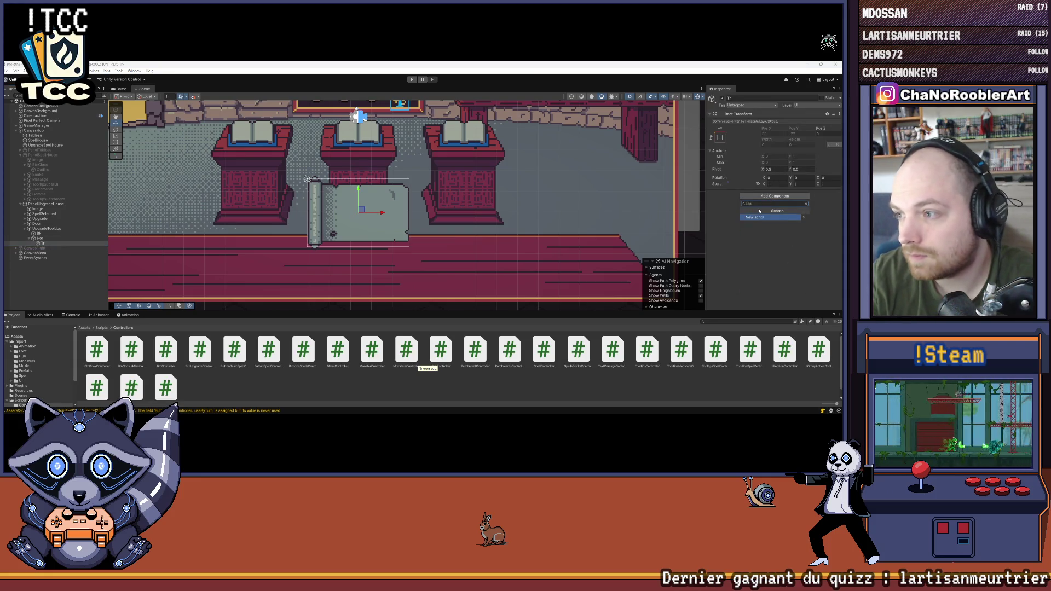
key("Return")
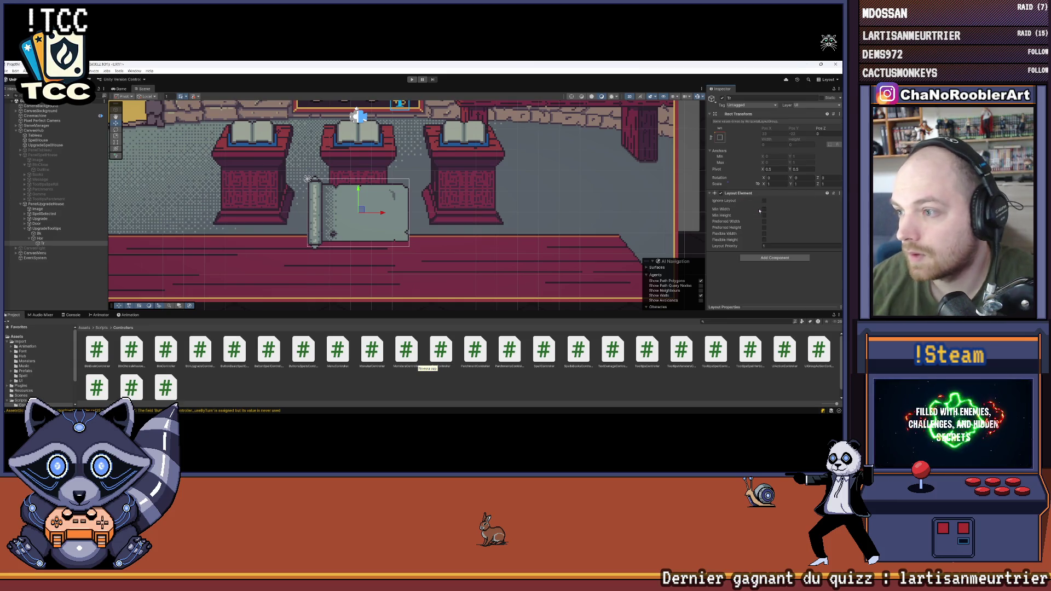
left_click(765, 221)
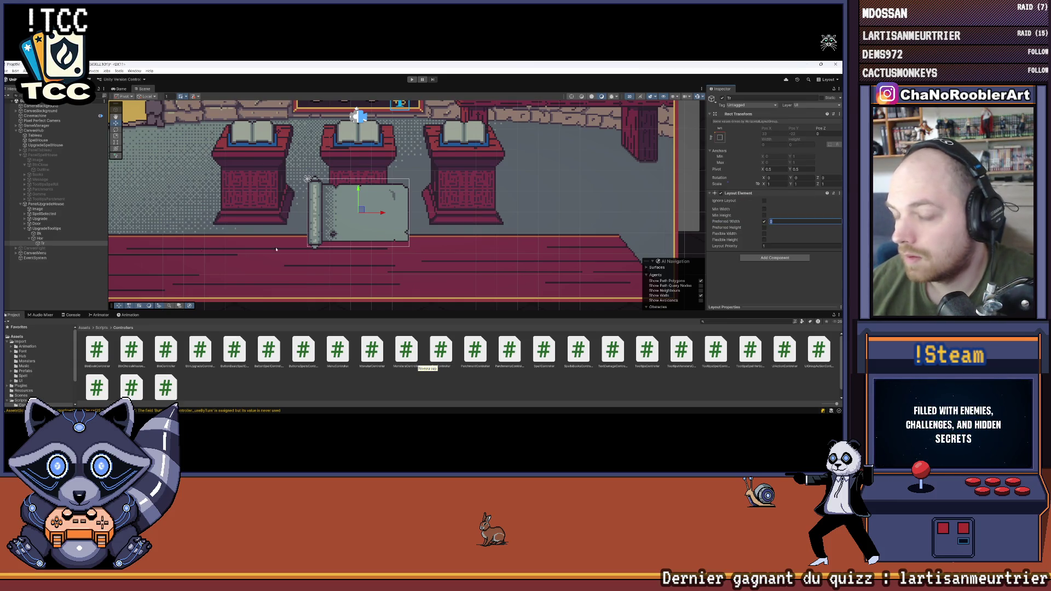
left_click(41, 243)
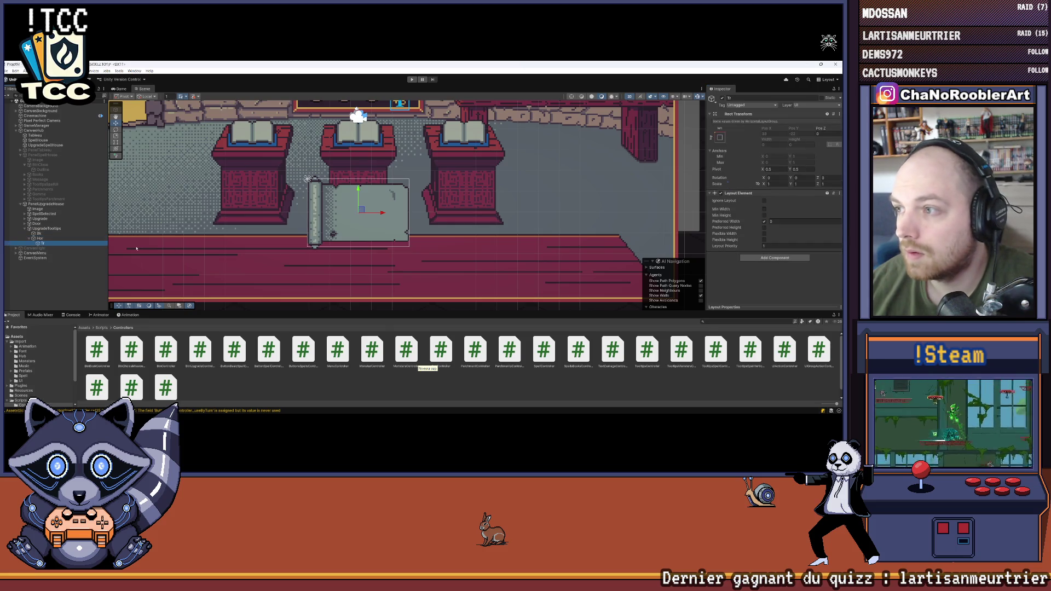
left_click(788, 220)
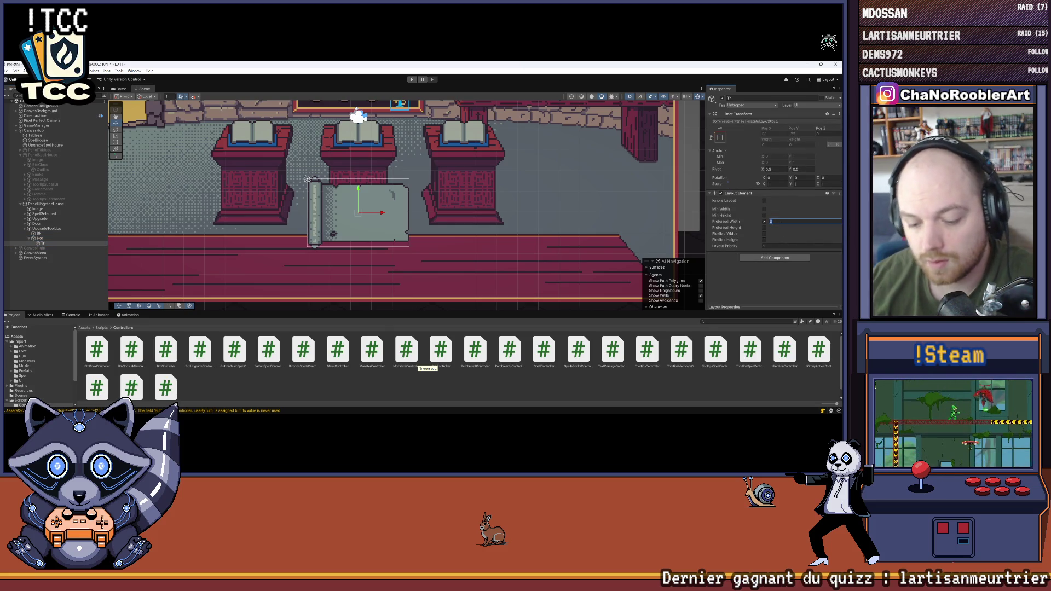
left_click(765, 228)
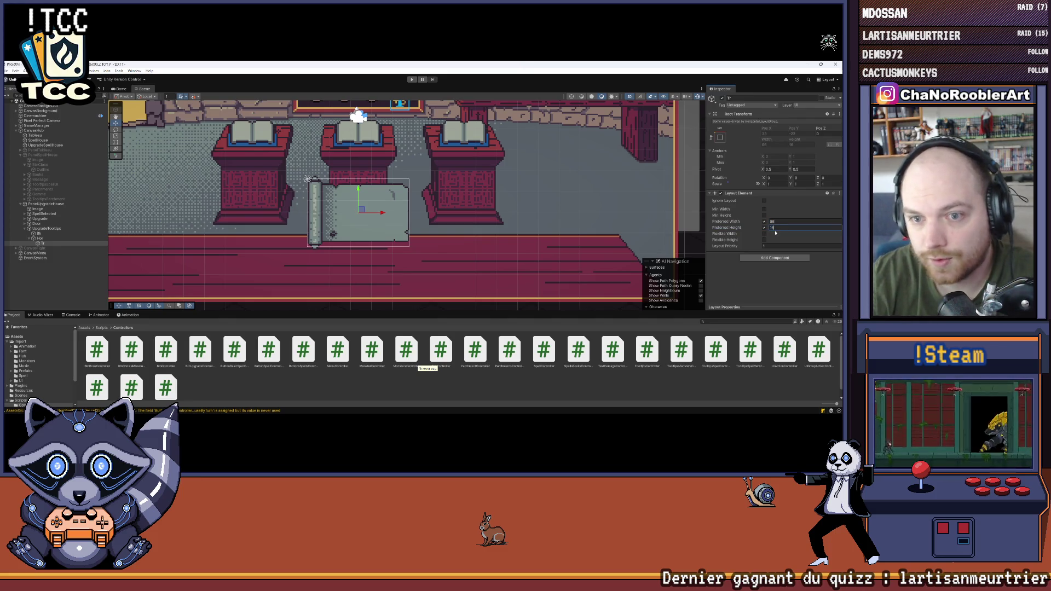
left_click(47, 244)
Step: Delete the accidental Tr (1) duplicate and reselect Hor
key("ctrl+d")
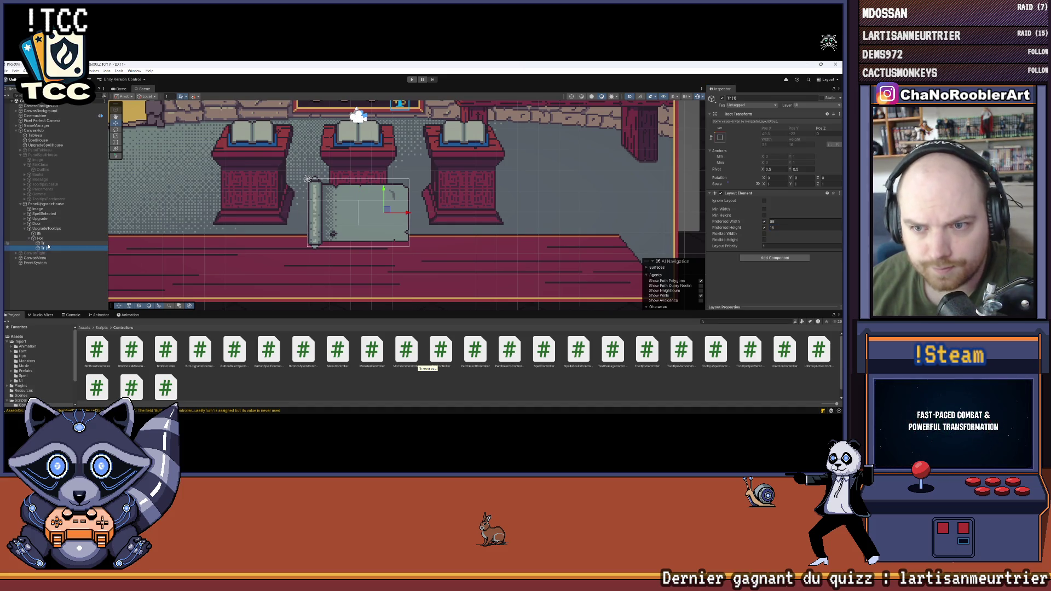
key("Delete")
left_click(53, 239)
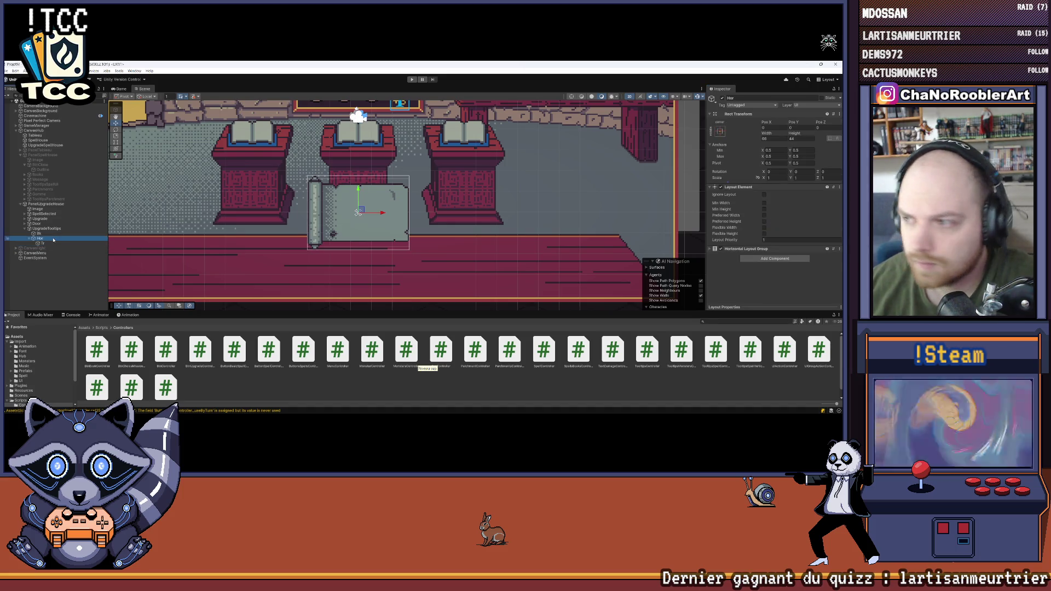
Step: Replace Hor's Horizontal Layout Group with a Vertical Layout Group and change its Child Alignment
left_click(710, 249)
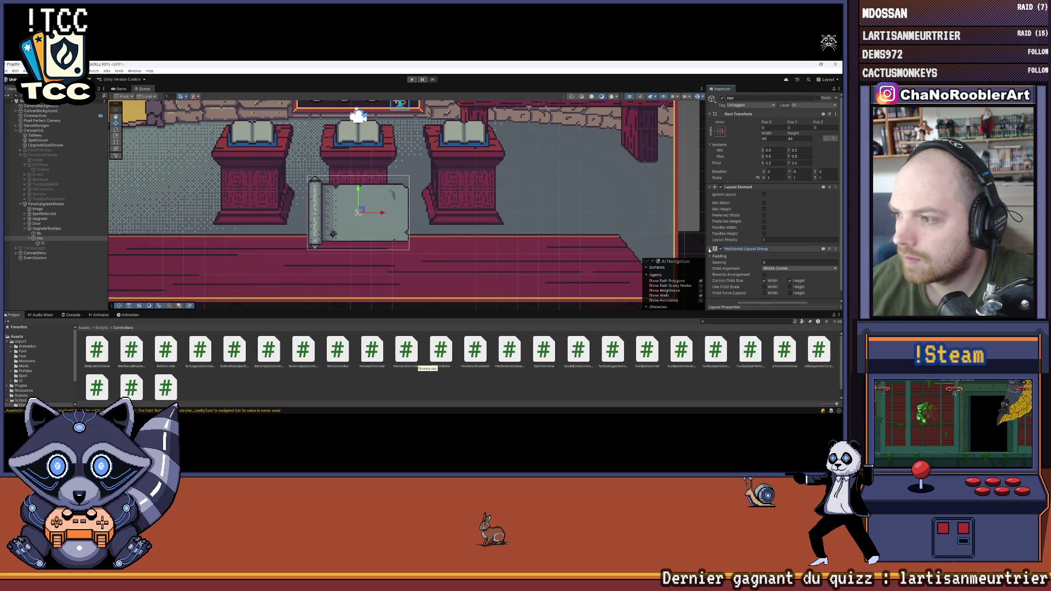
left_click(710, 249)
right_click(747, 241)
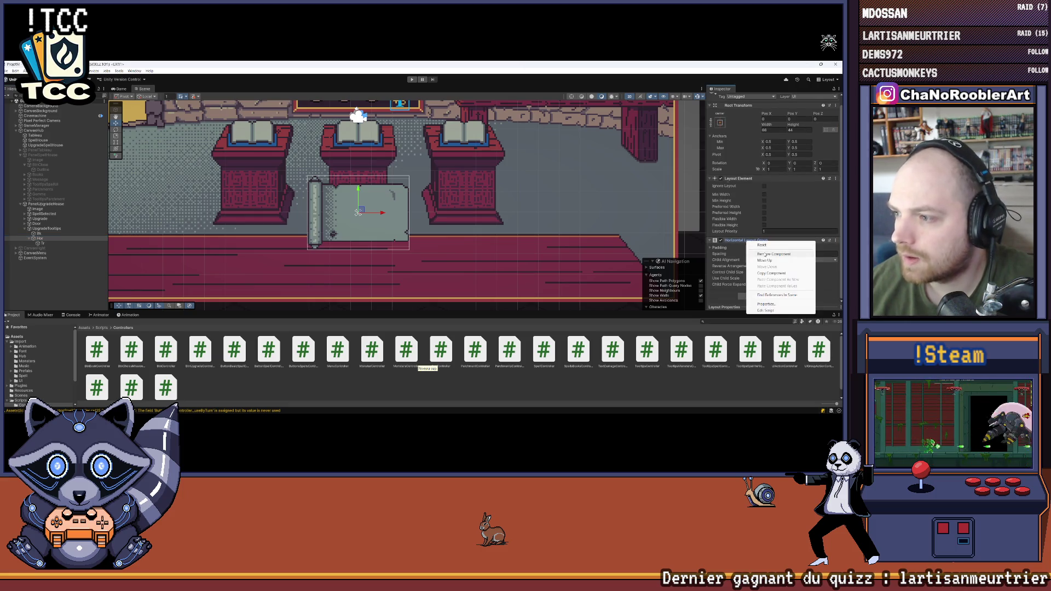
left_click(765, 254)
left_click(765, 256)
type("vert")
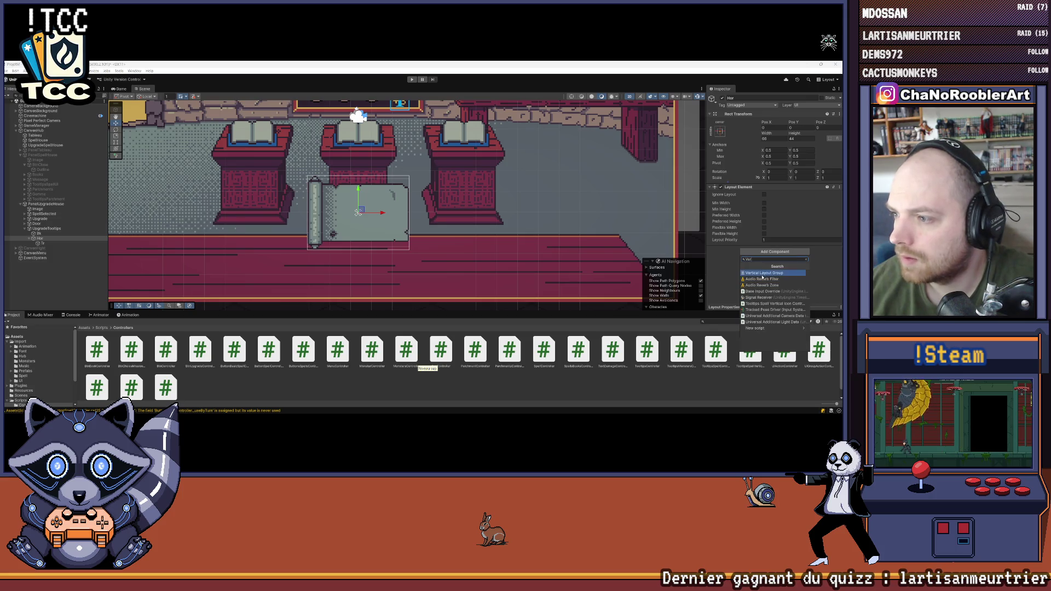
left_click(767, 265)
scroll(767, 266, "down", 2)
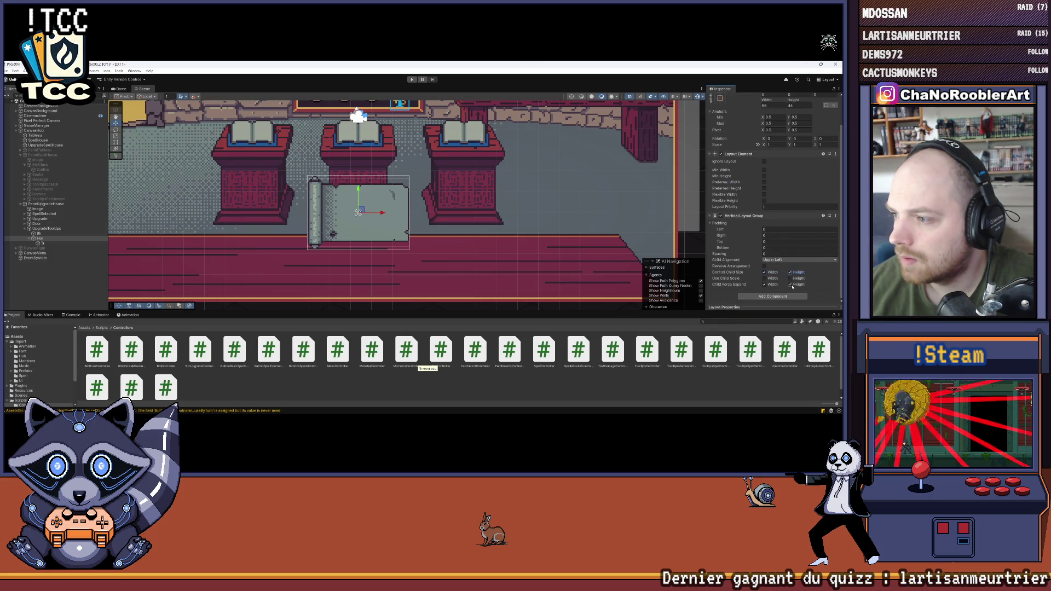
left_click(797, 260)
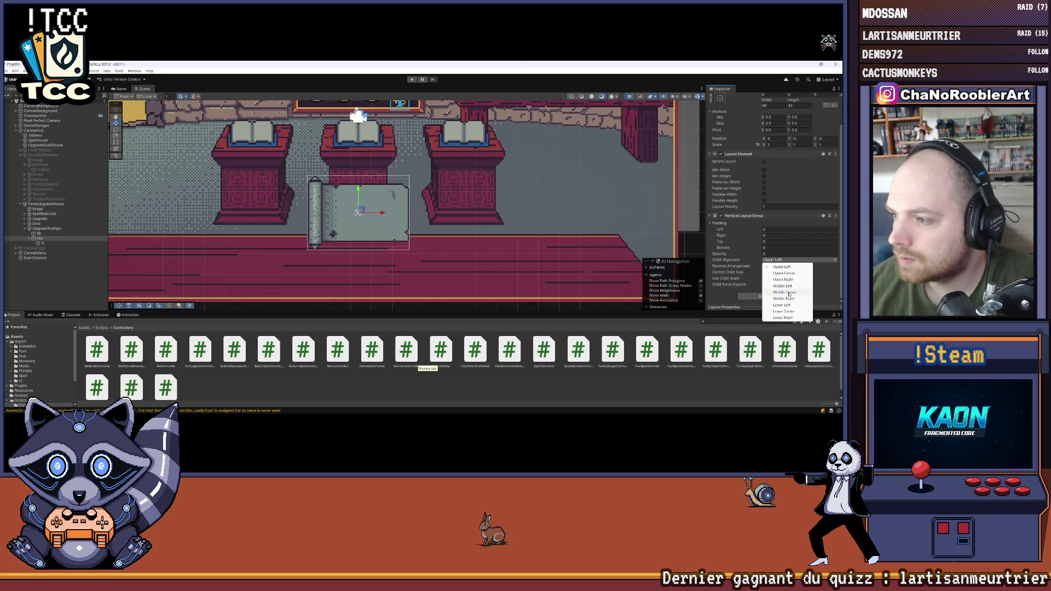
left_click(789, 293)
Step: Give Tr a Horizontal Layout Group controlling child height, aligned Middle Center
left_click(44, 244)
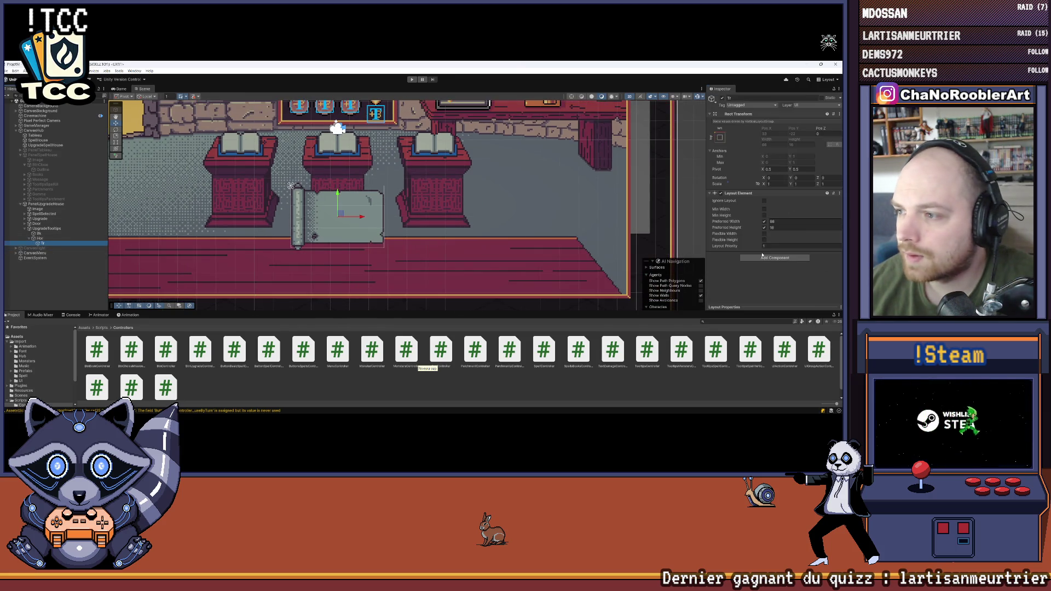
left_click(762, 257)
type("hor")
left_click(803, 285)
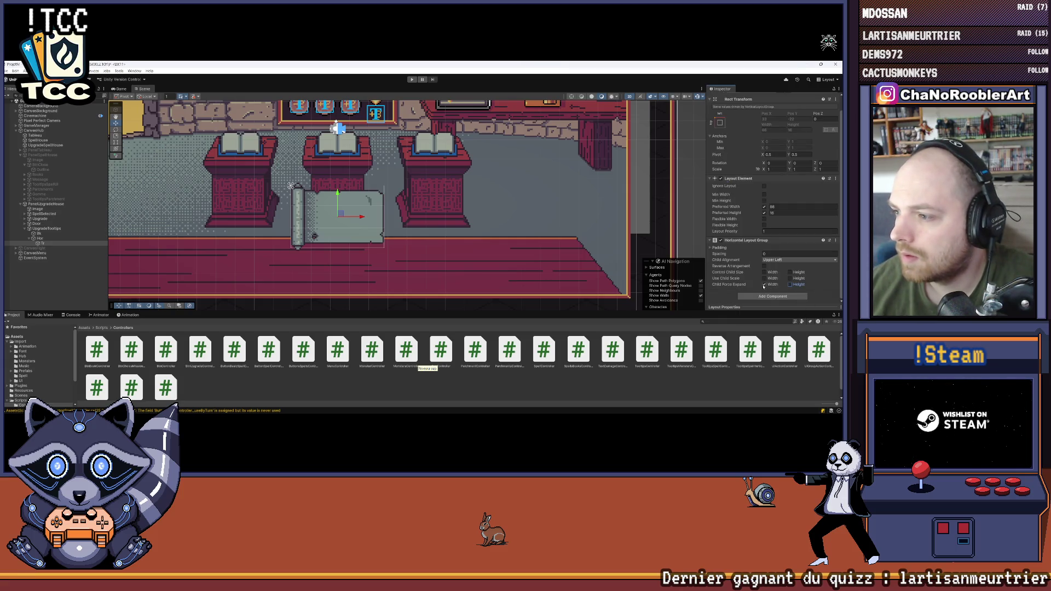
left_click(797, 273)
left_click(799, 260)
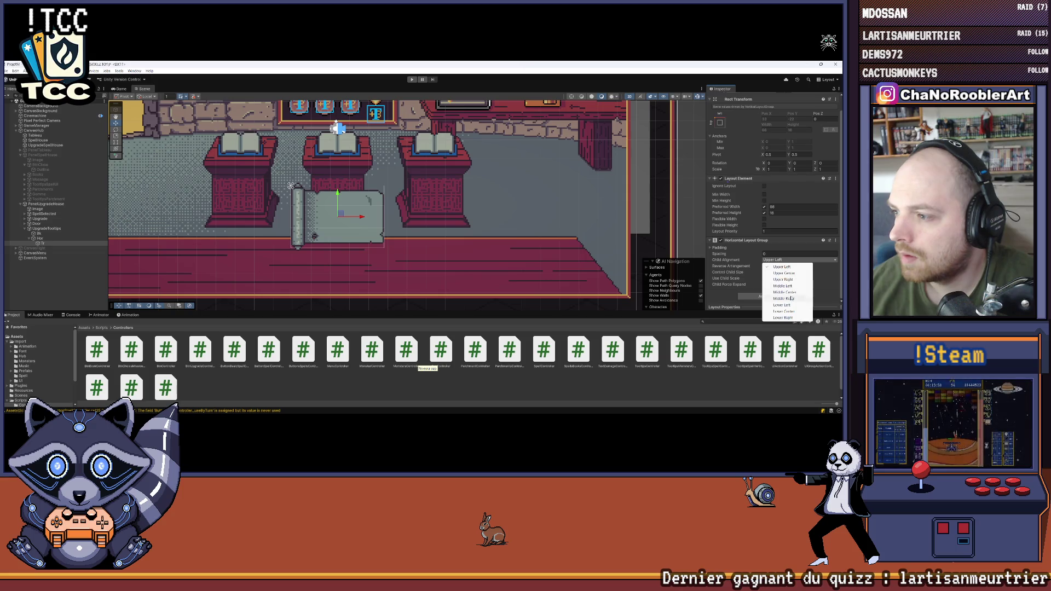
left_click(791, 294)
Step: Add a UI Image child under Tr named Icone
right_click(51, 243)
mouse_move(67, 313)
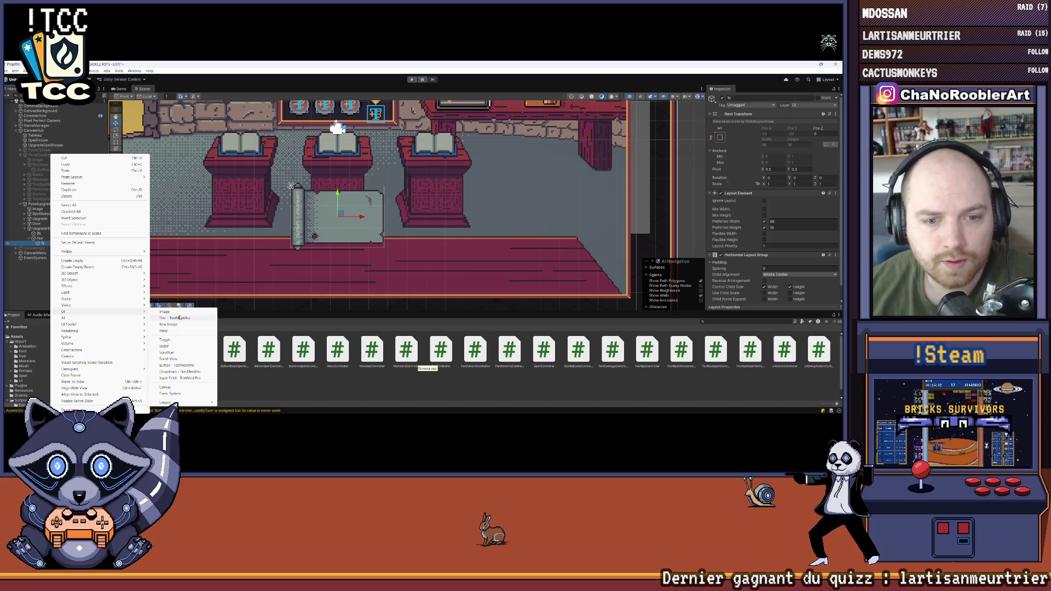
left_click(176, 311)
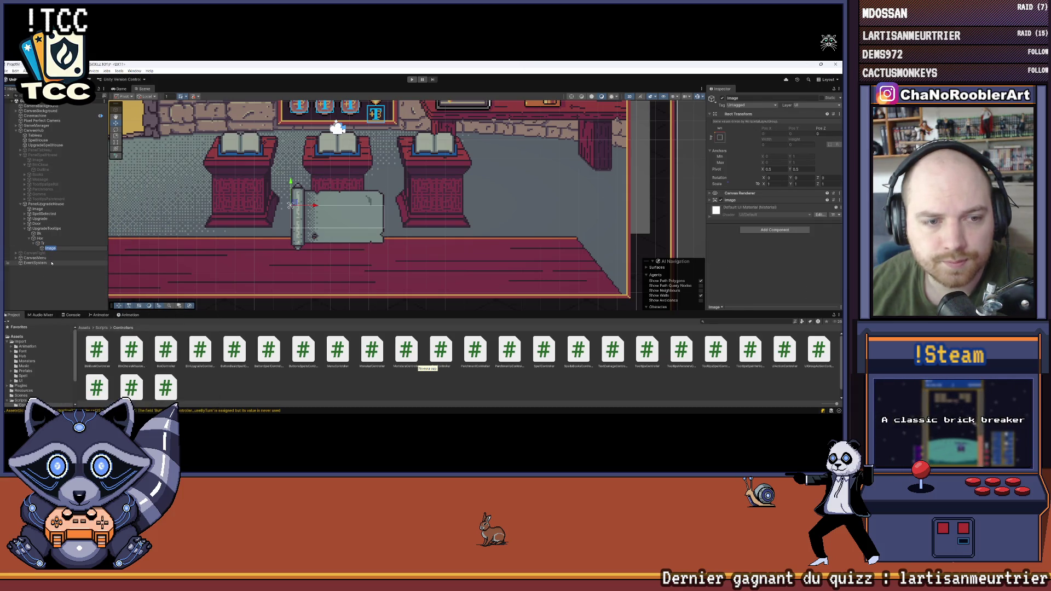
type("cone")
key("Return")
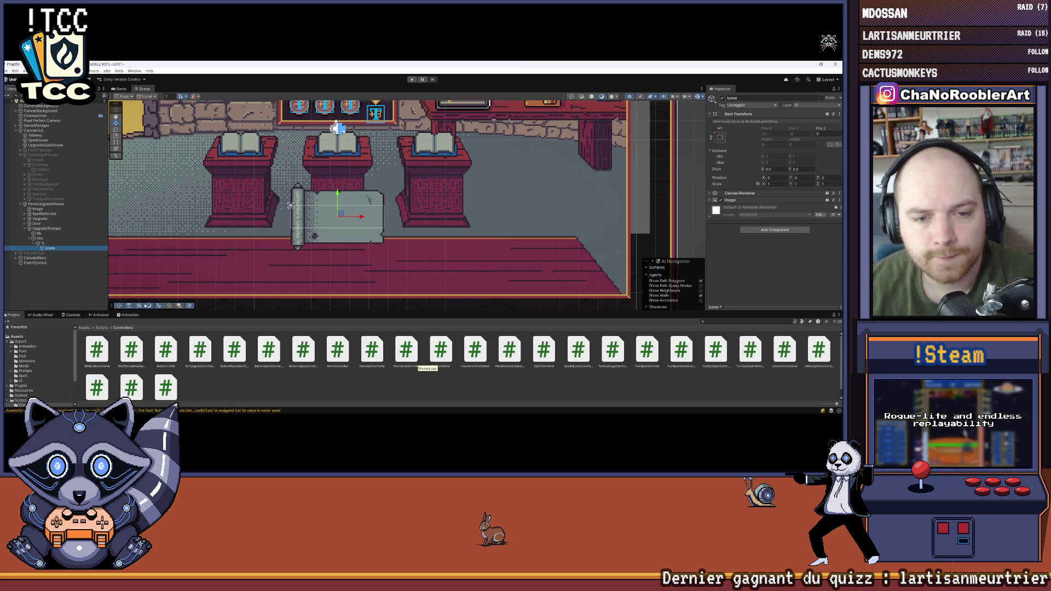
Step: Open the Assets > Import > UI sprite folder in the Project window
left_click_drag(157, 315, 155, 255)
left_click(20, 282)
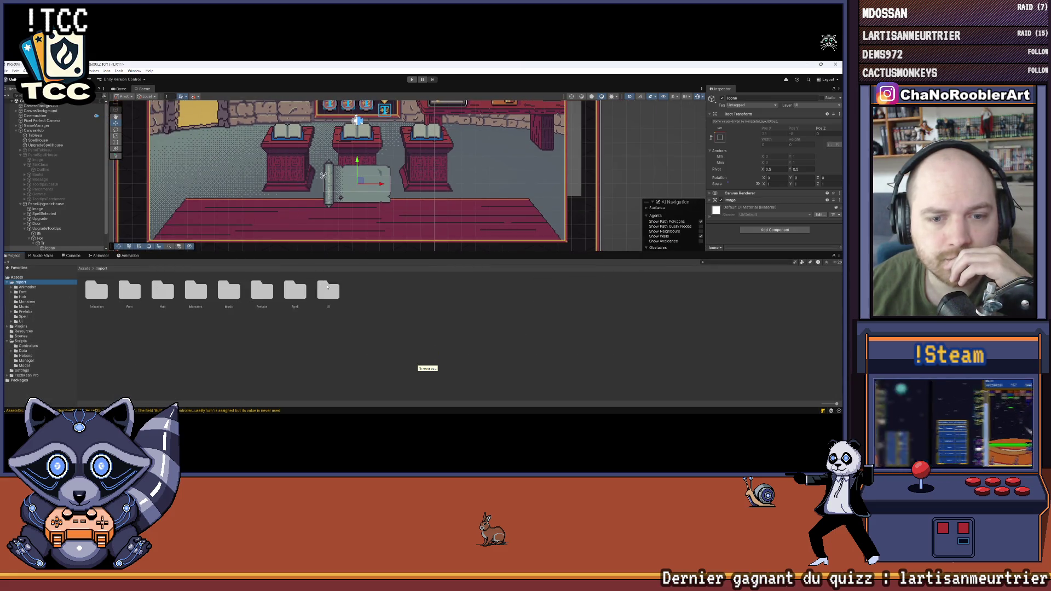
left_click(42, 243)
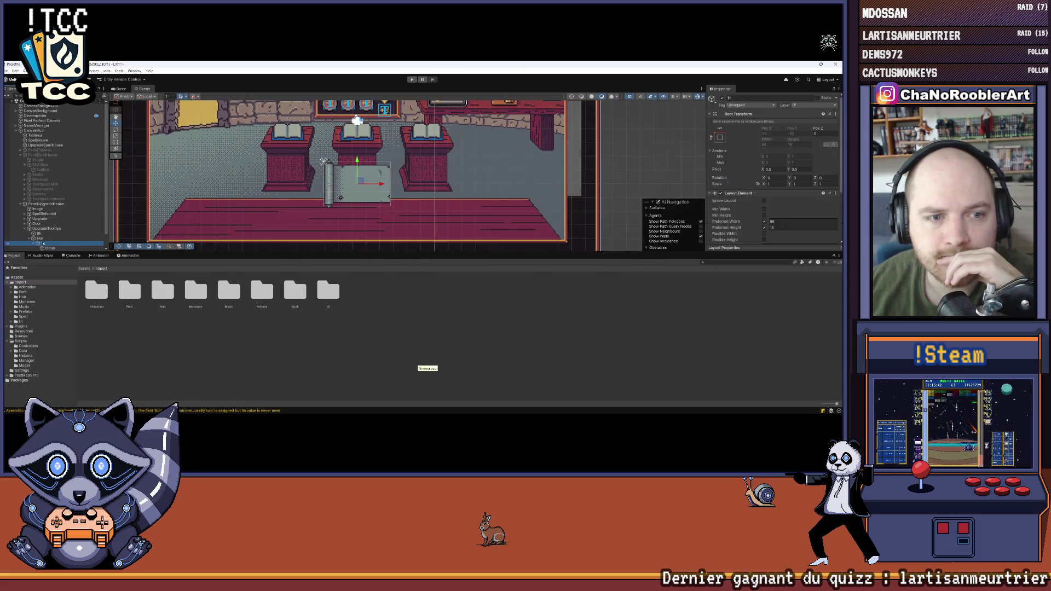
scroll(801, 212, "down", 3)
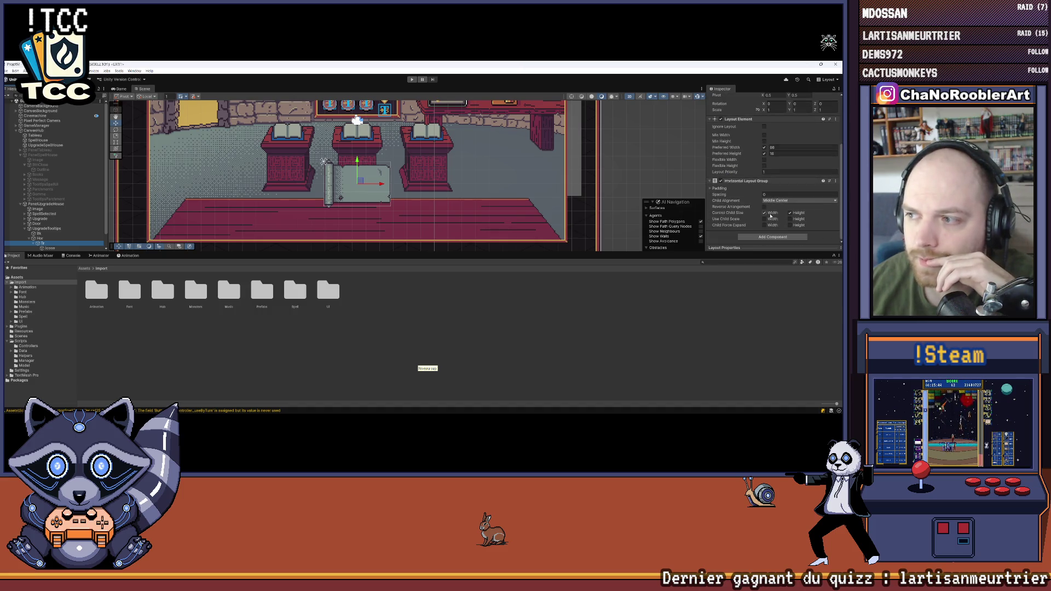
double_click(328, 290)
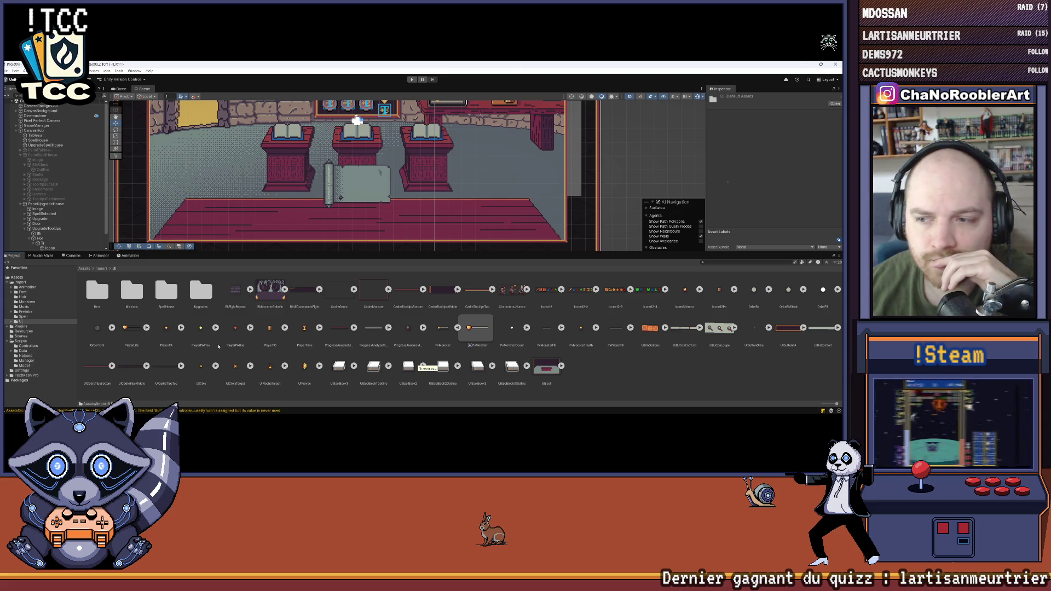
Step: Expand the Icone12-2 sheet and assign its red drop sprite to Icone's Source Image
left_click(597, 289)
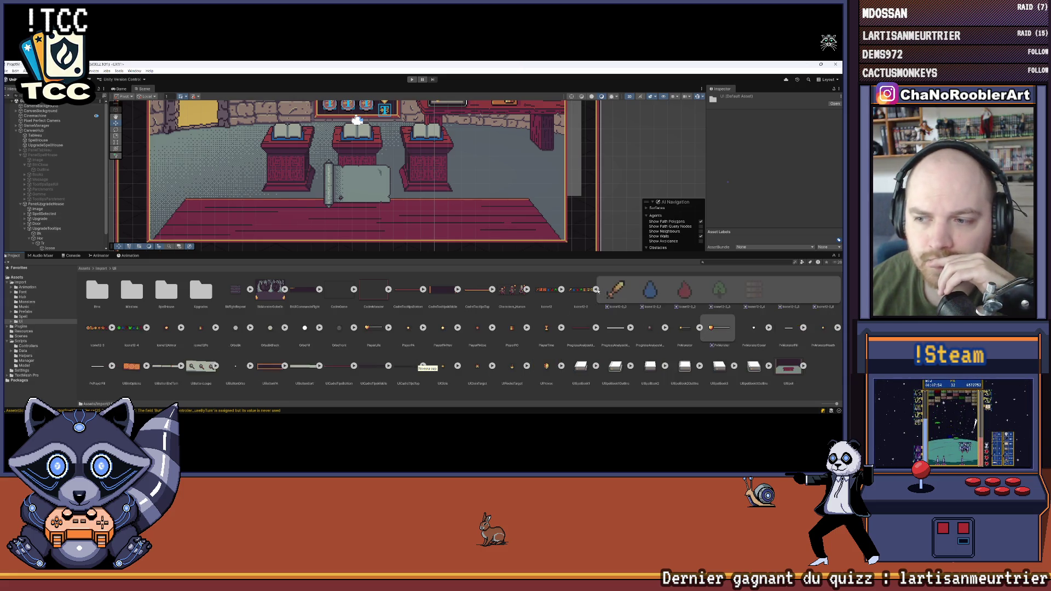
left_click(311, 221)
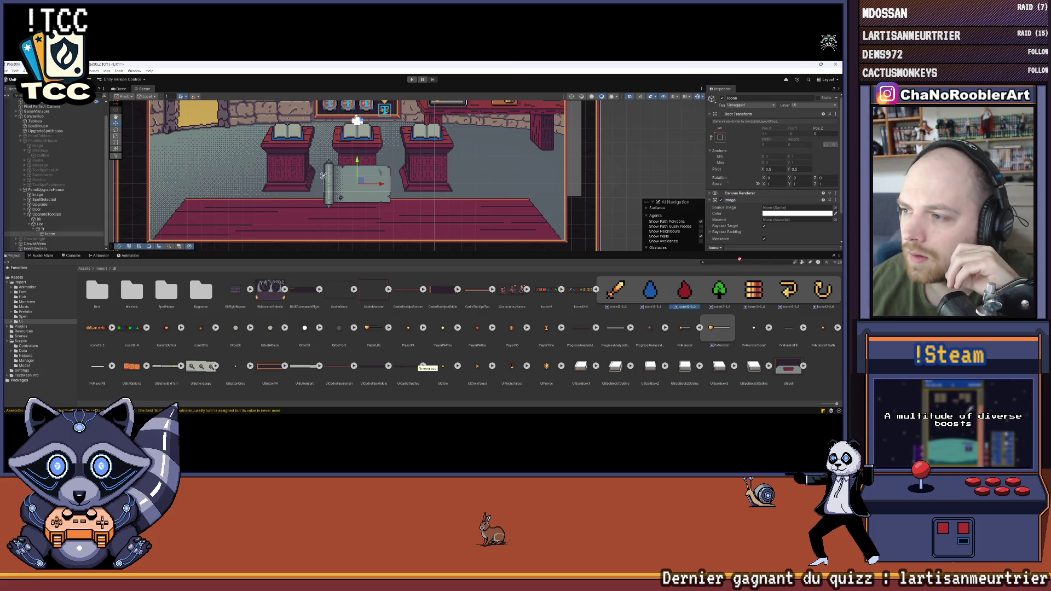
left_click_drag(739, 259, 798, 207)
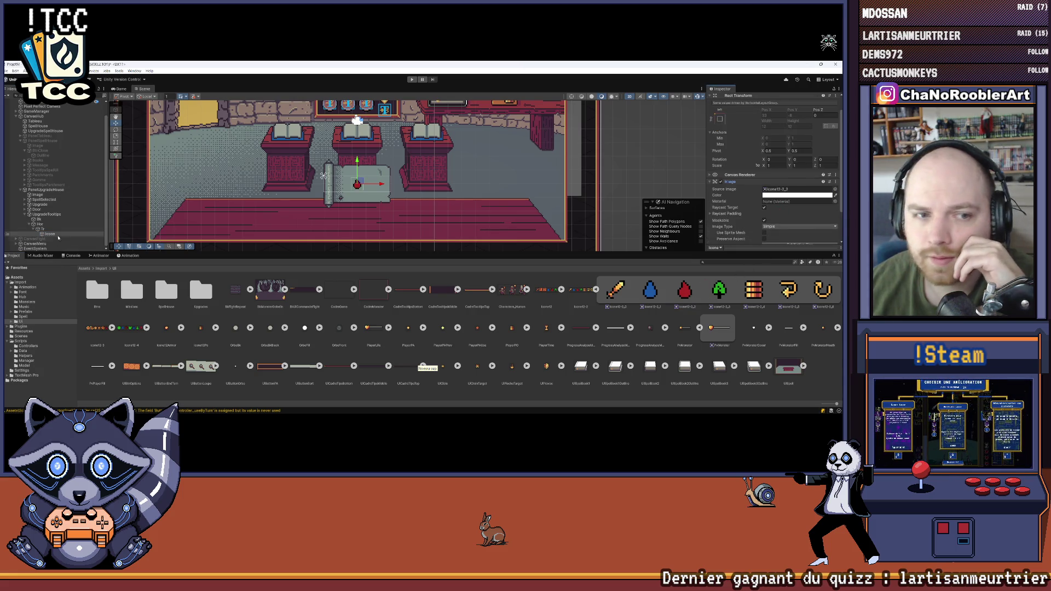
Step: Enlarge the scene area and review the layout settings of Icone and Tr
left_click(361, 256)
left_click_drag(361, 256, 361, 335)
scroll(338, 231, "up", 3)
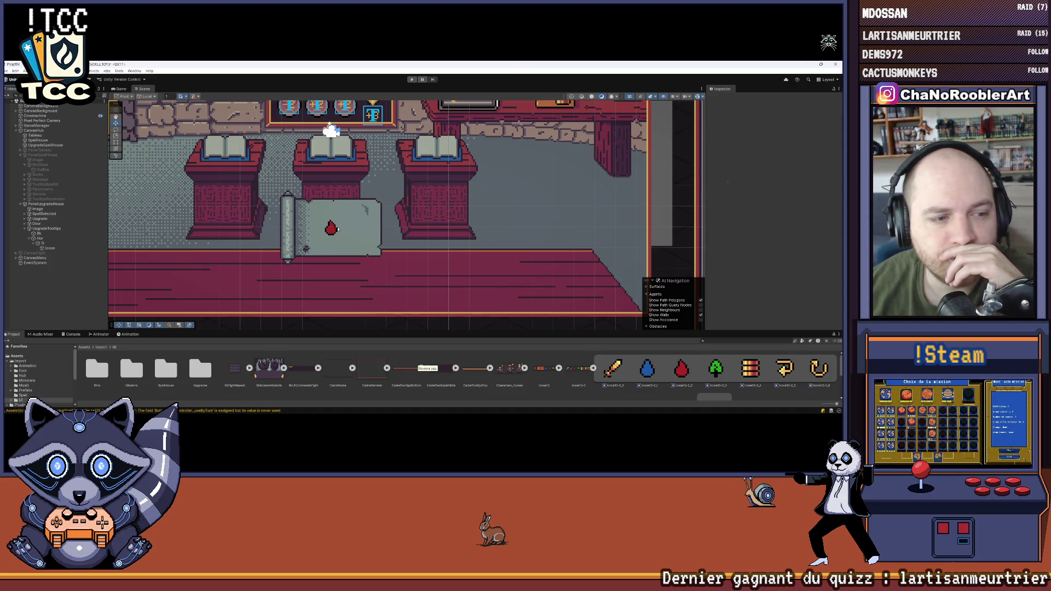
scroll(338, 230, "down", 4)
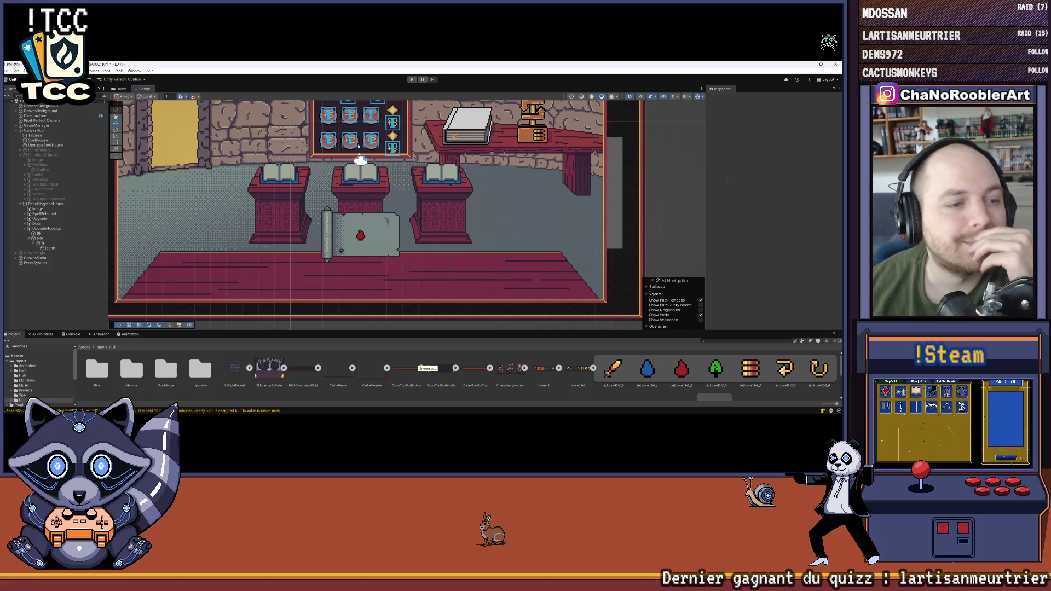
left_click(50, 248)
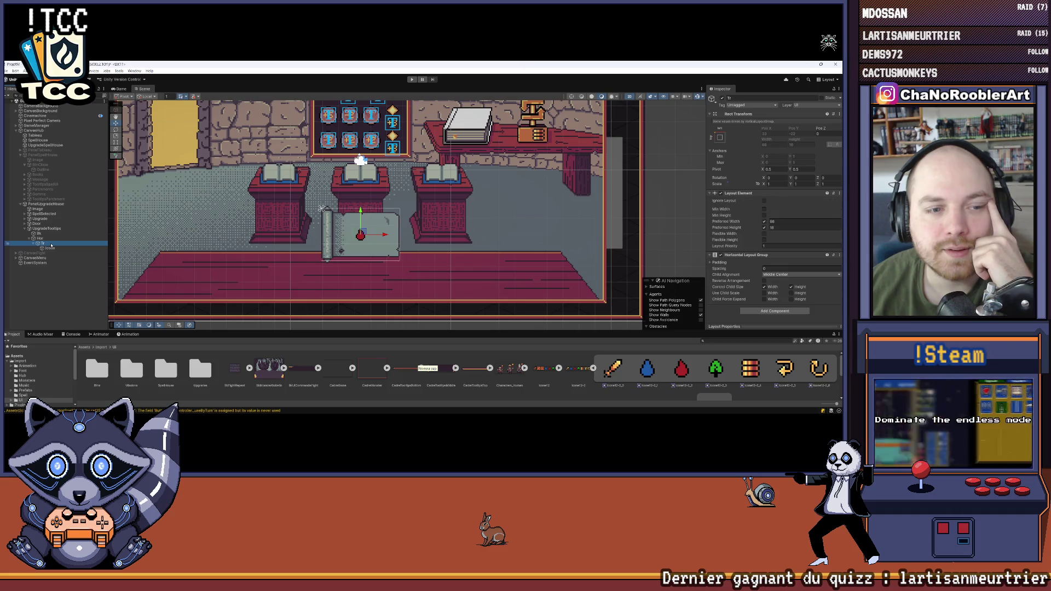
left_click(52, 244)
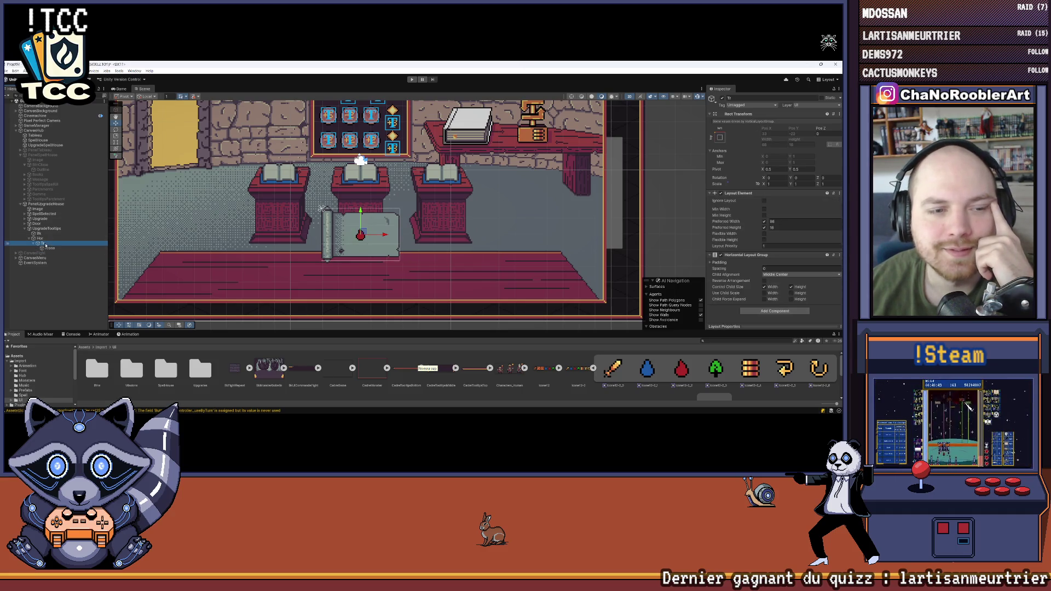
scroll(427, 232, "up", 2)
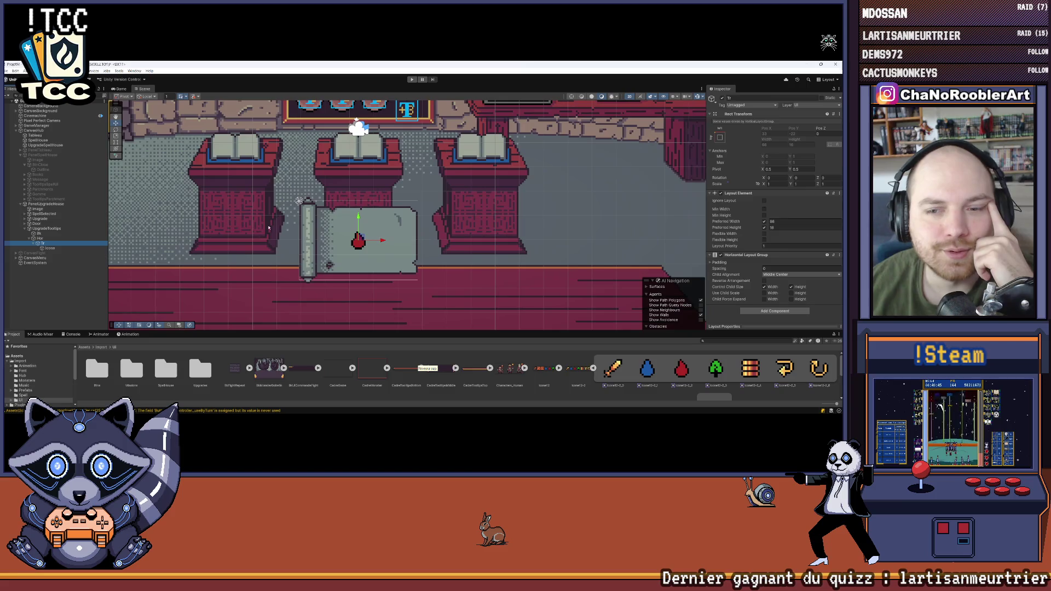
left_click(50, 248)
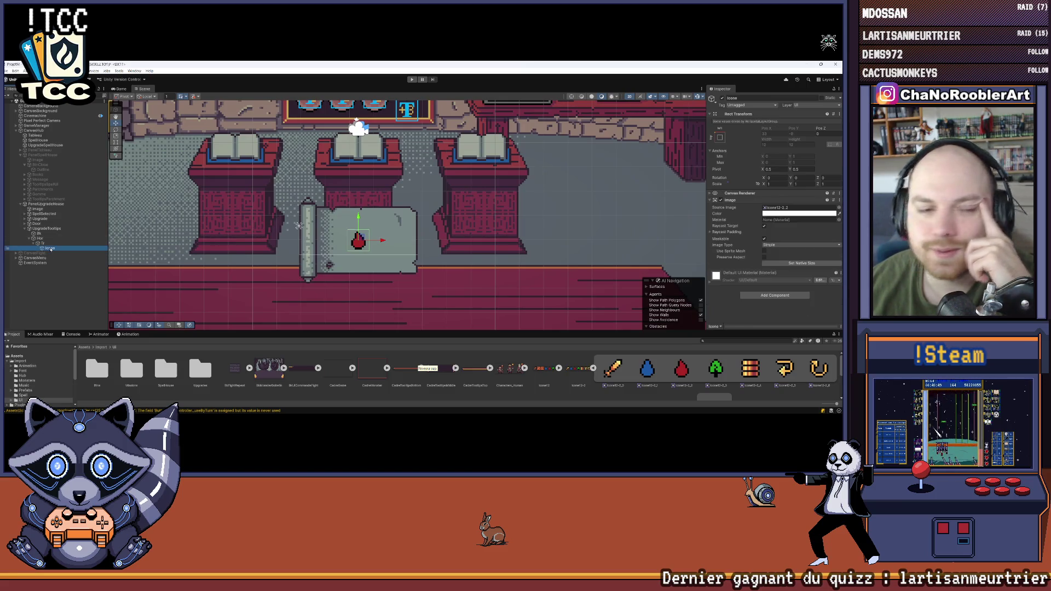
left_click(51, 244)
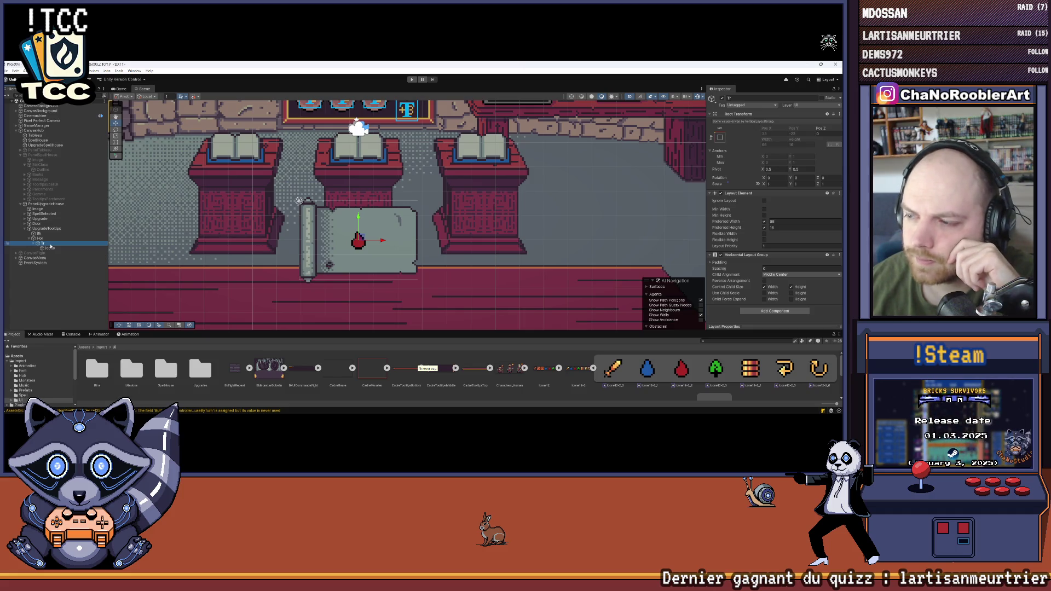
scroll(315, 213, "down", 3)
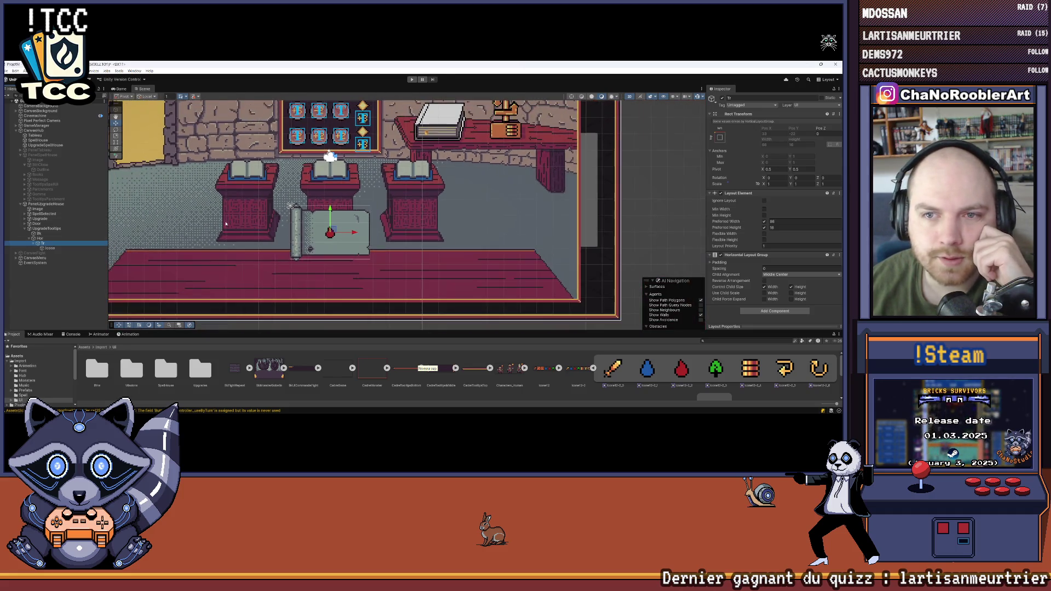
scroll(314, 212, "up", 2)
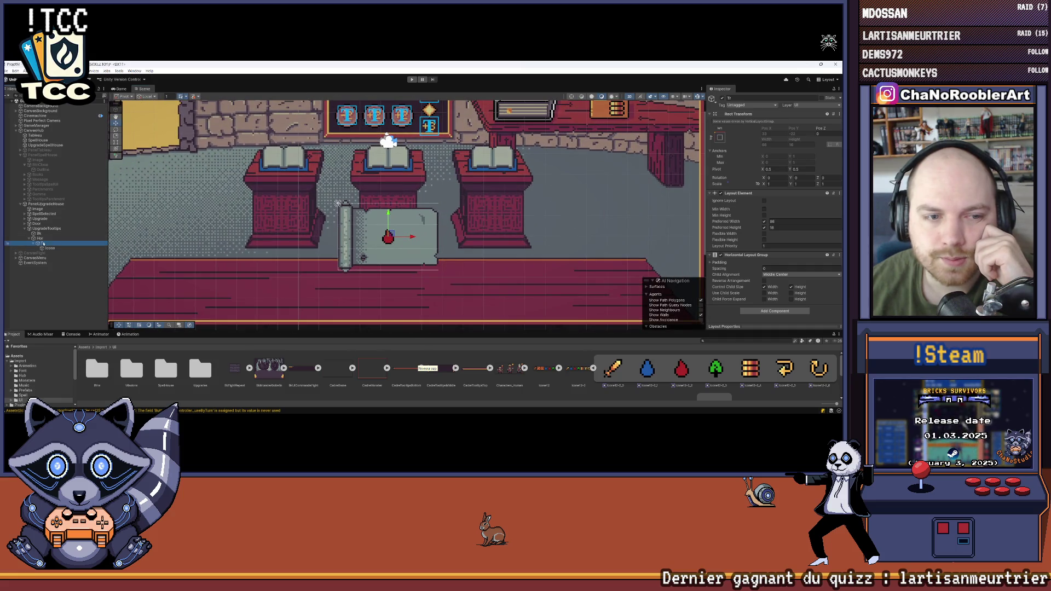
Step: Create an empty child GameObject named Text under Tr, next to Icone
right_click(44, 243)
left_click(51, 266)
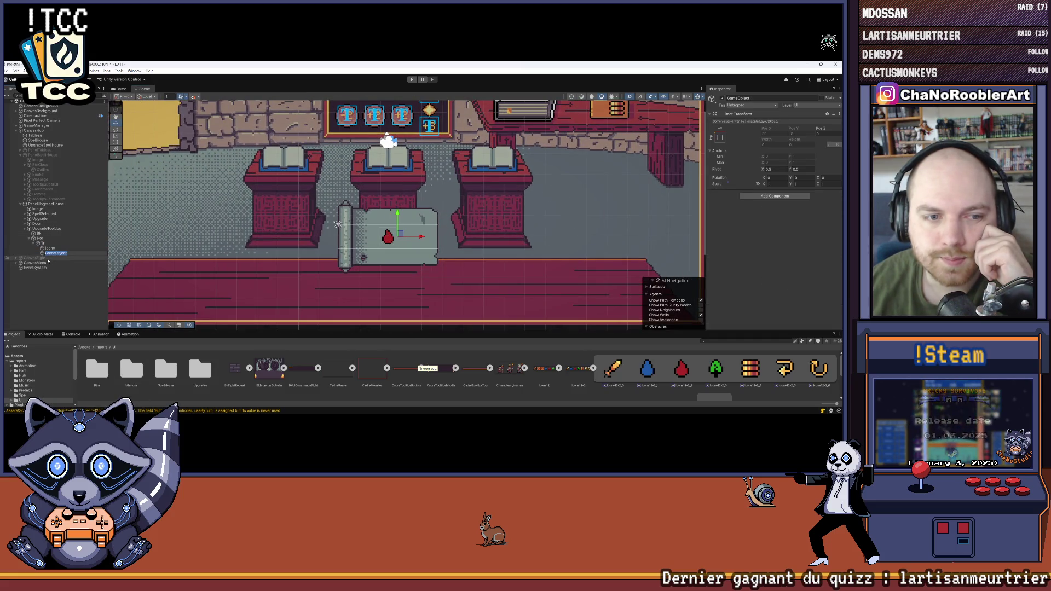
type("Text")
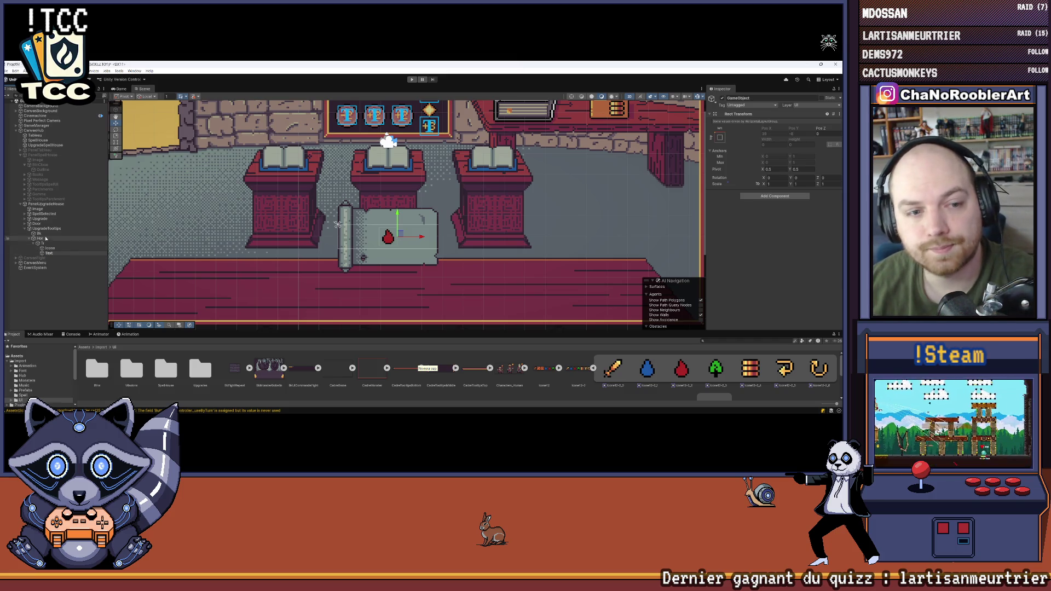
key("Return")
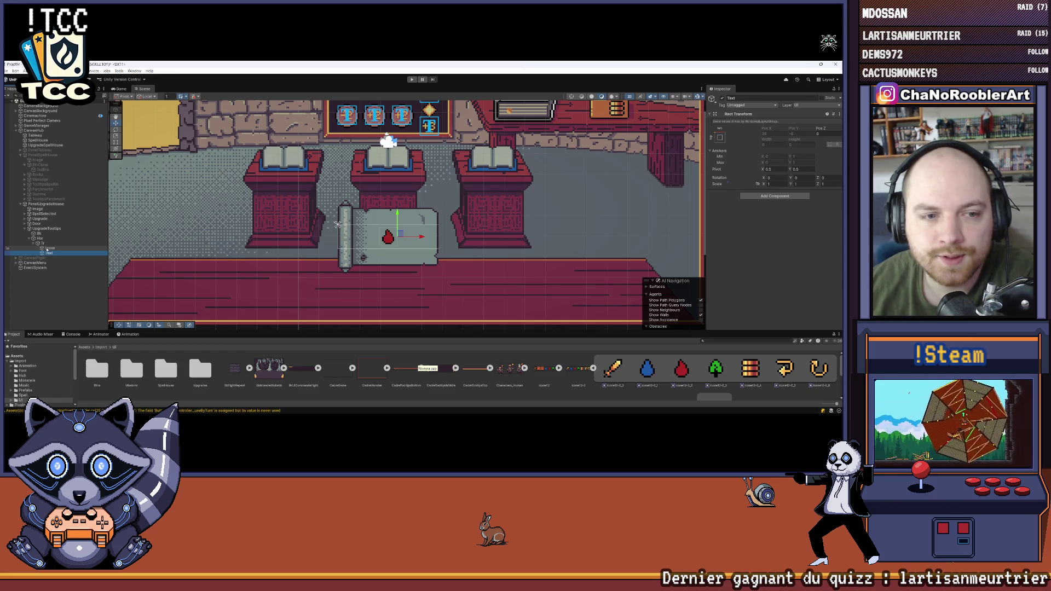
left_click(35, 244)
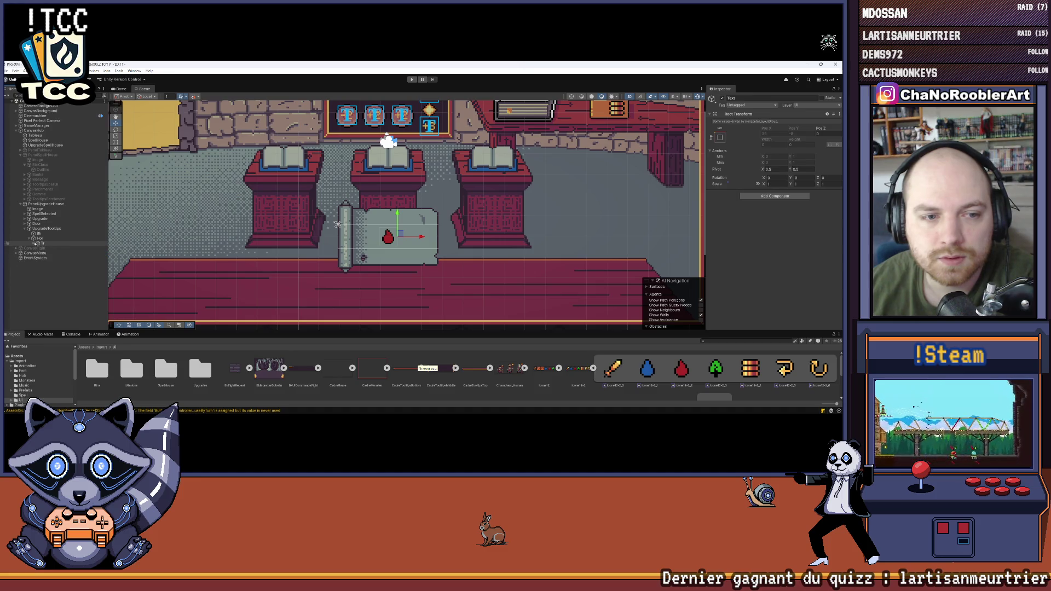
left_click(35, 244)
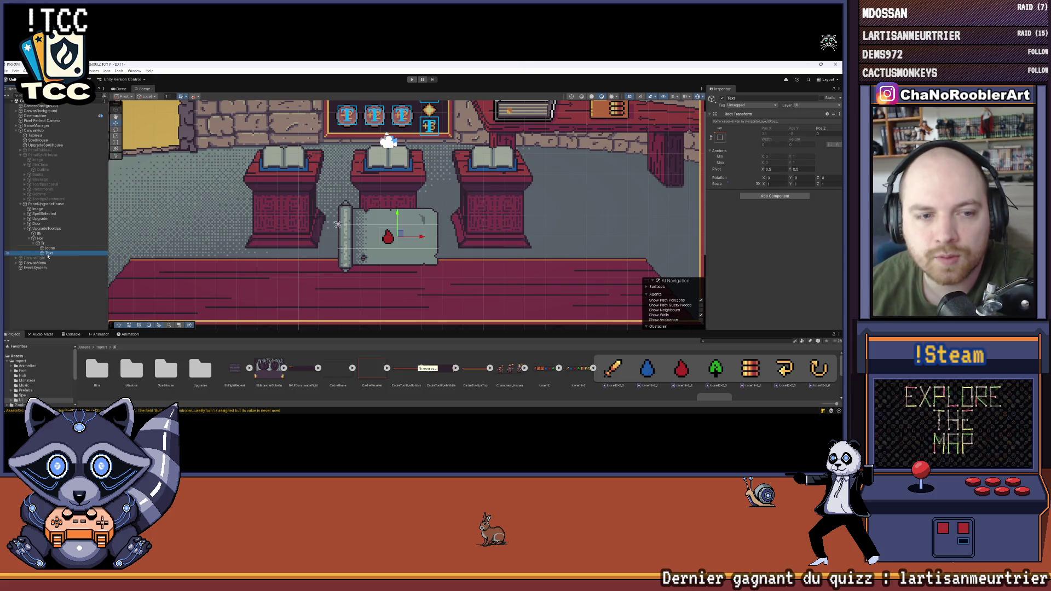
left_click(775, 196)
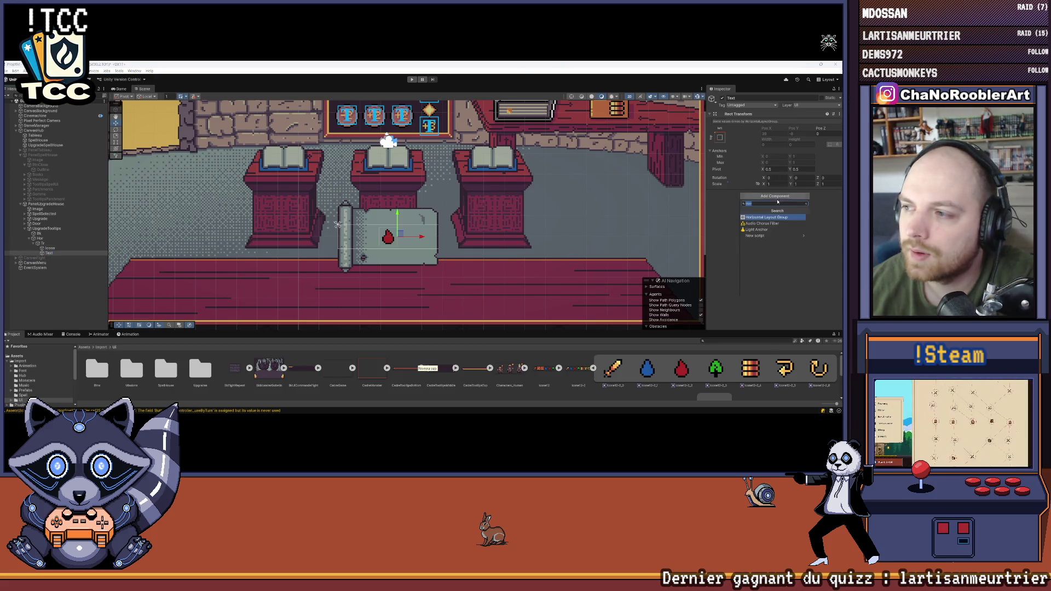
Step: Try a larger left padding in Tr's Horizontal Layout Group, then set it back to 0
left_click(770, 217)
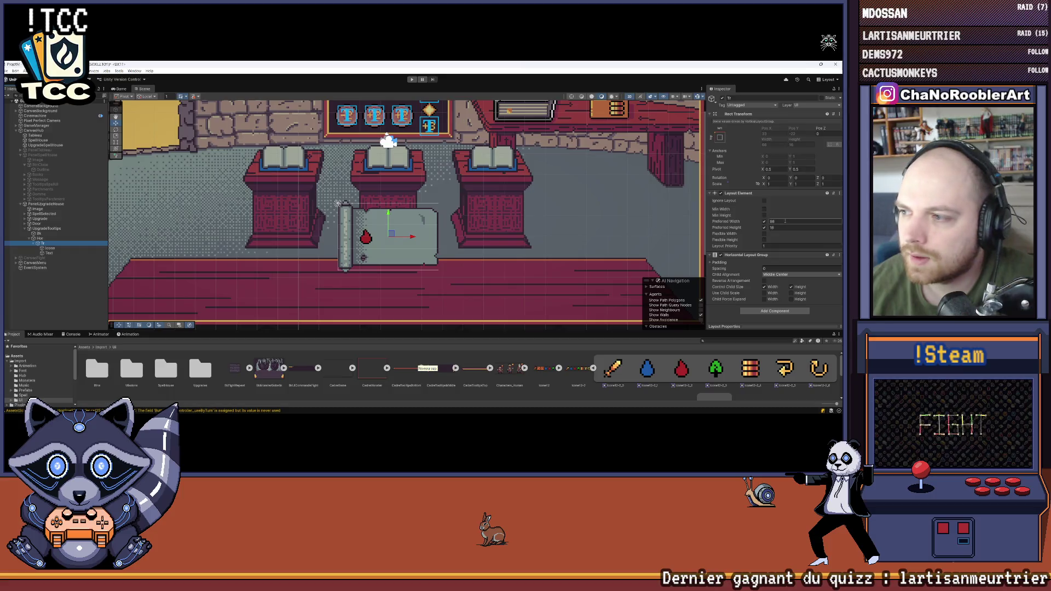
left_click(713, 263)
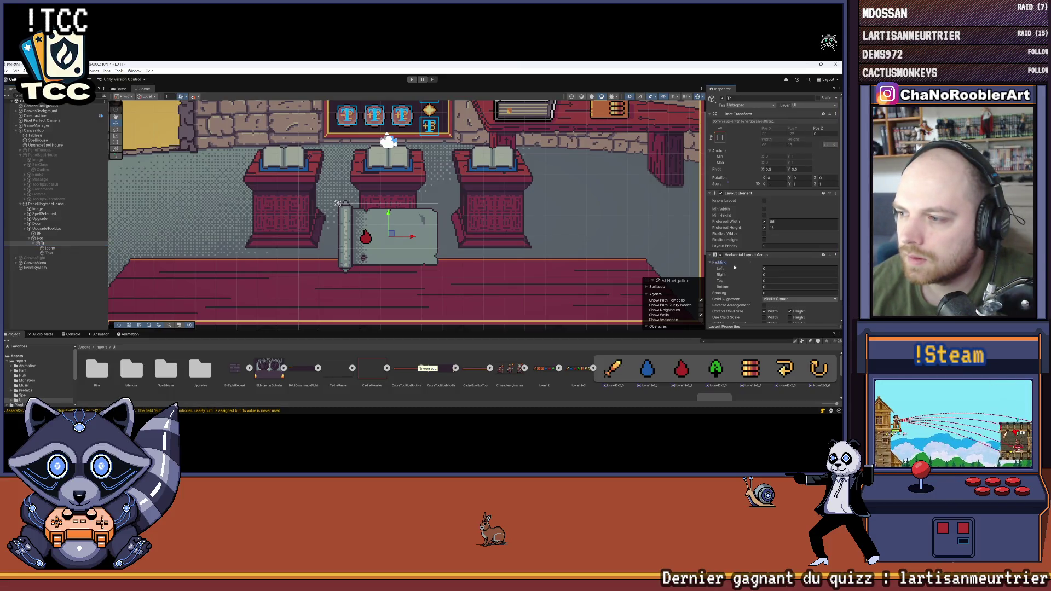
left_click_drag(740, 271, 744, 270)
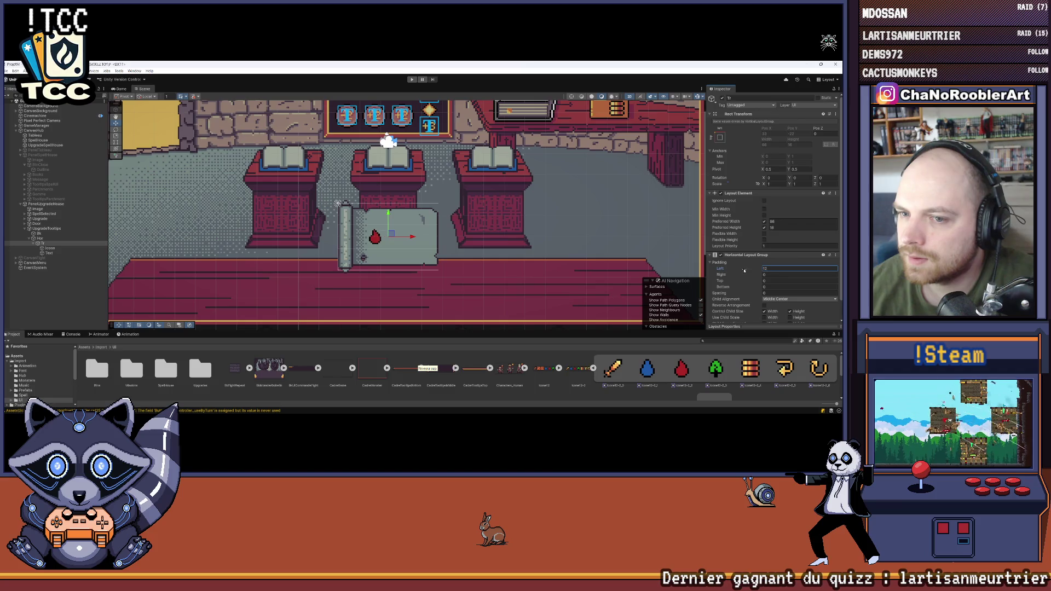
type("0")
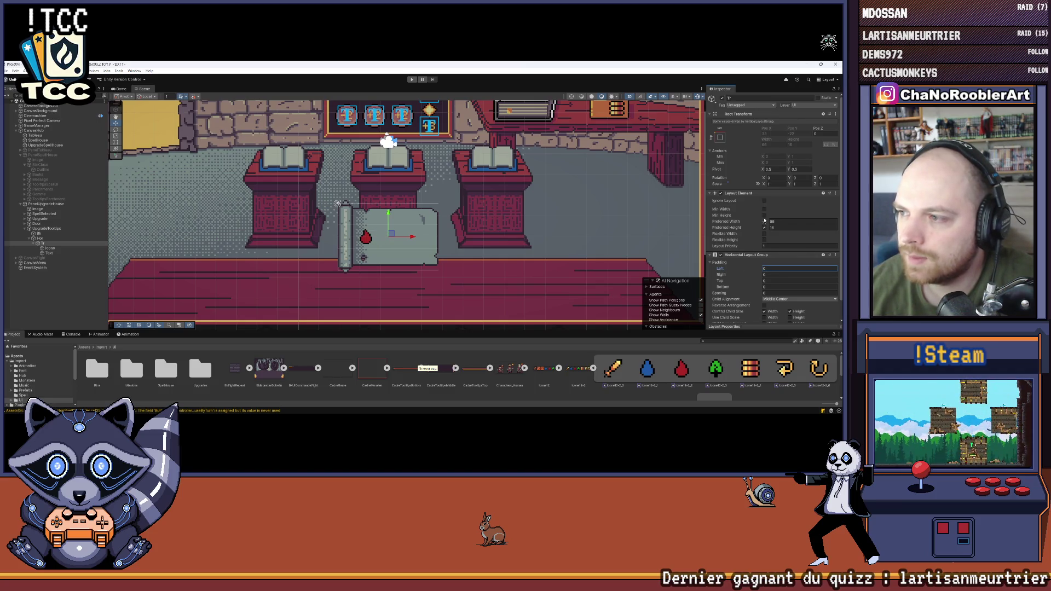
Step: Set Tr's preferred width to 40, retest the left padding and reset it to 0
left_click(775, 223)
type("40")
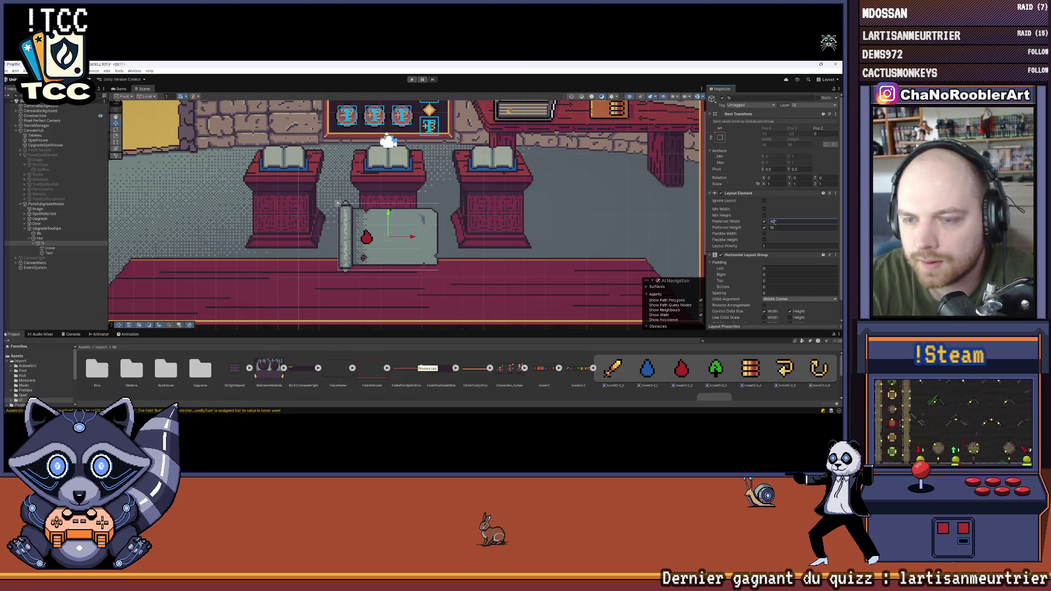
key("ctrl+z")
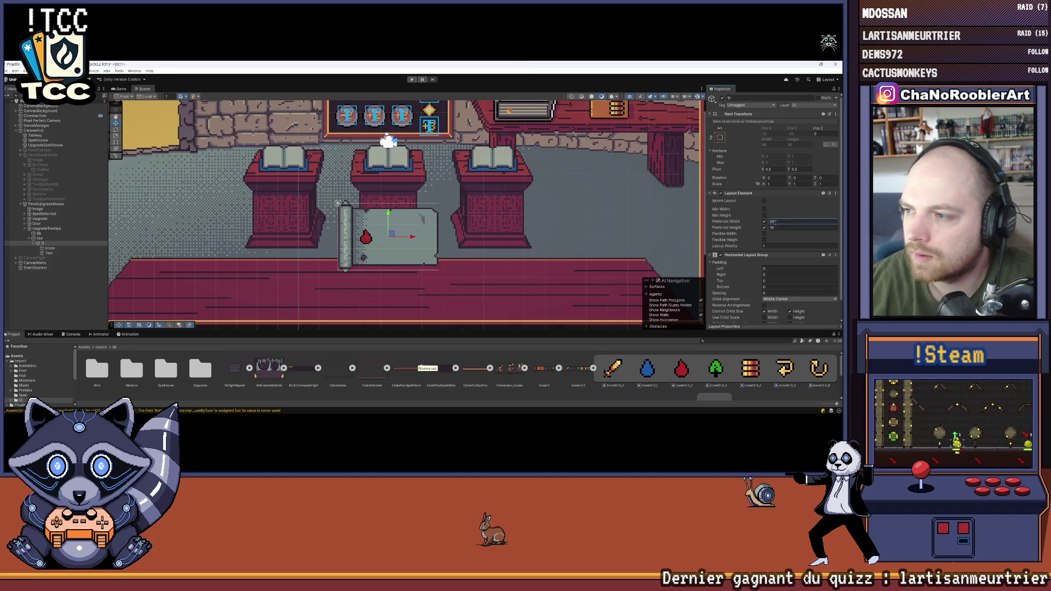
type("40")
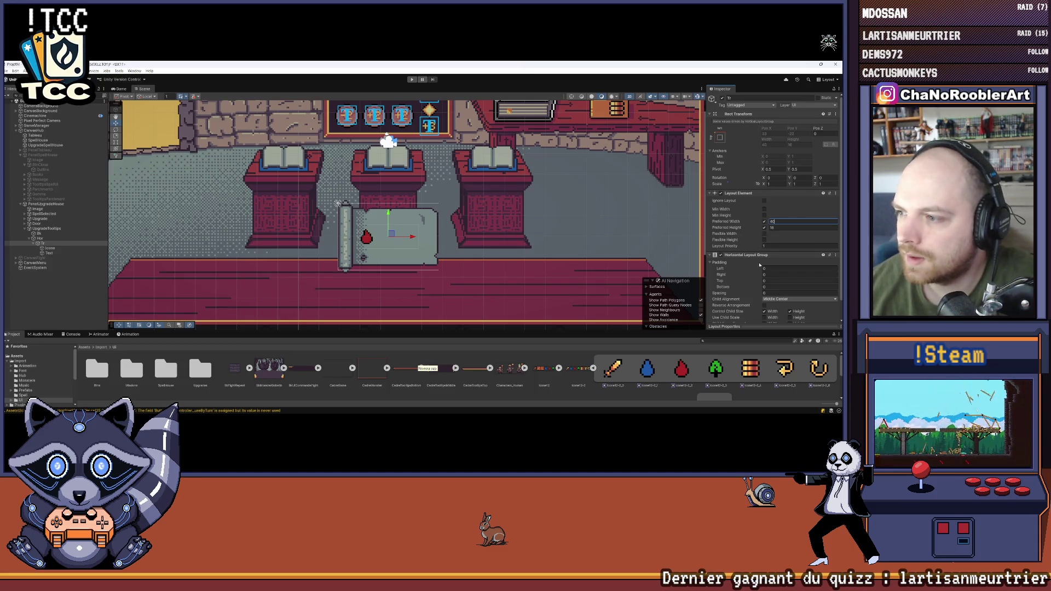
left_click_drag(742, 268, 745, 269)
type("0")
scroll(763, 261, "down", 2)
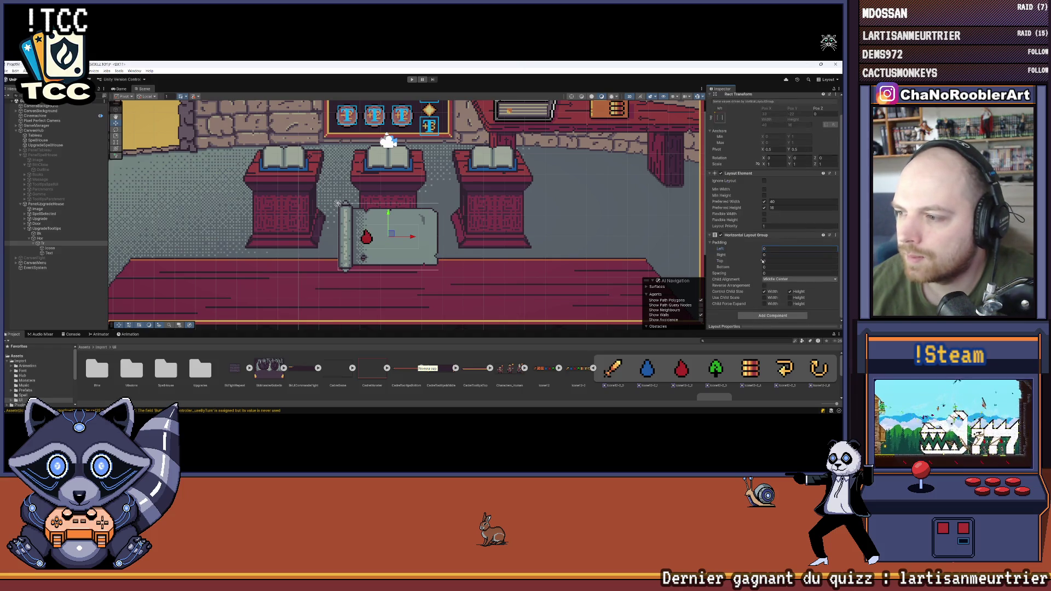
left_click(45, 239)
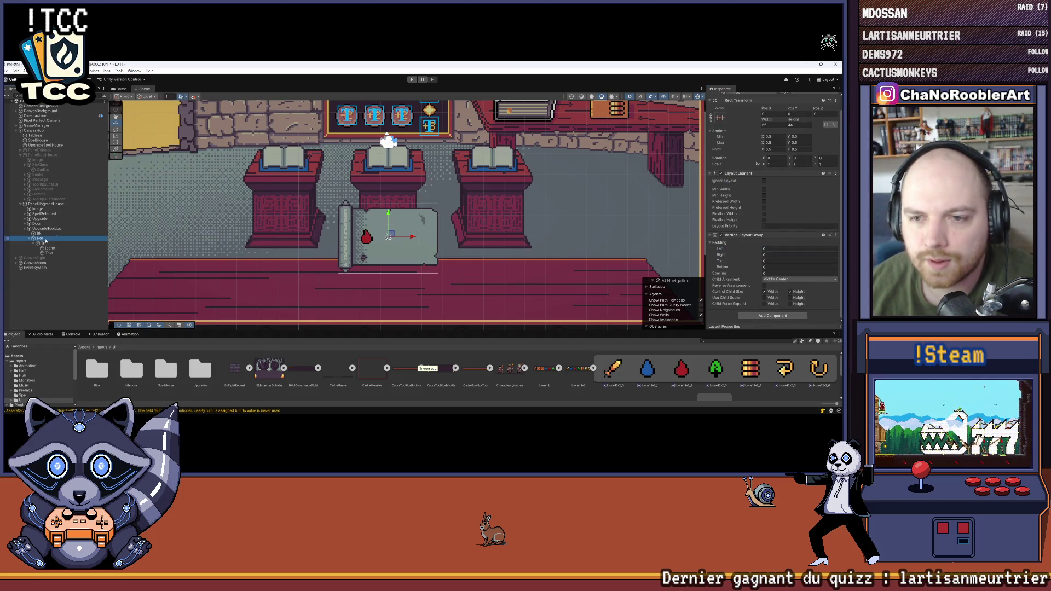
Step: Set the tooltip's Vertical Layout Group left padding to 10
left_click_drag(735, 250, 737, 250)
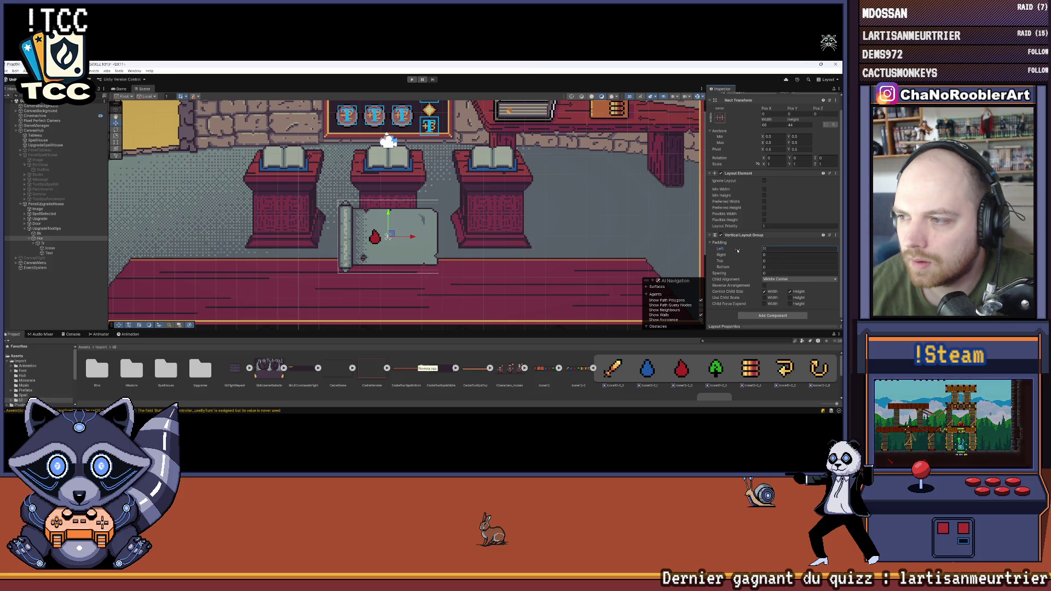
key("BackSpace")
type("0")
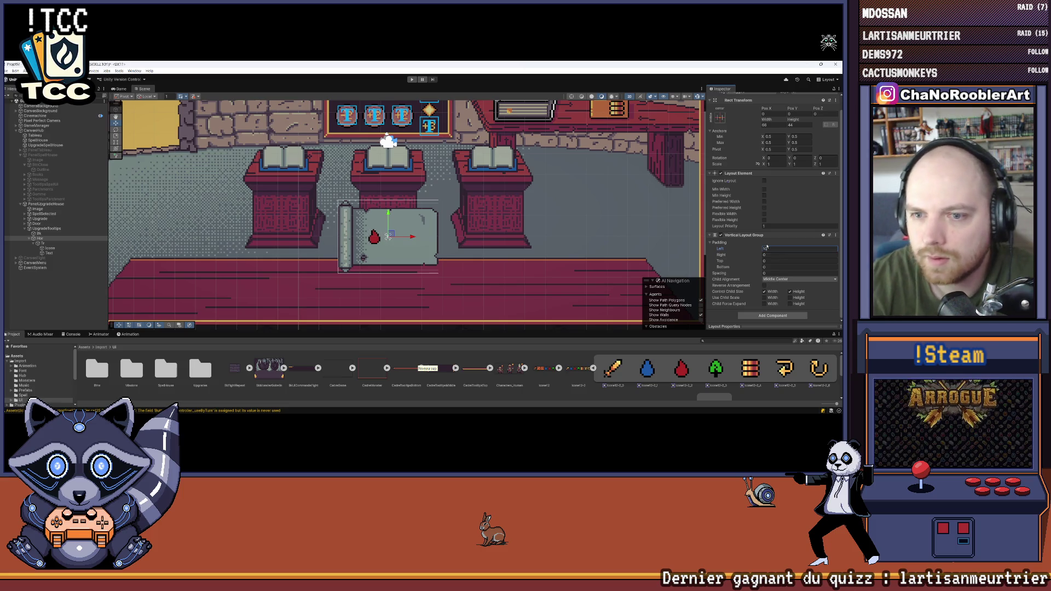
Step: Give the Text slot's Layout Element a preferred width of 20
left_click(58, 244)
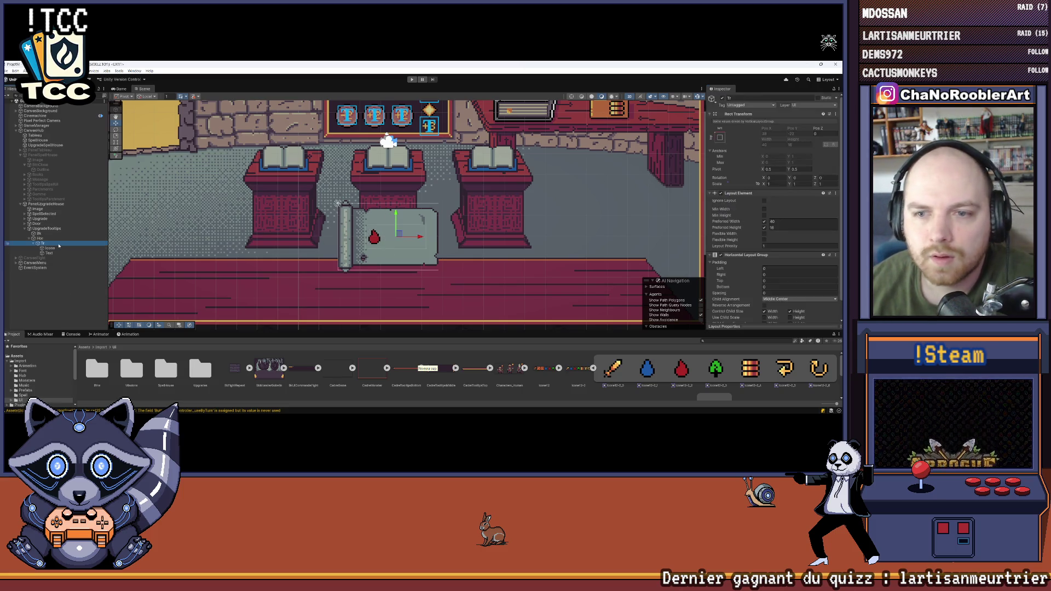
left_click(55, 254)
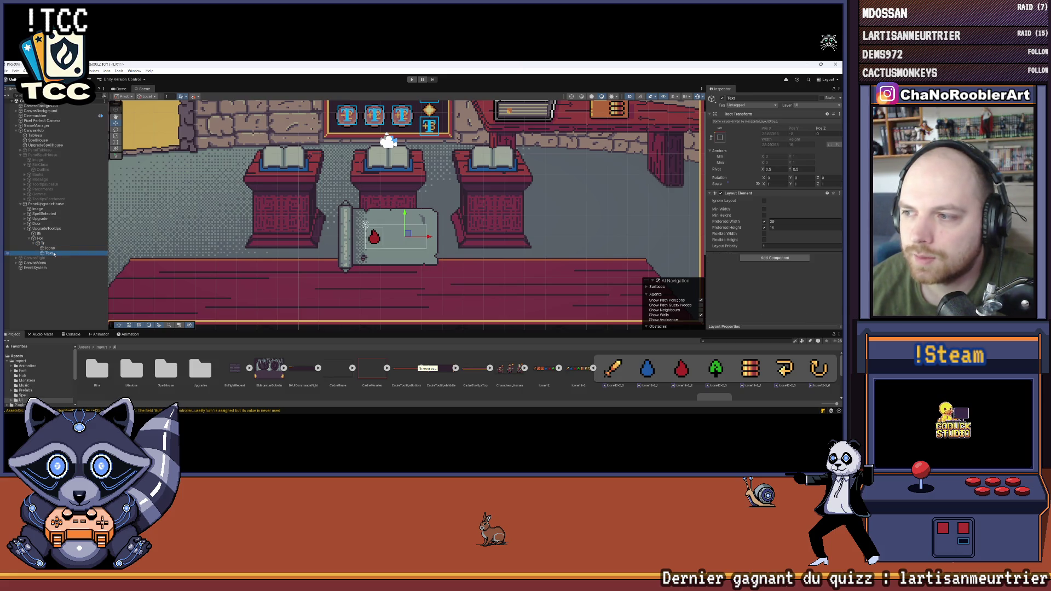
left_click(787, 222)
type("20")
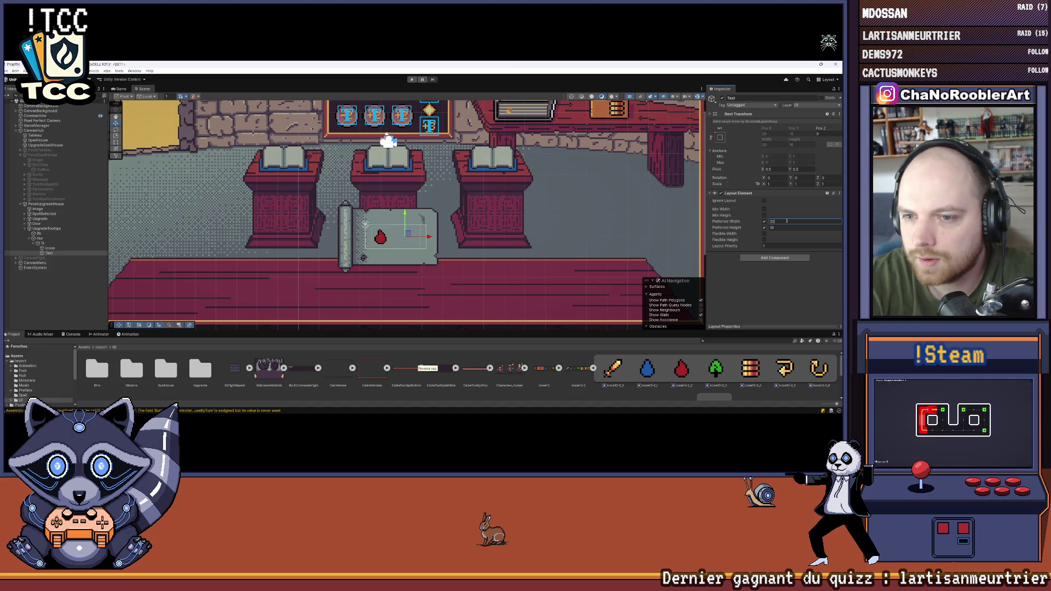
left_click(396, 246)
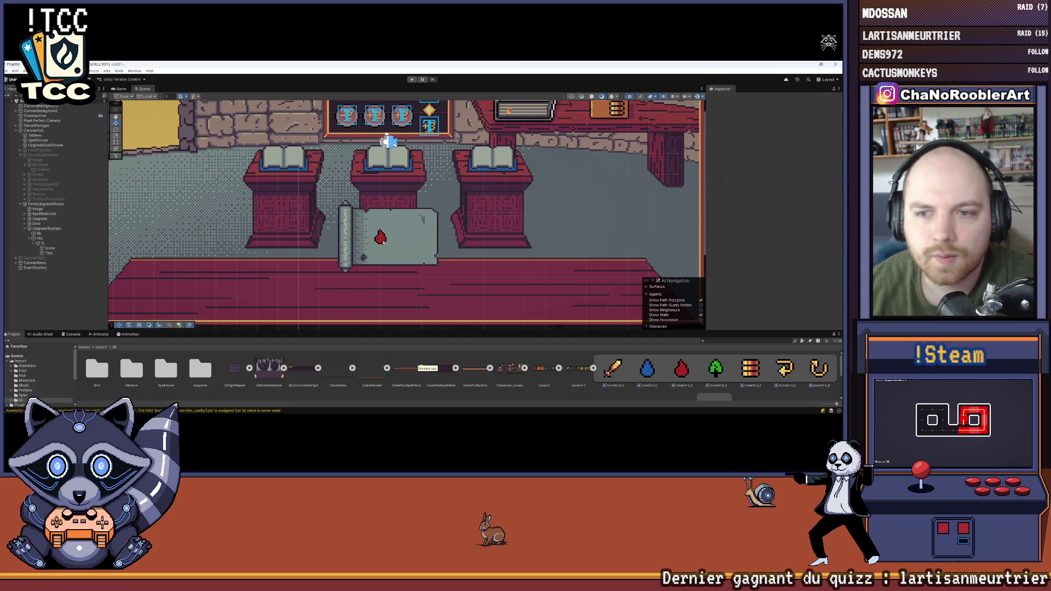
scroll(396, 246, "down", 2)
scroll(396, 246, "up", 2)
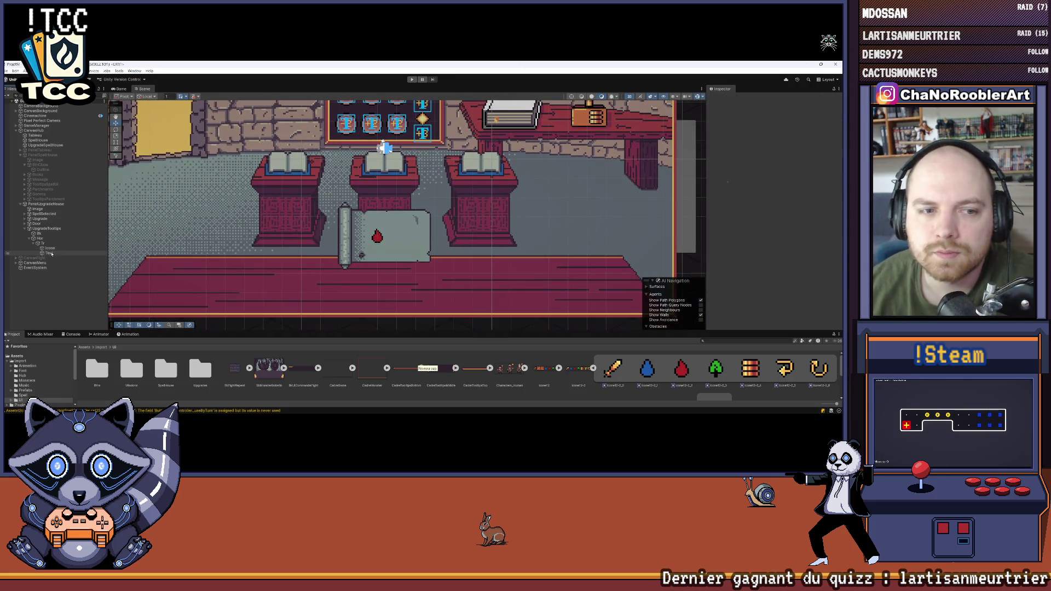
Step: Add a Text - TextMeshPro label under Text reading '+10'
right_click(51, 253)
mouse_move(98, 305)
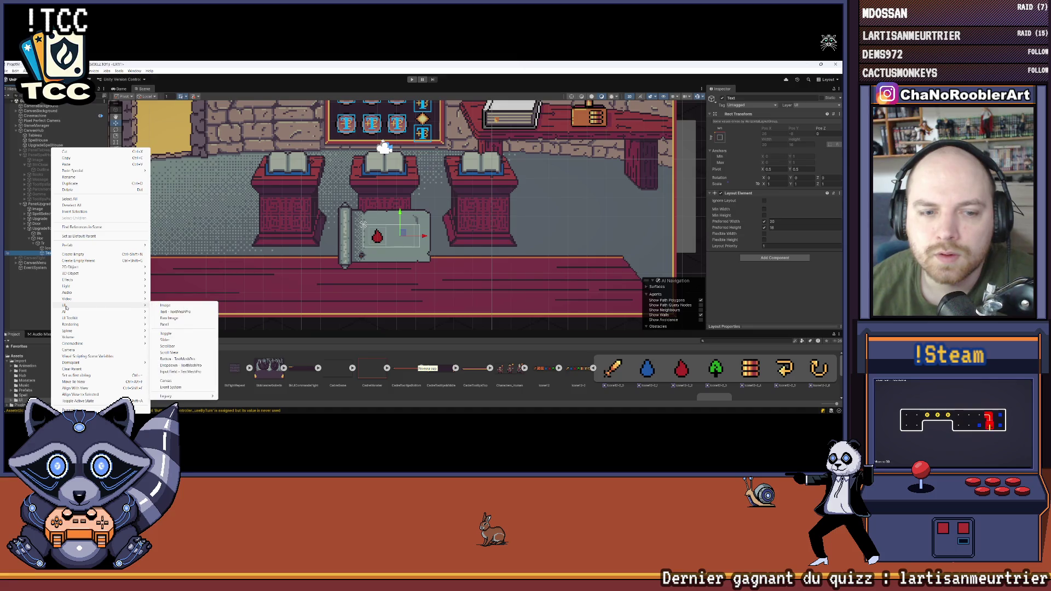
left_click(164, 312)
left_click(756, 225)
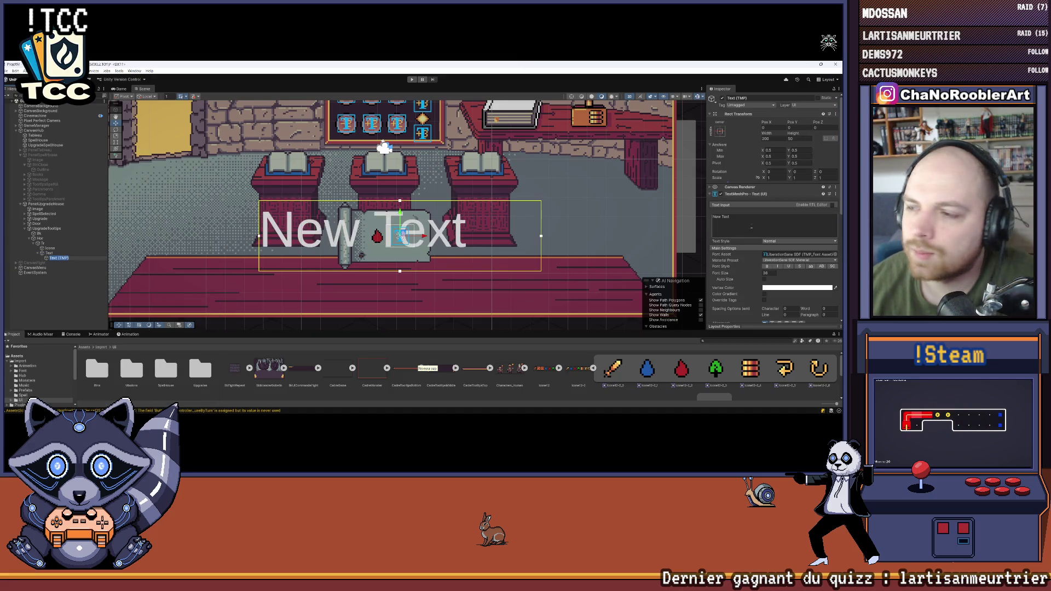
type("+1")
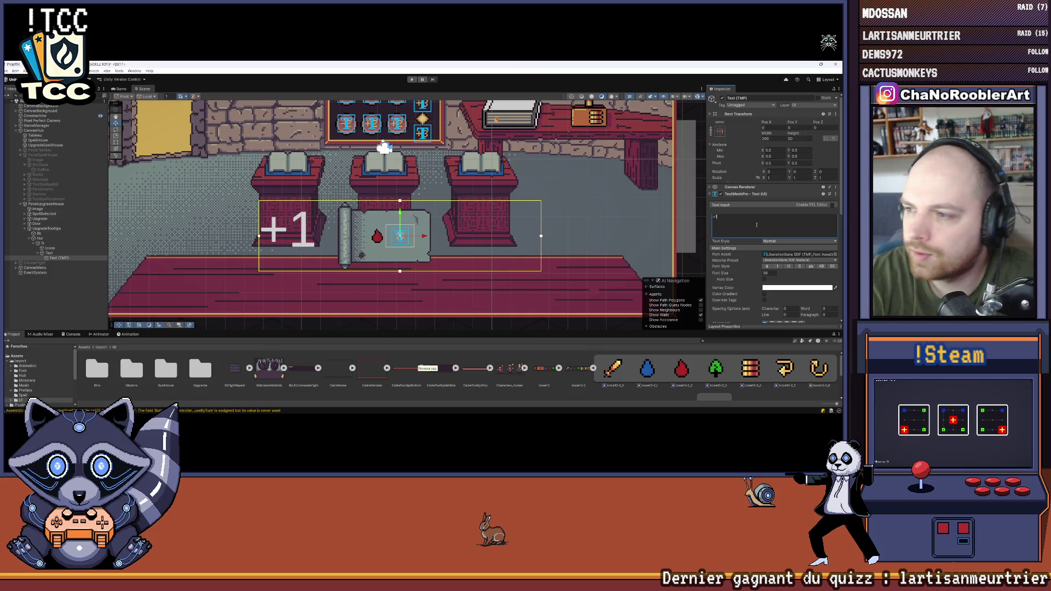
type("0")
Step: Anchor the '+10' label to stretch across its parent with all offsets at 0
left_click(722, 133)
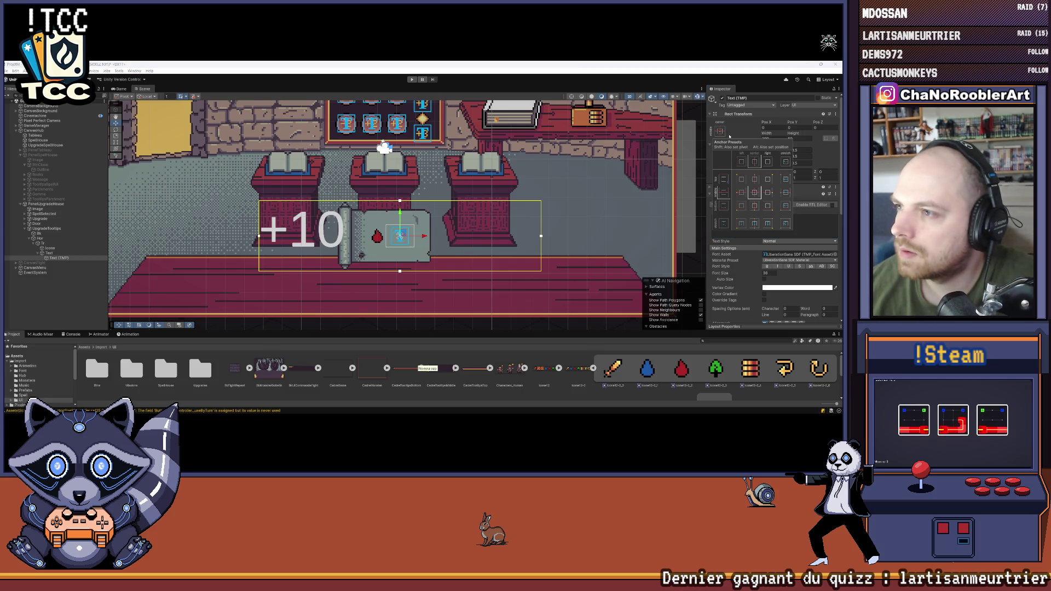
left_click(786, 223)
left_click(772, 128)
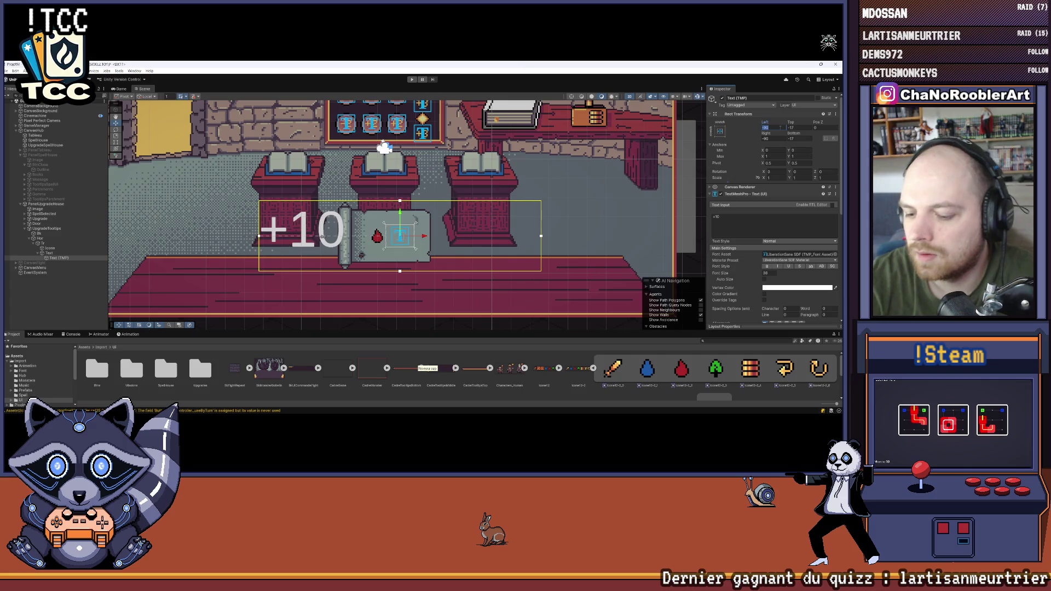
type("0")
key("Tab")
type("0")
key("Tab")
key("Tab")
type("0")
key("Tab")
type("0")
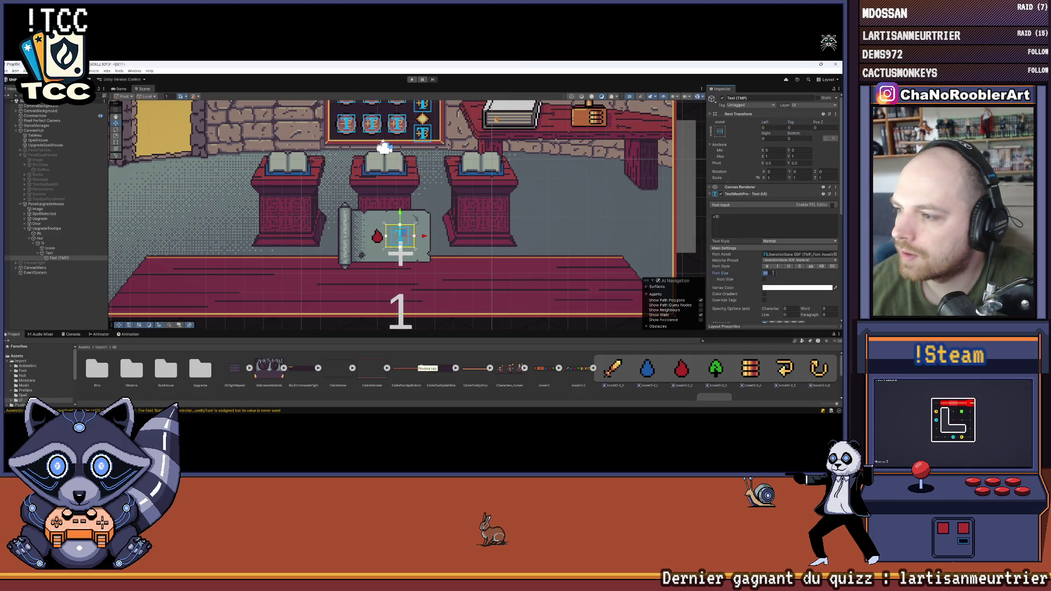
type("12")
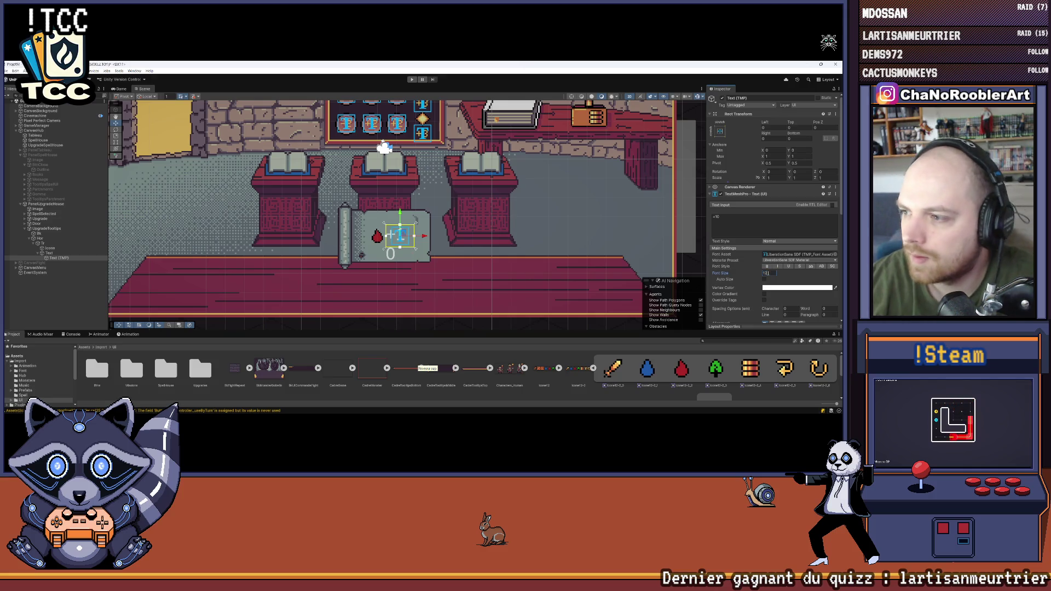
Step: Set the label font to LanaPixel SDF at size 12 with middle vertical alignment
left_click(835, 254)
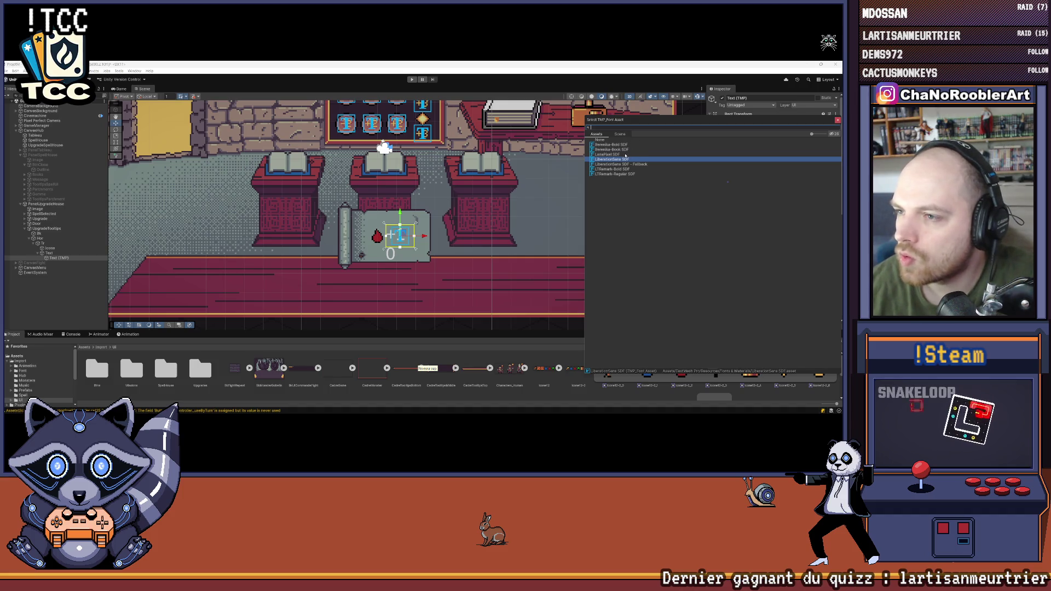
left_click(625, 155)
double_click(626, 155)
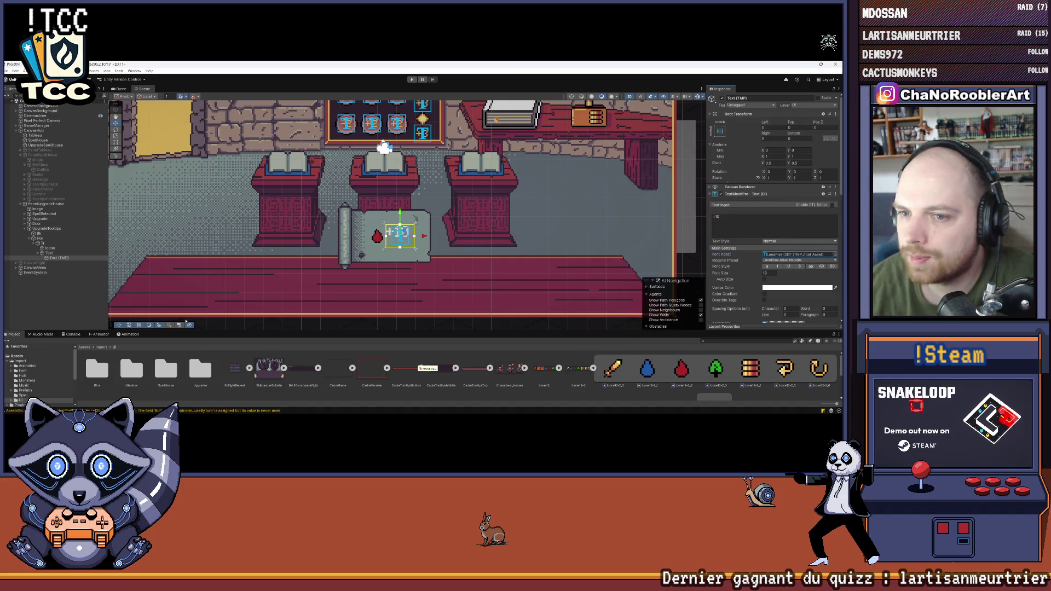
left_click(834, 255)
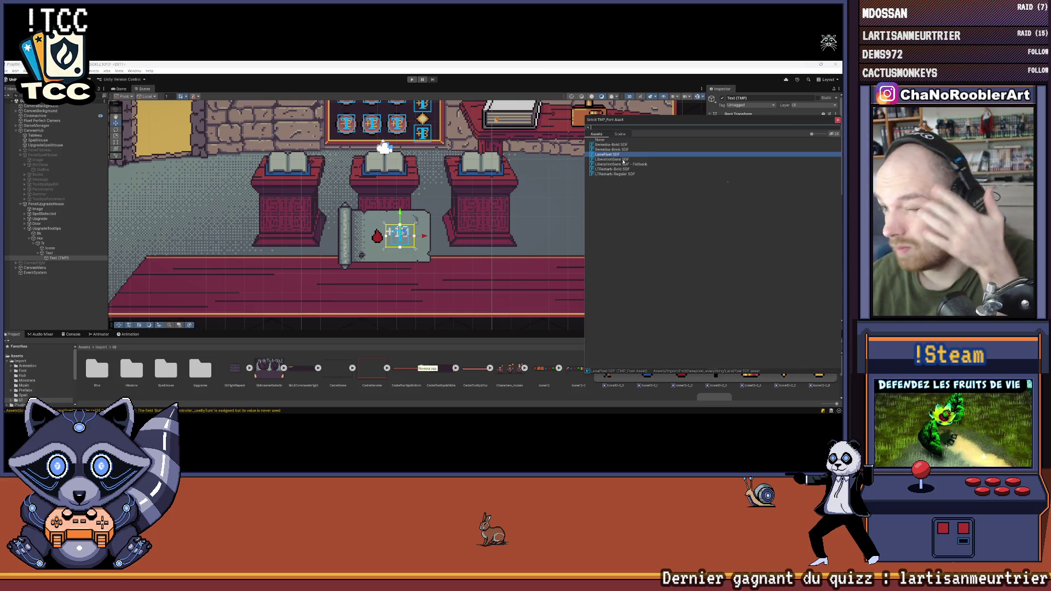
key("Escape")
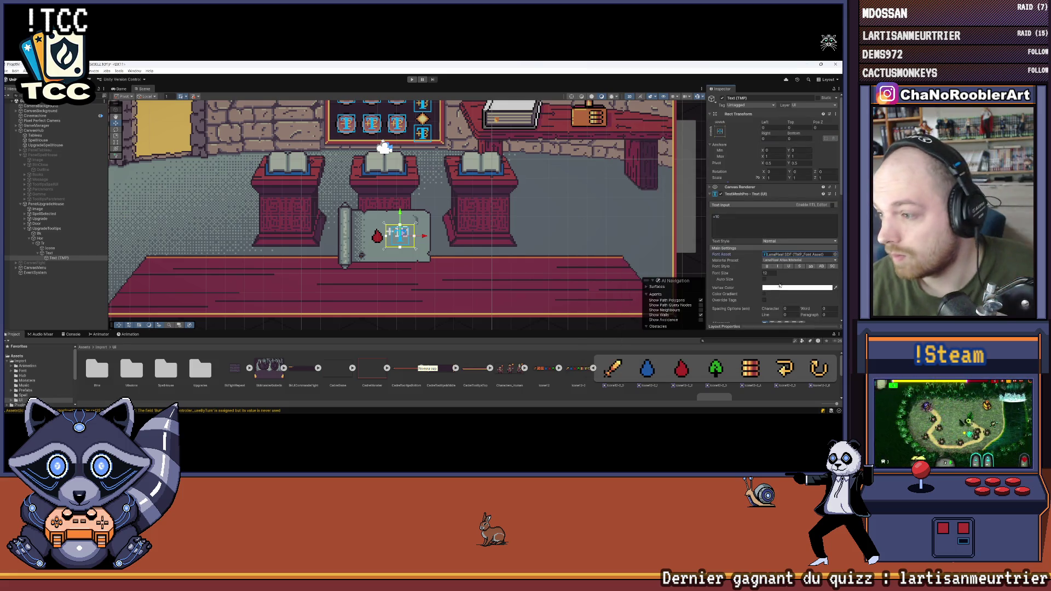
scroll(780, 285, "down", 3)
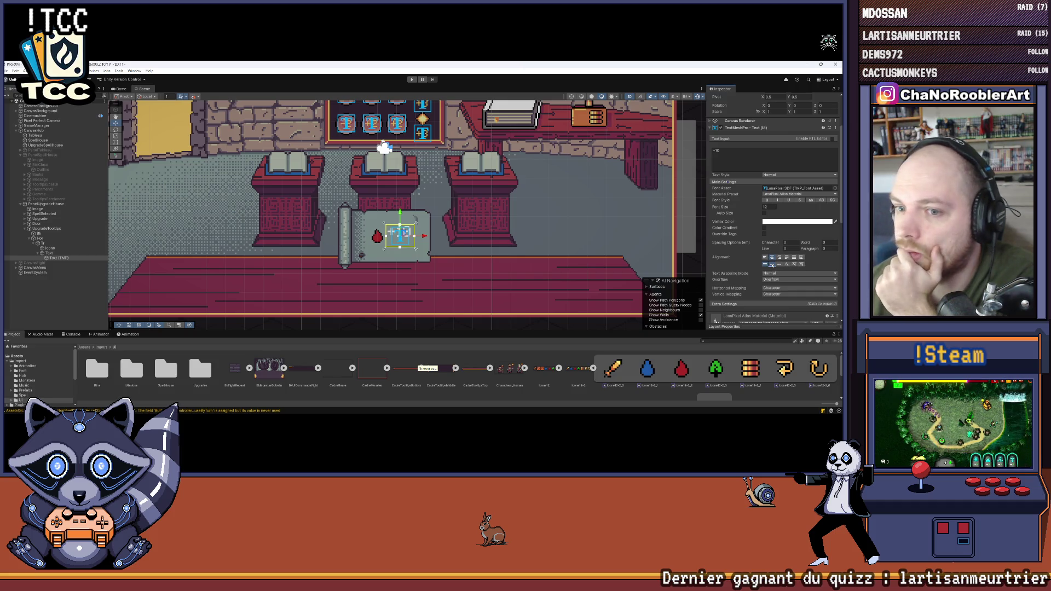
scroll(421, 255, "up", 1)
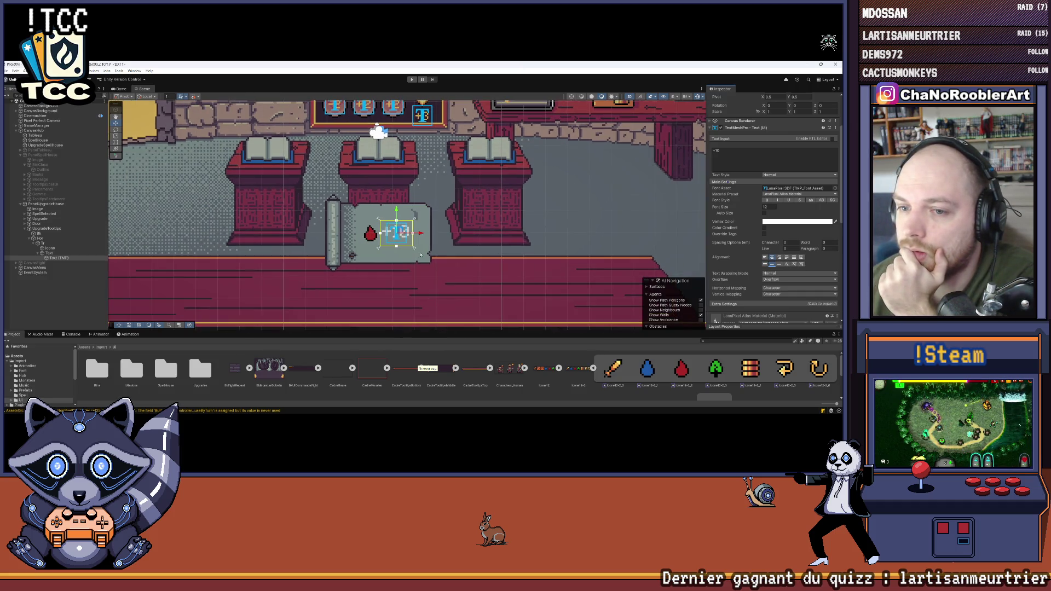
left_click(794, 265)
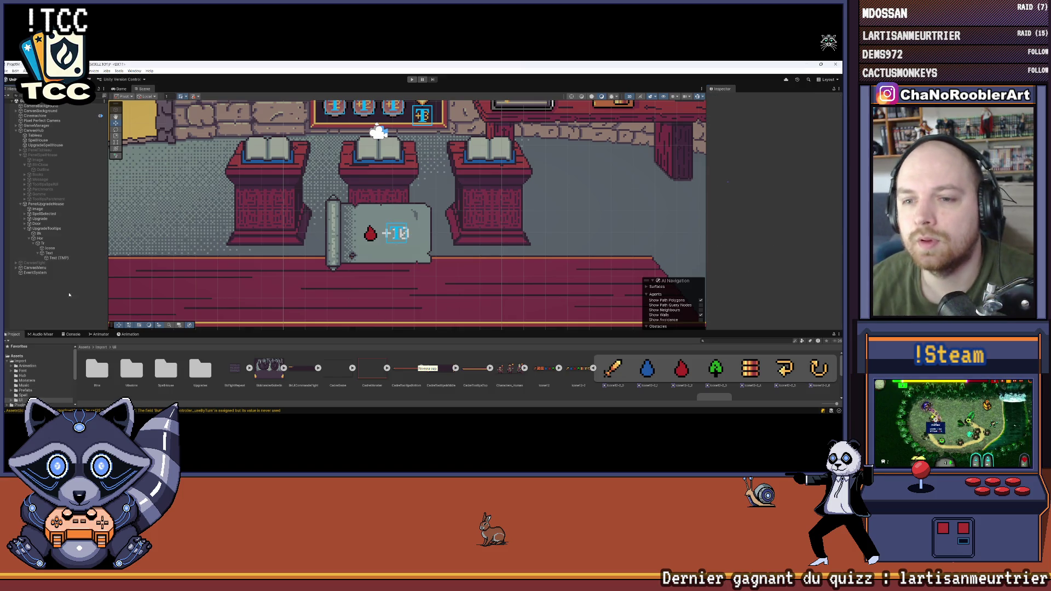
Step: Switch to the Game view and tint the '+10' label orange
left_click(121, 89)
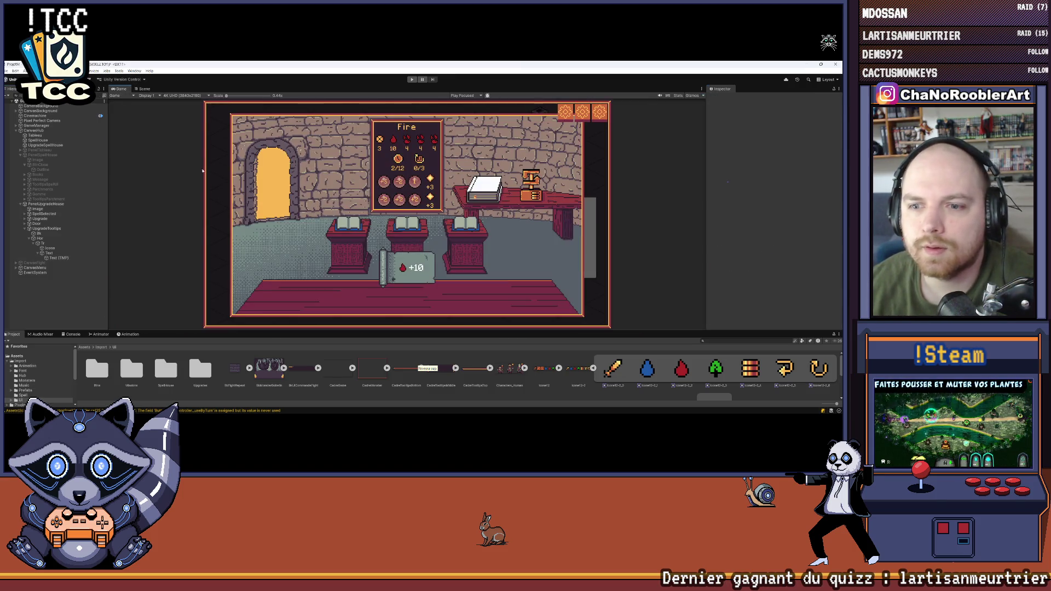
left_click(58, 258)
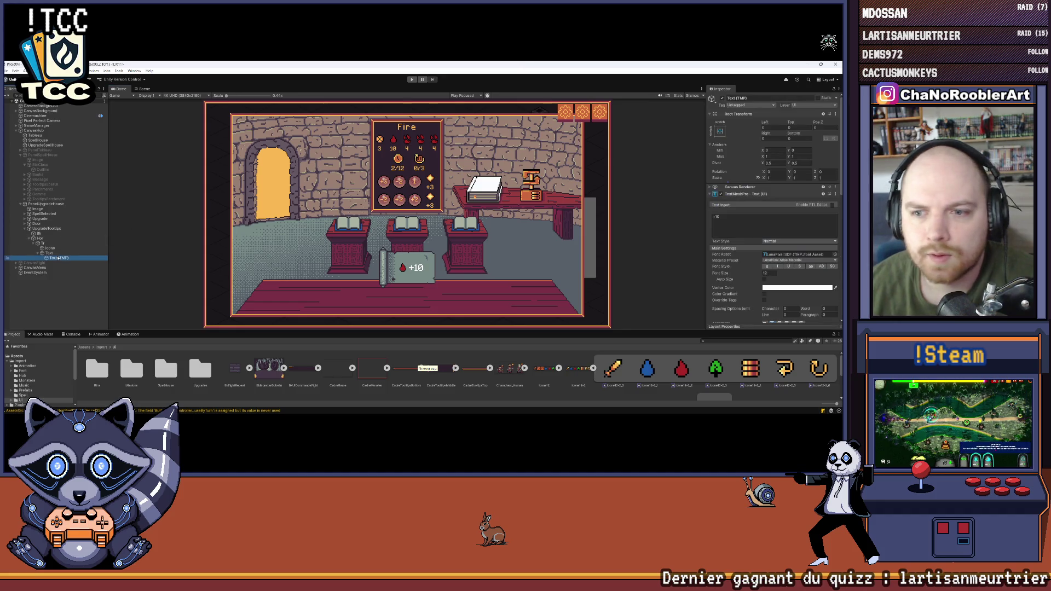
left_click(835, 287)
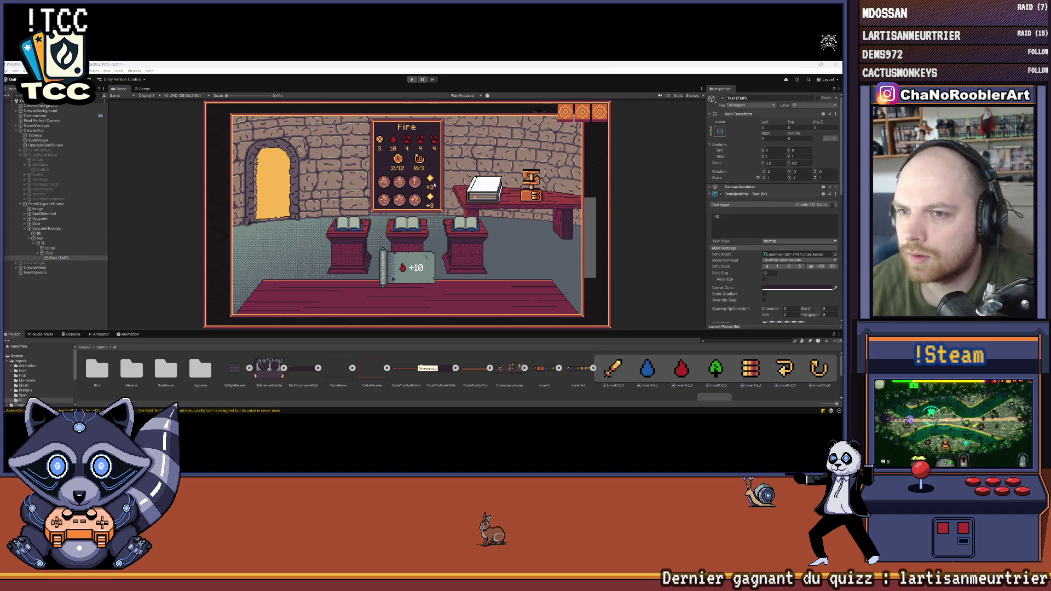
left_click(415, 171)
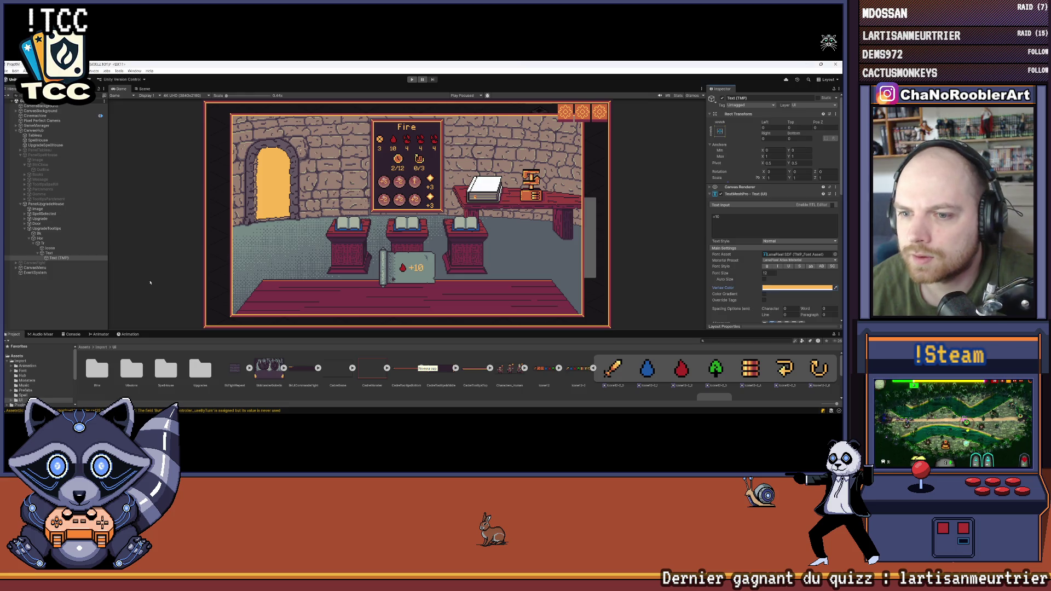
left_click(48, 304)
Step: Zoom around the Game view to inspect the tooltip row, then select the row's Text object
scroll(377, 275, "up", 5)
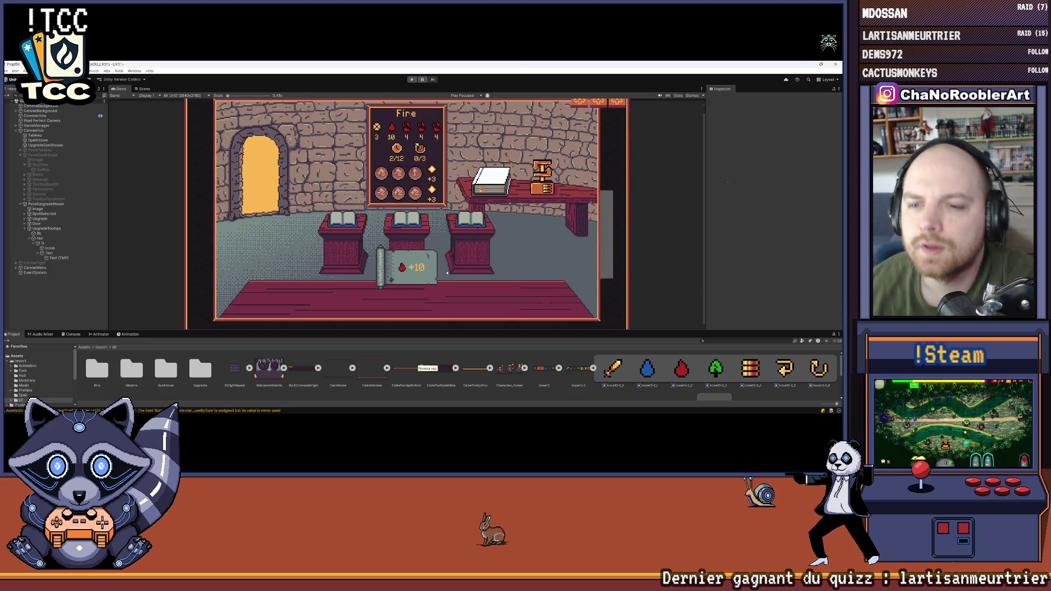
scroll(432, 232, "down", 2)
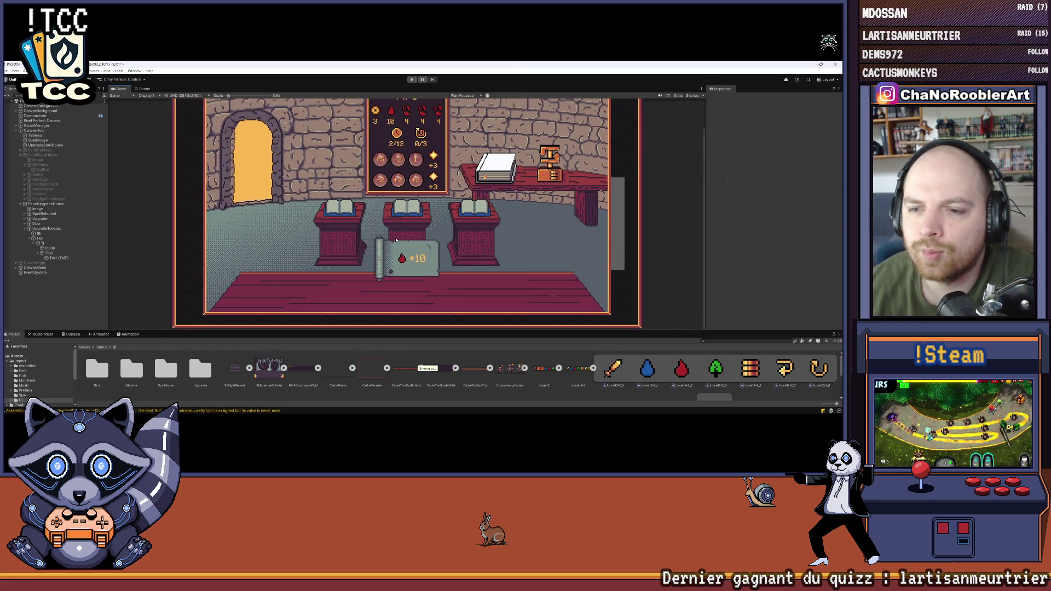
scroll(400, 246, "up", 2)
scroll(405, 252, "down", 3)
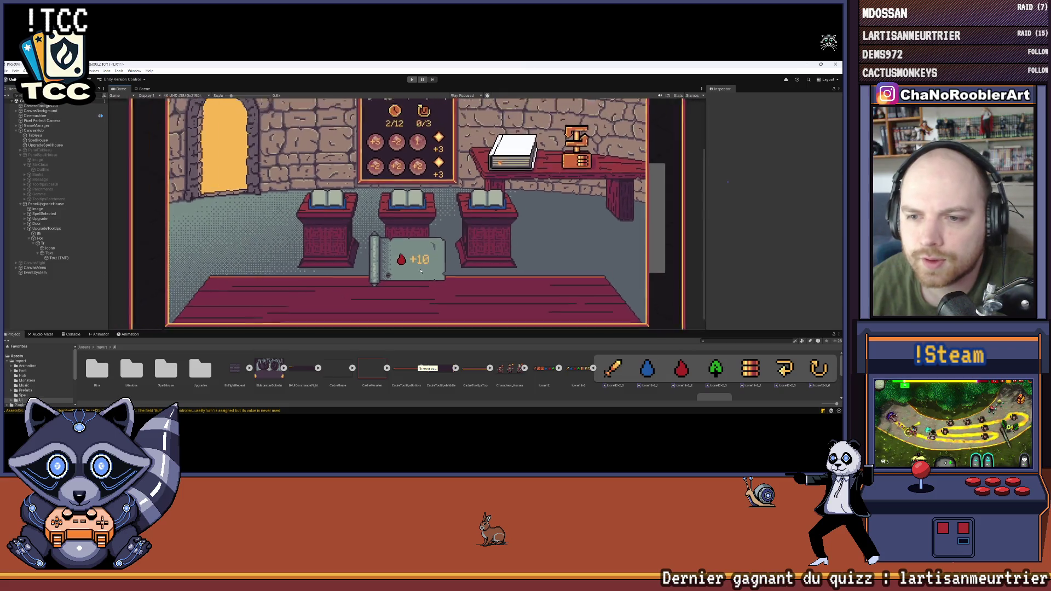
scroll(417, 262, "up", 2)
scroll(417, 262, "up", 3)
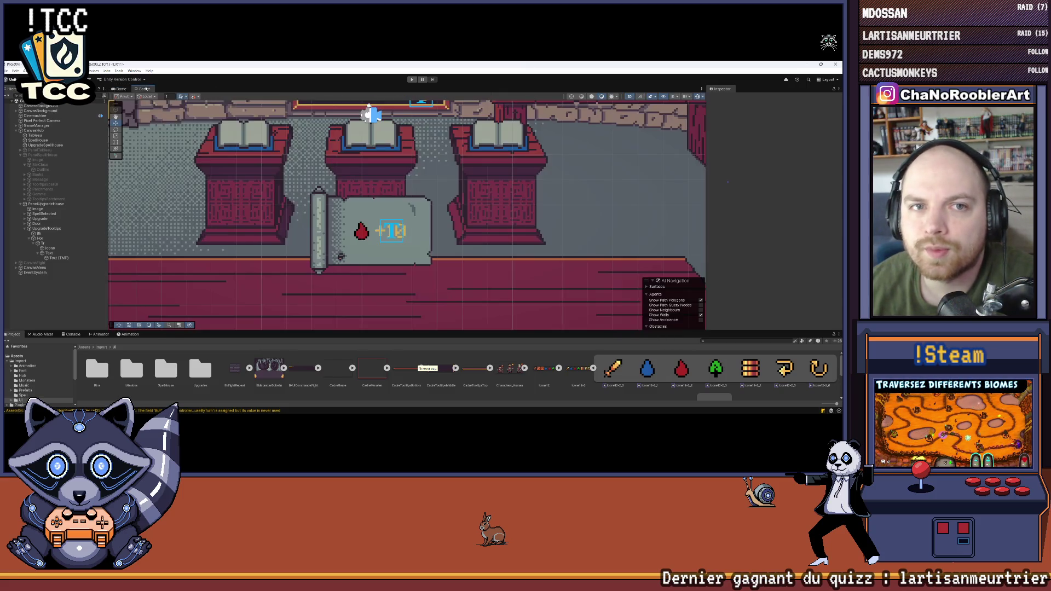
scroll(383, 241, "down", 3)
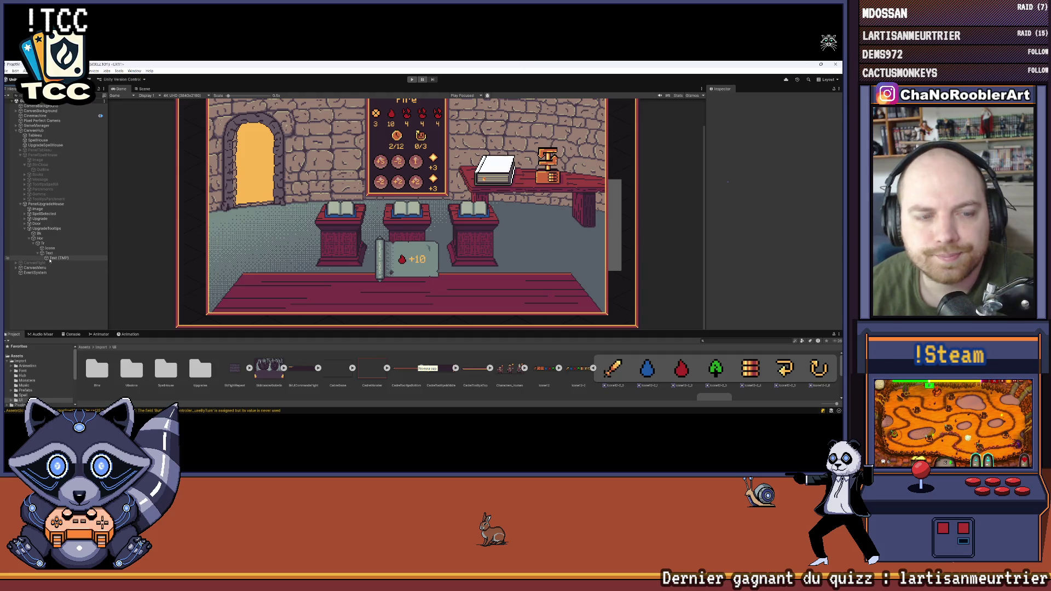
left_click(41, 253)
Step: Duplicate the Tr row with Ctrl+D and rename the copy Tr2
left_click(39, 254)
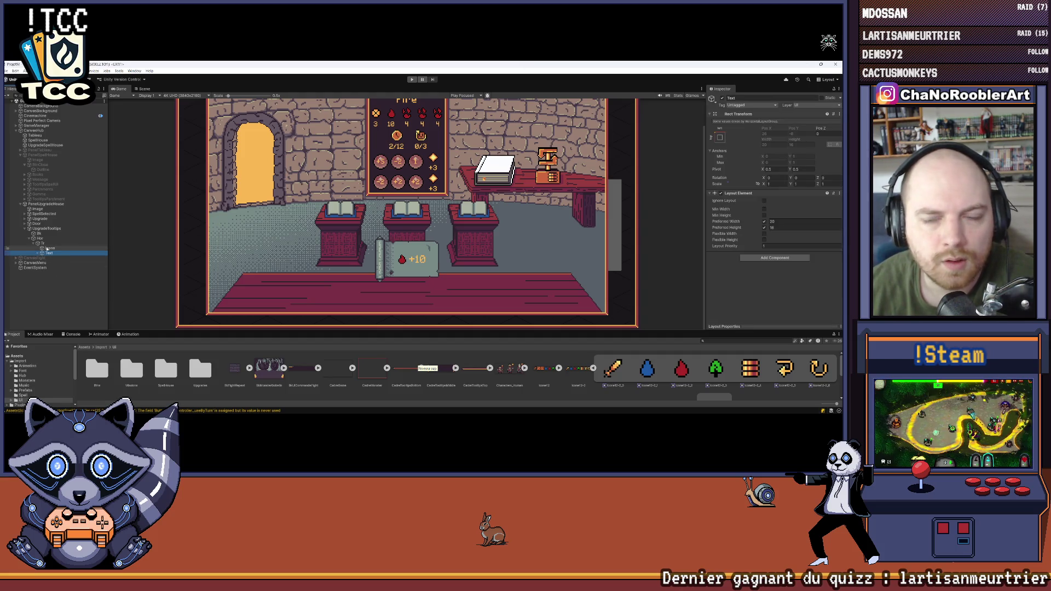
left_click(32, 245)
left_click(87, 244)
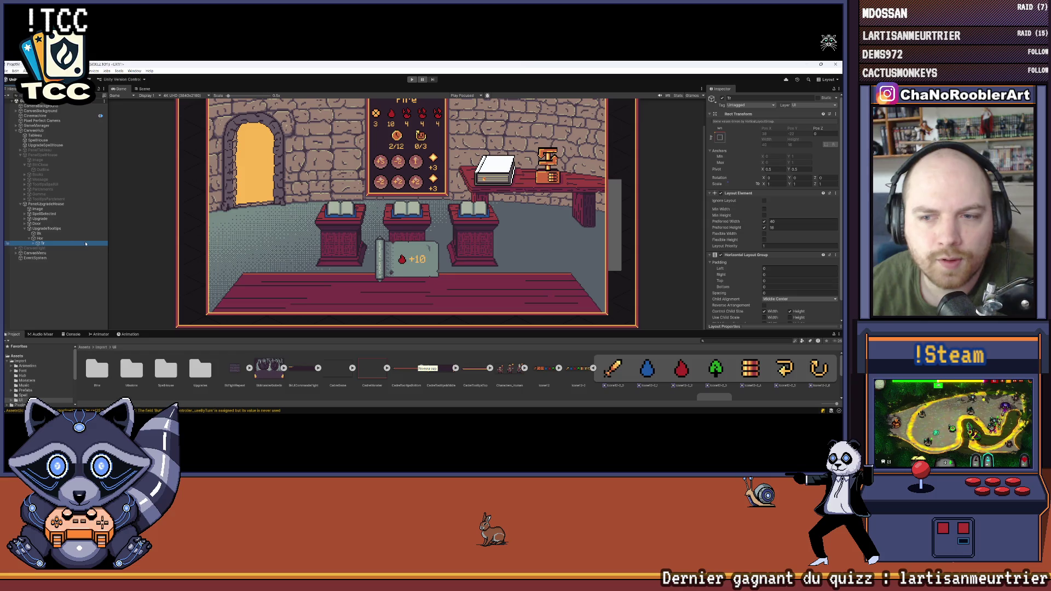
key("ctrl+d")
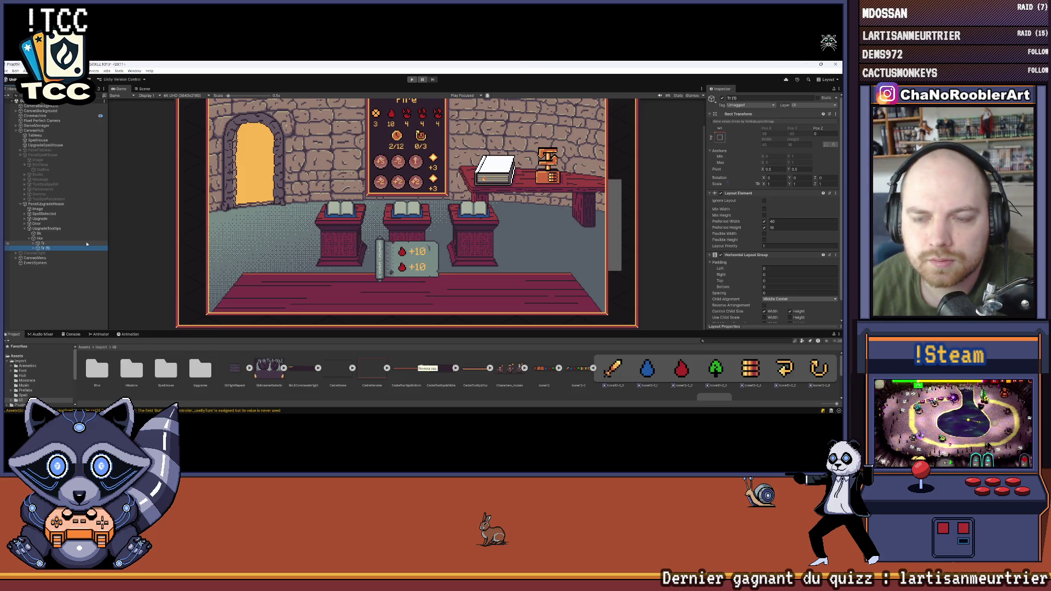
left_click(34, 248)
right_click(52, 248)
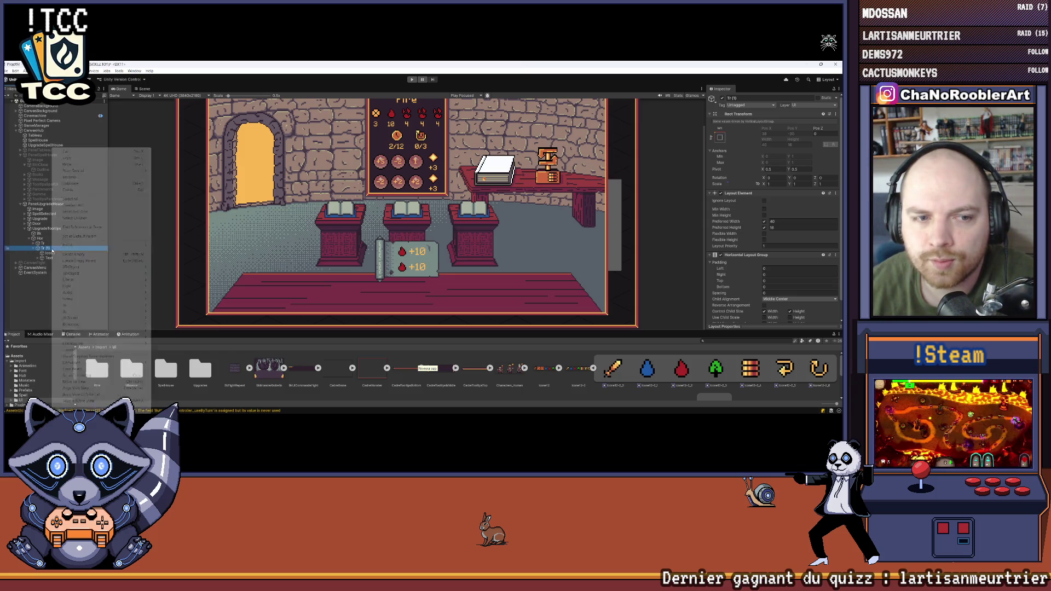
left_click(68, 177)
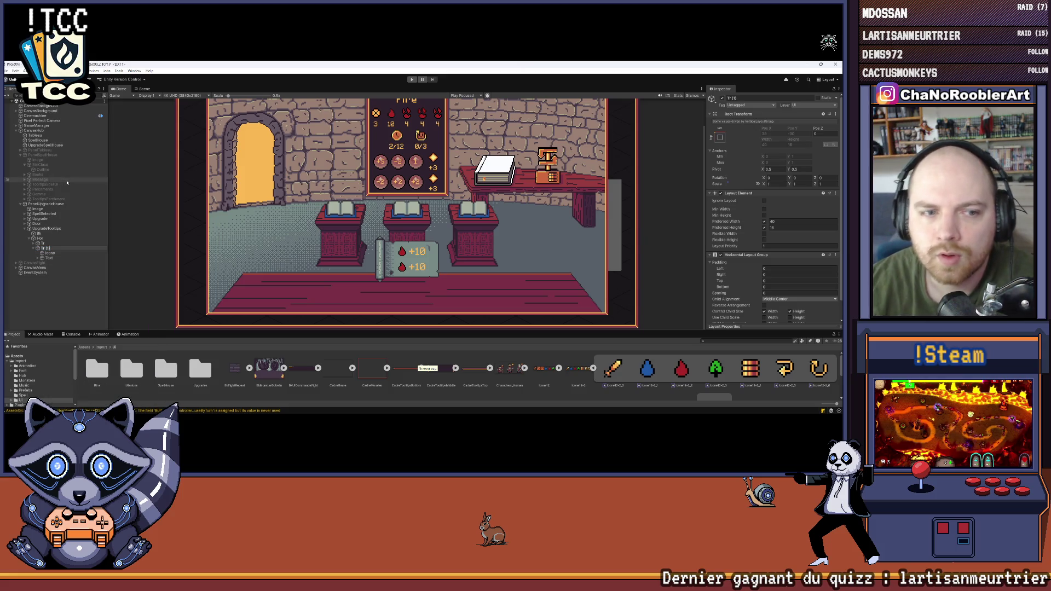
key("Return")
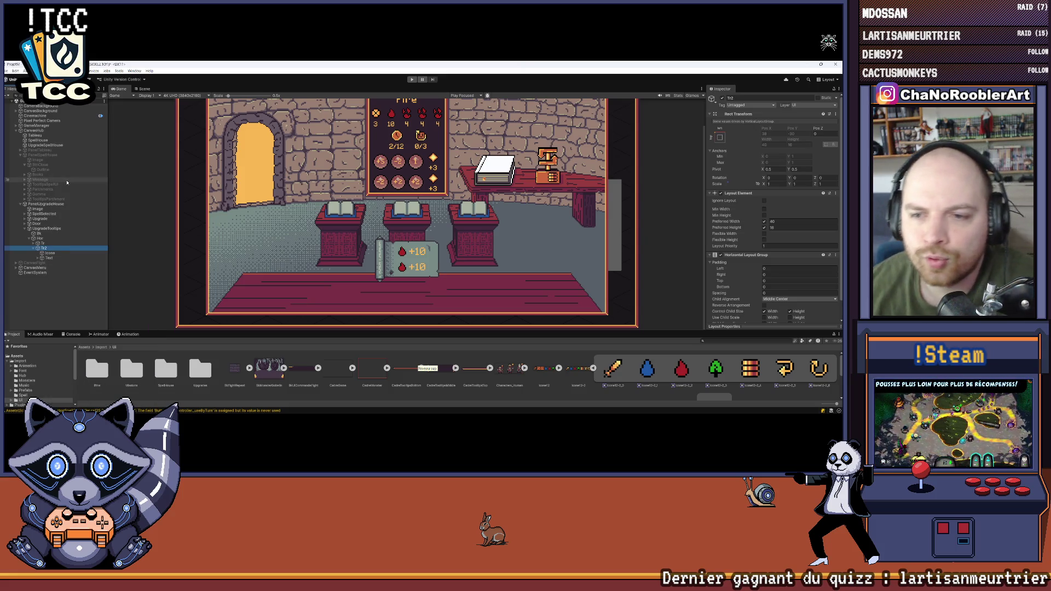
left_click_drag(344, 331, 344, 287)
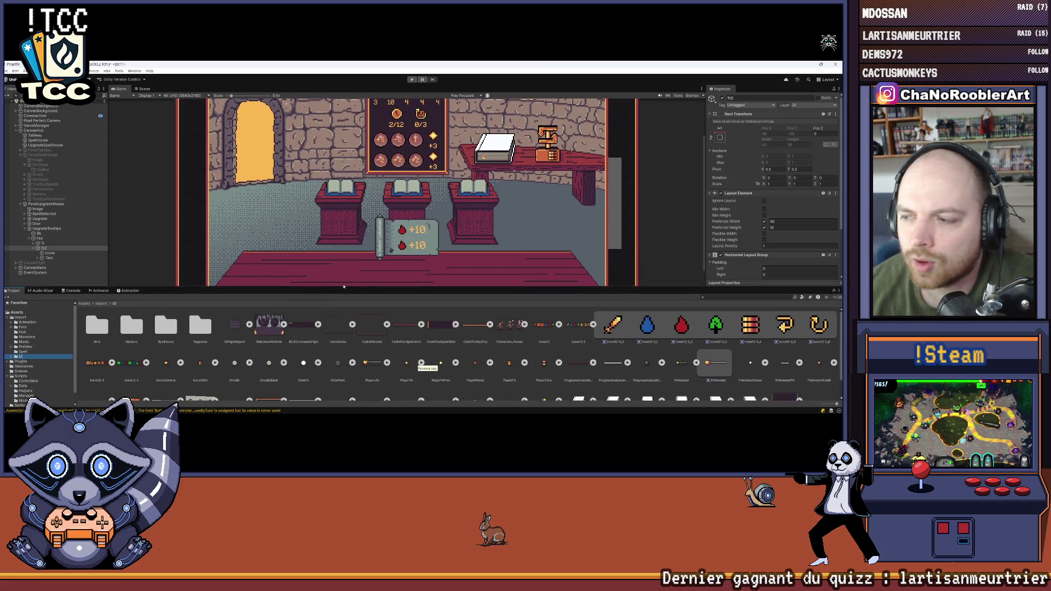
left_click(593, 325)
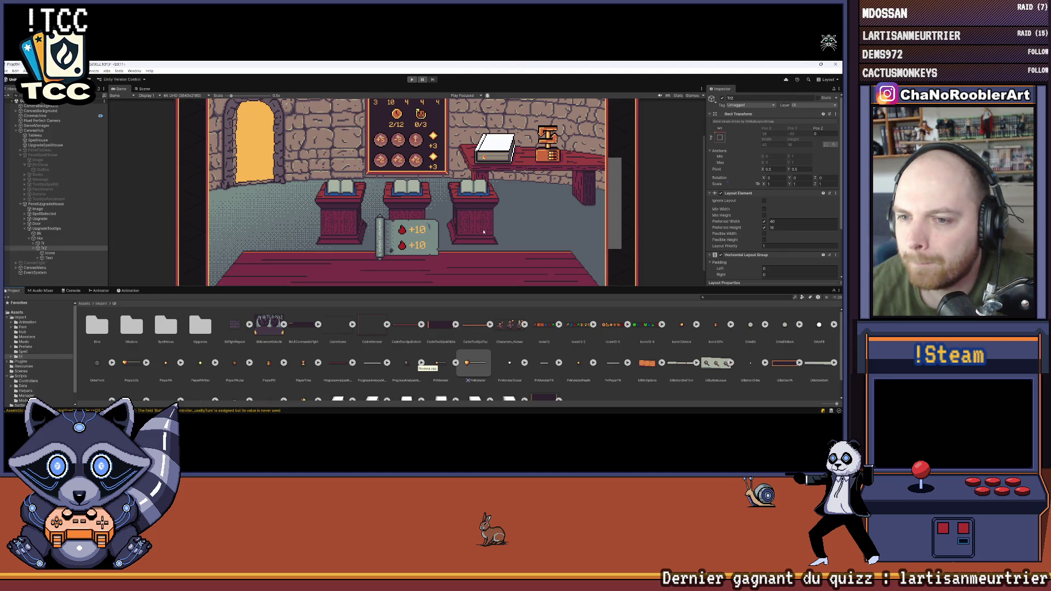
scroll(484, 233, "up", 2)
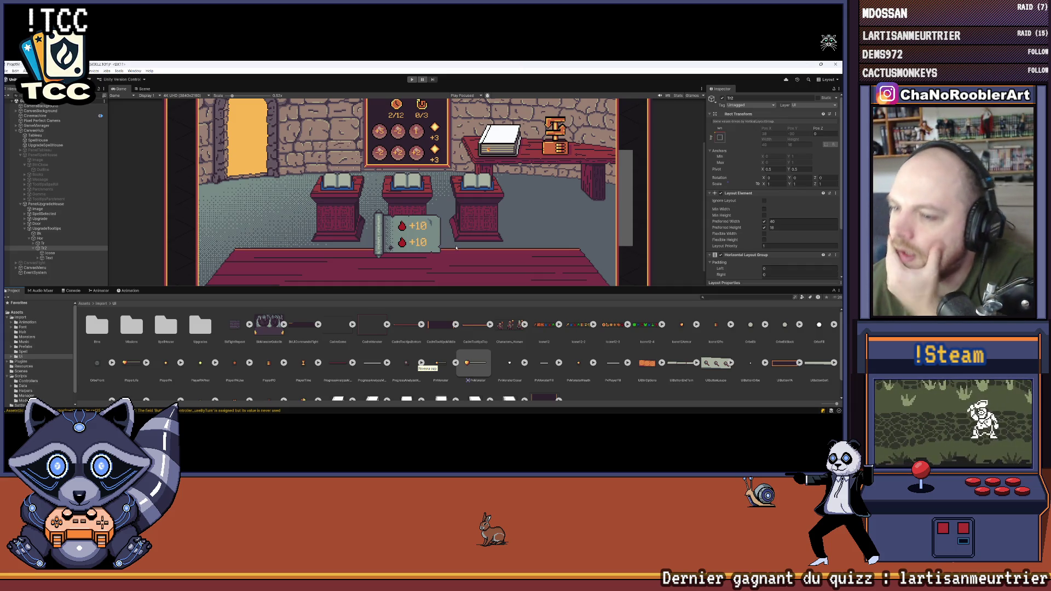
scroll(638, 386, "down", 1)
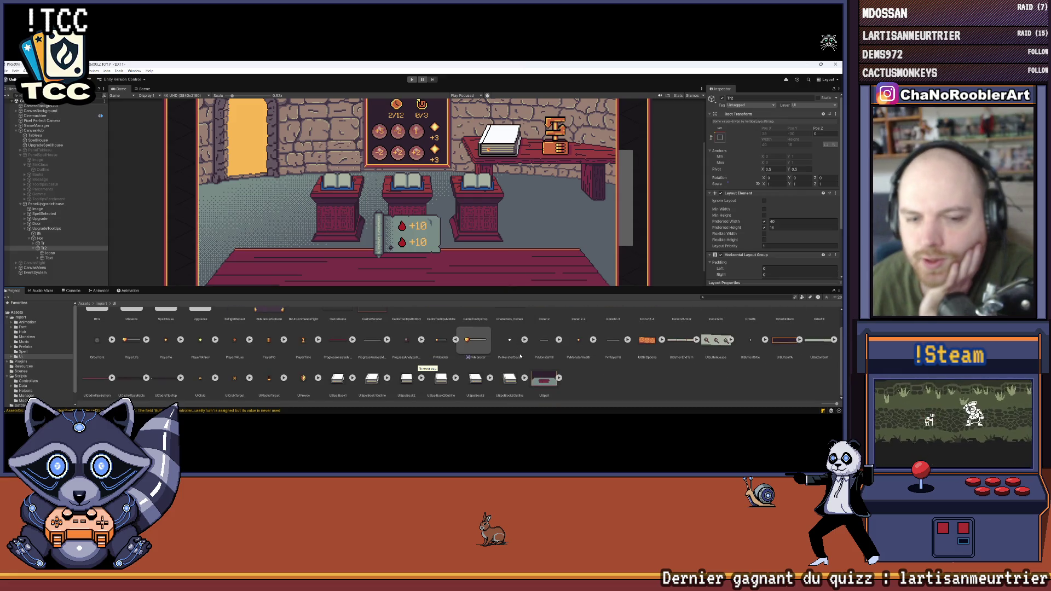
scroll(638, 386, "up", 1)
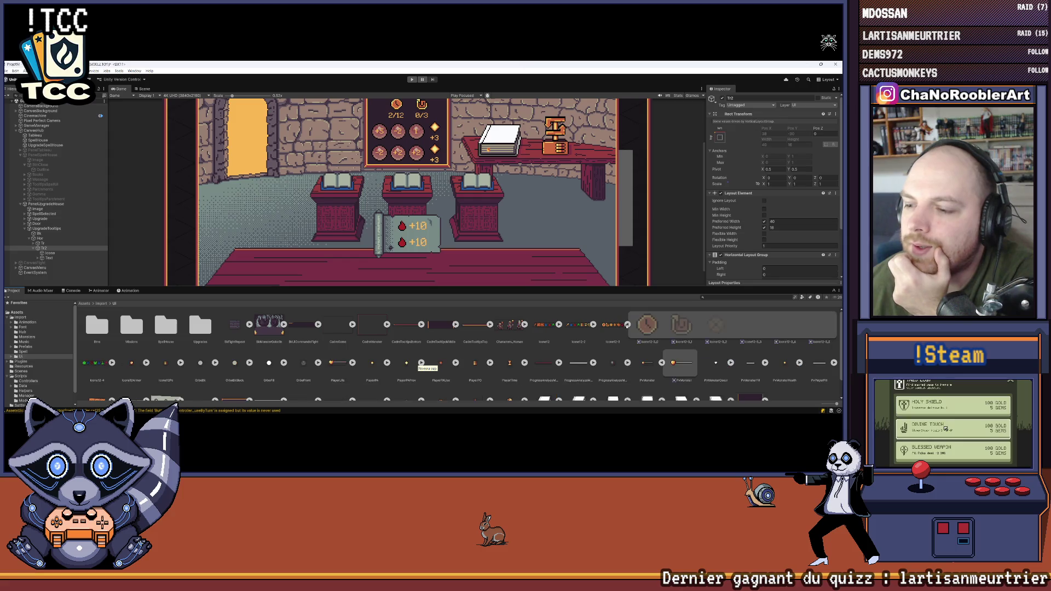
scroll(401, 150, "down", 2)
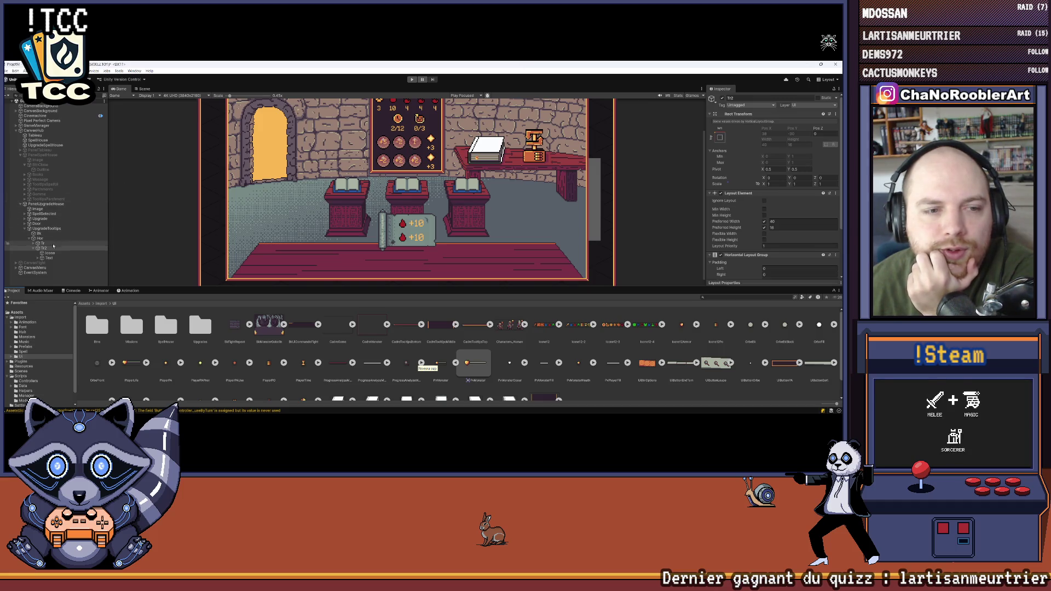
left_click(26, 219)
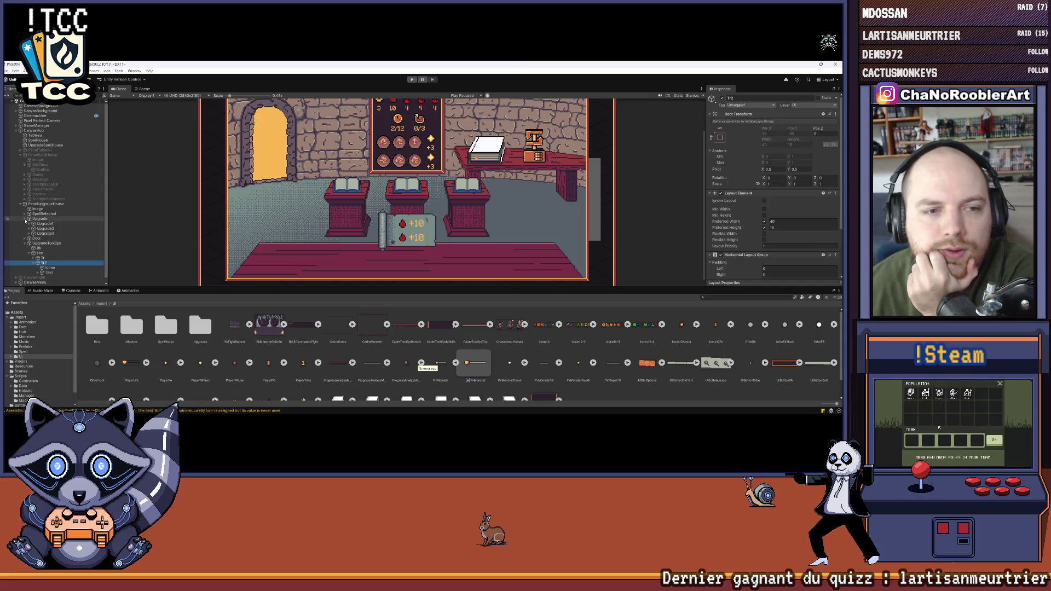
Step: Drill down through SpellSelected > MiddleSpell > Generate > GeCostOrbe > VerticalOrb to select IconOrbe
left_click(26, 219)
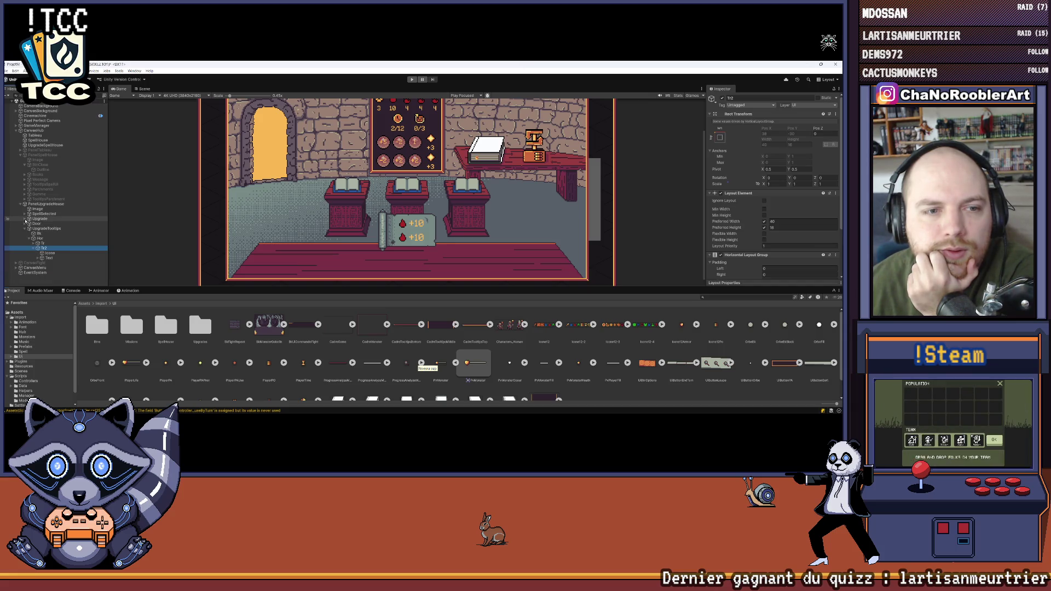
left_click(24, 214)
left_click(30, 218)
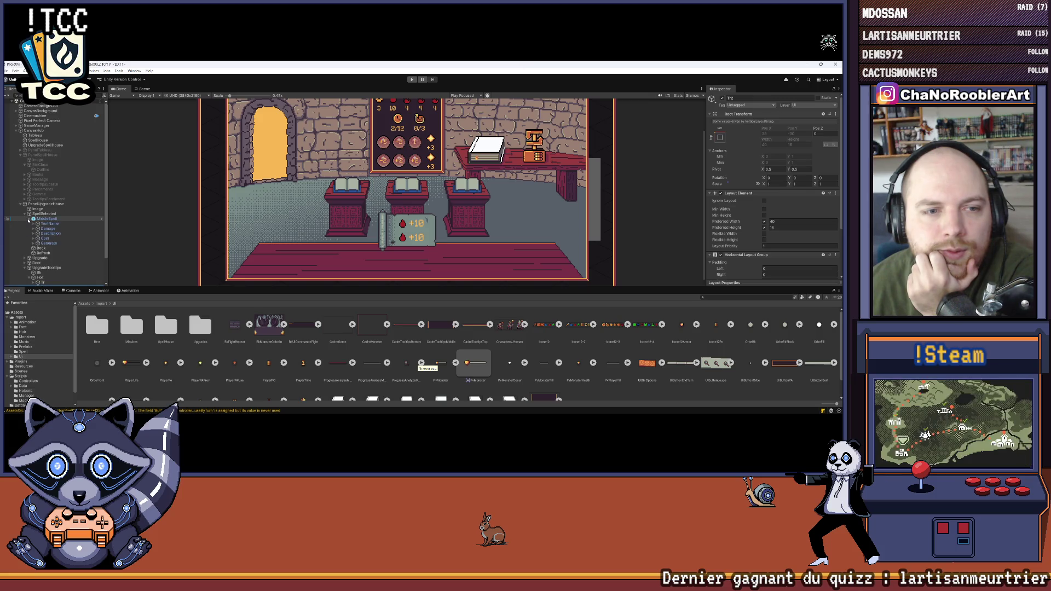
left_click(34, 234)
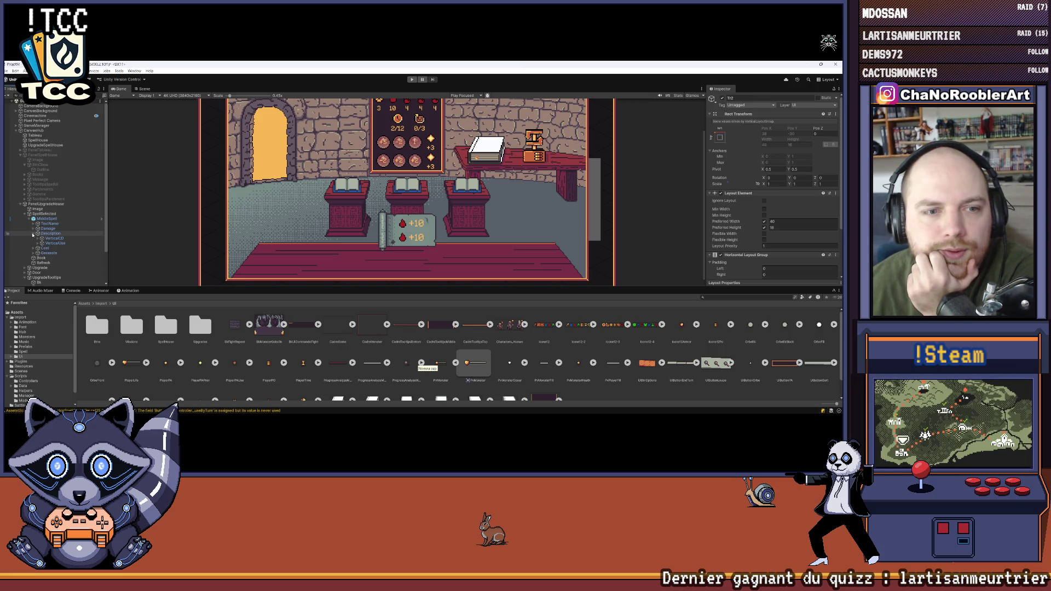
left_click(33, 234)
left_click(33, 243)
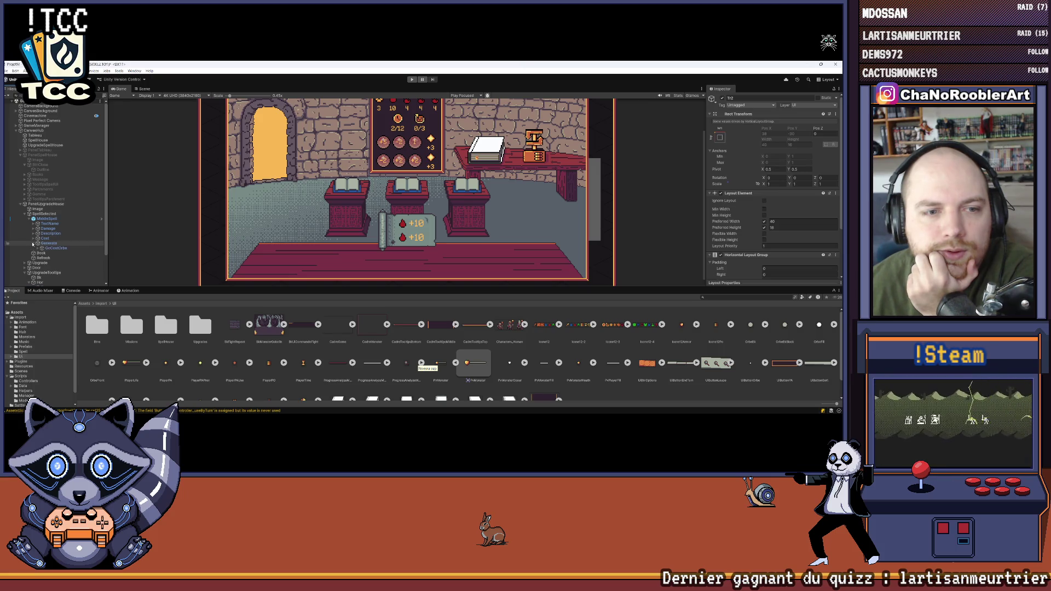
left_click(38, 248)
left_click(57, 253)
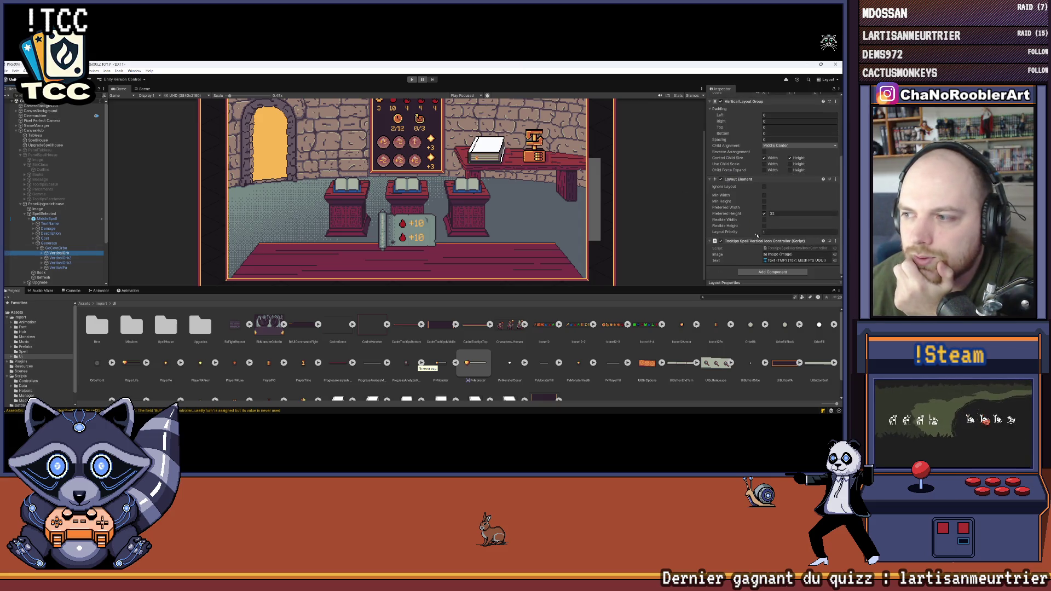
left_click(41, 253)
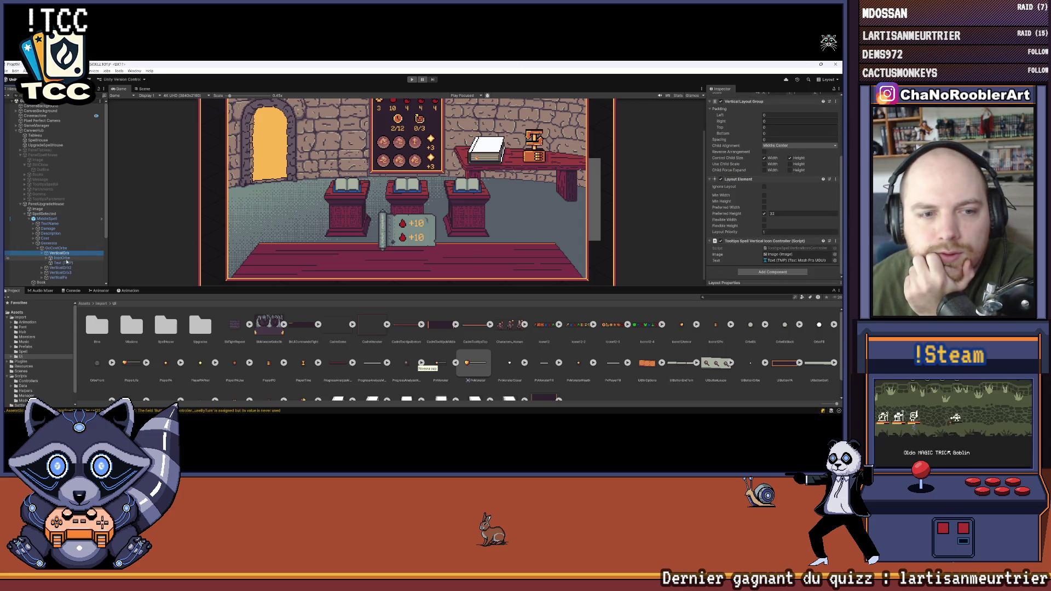
left_click(60, 258)
Step: Enlarge the Game view and examine IconOrbe's Image children and Inspector settings
scroll(406, 249, "down", 1)
scroll(407, 249, "down", 1)
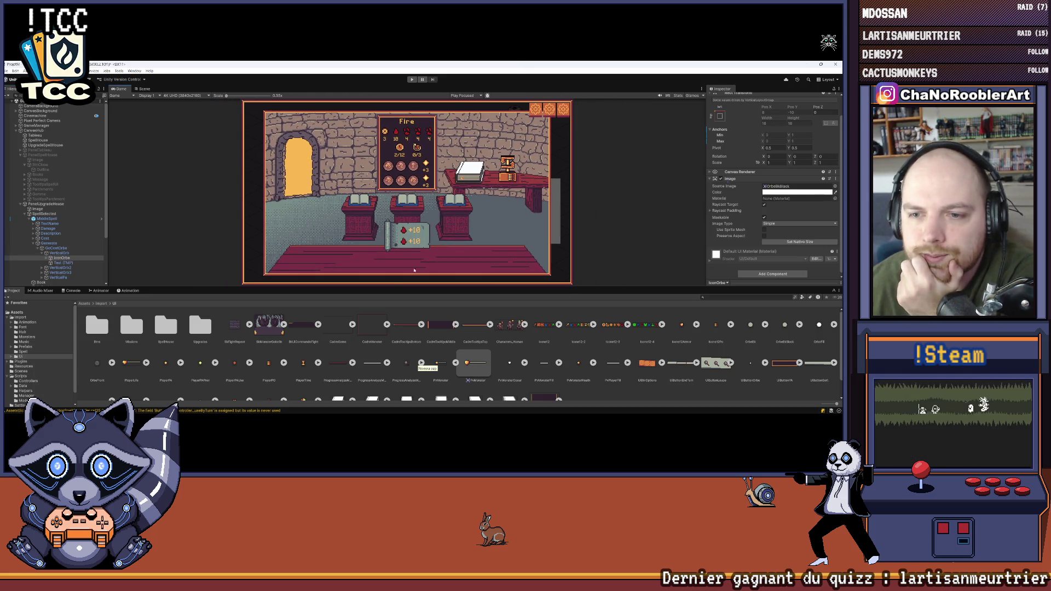
left_click_drag(386, 287, 387, 305)
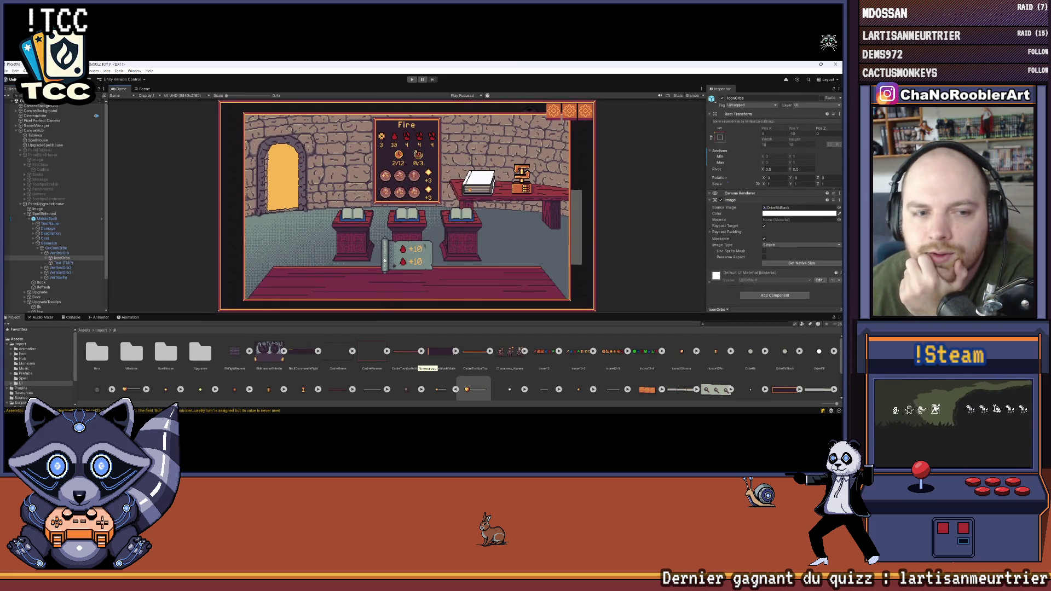
left_click(48, 258)
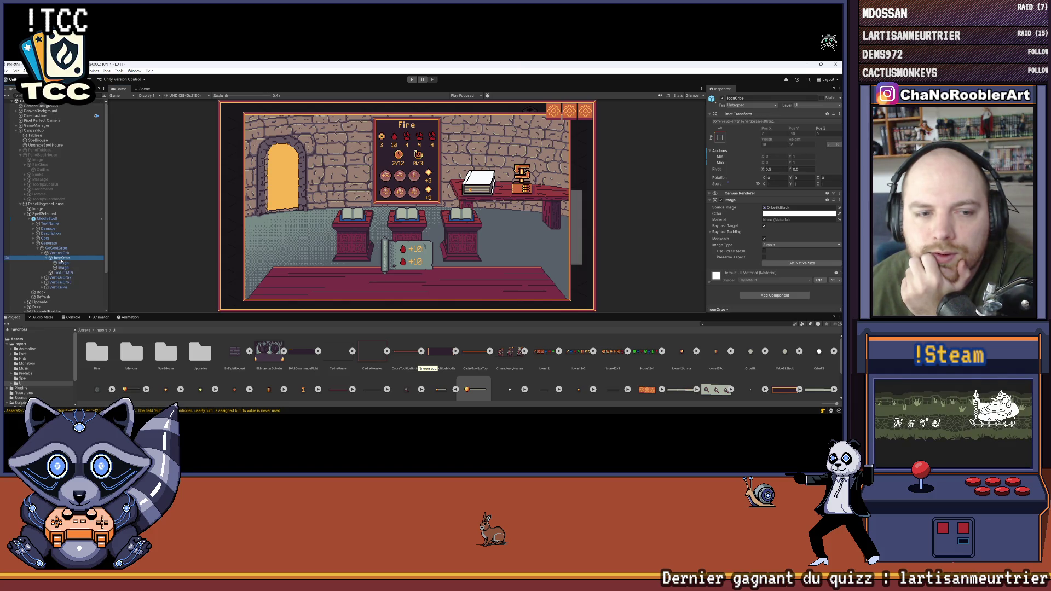
left_click(691, 137)
left_click(723, 99)
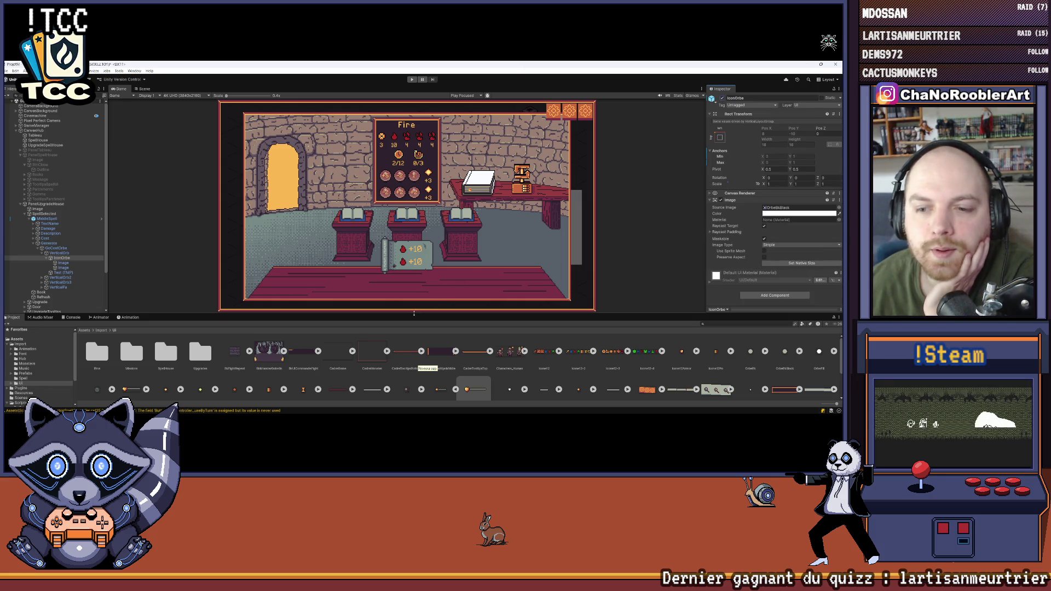
left_click_drag(414, 313, 414, 229)
scroll(68, 197, "down", 3)
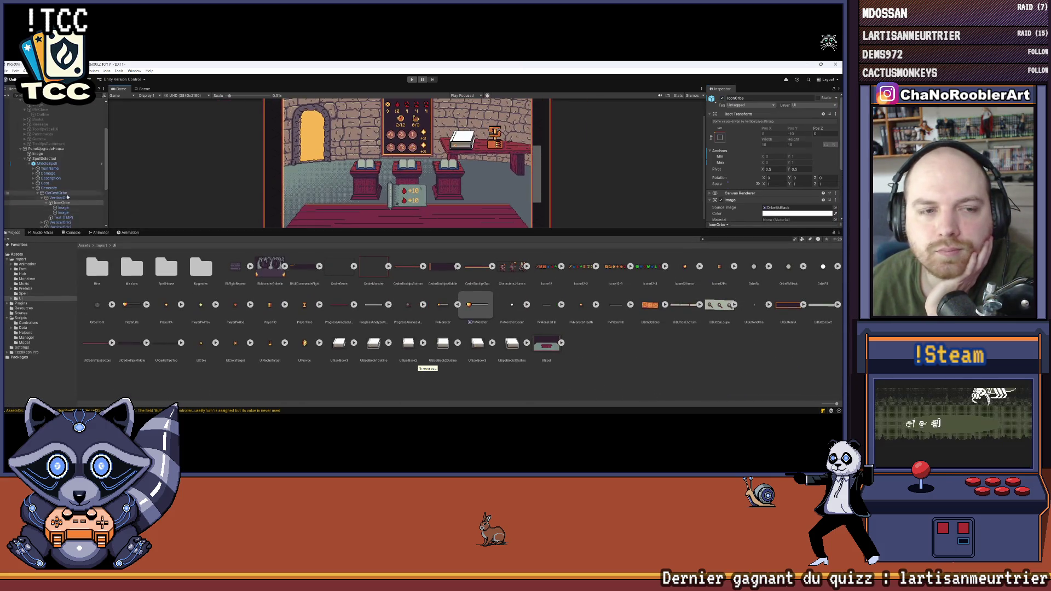
scroll(70, 196, "down", 5)
left_click_drag(252, 229, 247, 300)
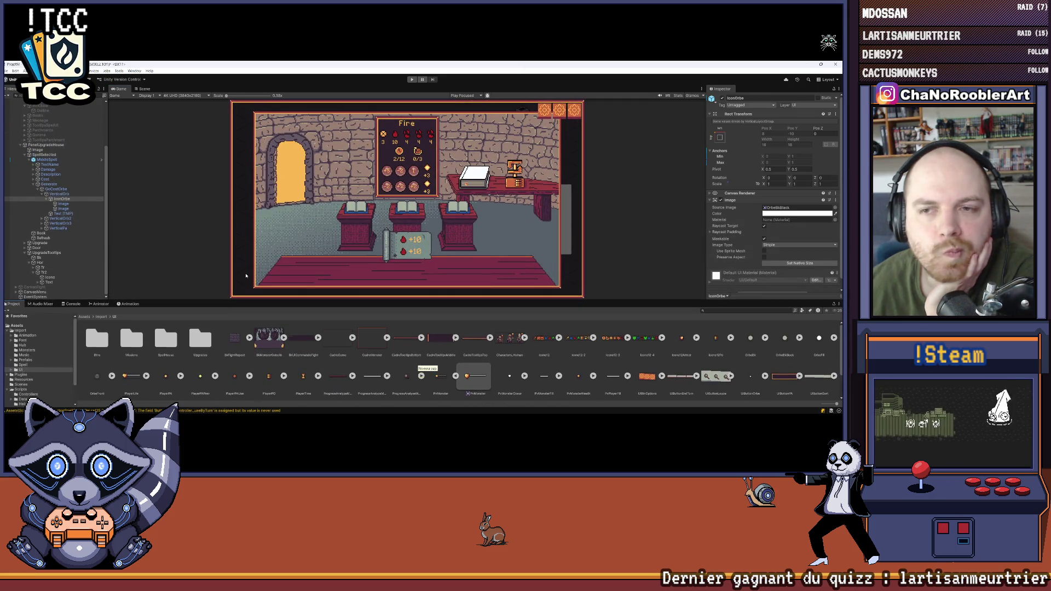
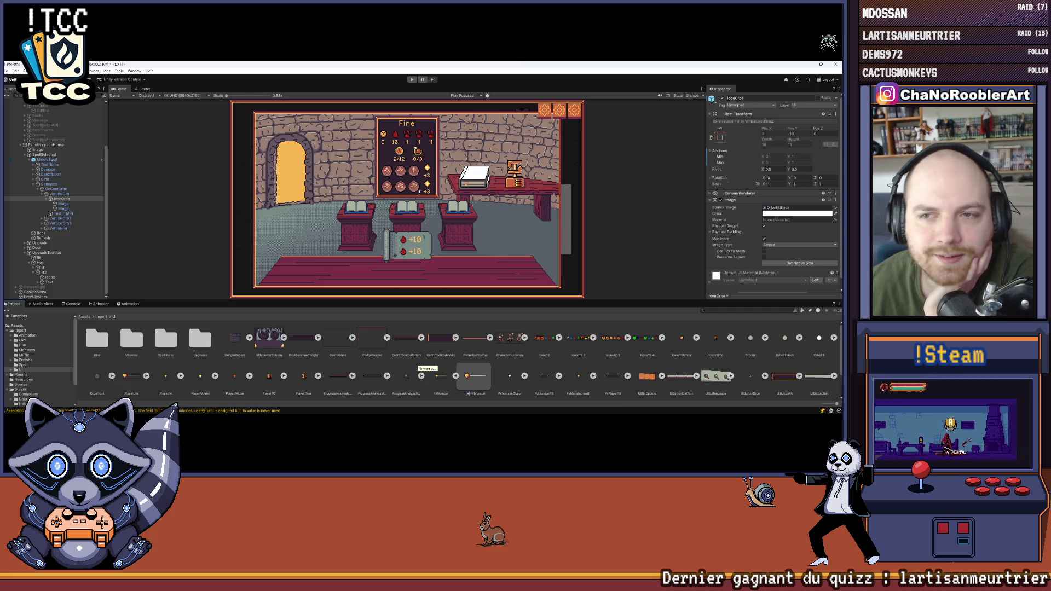
Step: Enlarge the Game view by dragging its splitter with the Project window down twice
scroll(434, 221, "up", 1)
left_click_drag(384, 301, 384, 344)
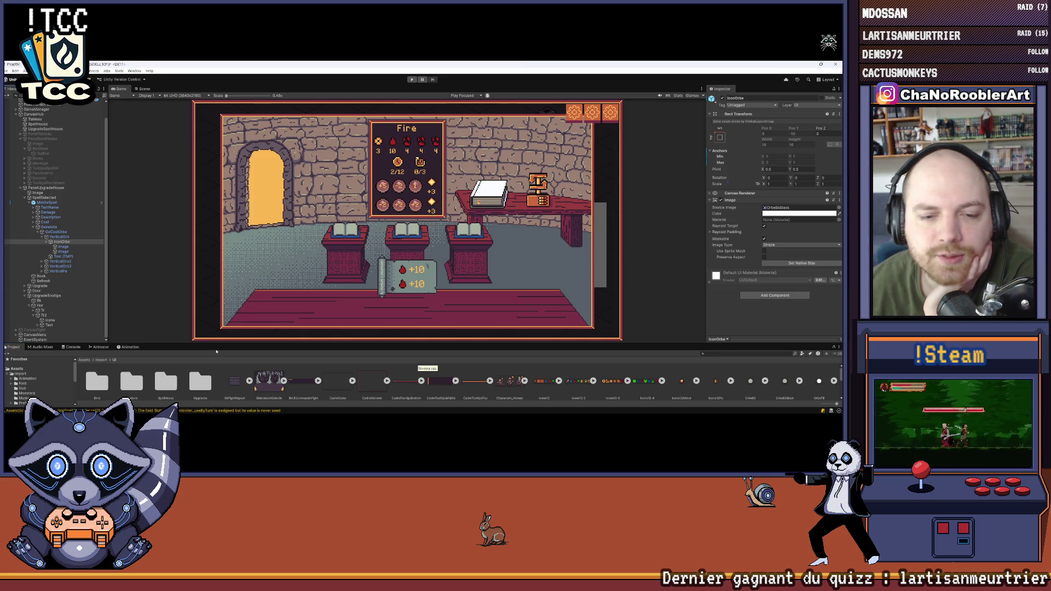
left_click_drag(215, 345, 211, 371)
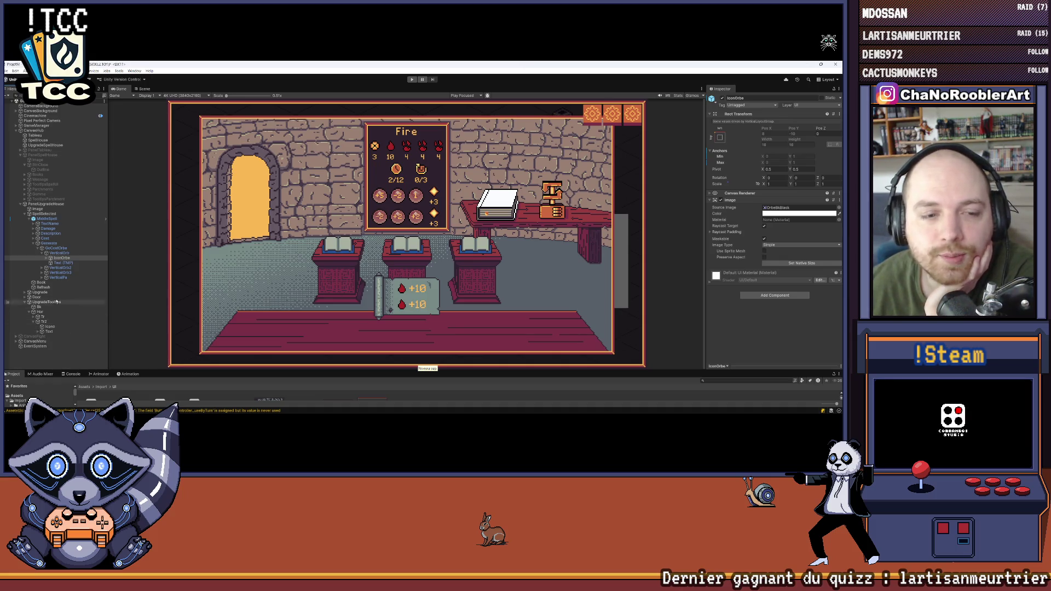
Step: Expand IconOrbe to view its two Image children, then collapse and select it
left_click(46, 258)
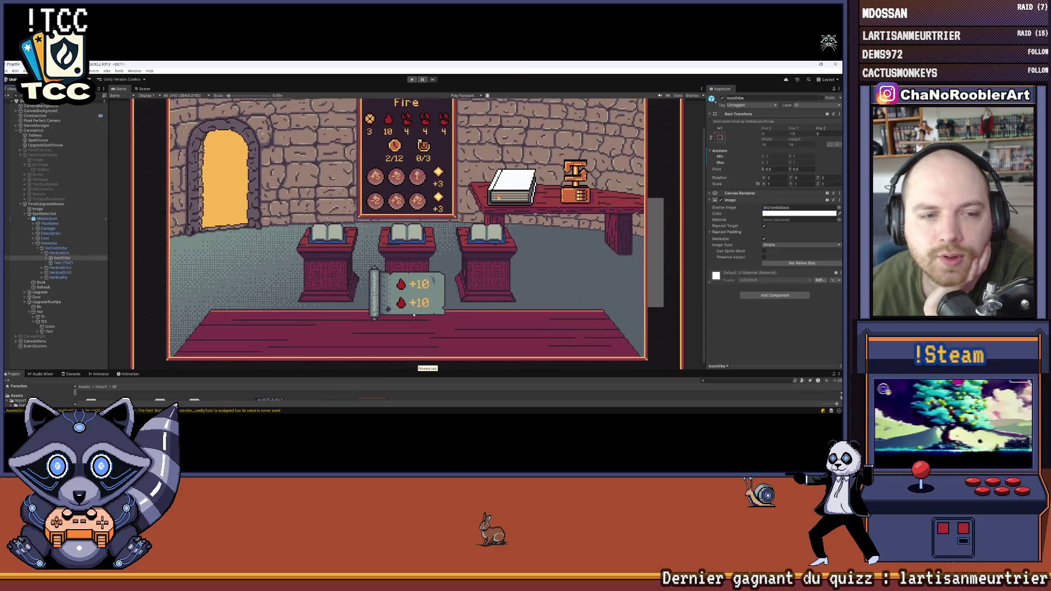
left_click(47, 259)
left_click(47, 258)
left_click(60, 257)
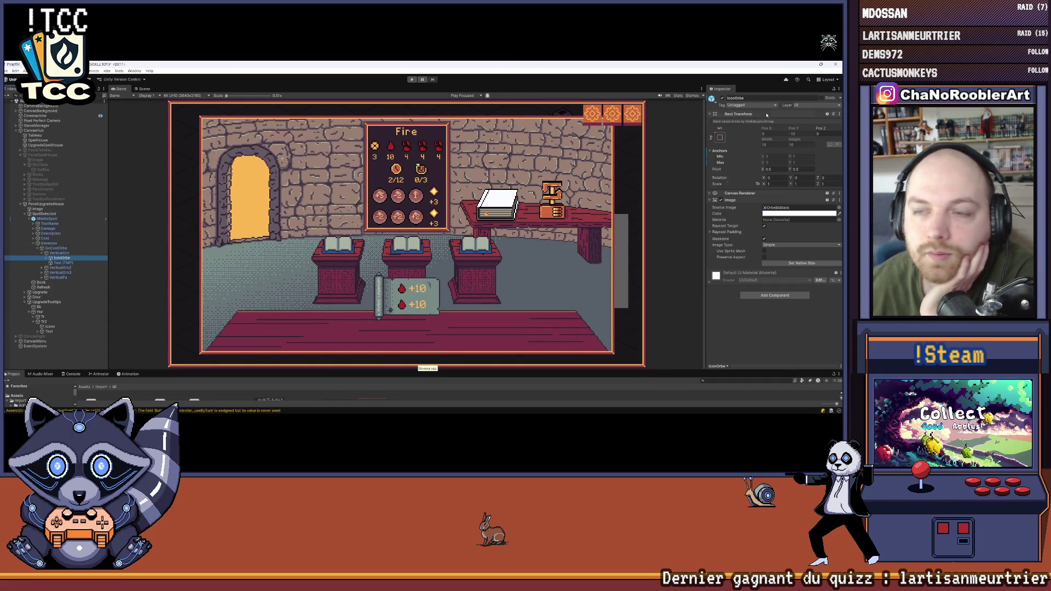
left_click(723, 103)
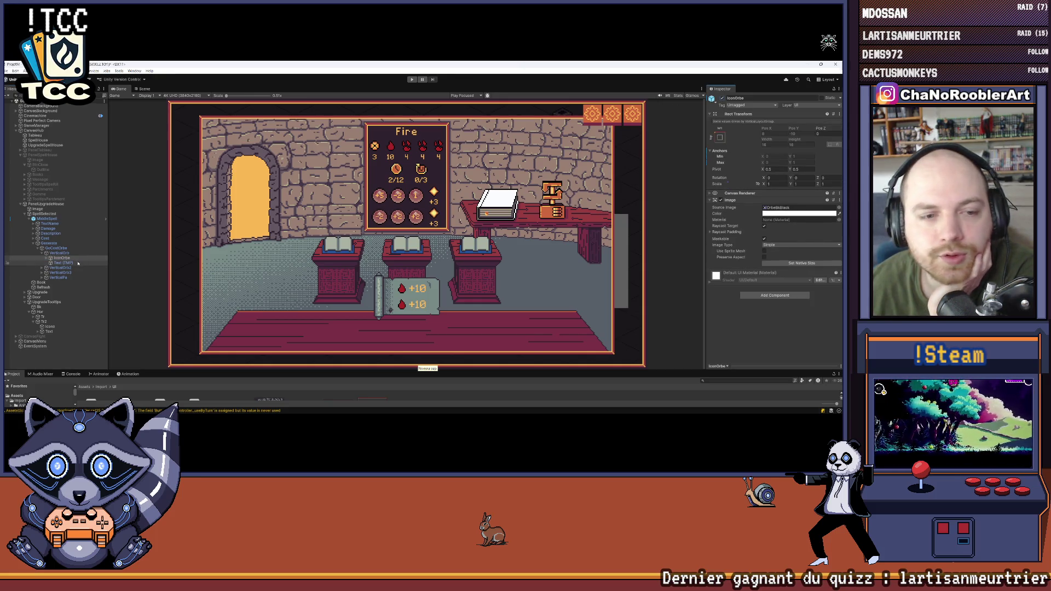
Step: Duplicate IconOrbe and move the copy, IconOrbe (1), under Tr2
left_click(57, 258)
key("ctrl+d")
left_click_drag(62, 265, 55, 332)
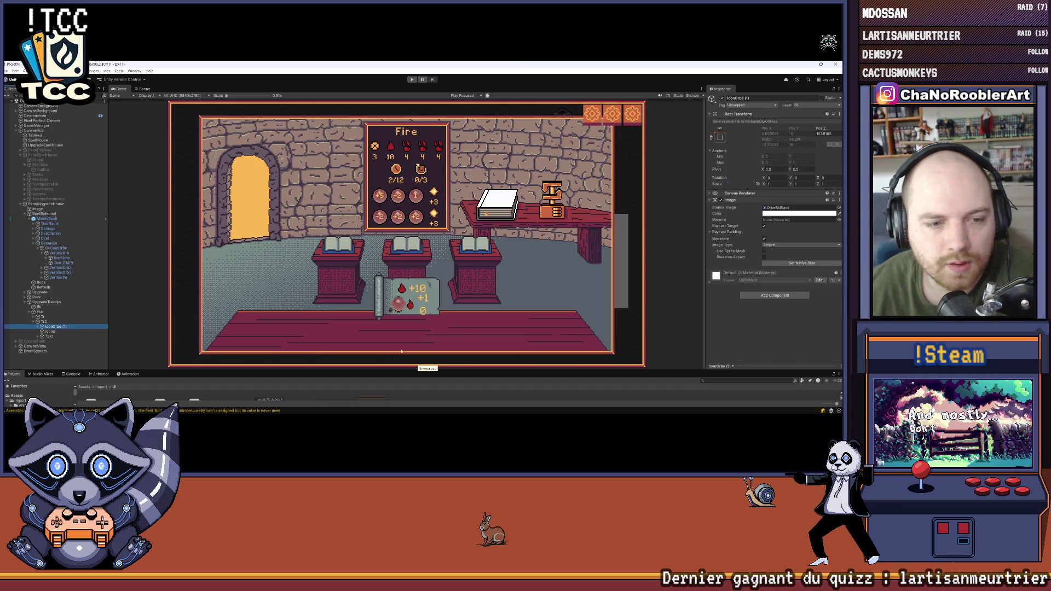
scroll(279, 314, "up", 5)
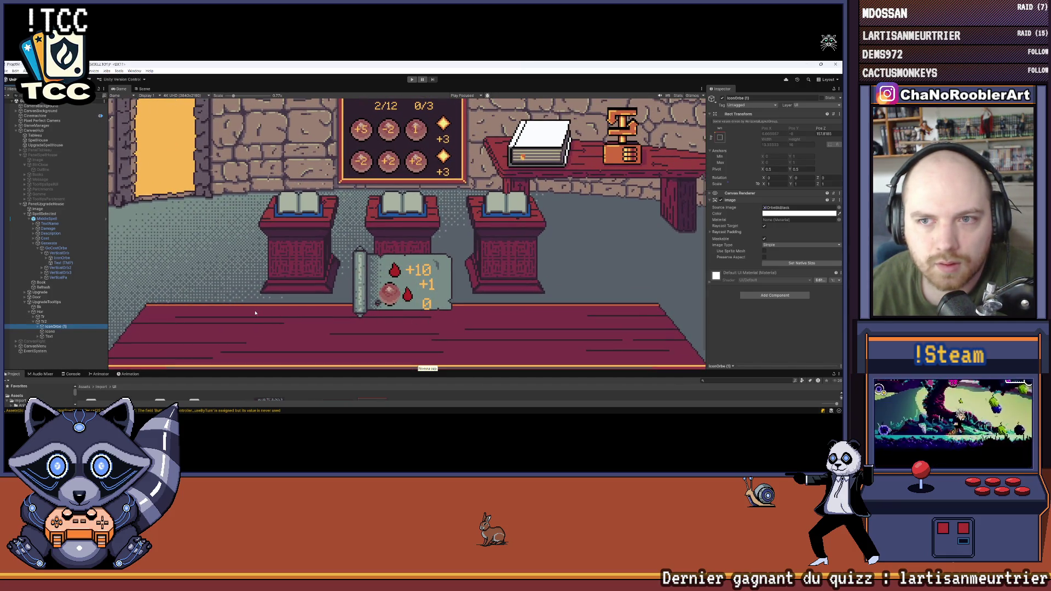
Step: Compare IconOrbe (1)'s Image children with the original, briefly hiding it, then switch to Scene view
left_click(38, 327)
left_click(51, 332)
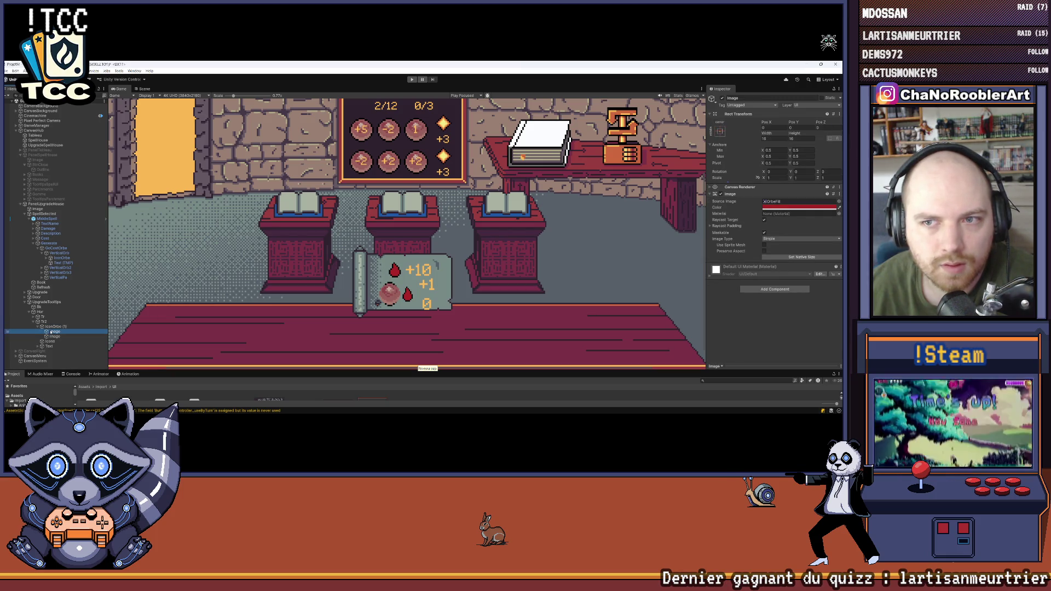
left_click(53, 326)
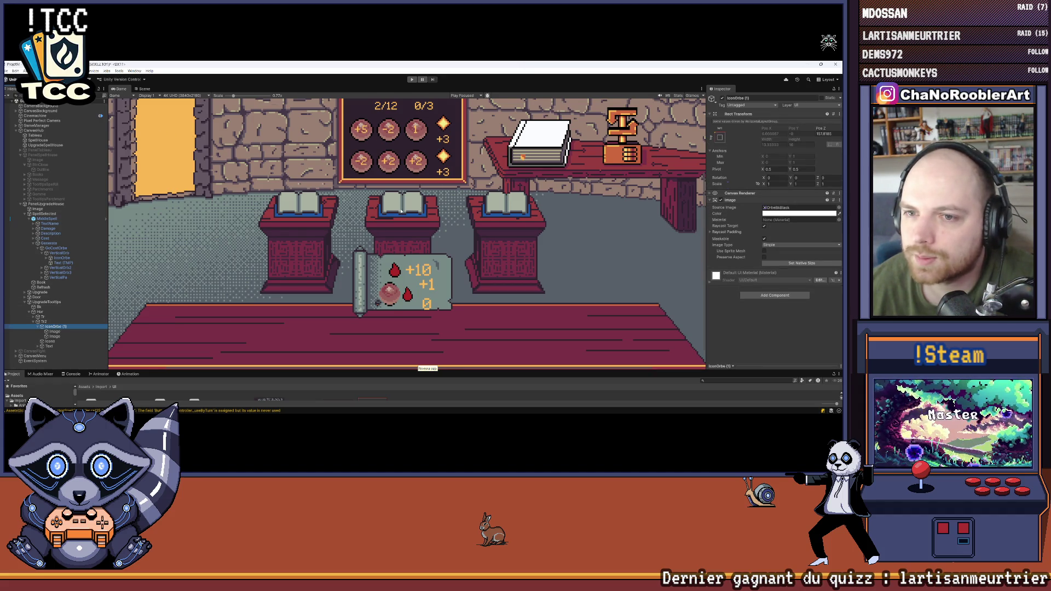
scroll(399, 215, "down", 1)
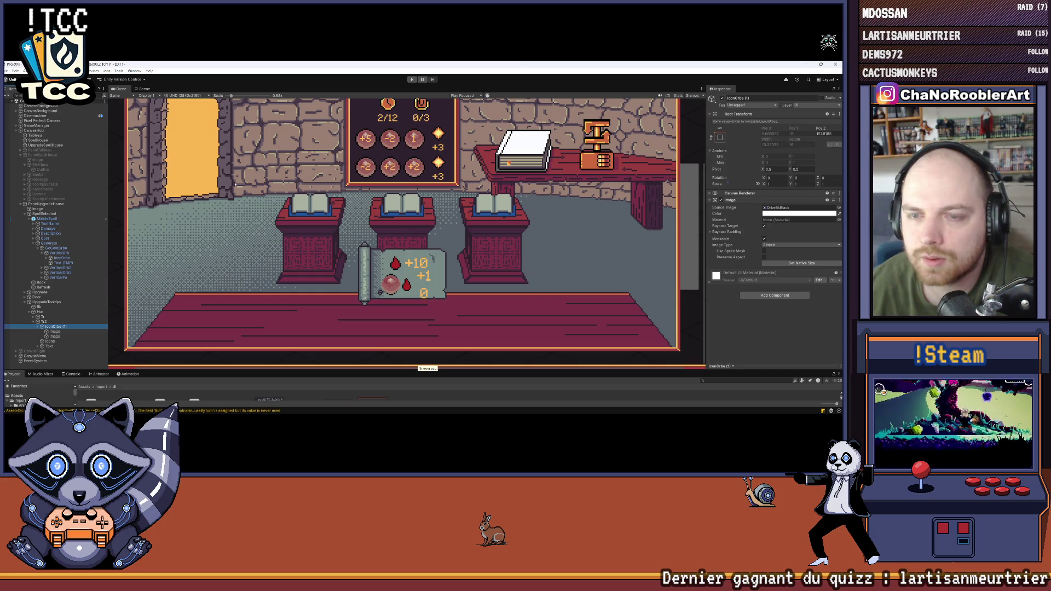
left_click(61, 258)
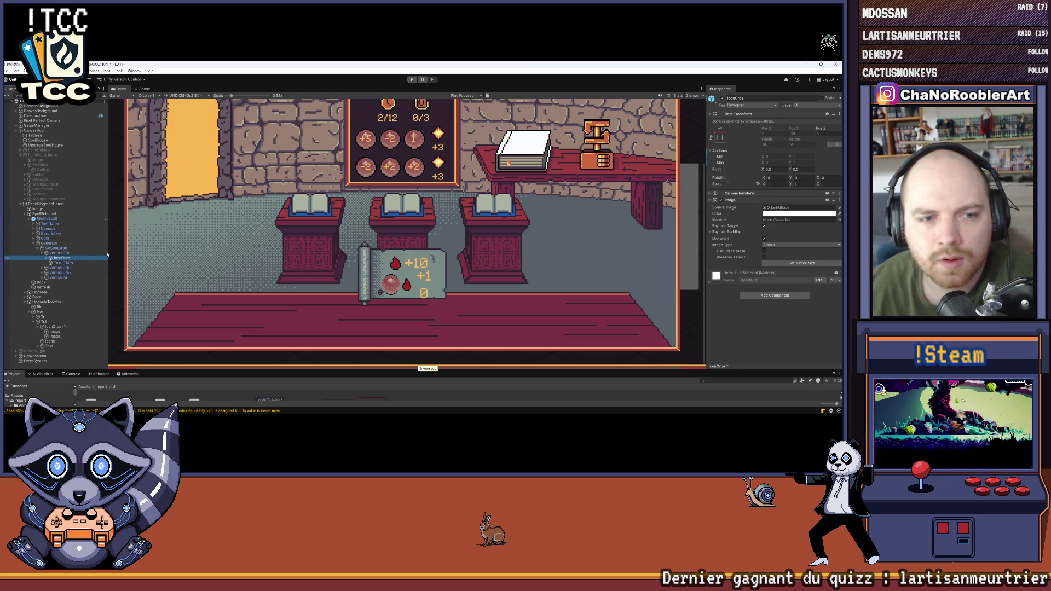
left_click(721, 98)
left_click(721, 98)
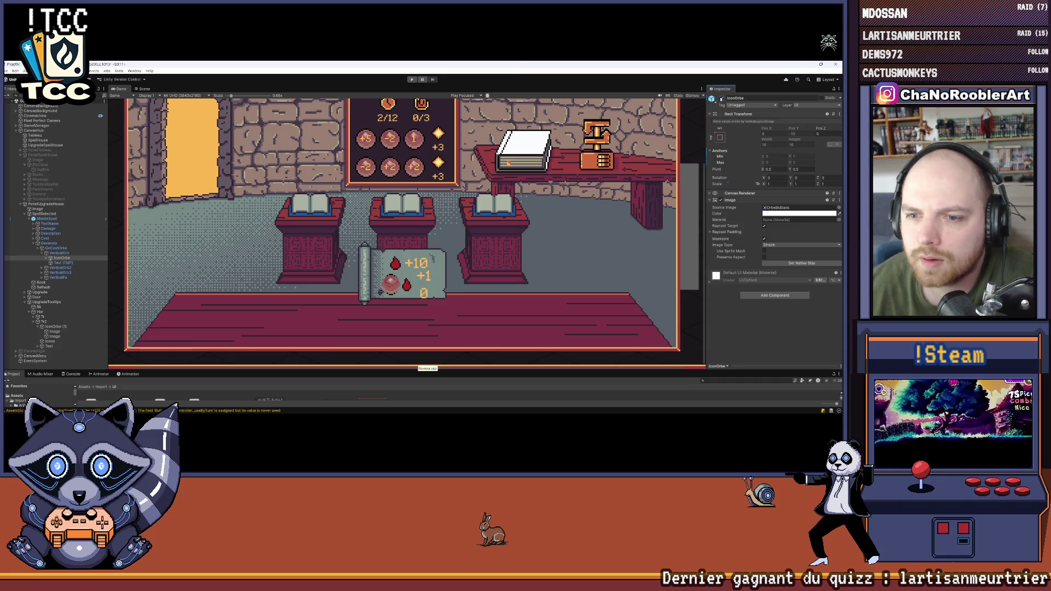
left_click(56, 326)
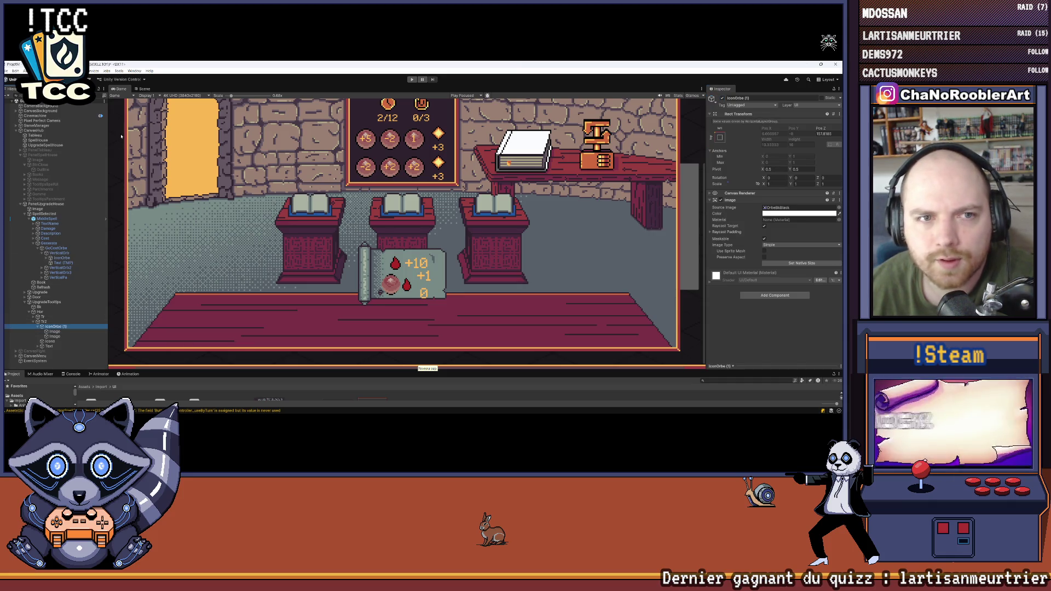
left_click(144, 89)
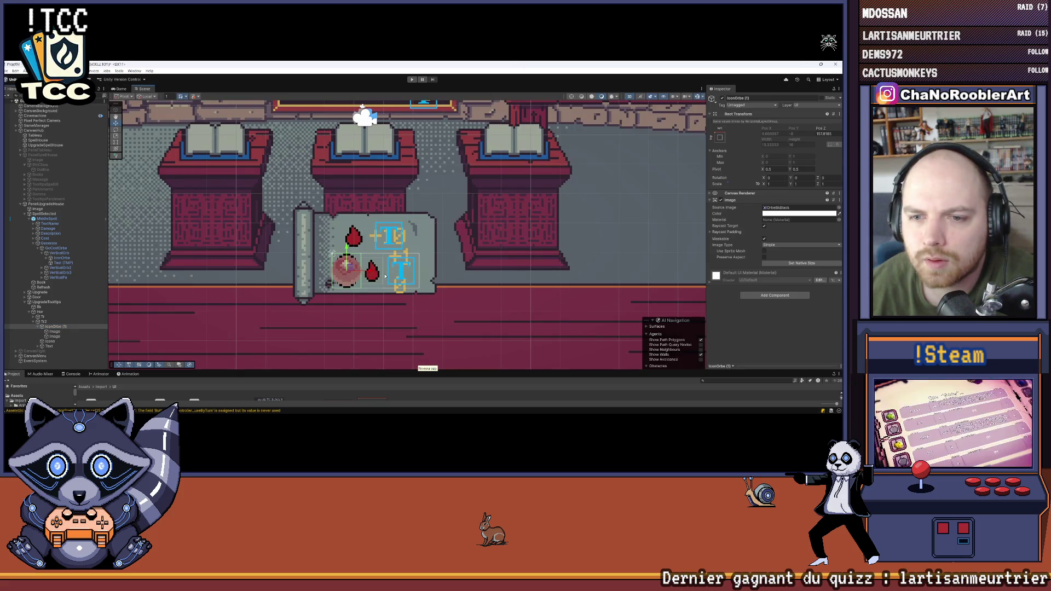
Step: Move IconOrbe (1) into the Hor layout row
left_click(55, 336)
left_click(56, 326)
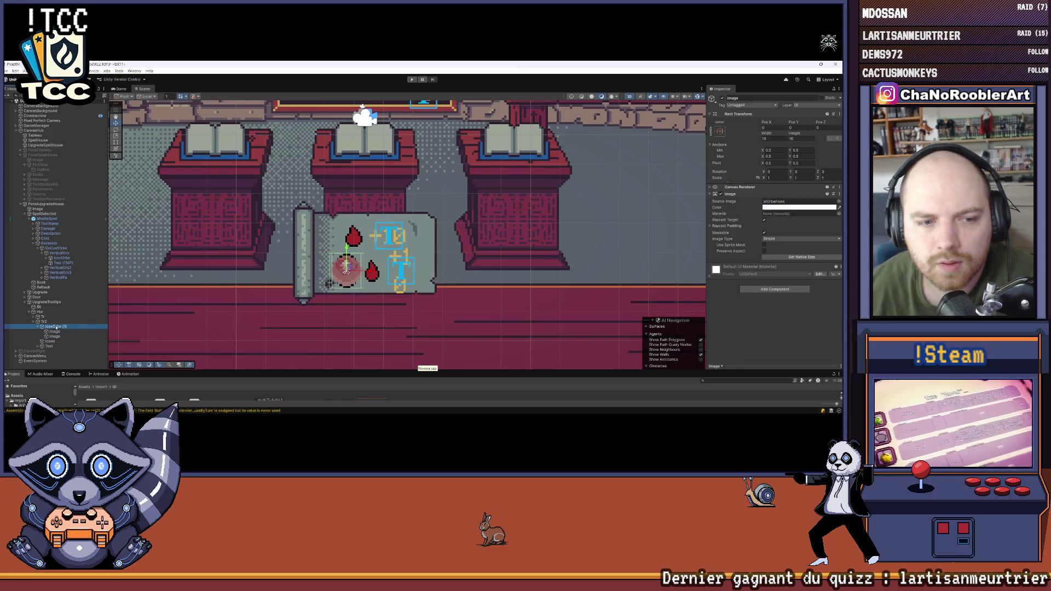
scroll(369, 271, "down", 5)
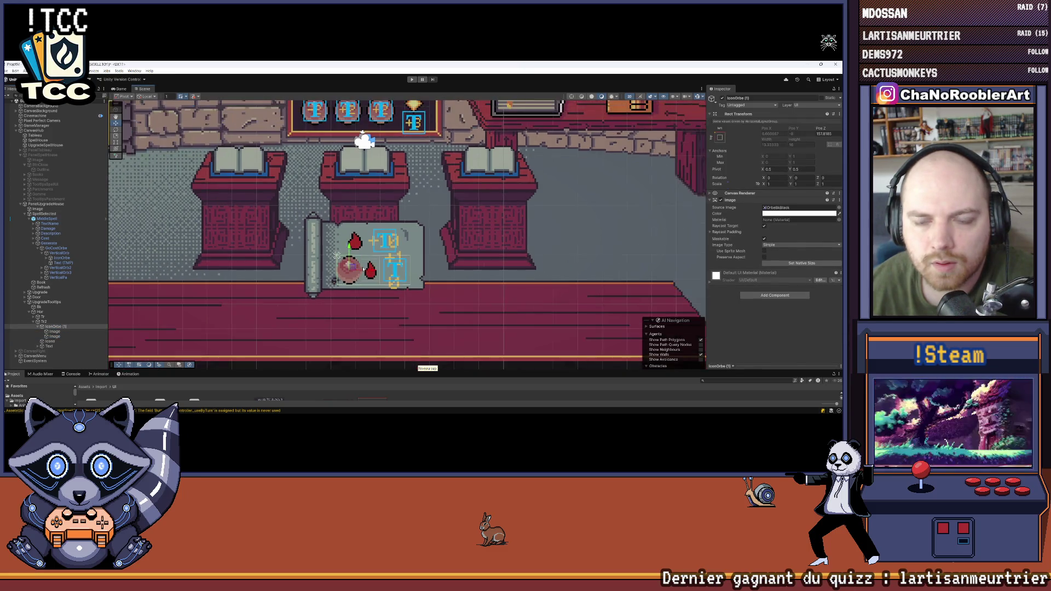
scroll(370, 270, "up", 5)
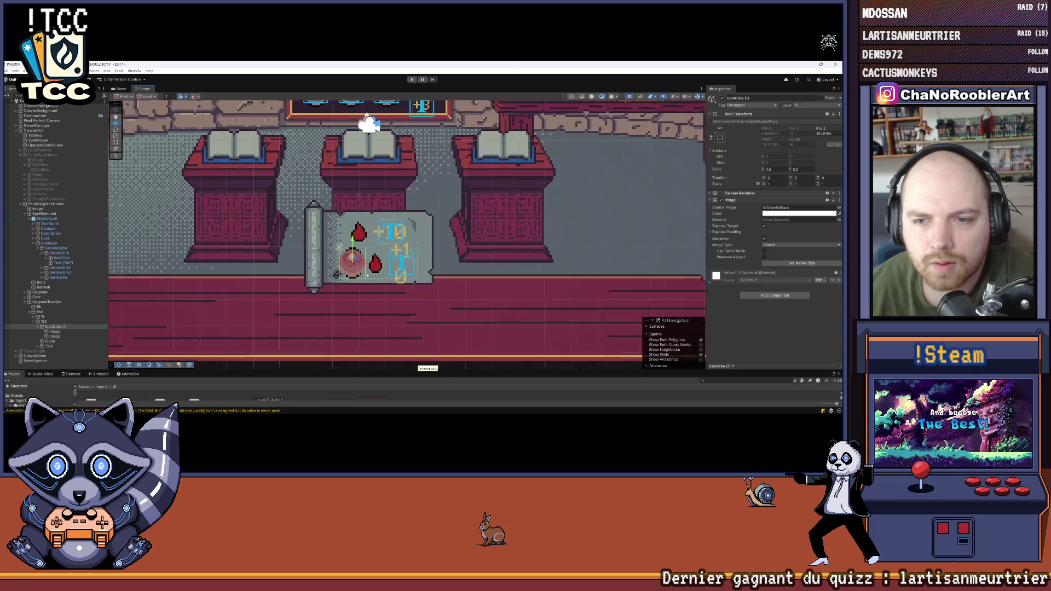
scroll(144, 309, "down", 1)
left_click_drag(56, 327, 55, 315)
left_click(386, 214)
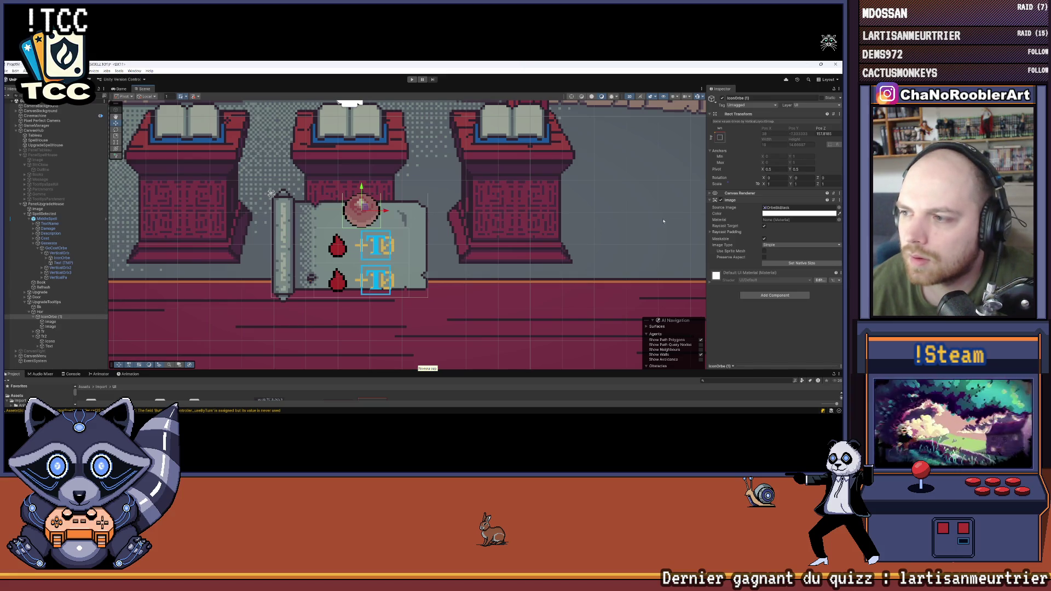
Step: Pull IconOrbe (1) back out of Hor and drag the orb onto the third pedestal
scroll(441, 252, "down", 2)
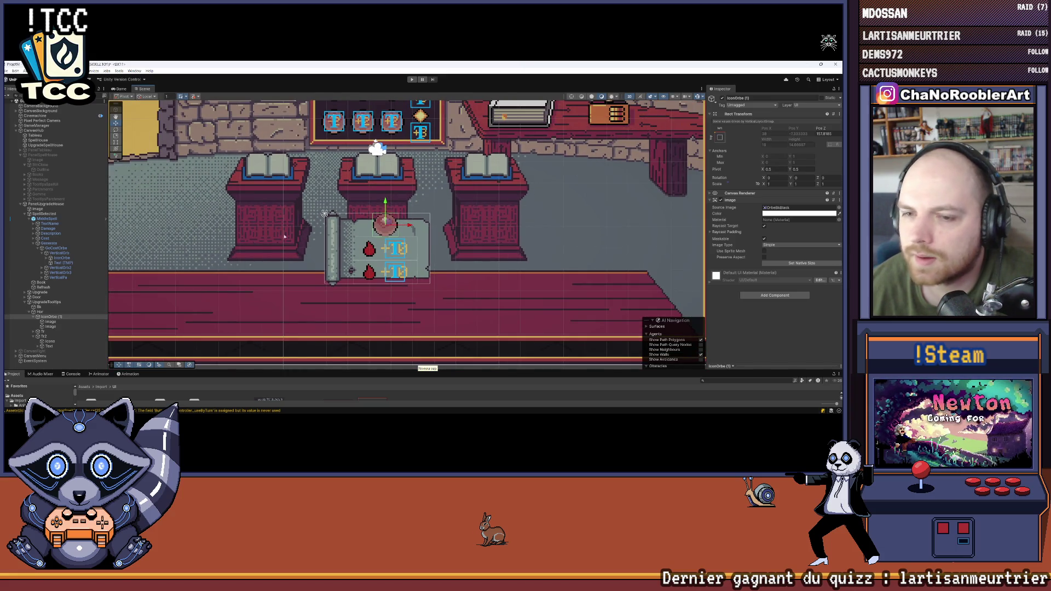
scroll(470, 213, "down", 2)
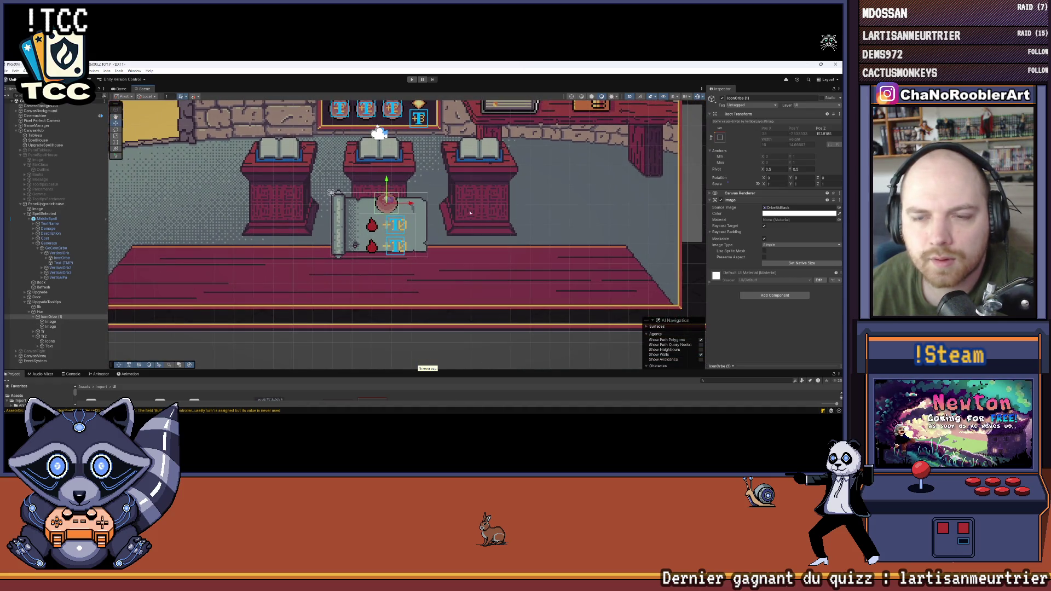
scroll(470, 213, "up", 2)
left_click(52, 317)
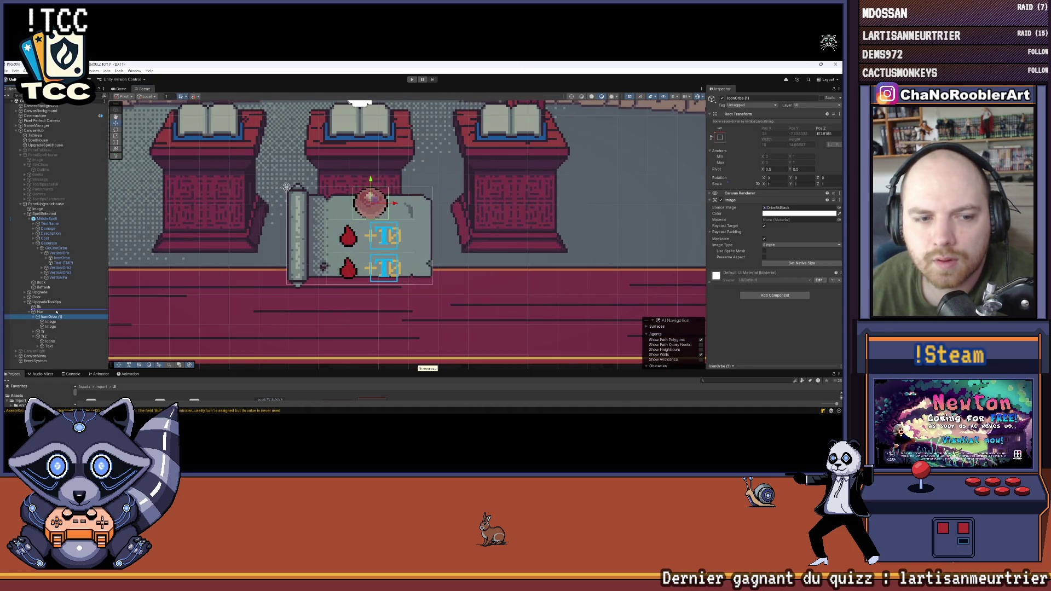
left_click_drag(57, 312, 56, 310)
left_click_drag(396, 204, 547, 208)
Step: Check the orb's Image children, then move the orb onto the floor beside the parchment
scroll(456, 225, "down", 2)
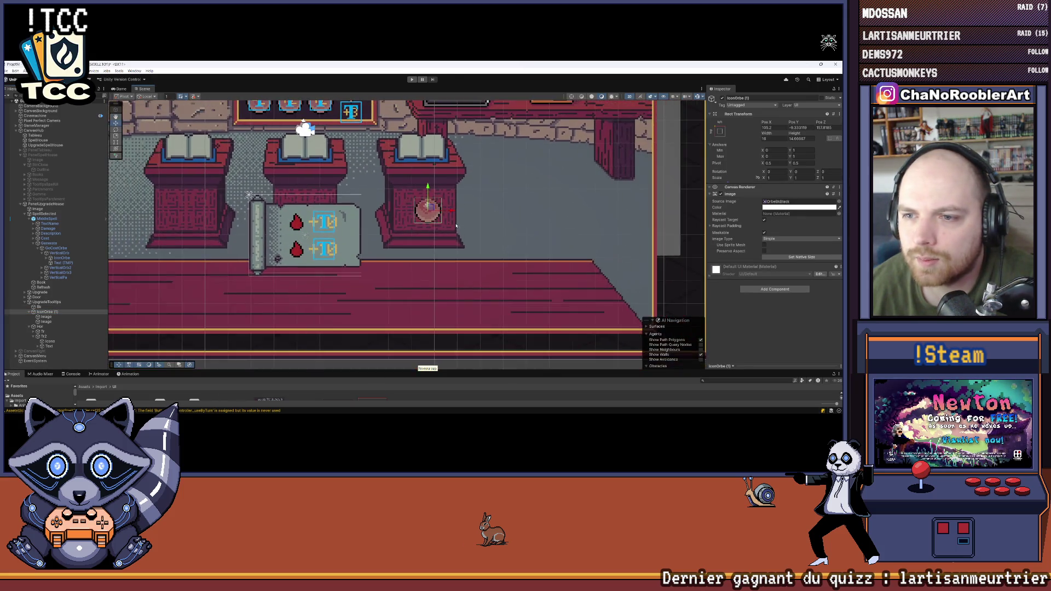
scroll(456, 225, "up", 1)
left_click(46, 316)
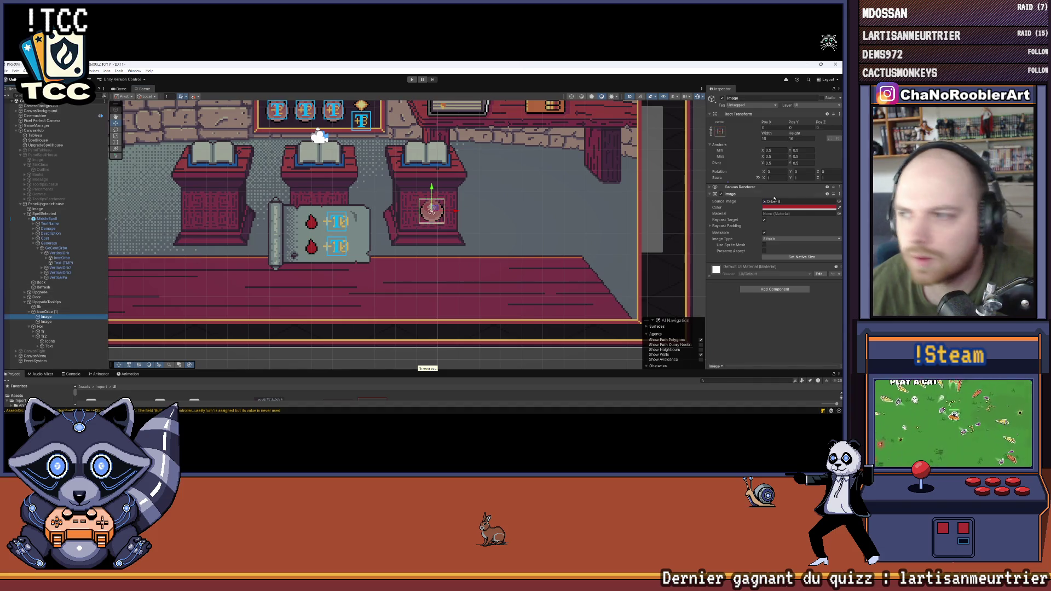
left_click(46, 321)
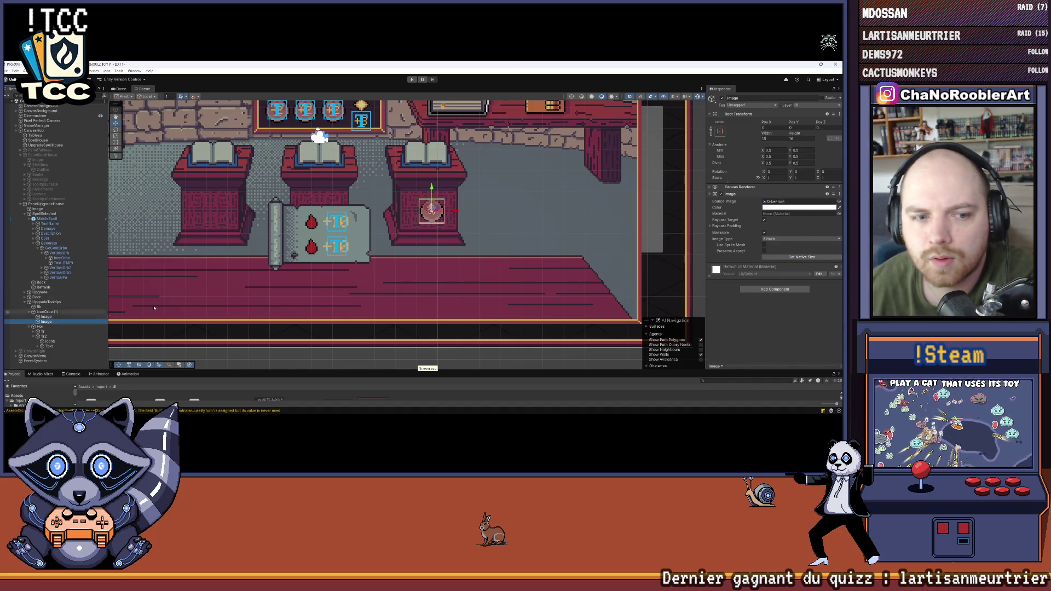
left_click(785, 258)
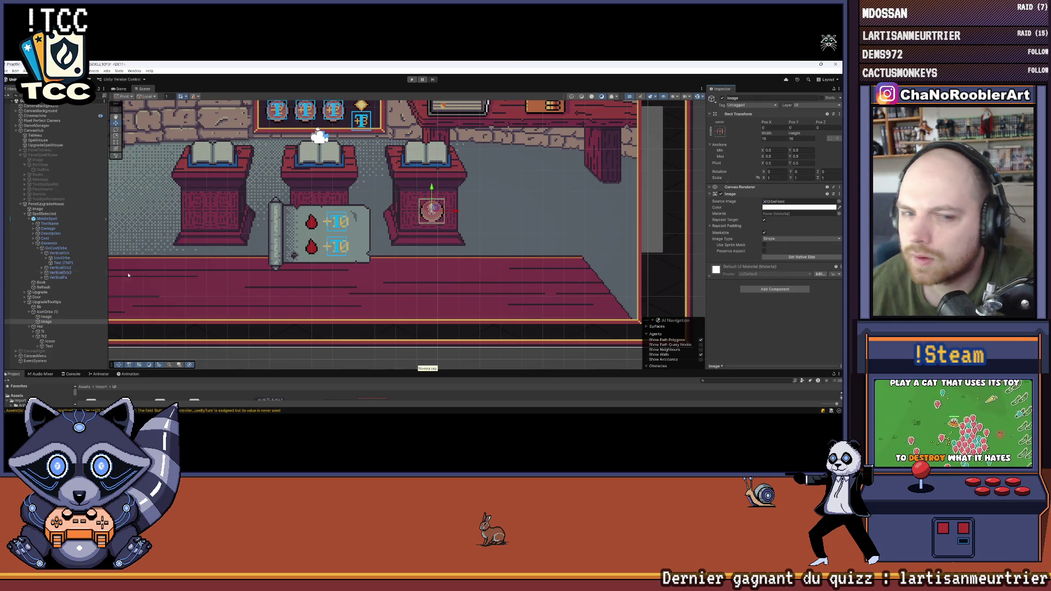
left_click(47, 311)
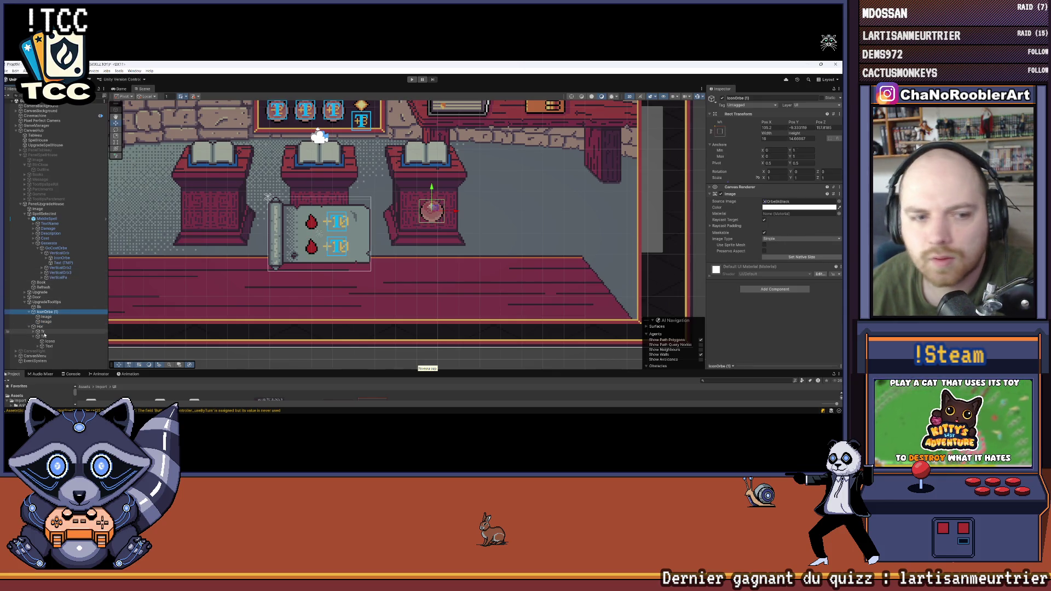
left_click_drag(434, 199, 433, 268)
left_click_drag(376, 179, 365, 224)
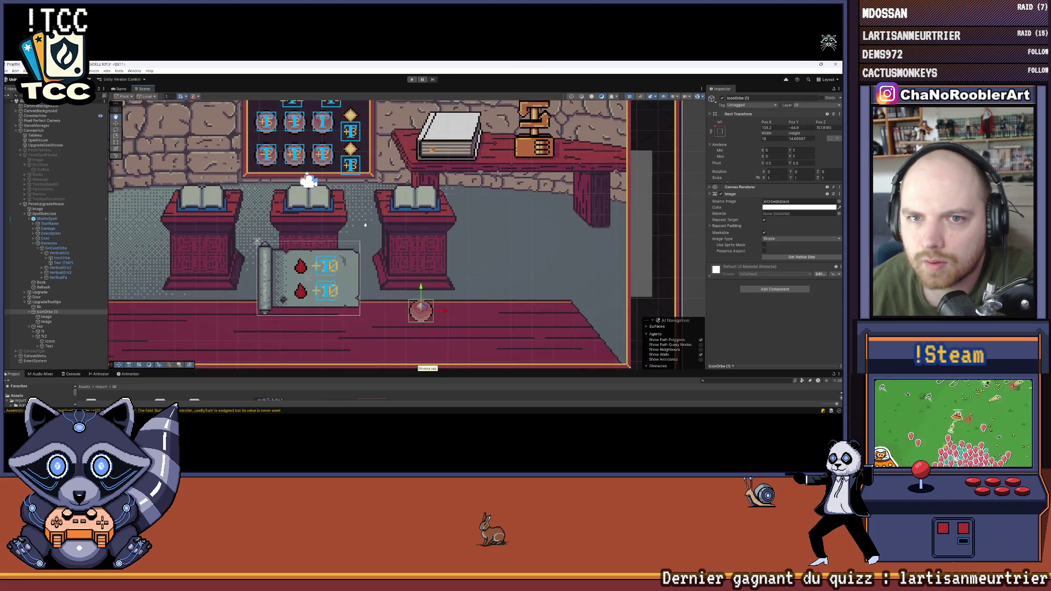
Step: Set IconOrbe (1)'s Rect Transform Height to 16
scroll(365, 224, "up", 3)
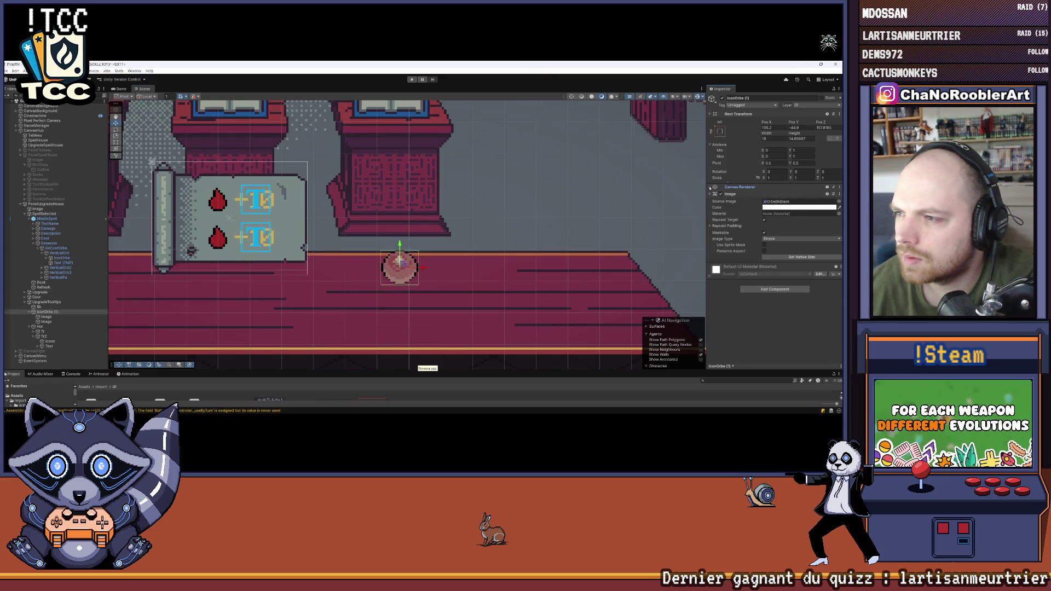
left_click(47, 317)
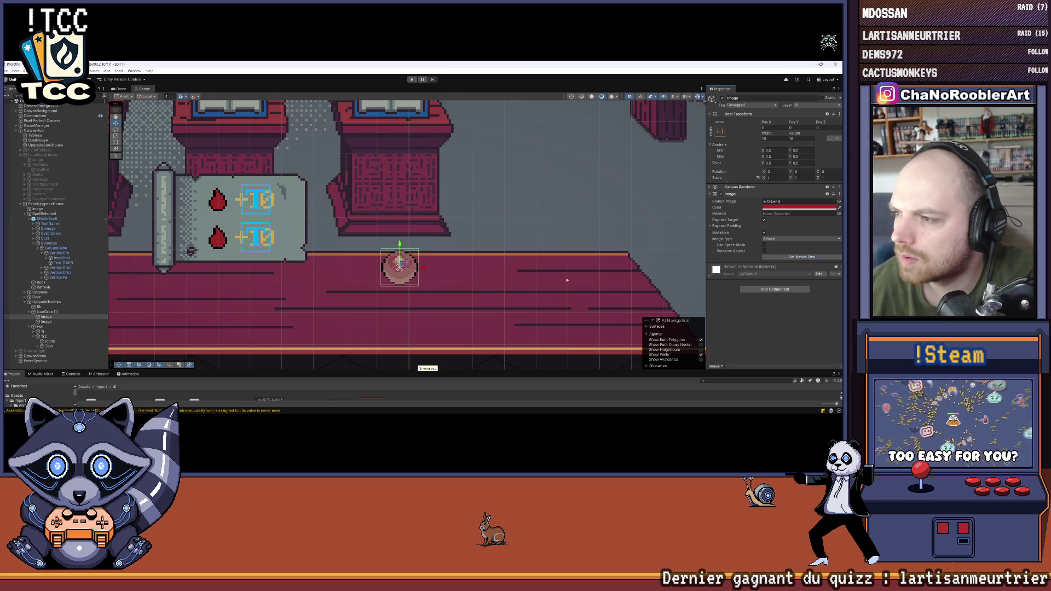
left_click(43, 312)
left_click(800, 139)
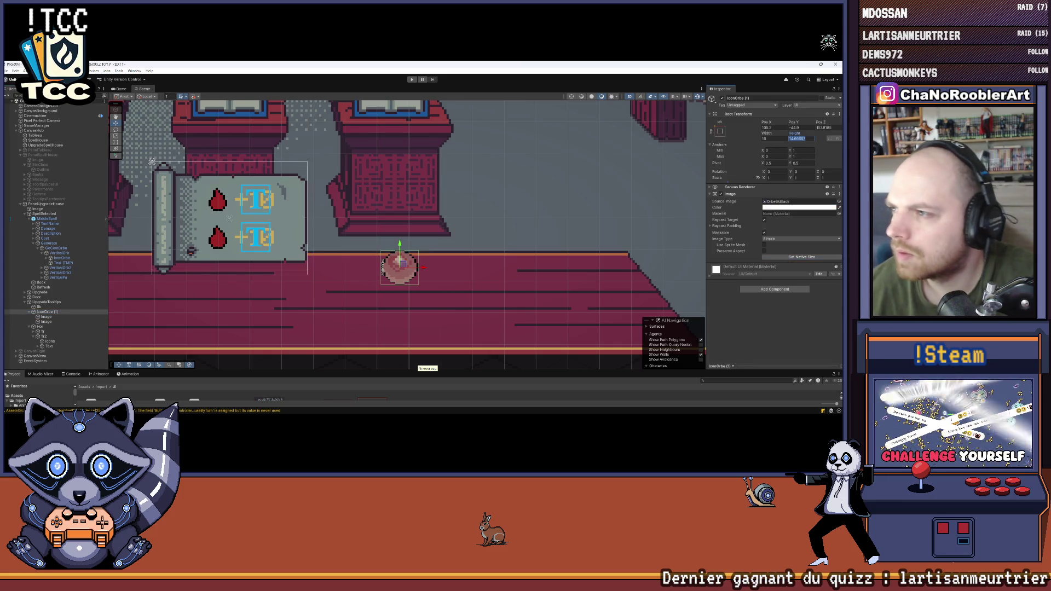
type("16")
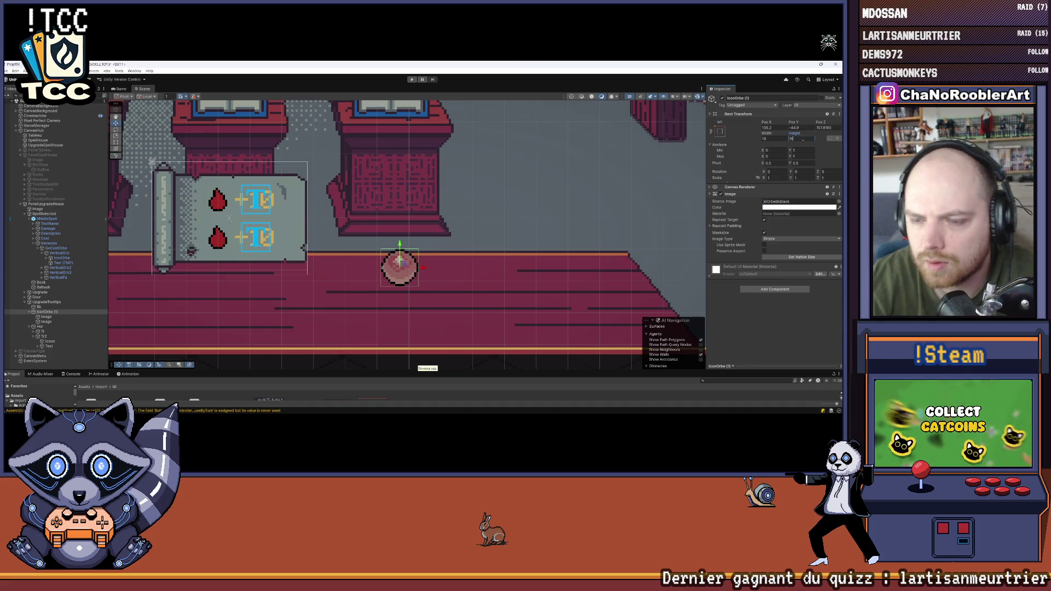
scroll(359, 219, "down", 3)
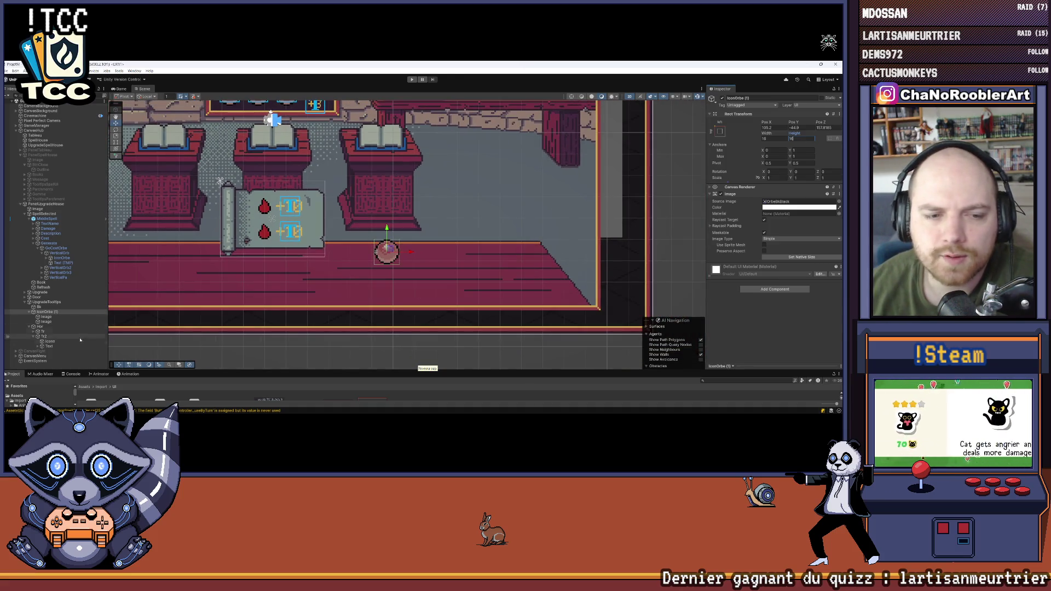
left_click(272, 117)
scroll(328, 164, "up", 1)
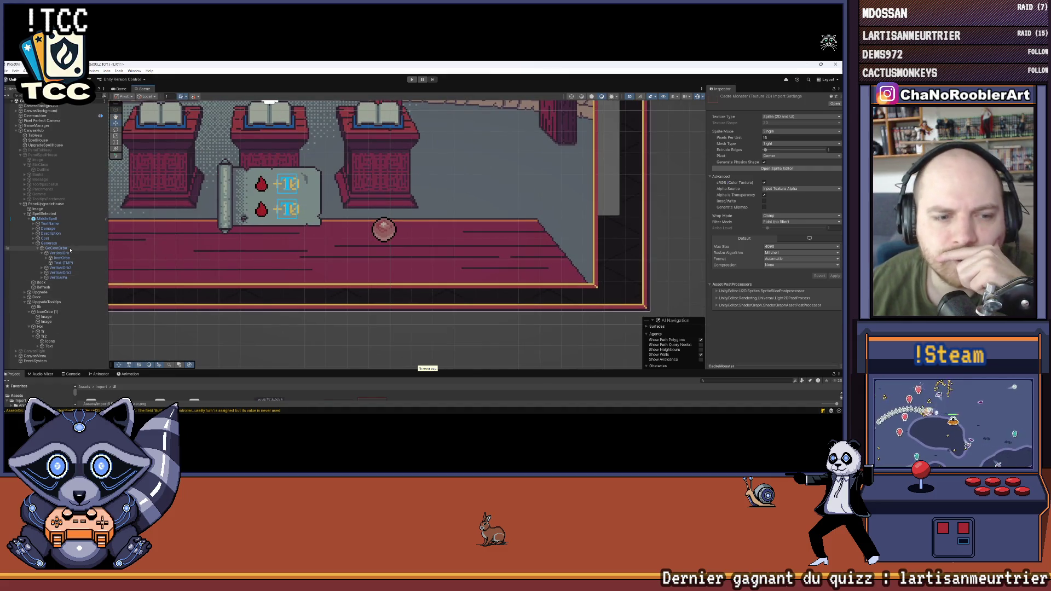
Step: Move IconOrbe (1) into the scroll's second row, Tr2
scroll(356, 213, "up", 2)
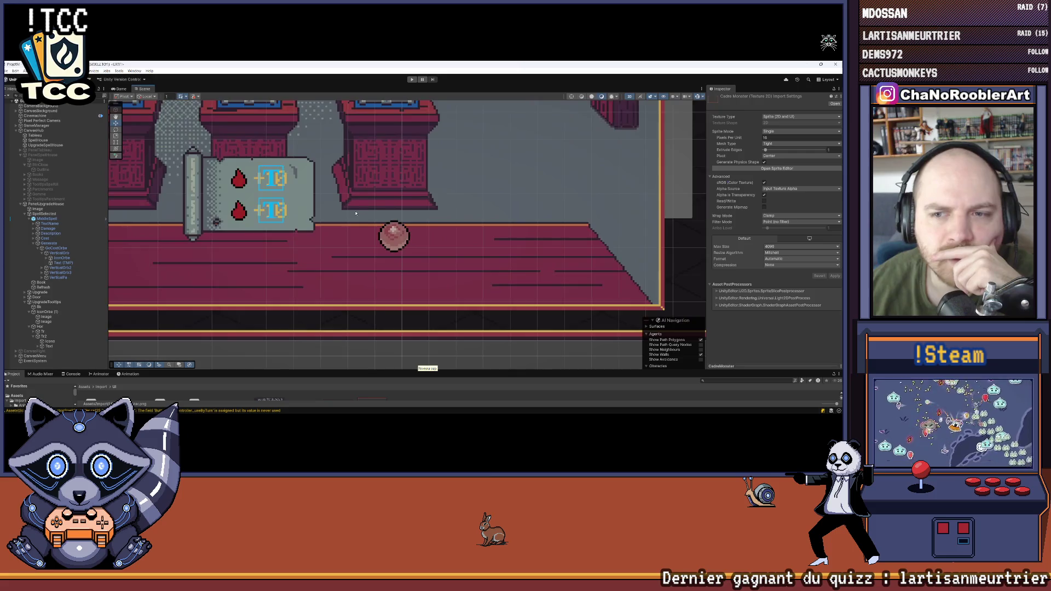
scroll(356, 213, "up", 3)
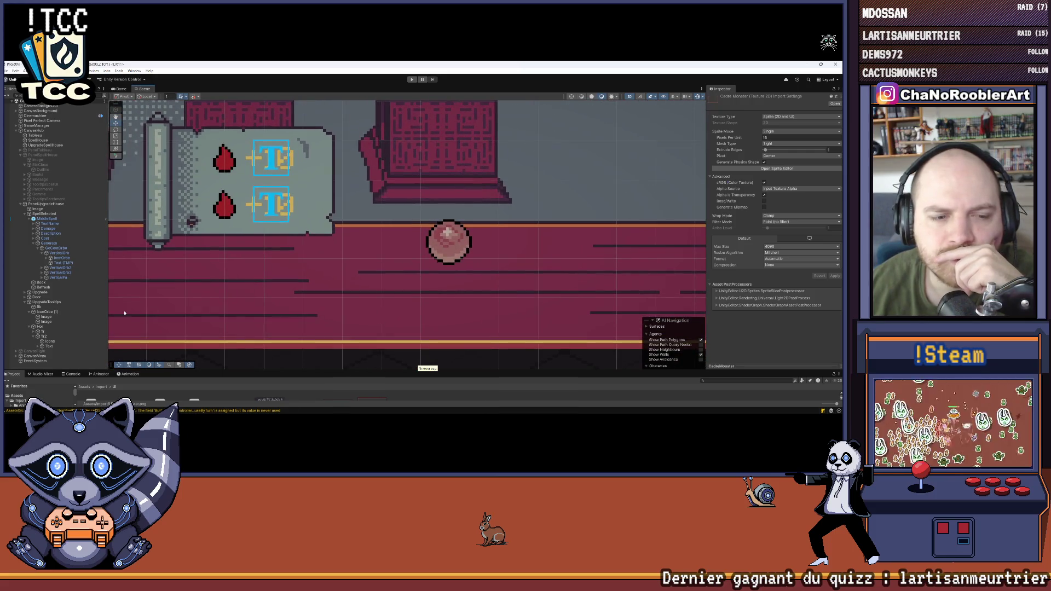
left_click(44, 337)
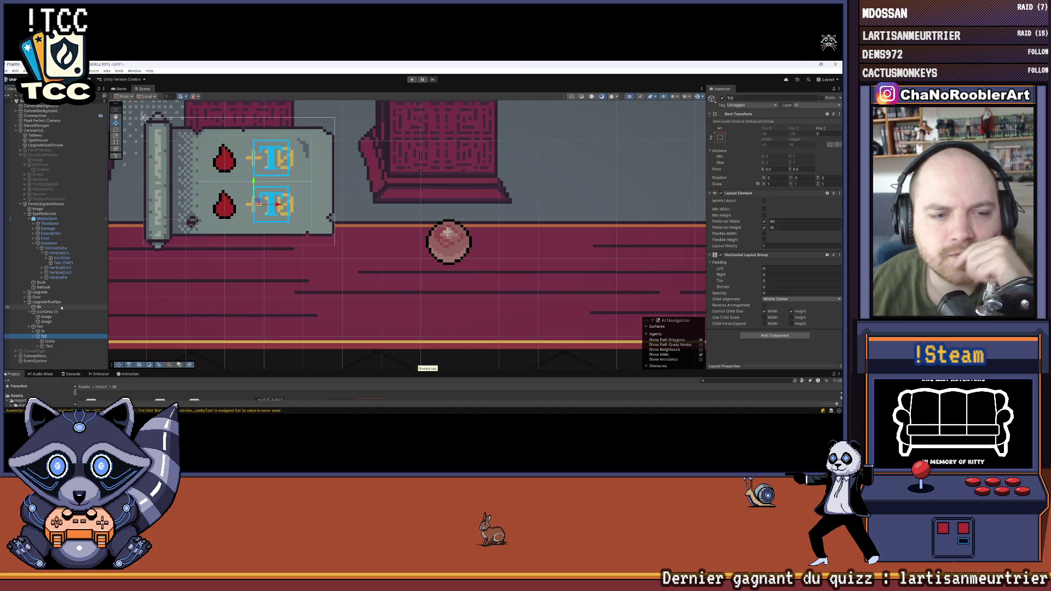
left_click_drag(45, 312, 49, 336)
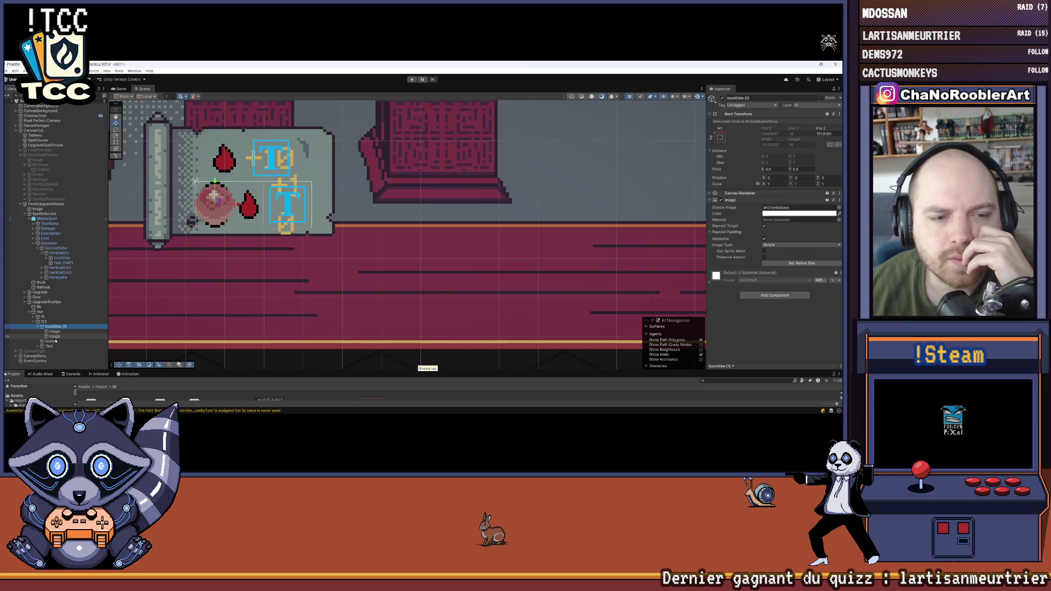
scroll(261, 251, "down", 2)
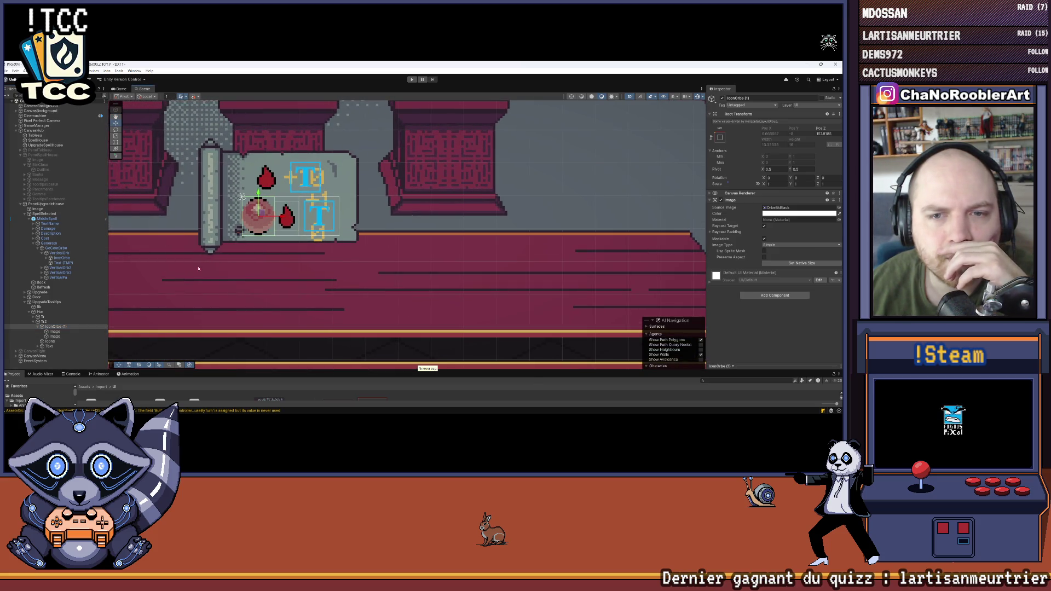
Step: Deactivate the blood-drop Icone in row Tr2
key("Left")
key("Down")
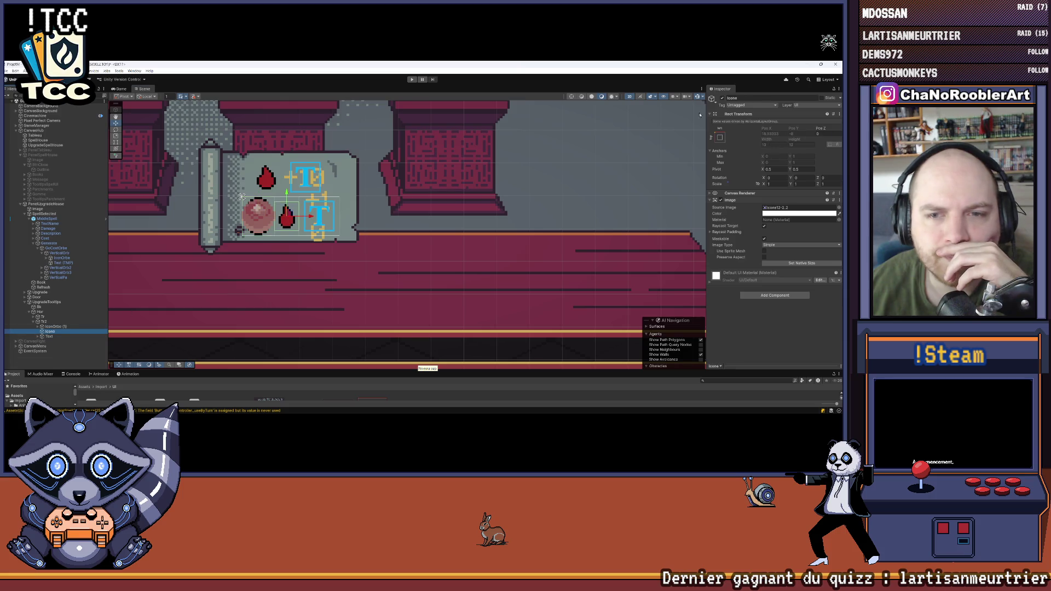
left_click(723, 99)
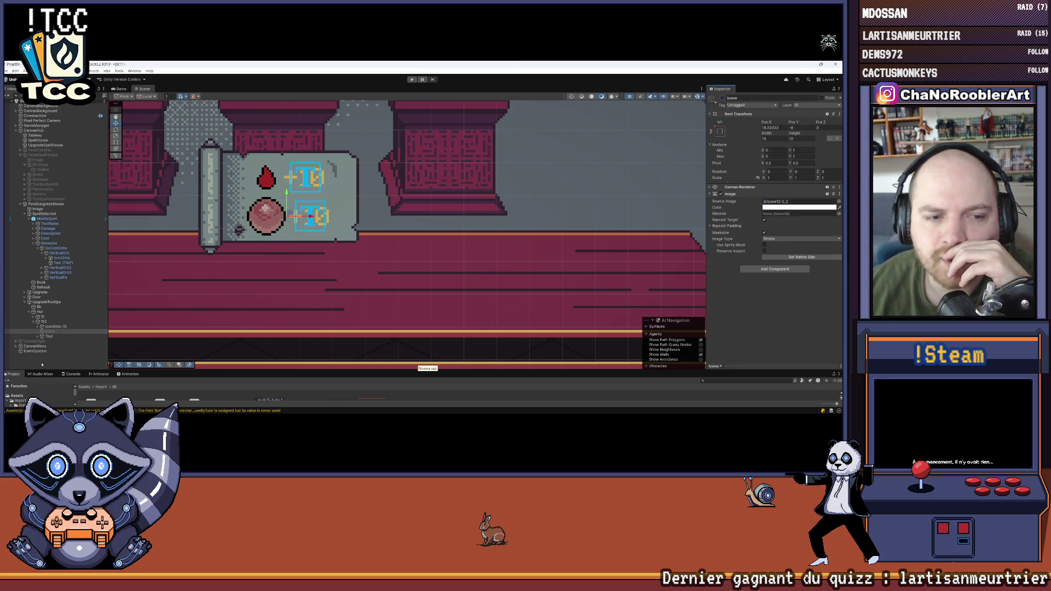
left_click(42, 365)
left_click(15, 71)
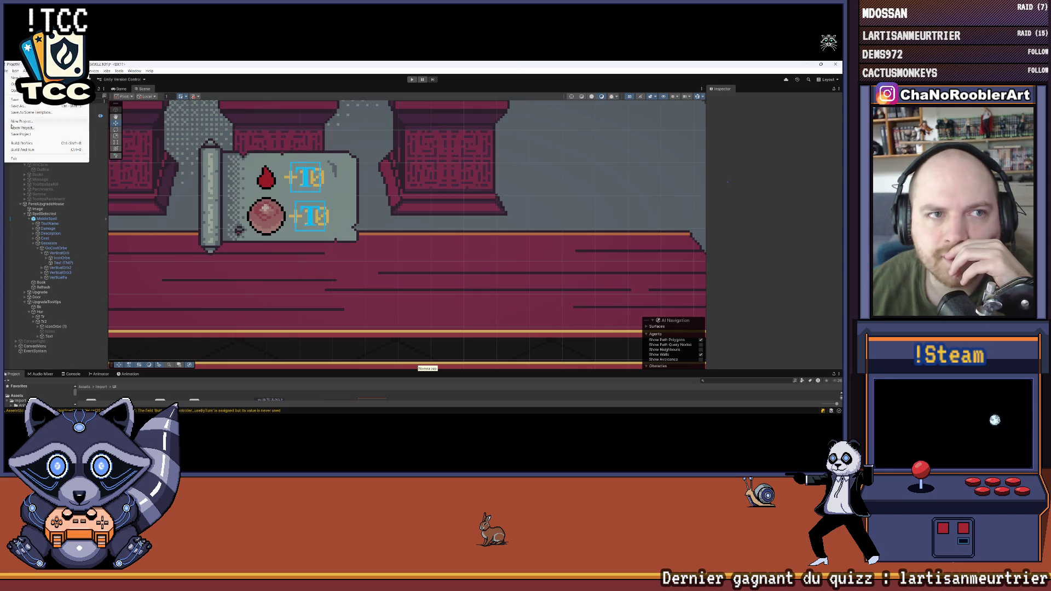
right_click(67, 327)
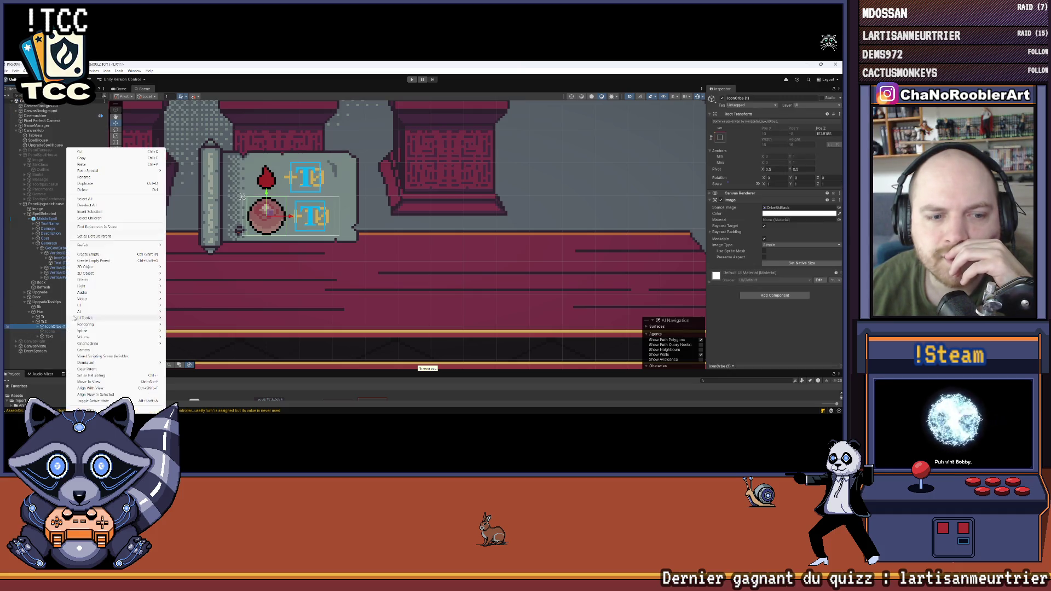
Step: Rename IconOrbe (1) to IconOrbe
left_click(89, 179)
type("IconOrbe (1")
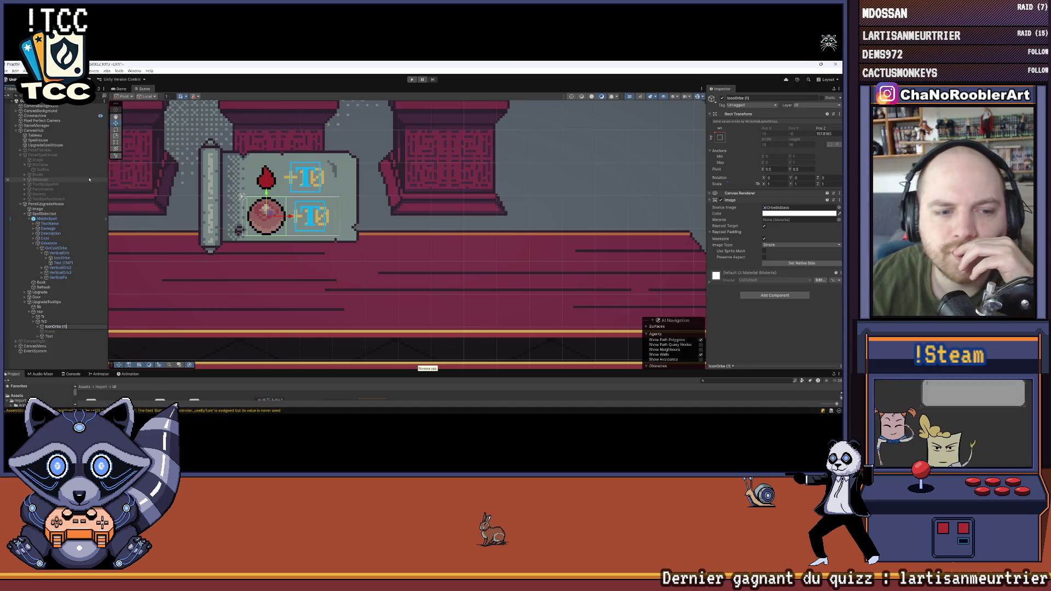
key("Return")
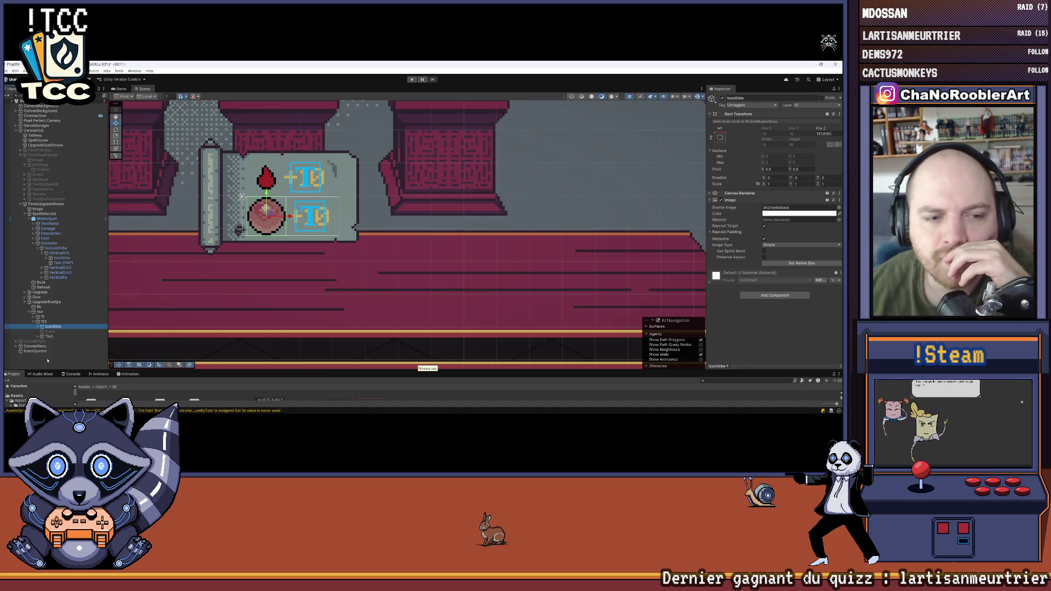
Step: Enter play mode and change the second row's Text (TMP) from +10 to +1
key("ctrl+p")
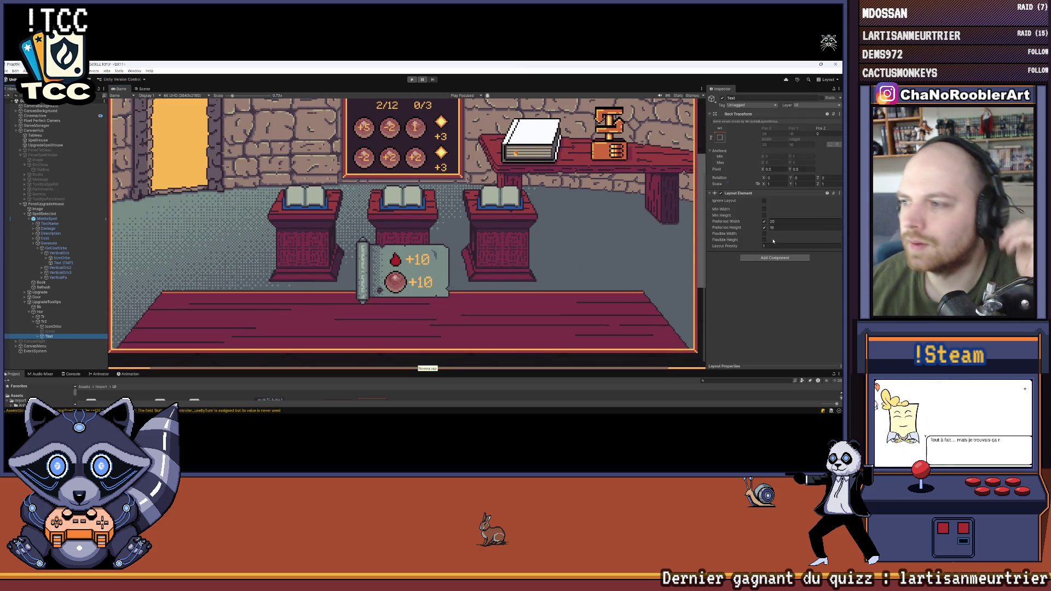
left_click(38, 336)
left_click(58, 341)
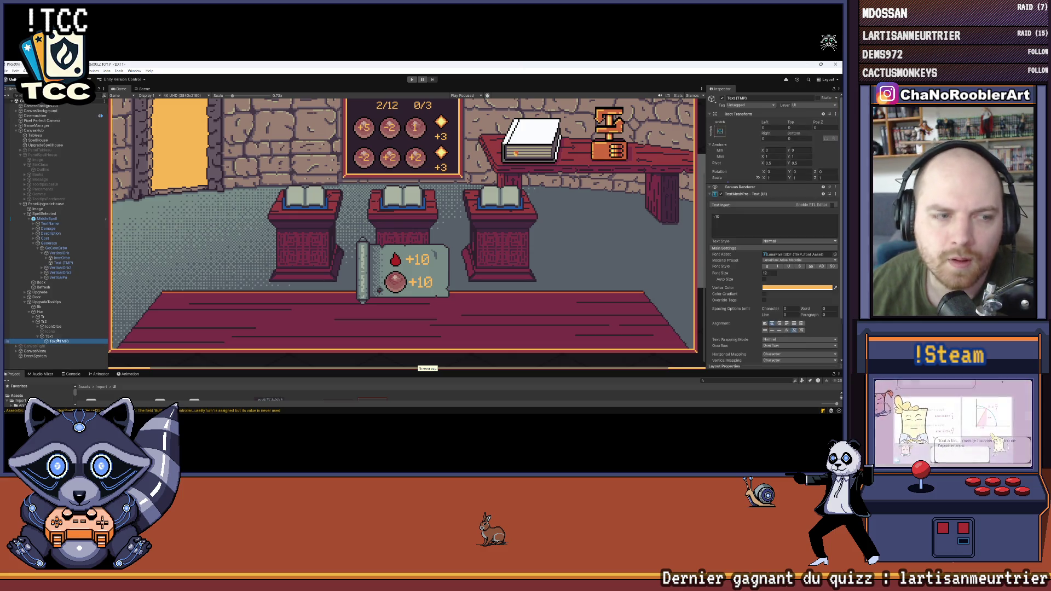
left_click(728, 219)
key("BackSpace")
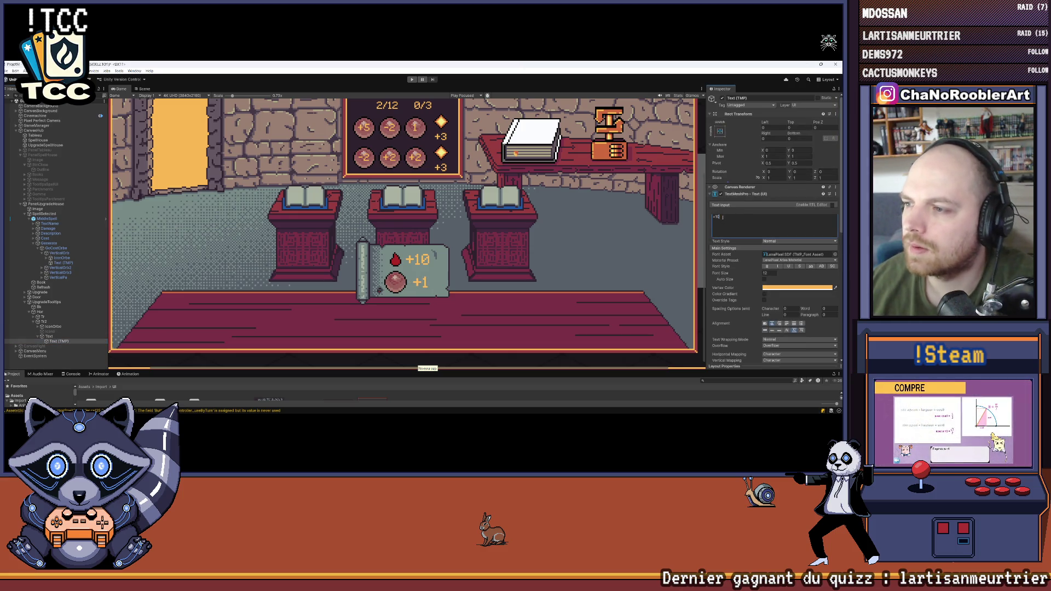
scroll(515, 314, "up", 2)
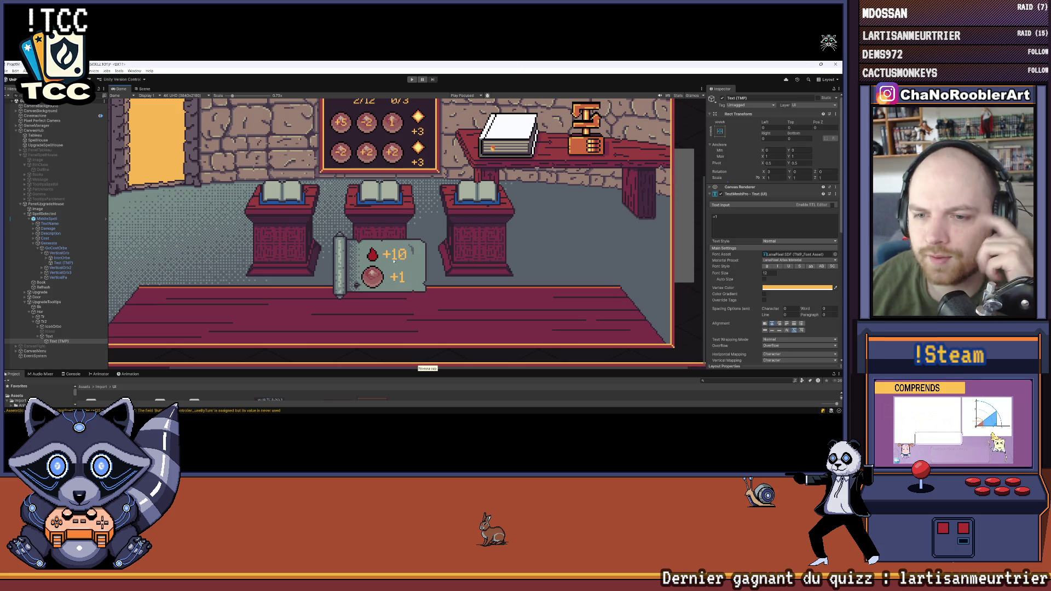
scroll(382, 263, "down", 3)
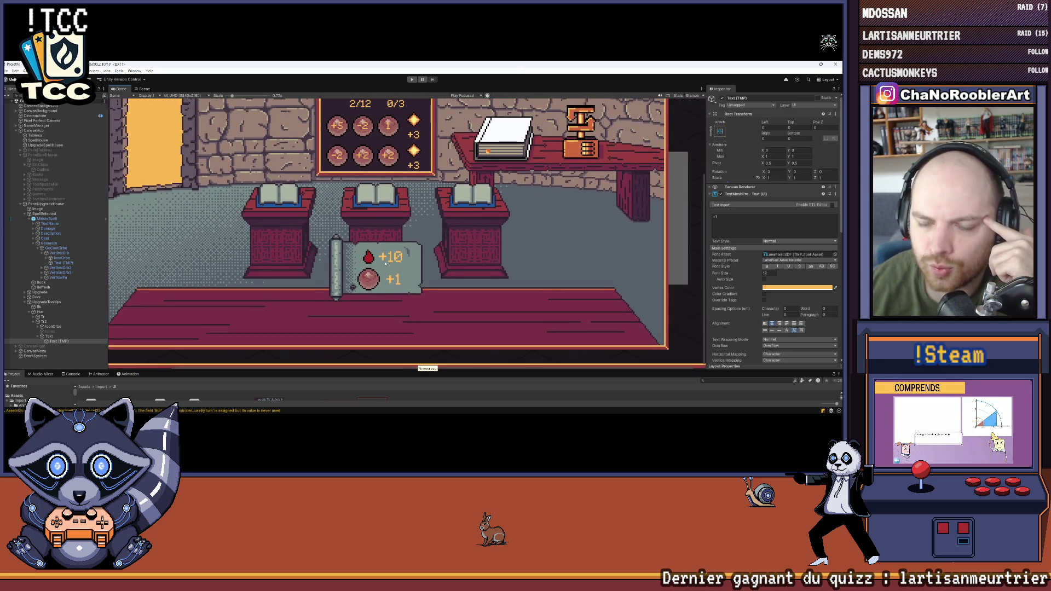
scroll(388, 271, "up", 4)
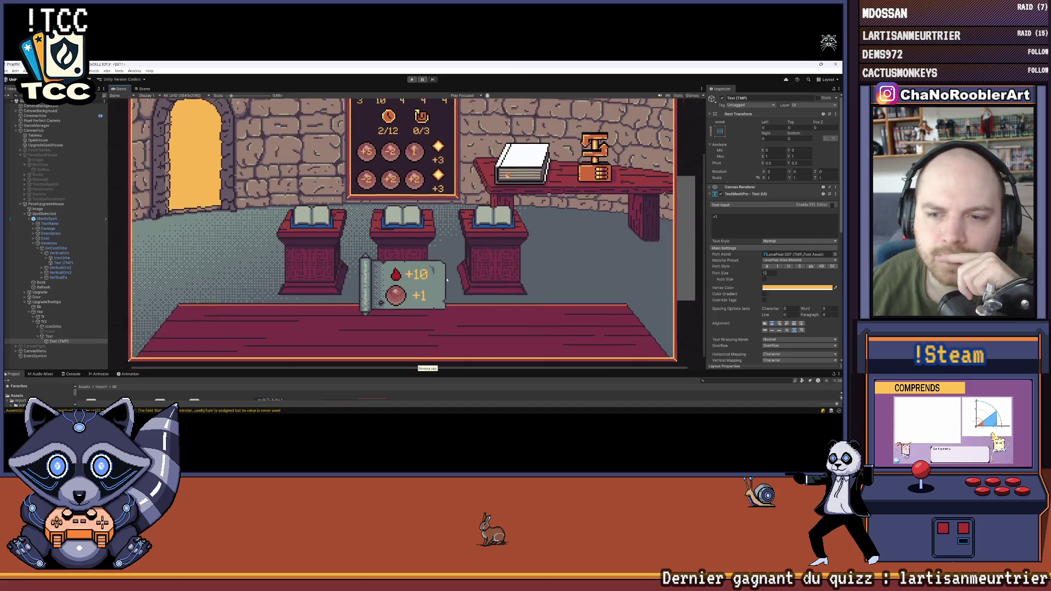
scroll(448, 306, "up", 3)
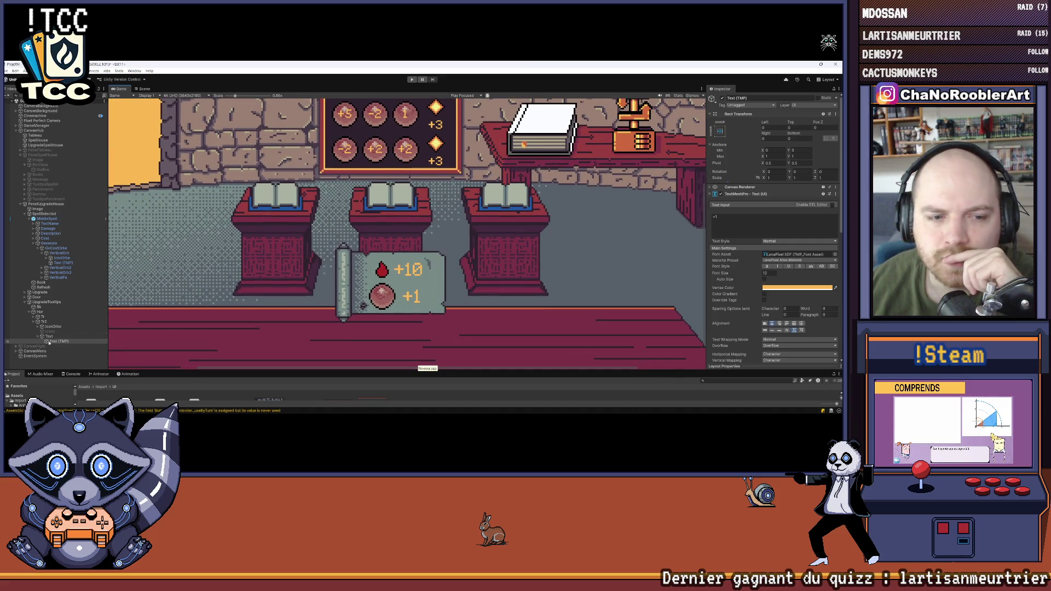
left_click(49, 327)
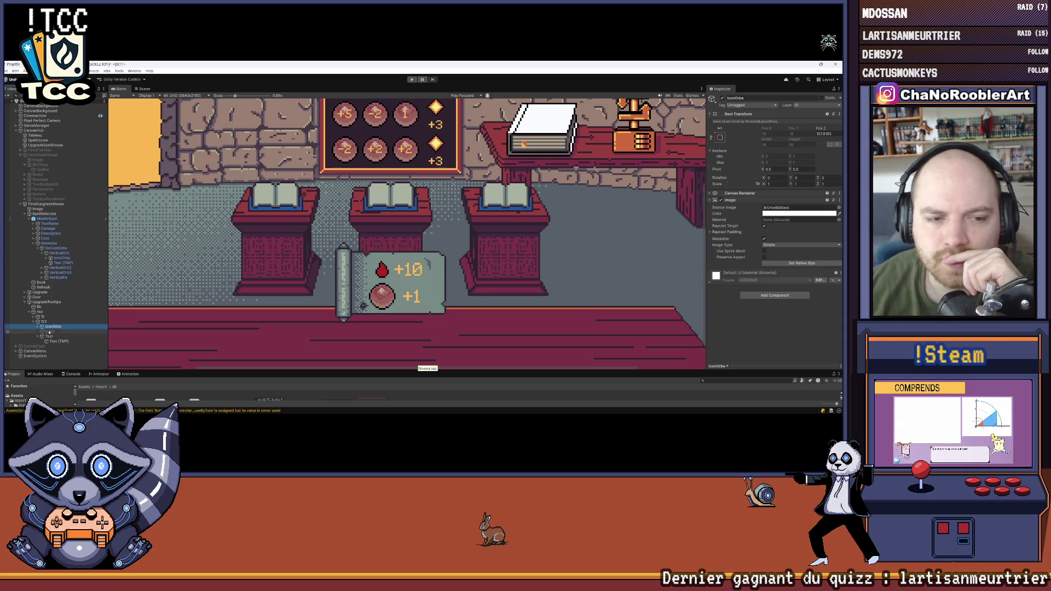
left_click(49, 336)
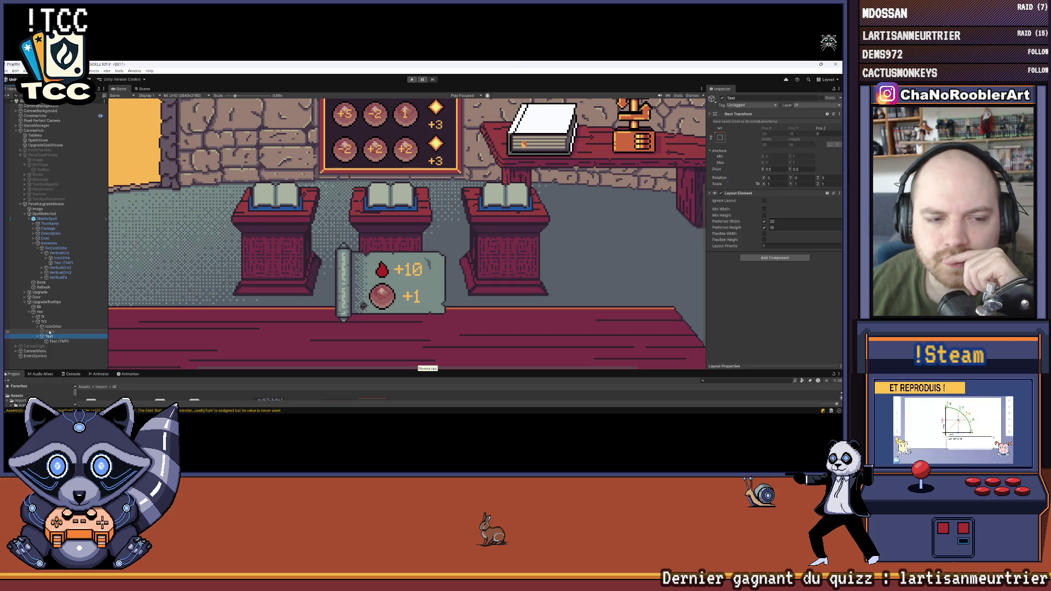
Step: Add a Layout Element to IconOrbe with preferred width and height 16 enabled
left_click(49, 328)
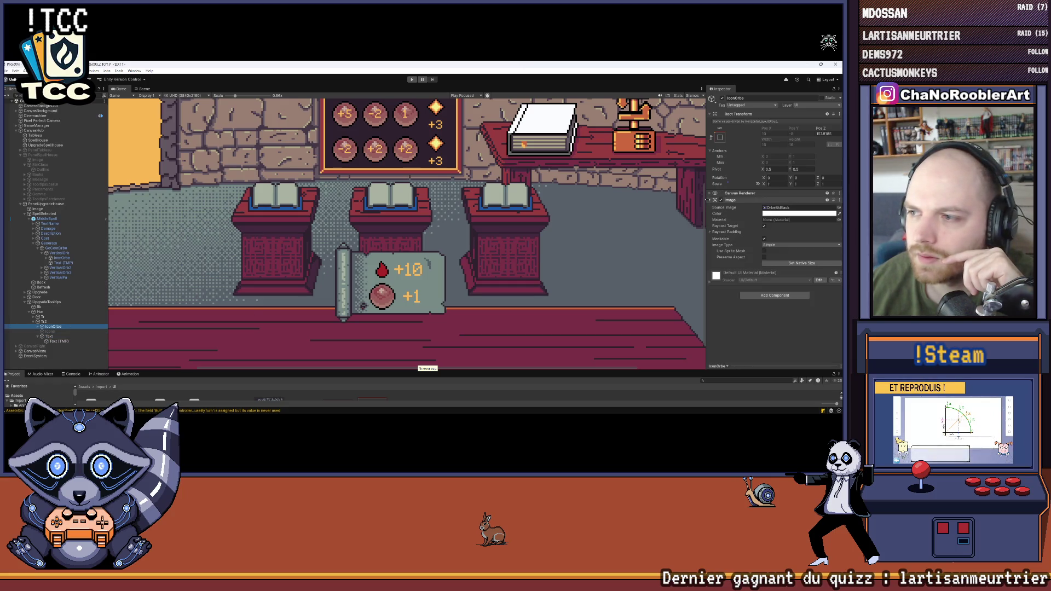
left_click(711, 201)
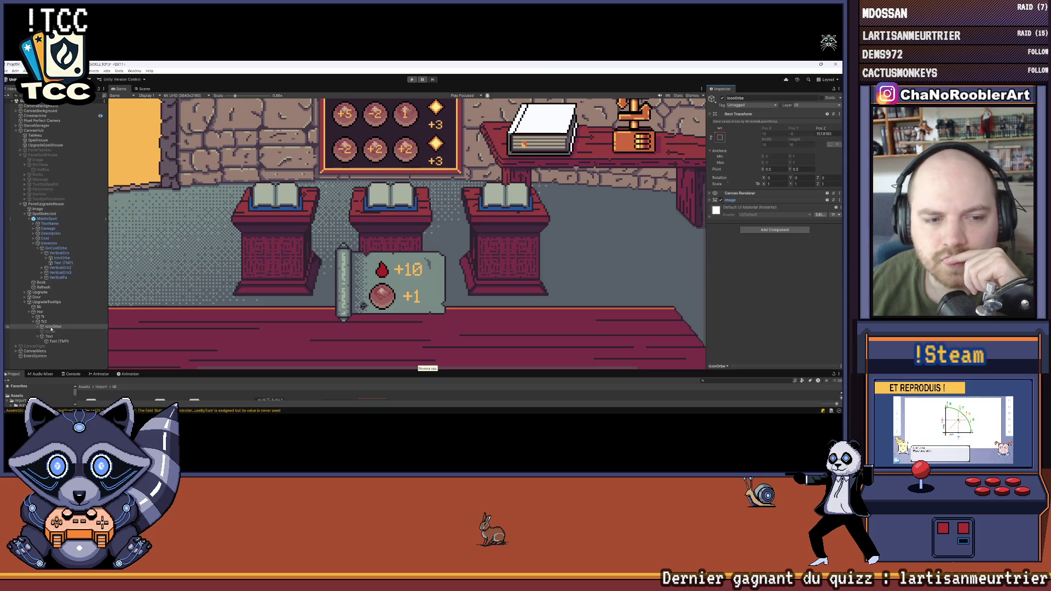
left_click(774, 230)
type("layout")
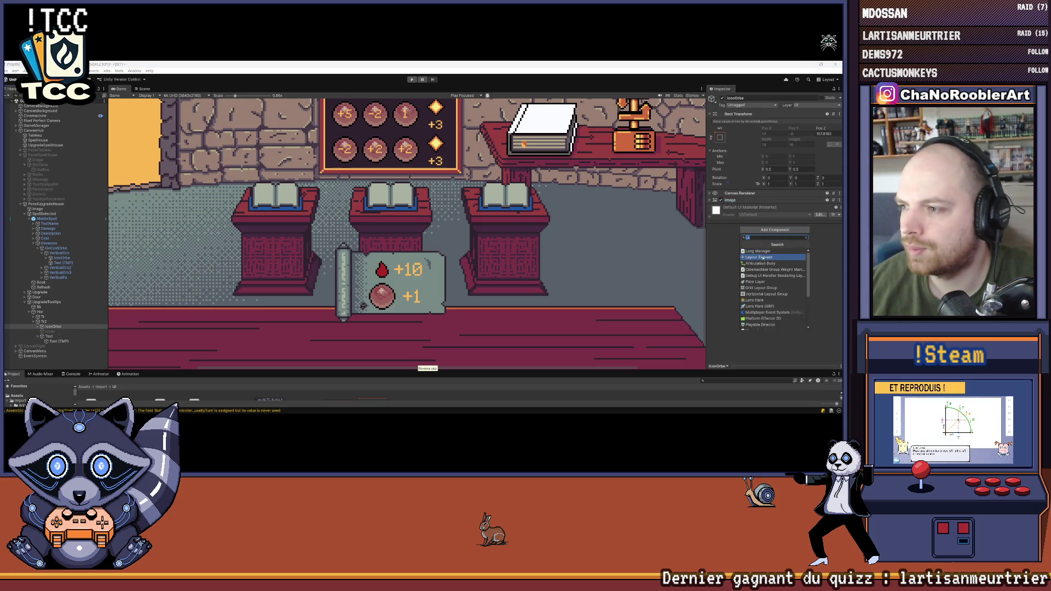
left_click(757, 251)
left_click(764, 235)
left_click(764, 242)
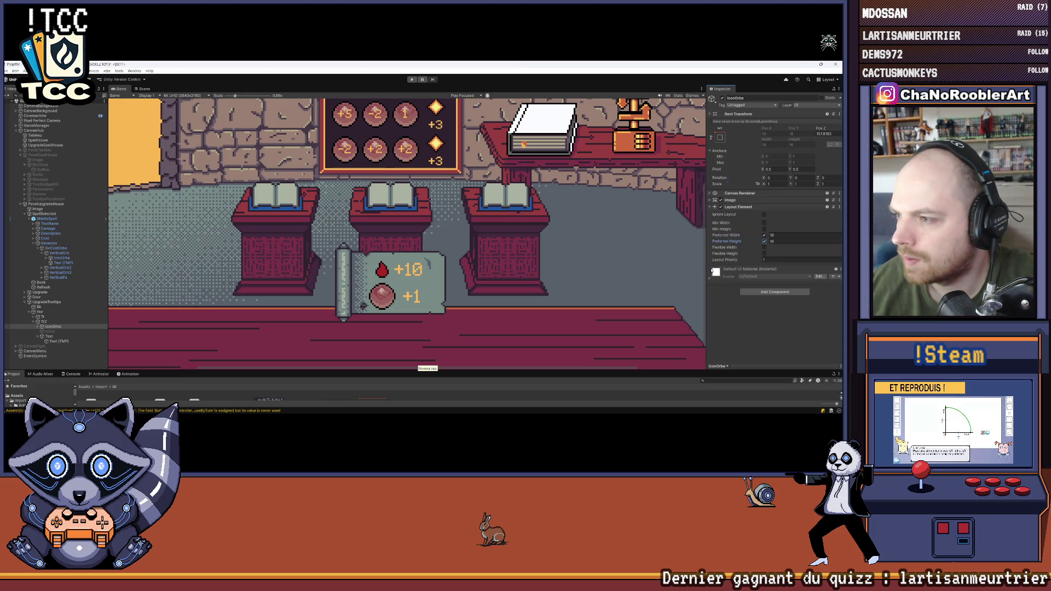
Step: Add a Layout Element to the second-row Icone with preferred width 16
left_click(50, 331)
left_click(775, 203)
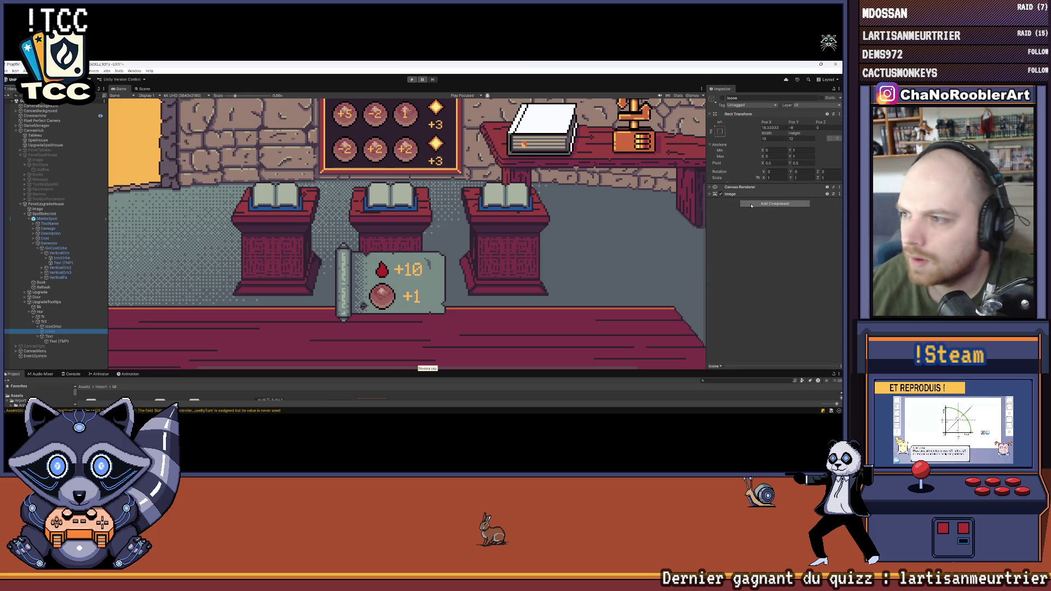
type("la")
left_click(759, 231)
left_click(764, 229)
left_click(764, 235)
left_click(774, 229)
type("16")
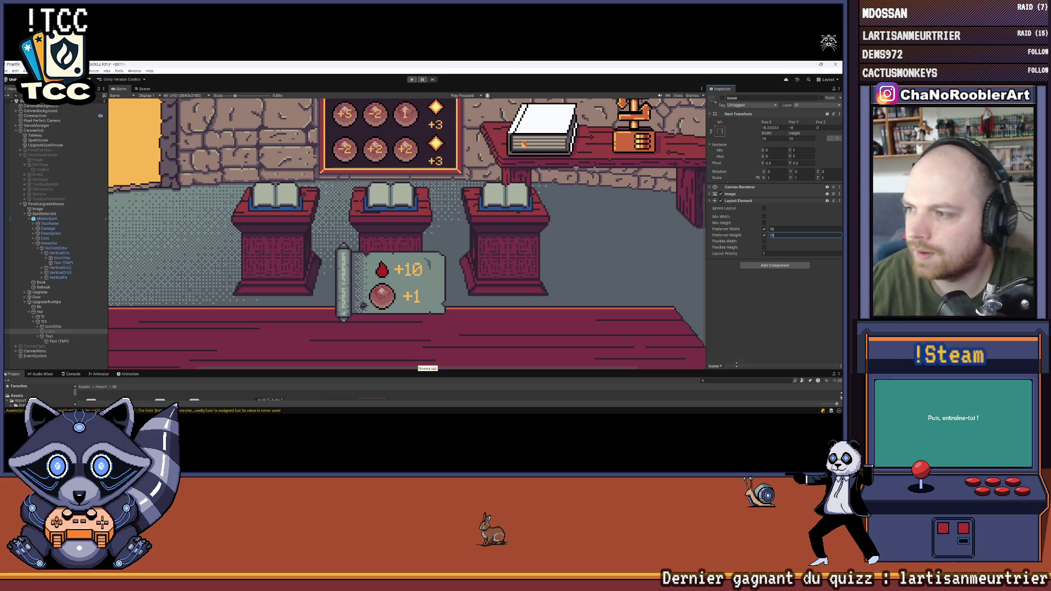
Step: Hide the orb icon and show the blood-drop Icone beside +1
left_click(53, 327)
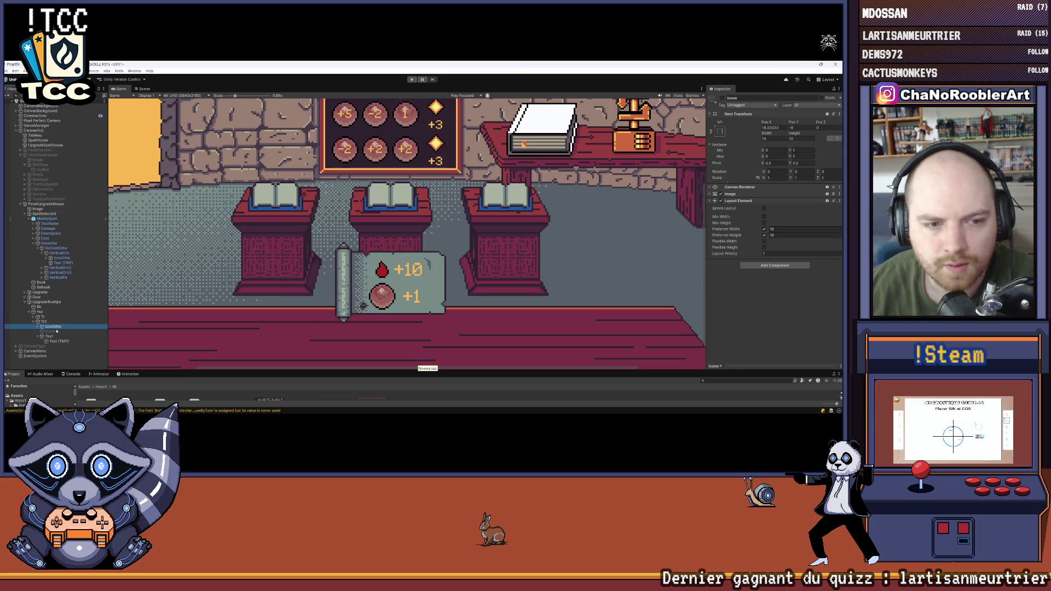
left_click(722, 98)
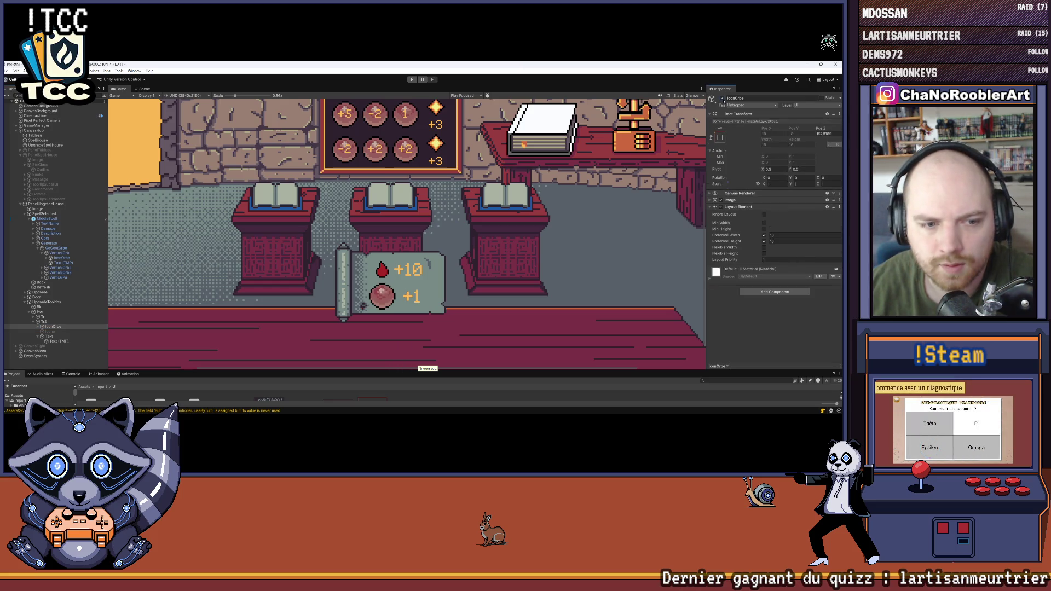
left_click(75, 330)
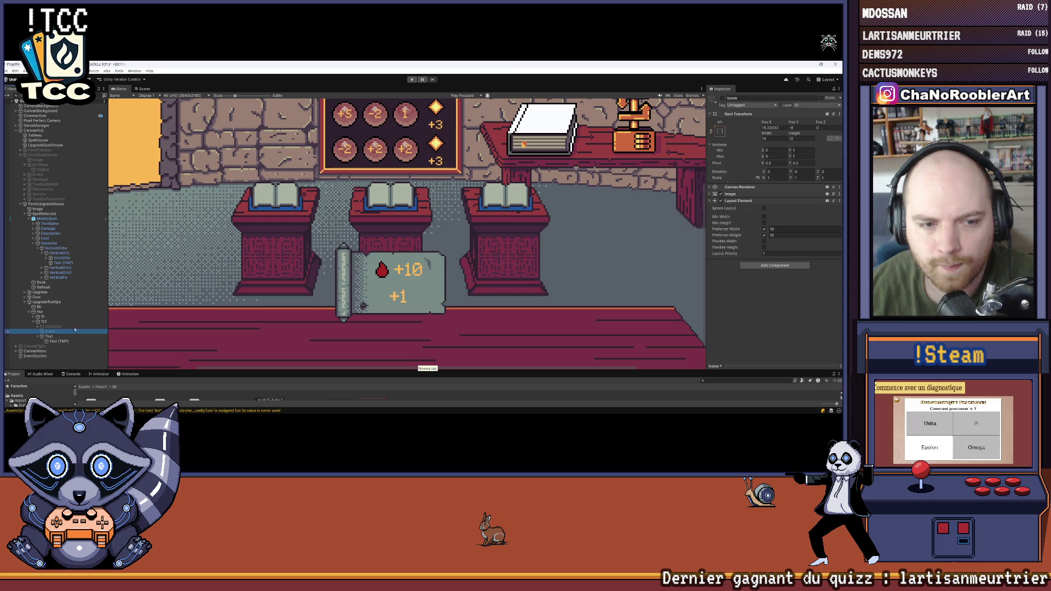
left_click(721, 99)
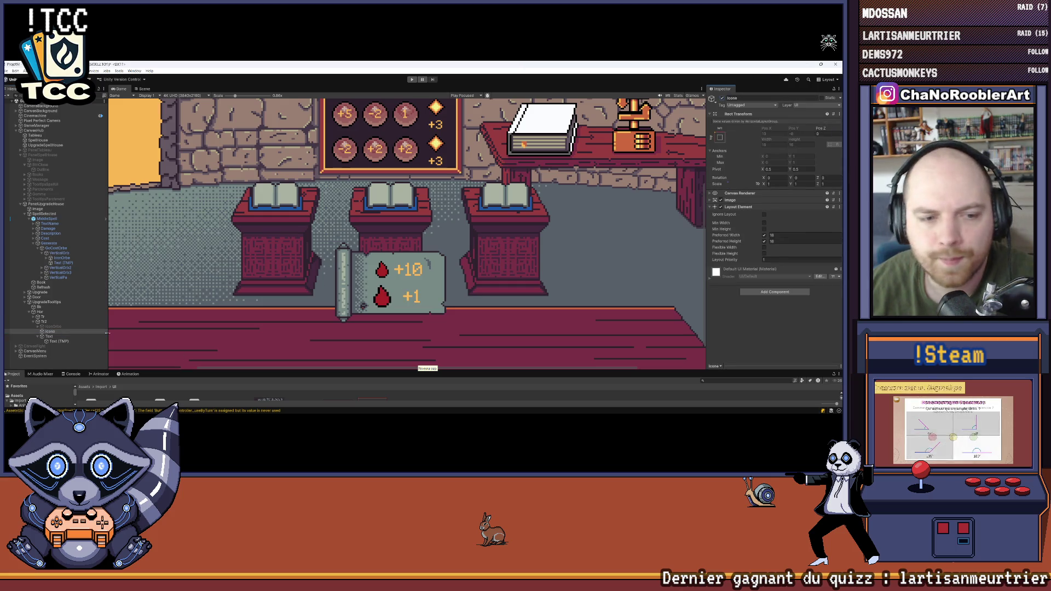
Step: Try a Layout Element with preferred width 18 on the first-row Icone, then undo it
left_click(37, 317)
left_click(41, 322)
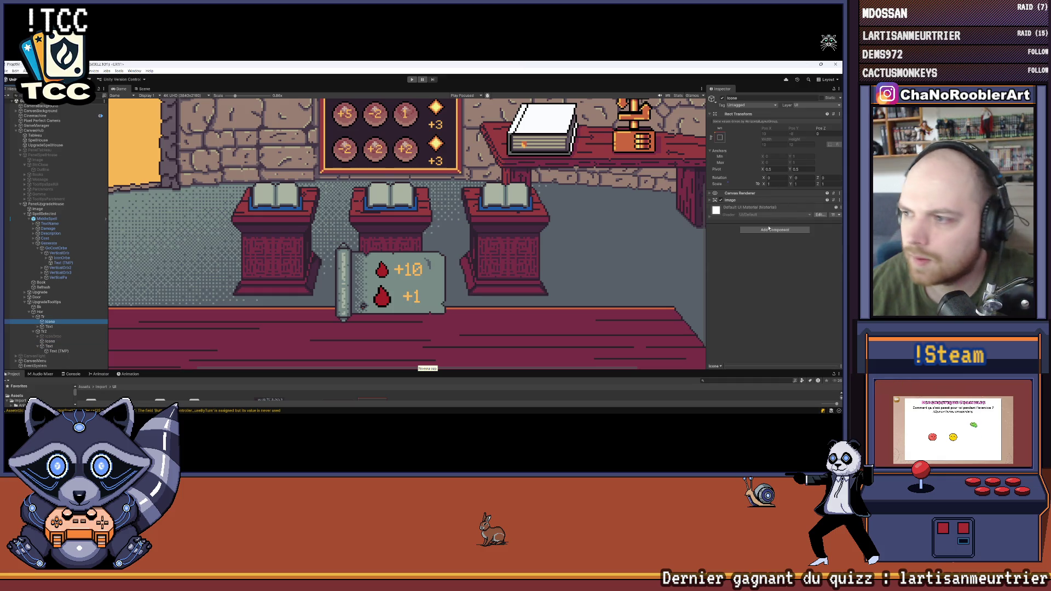
left_click(769, 229)
type("layout")
key("Return")
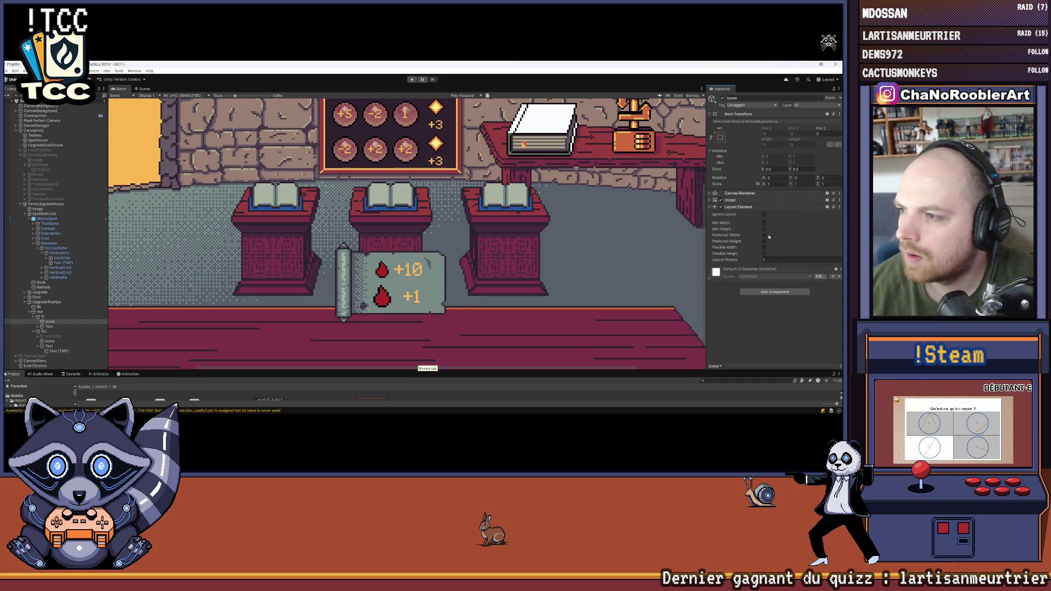
left_click(764, 235)
left_click(764, 241)
double_click(773, 235)
type("18")
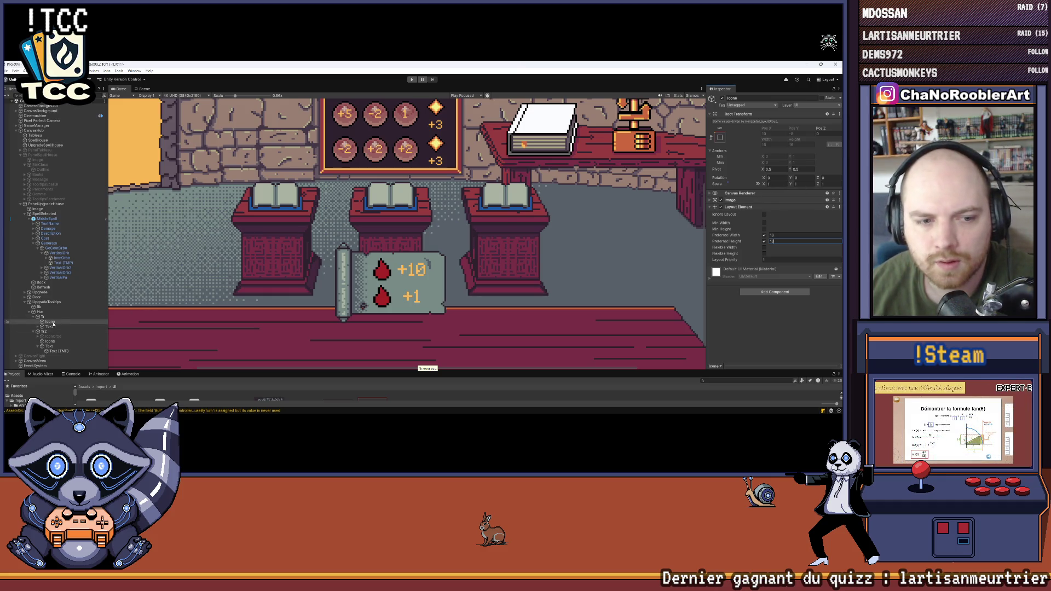
key("ctrl+z")
key("ctrl+z")
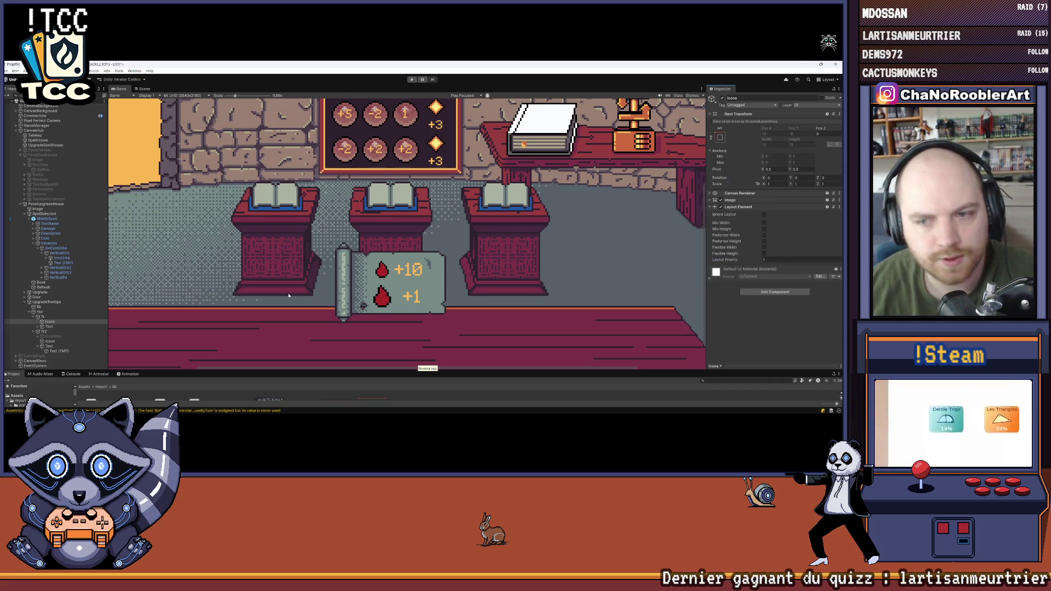
Step: Turn off the second-row Icone's preferred sizes and remove its Layout Element
left_click(70, 342)
left_click(50, 321)
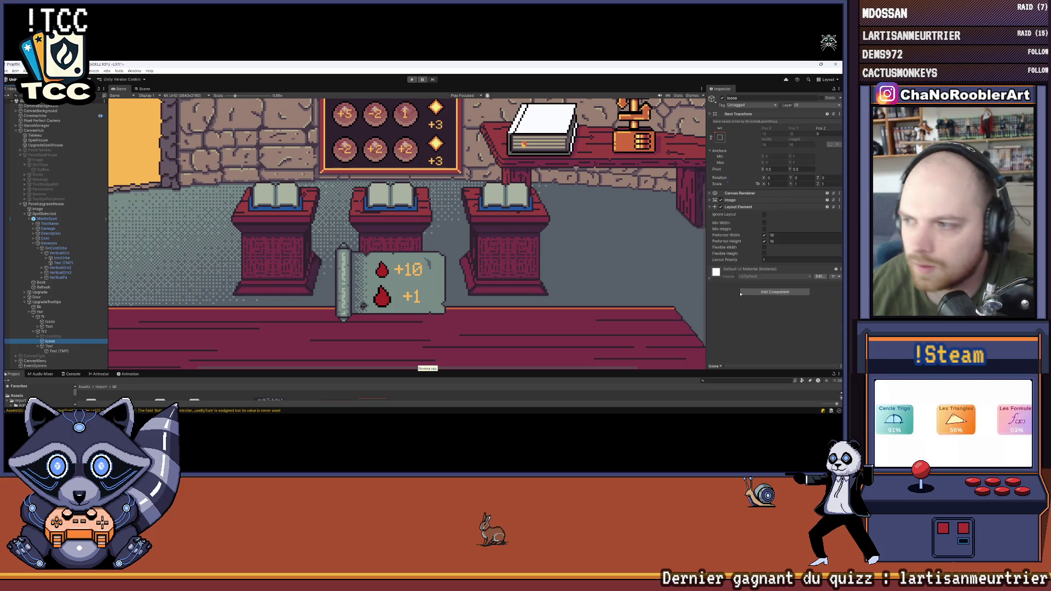
left_click(499, 272)
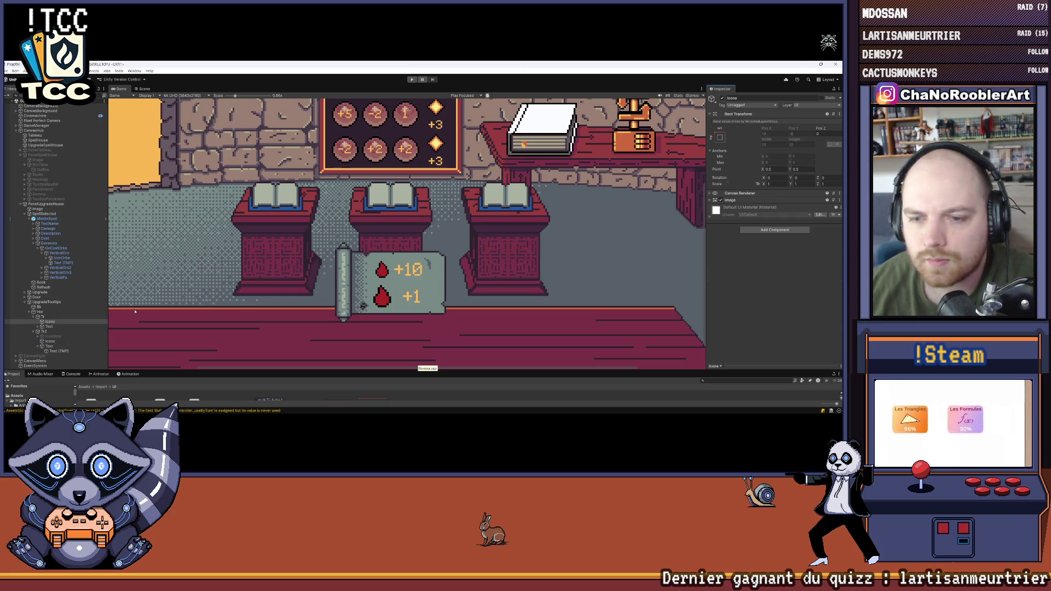
left_click(49, 341)
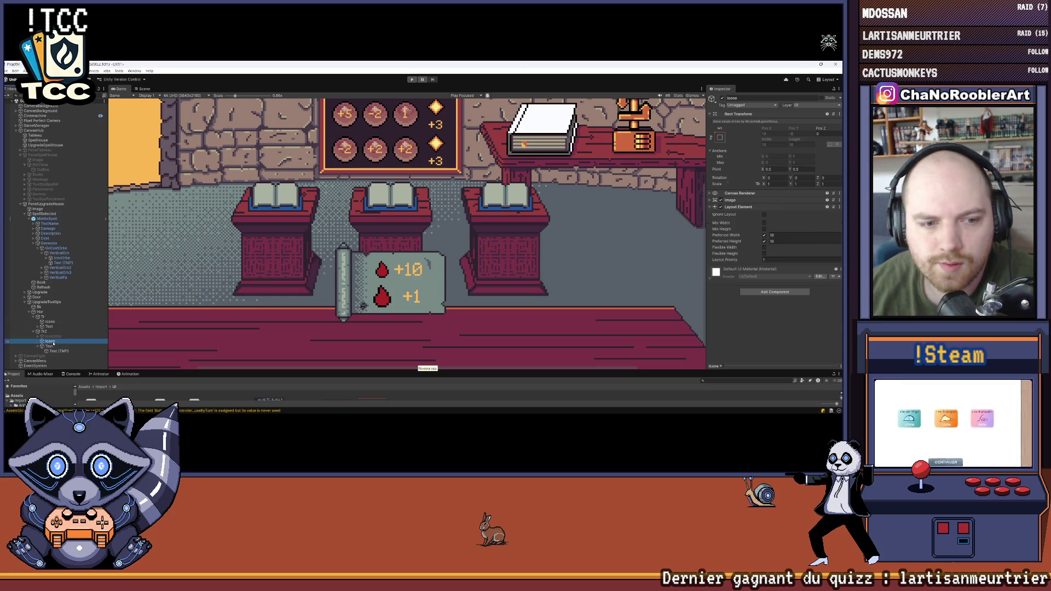
left_click(765, 235)
left_click(765, 242)
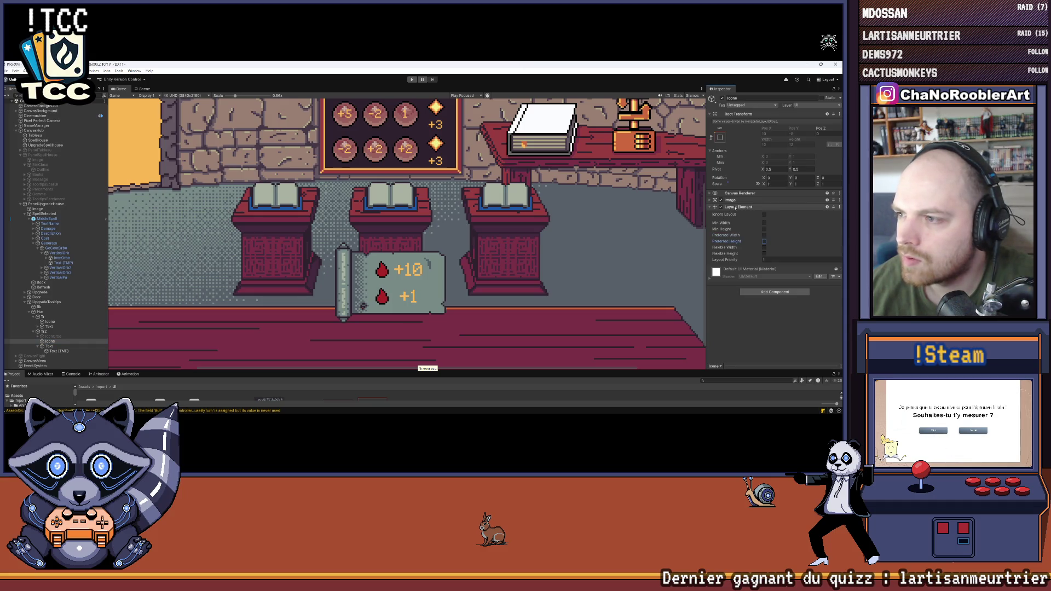
right_click(735, 208)
left_click(756, 219)
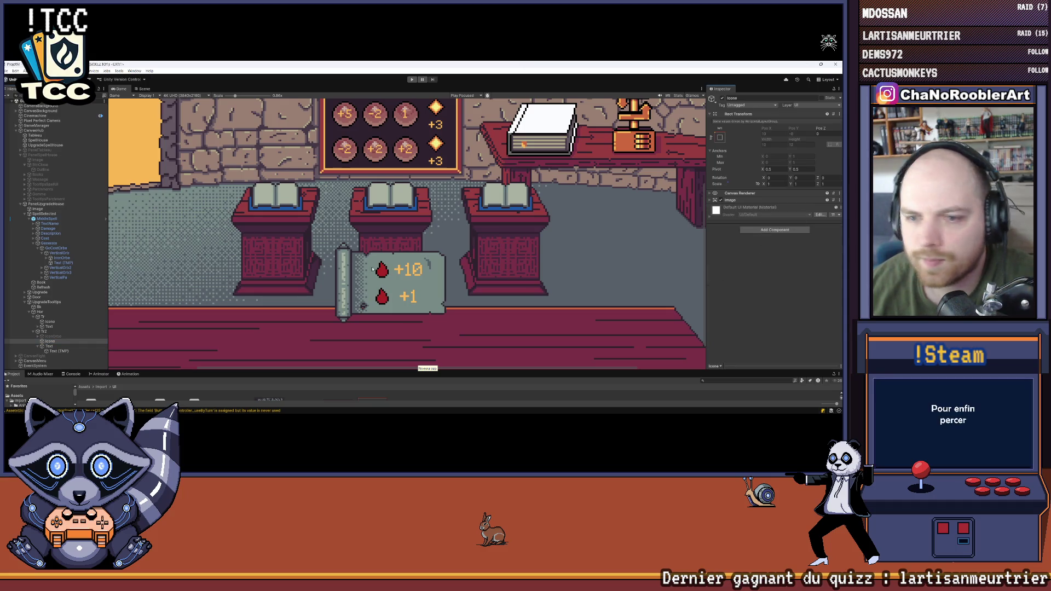
left_click(59, 322)
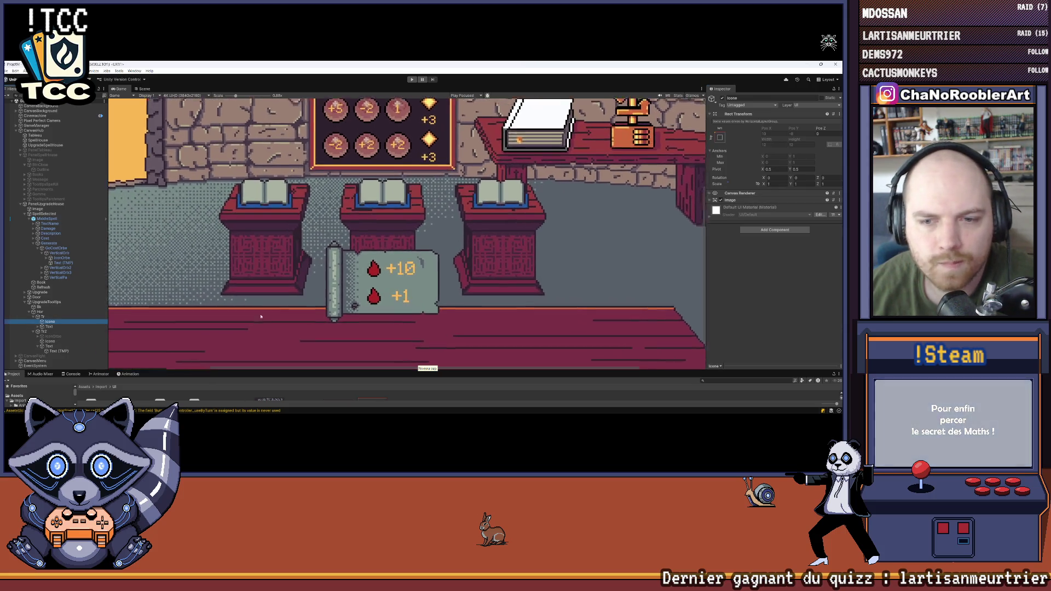
scroll(261, 316, "up", 2)
Step: Move IconOrbe into the first row Tr and delete row Tr2
left_click(49, 336)
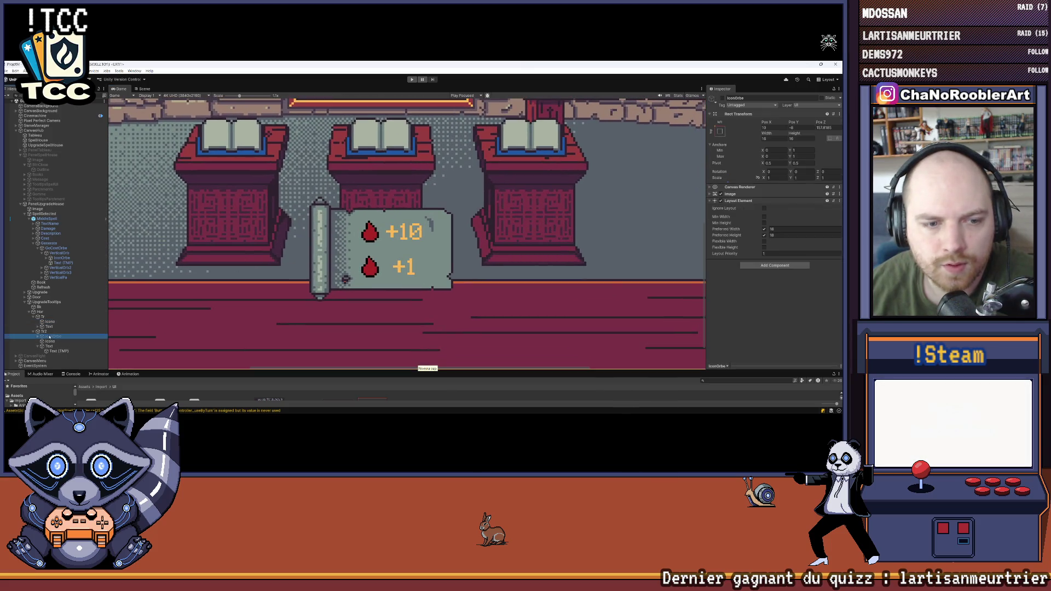
left_click_drag(49, 336, 44, 317)
left_click(52, 337)
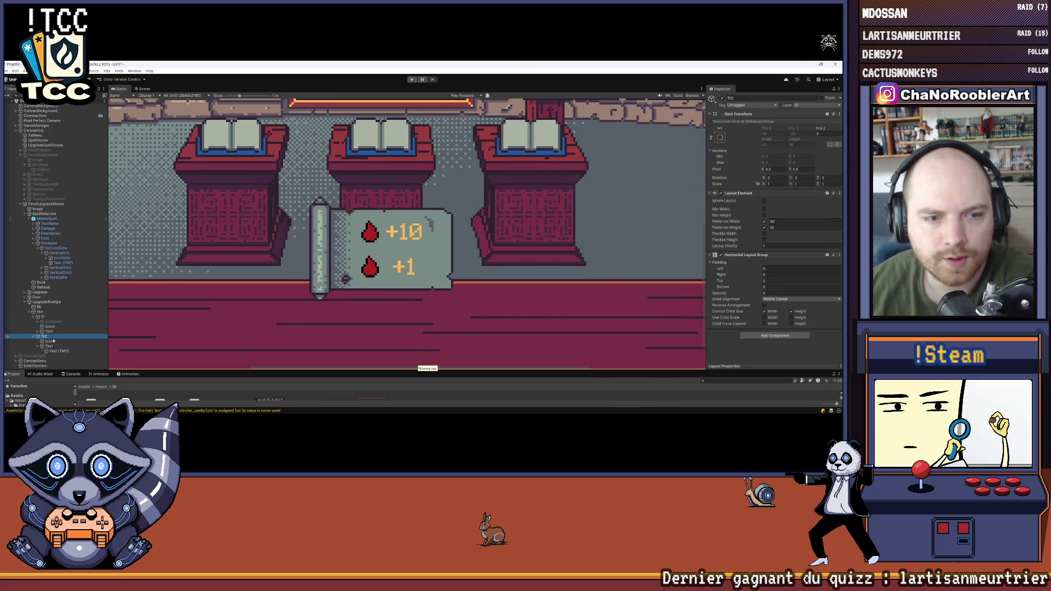
key("Delete")
Step: Activate IconOrbe under Tr and toggle the blood-drop Icone off and on to compare
left_click(53, 322)
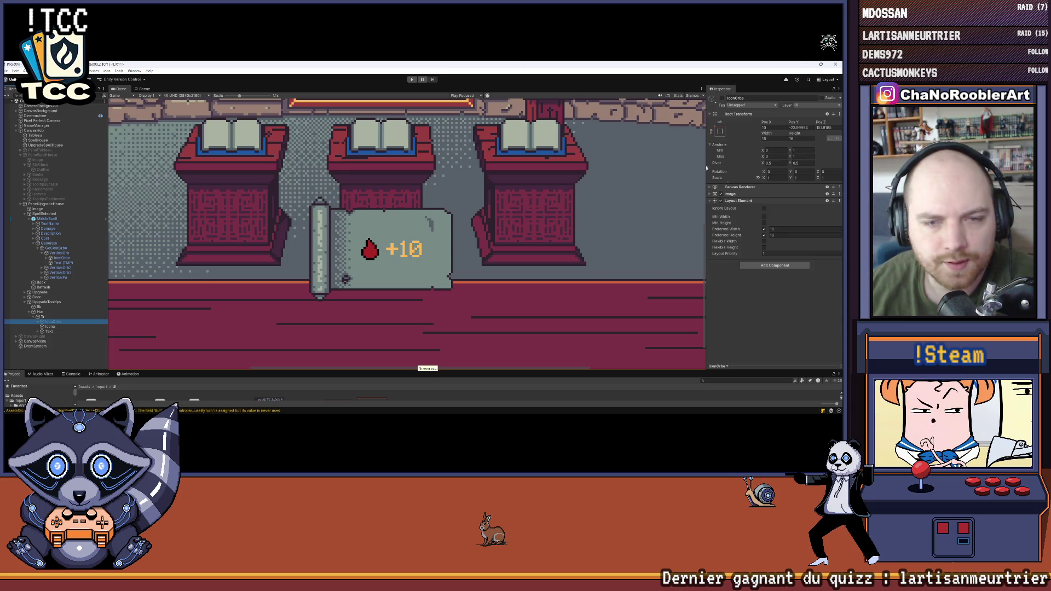
left_click(722, 97)
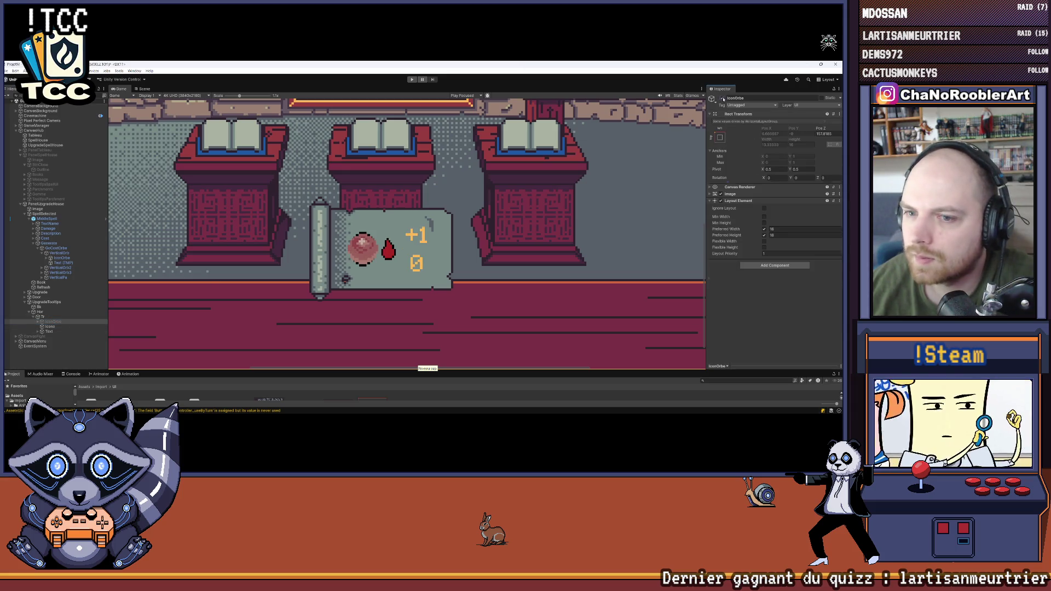
left_click(59, 328)
left_click(721, 98)
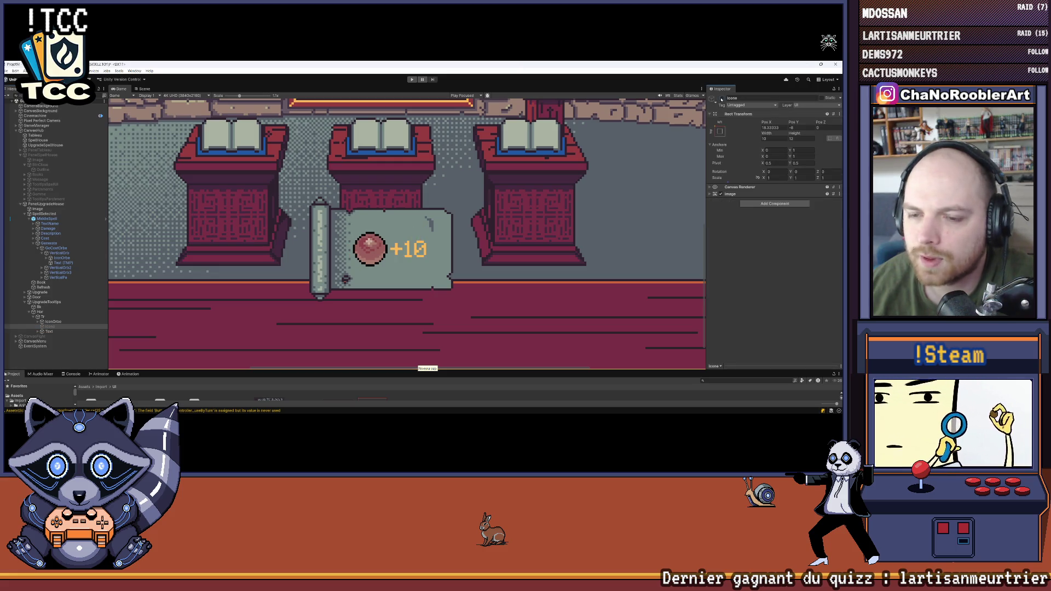
left_click(722, 98)
left_click(721, 98)
left_click(721, 98)
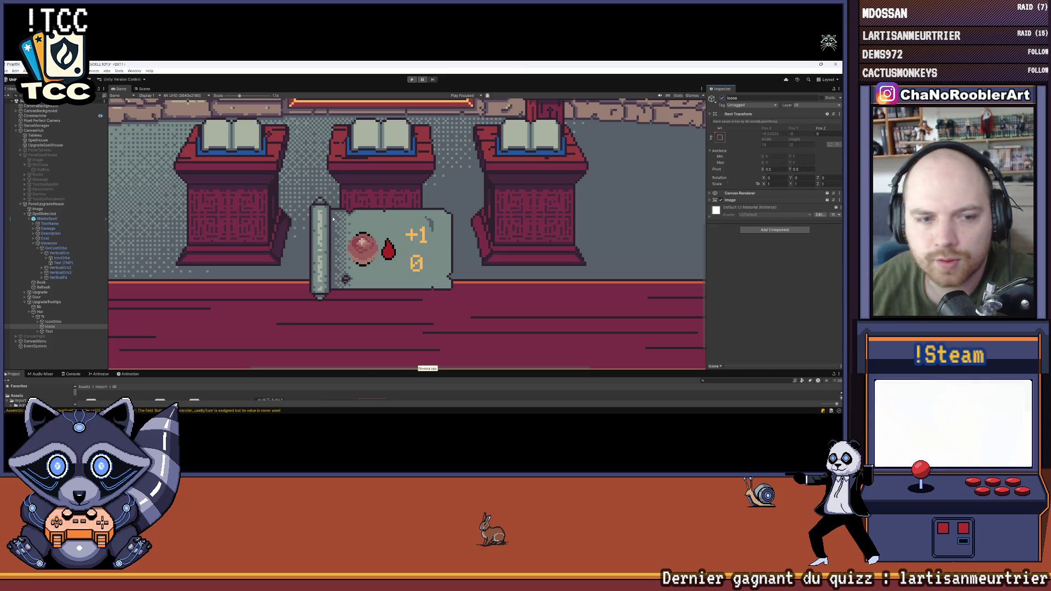
Step: Deactivate IconOrbe so only the blood drop shows beside +10
left_click(77, 322)
left_click(721, 98)
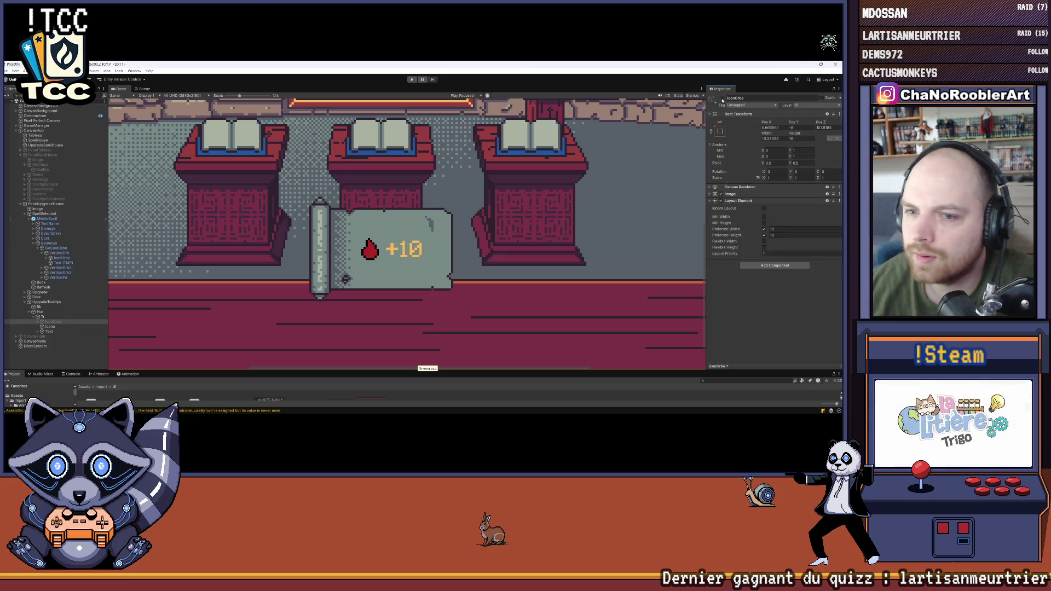
left_click(59, 352)
scroll(374, 233, "down", 6)
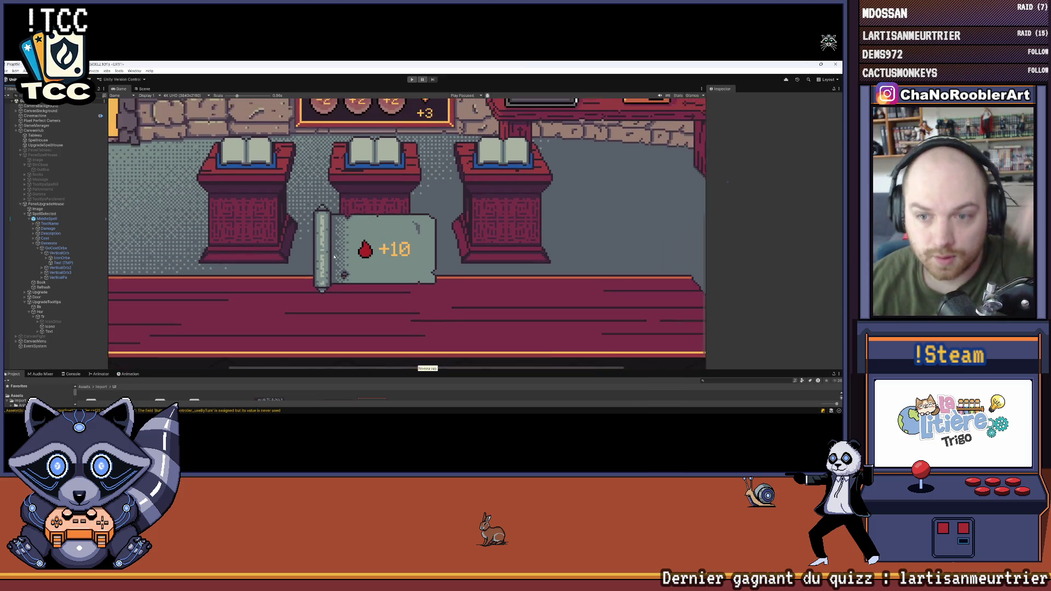
scroll(402, 233, "down", 1)
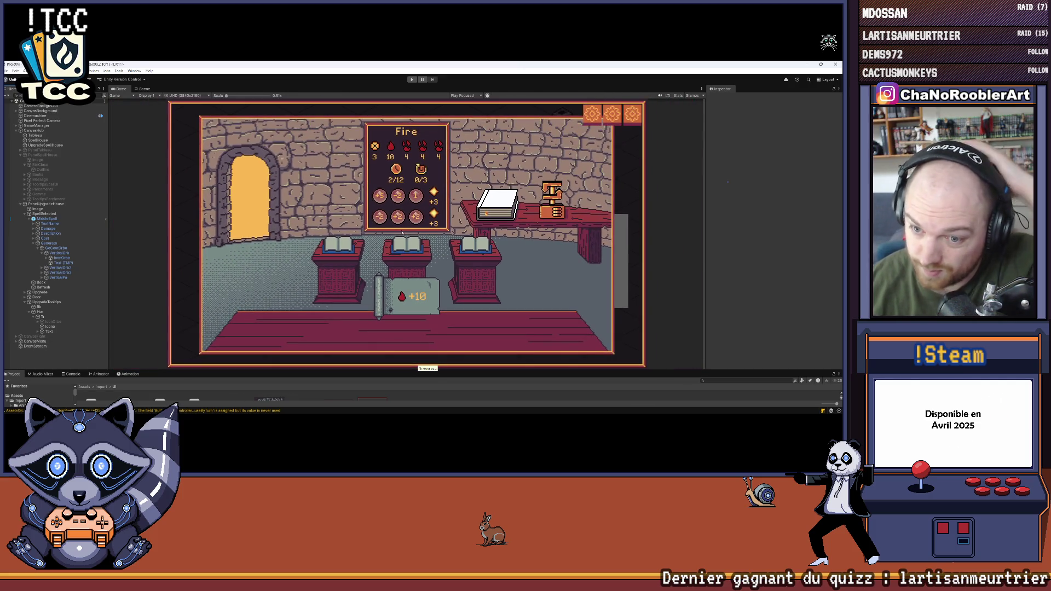
scroll(429, 239, "up", 6)
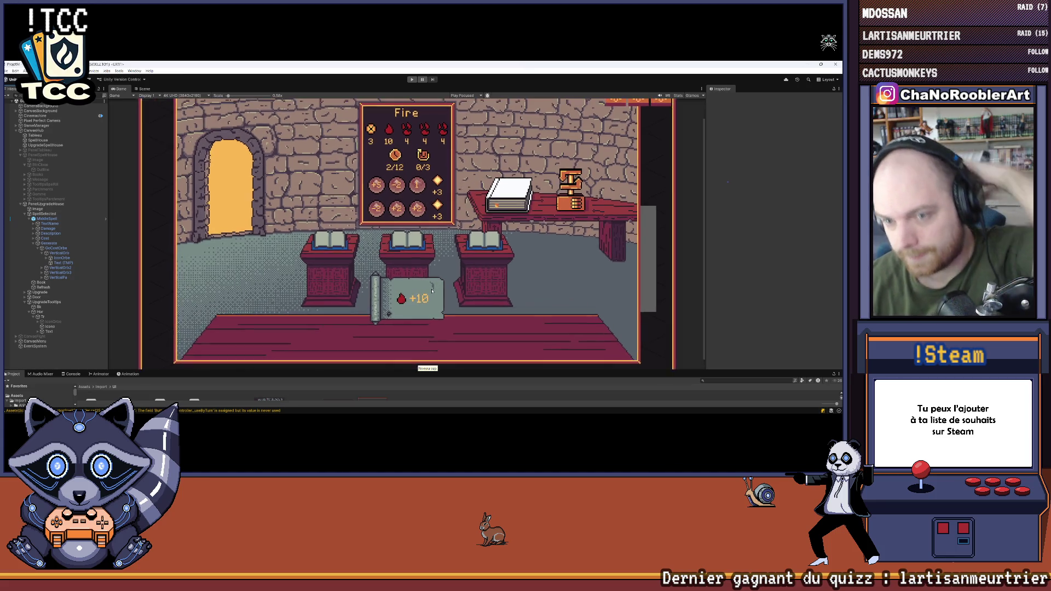
right_click(51, 317)
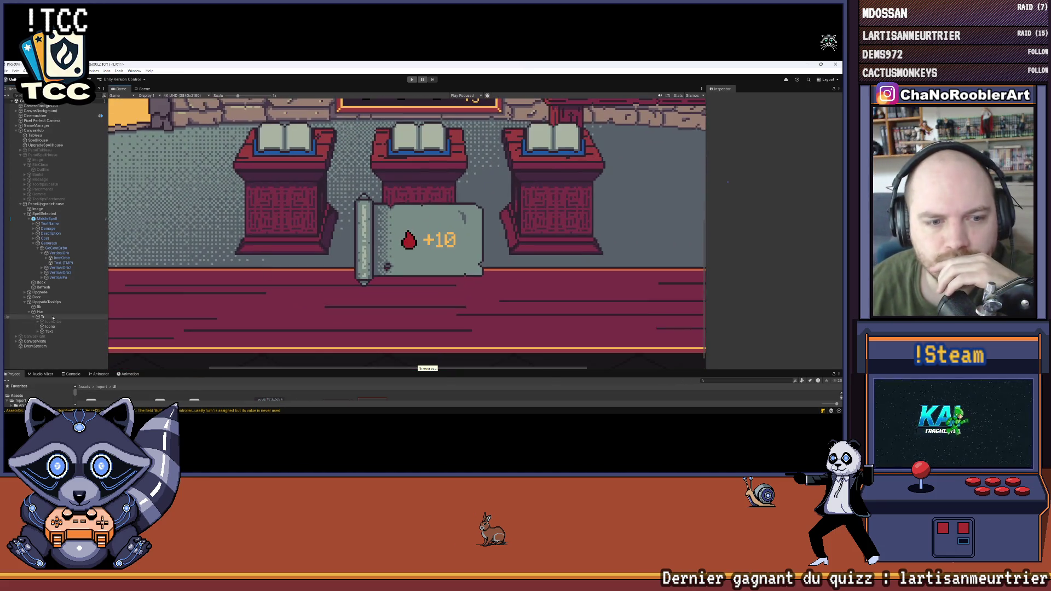
Step: Create an empty GameObject below IconOrbe under Tr with a Layout Element, preferred width 16
left_click(79, 261)
left_click(79, 262)
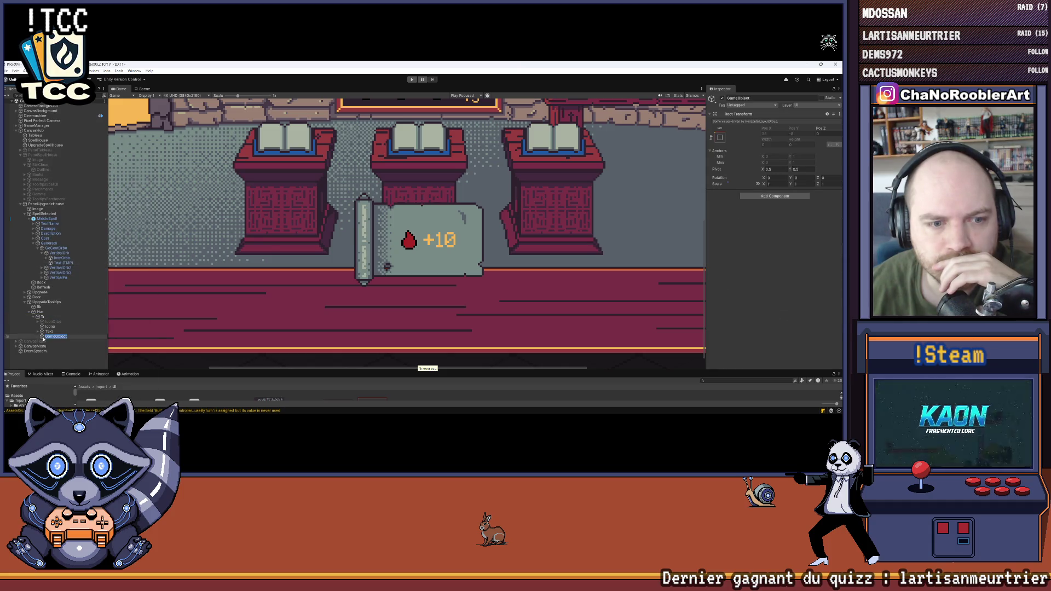
left_click_drag(57, 324, 57, 325)
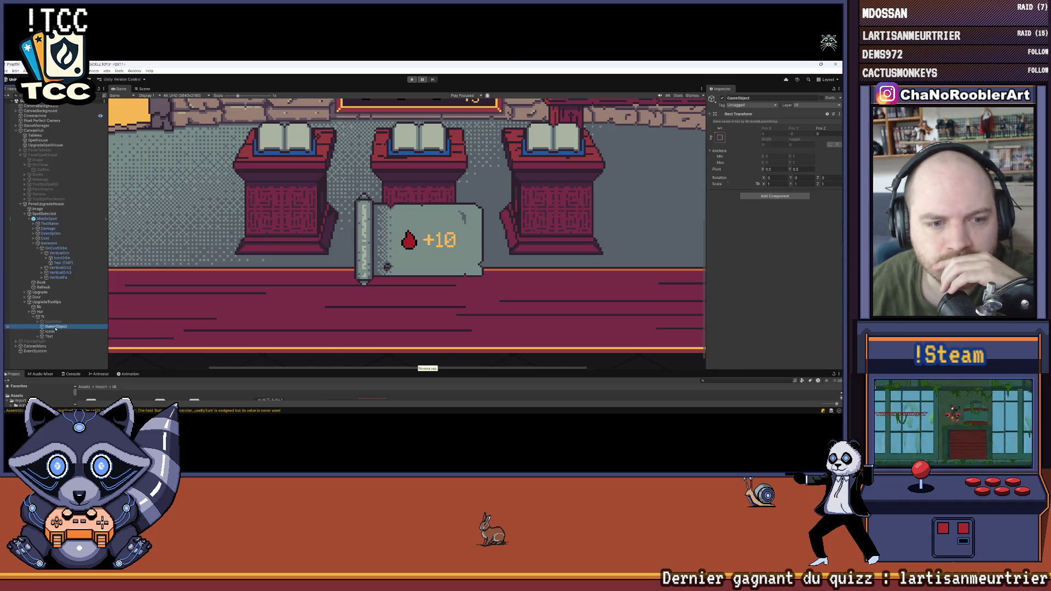
left_click(775, 196)
type("layout")
left_click(771, 221)
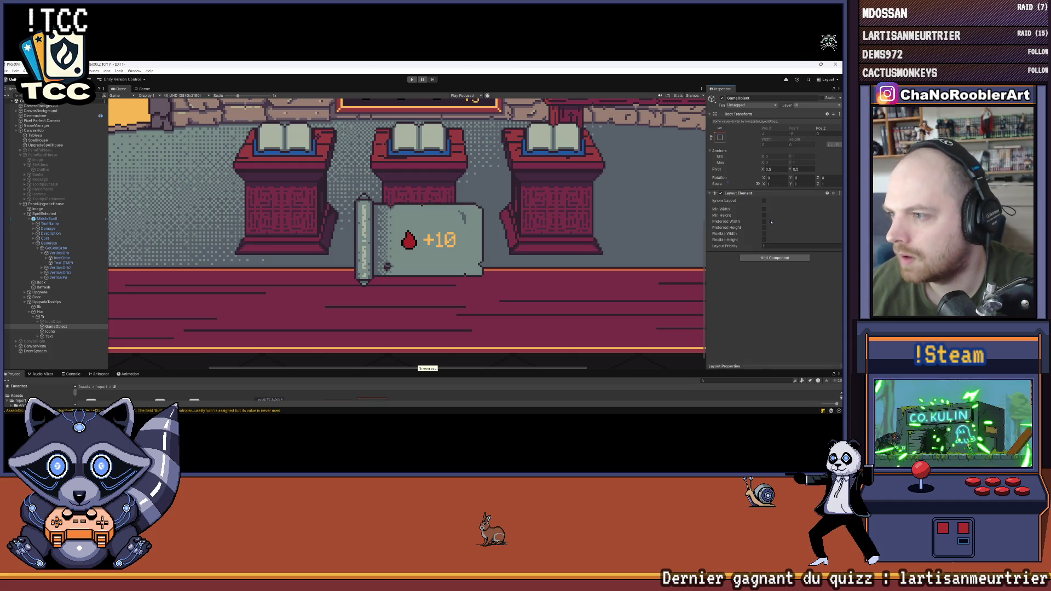
left_click(764, 221)
left_click(764, 227)
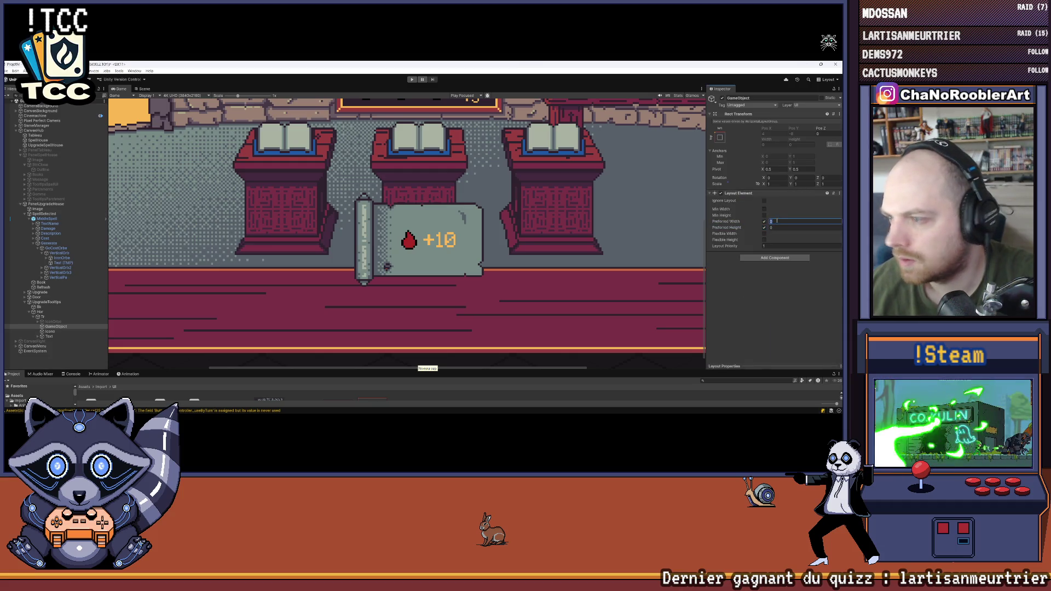
type("6")
key("Tab")
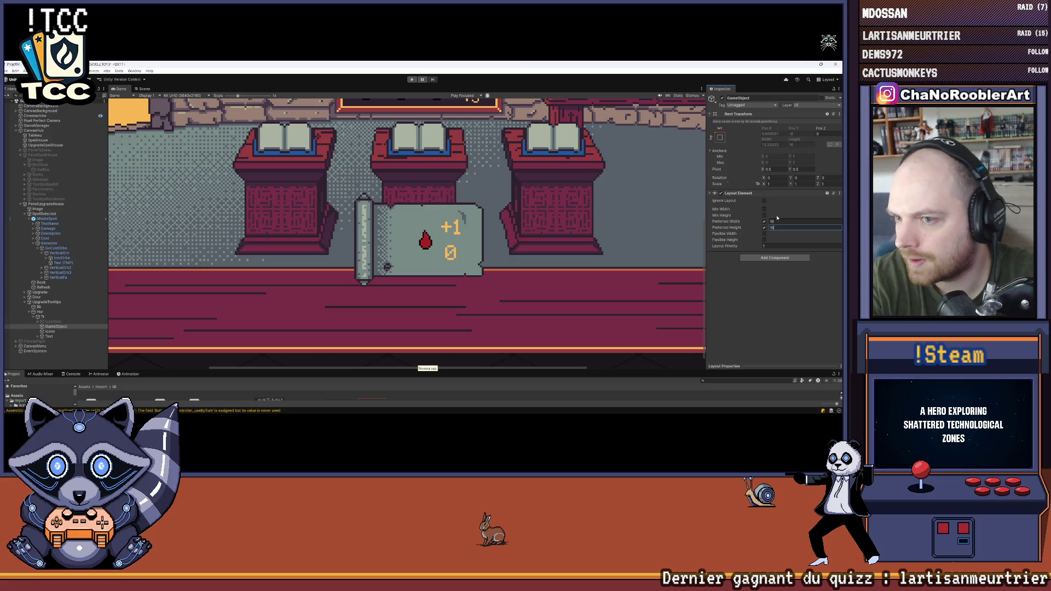
Step: Move Icone inside the new holder GameObject and set its Pos X to 0
left_click(56, 332)
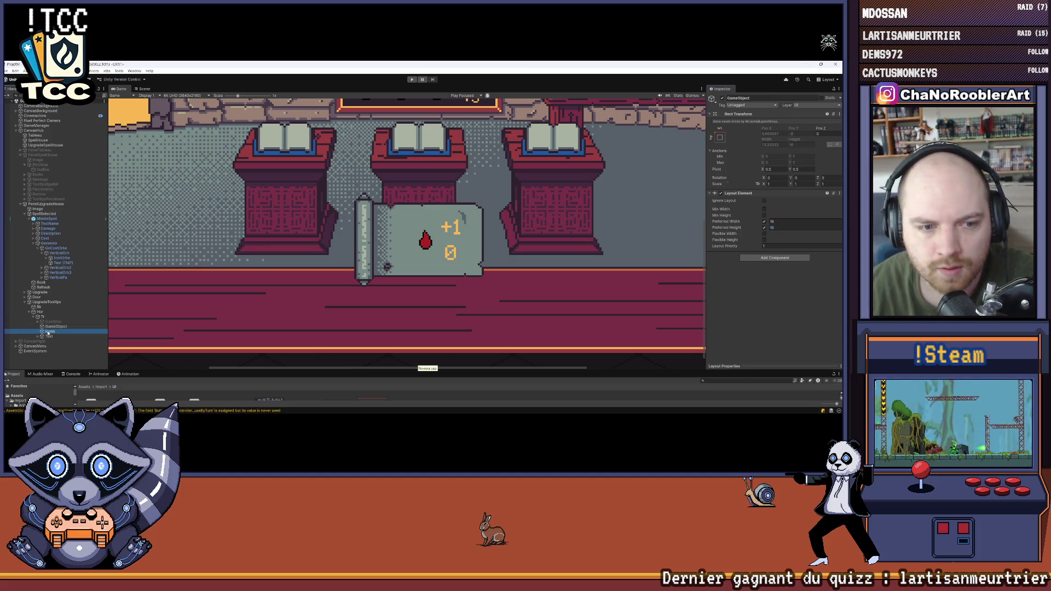
left_click_drag(60, 331, 58, 327)
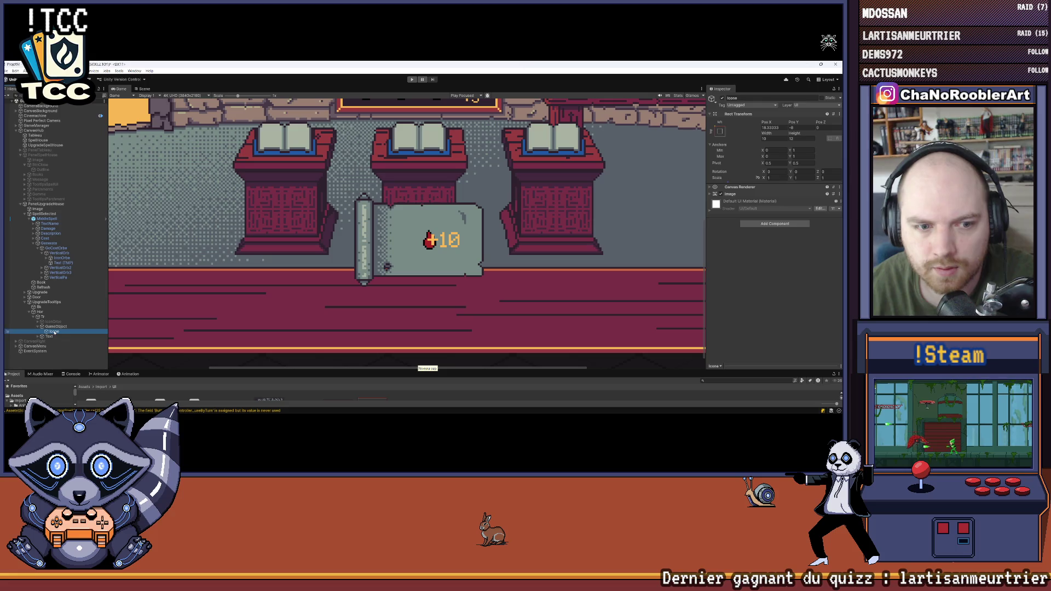
left_click(54, 332)
left_click(710, 195)
left_click(711, 194)
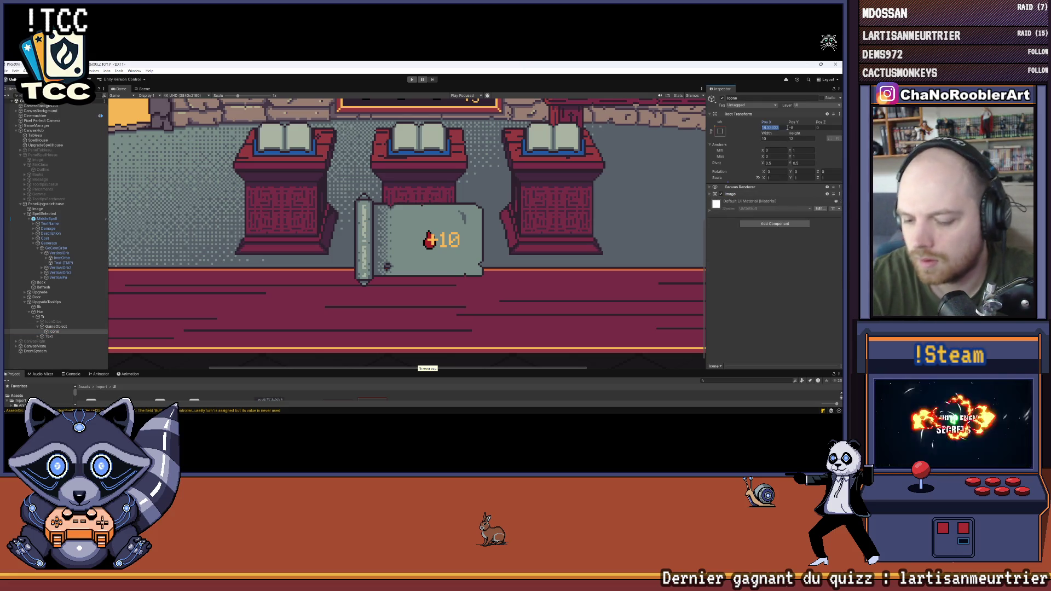
type("0")
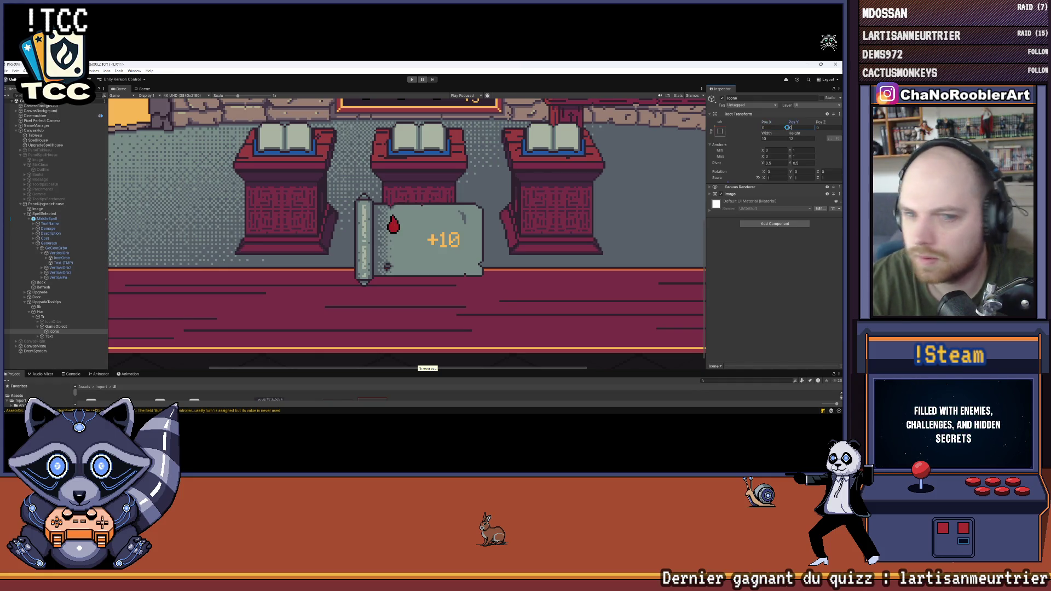
Step: Select the holder GameObject and frame it in the Scene view
left_click(47, 327)
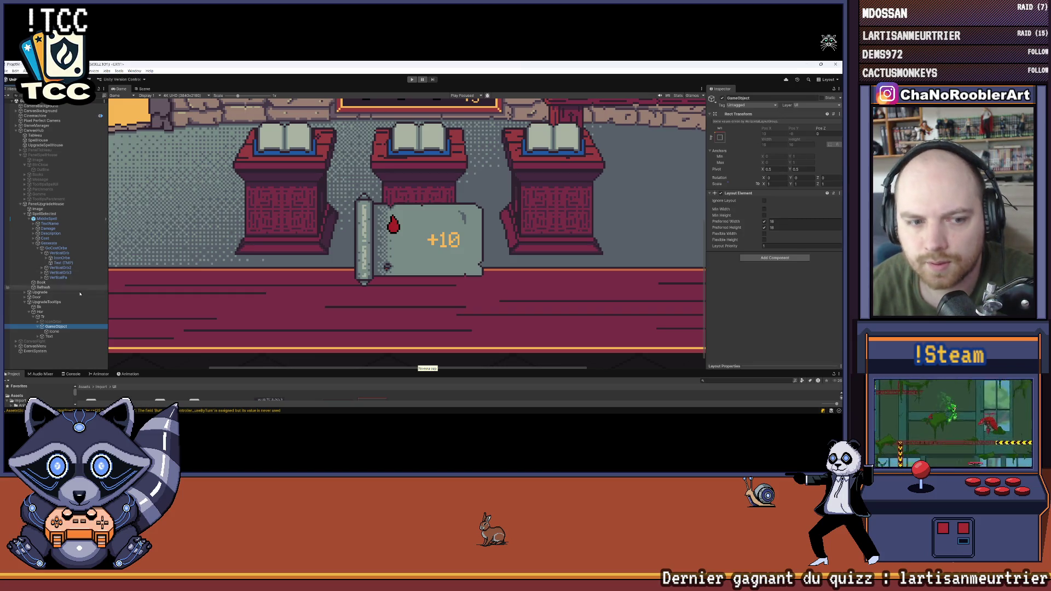
left_click(49, 317)
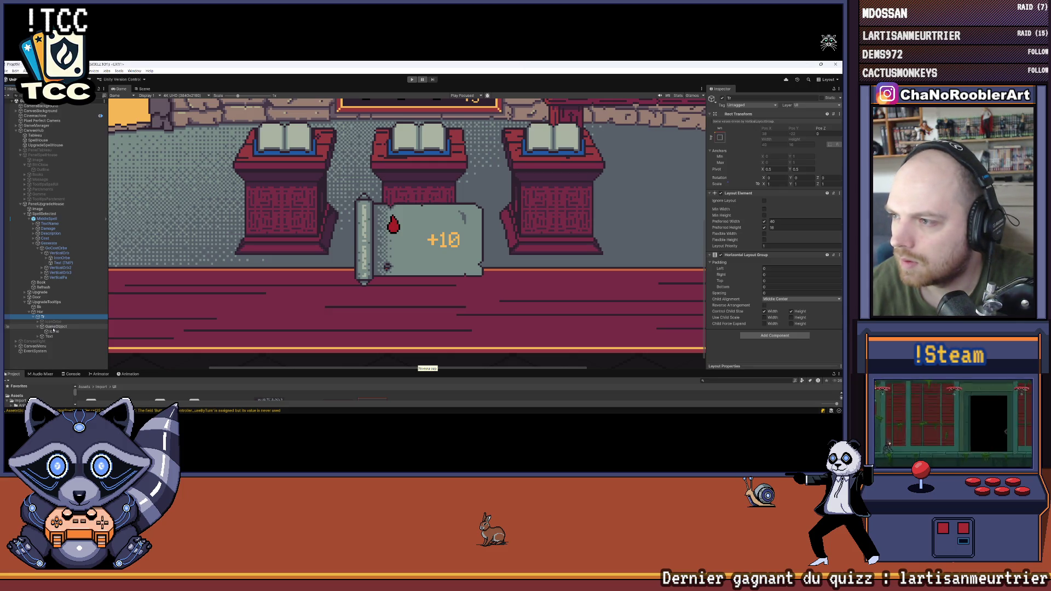
left_click(53, 327)
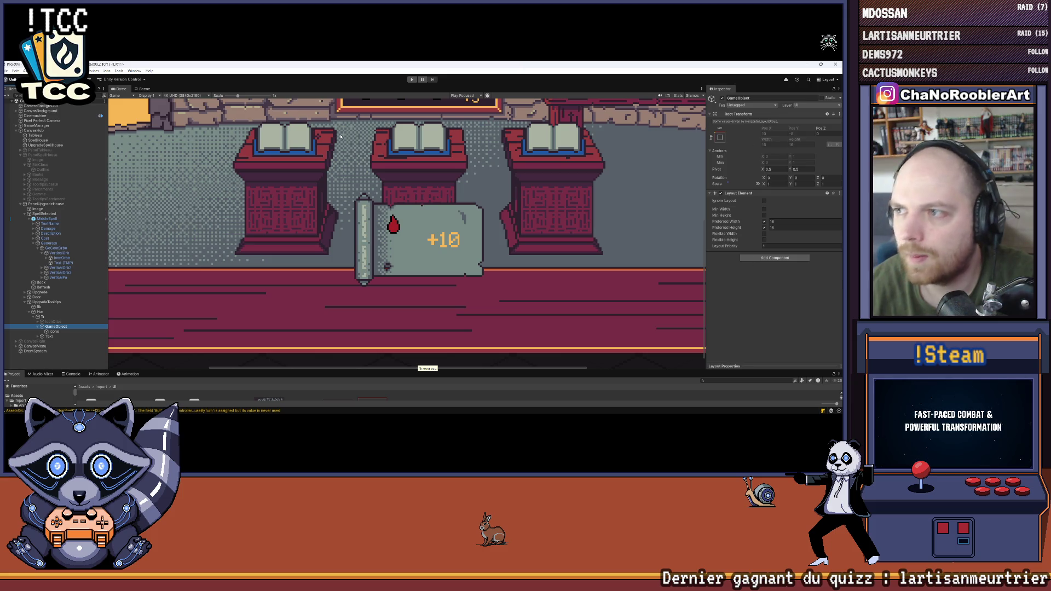
left_click(146, 89)
key("f")
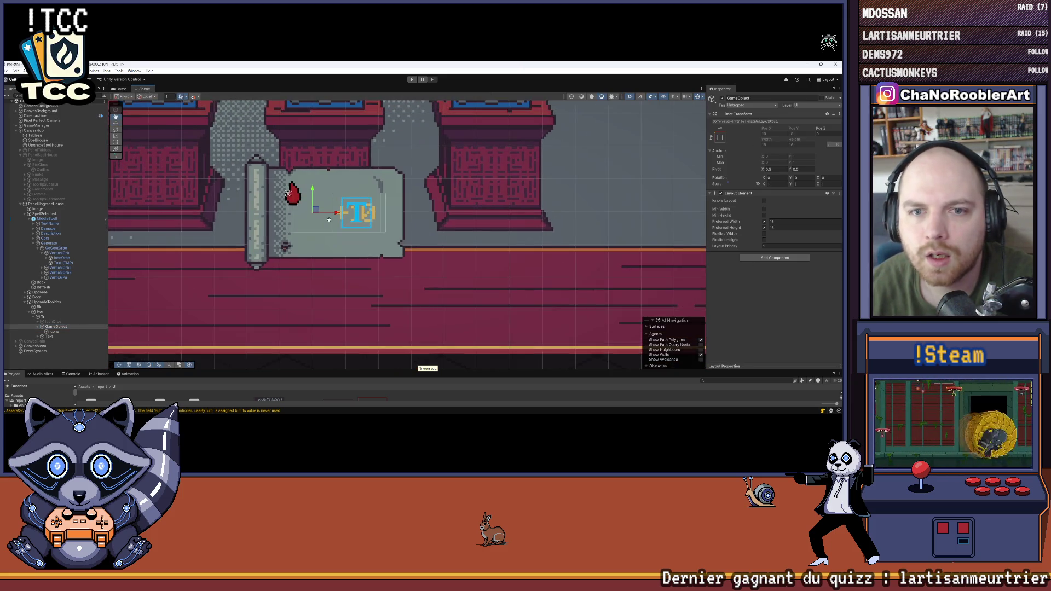
Step: Anchor Icone middle-center in its holder with Pos X and Pos Y at 0, then view the Game tab
left_click(54, 331)
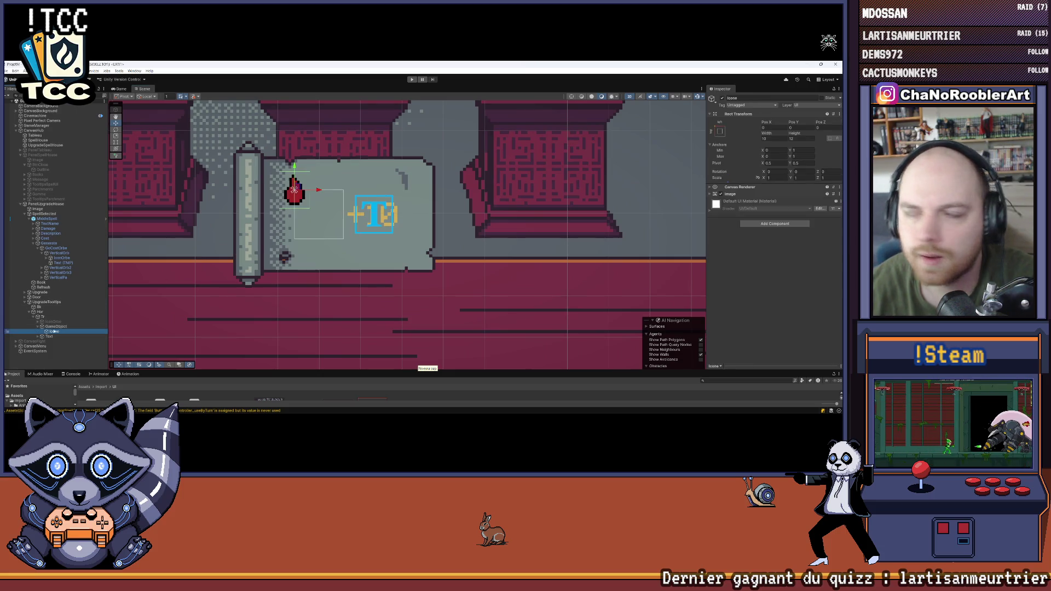
left_click(720, 132)
left_click(755, 193)
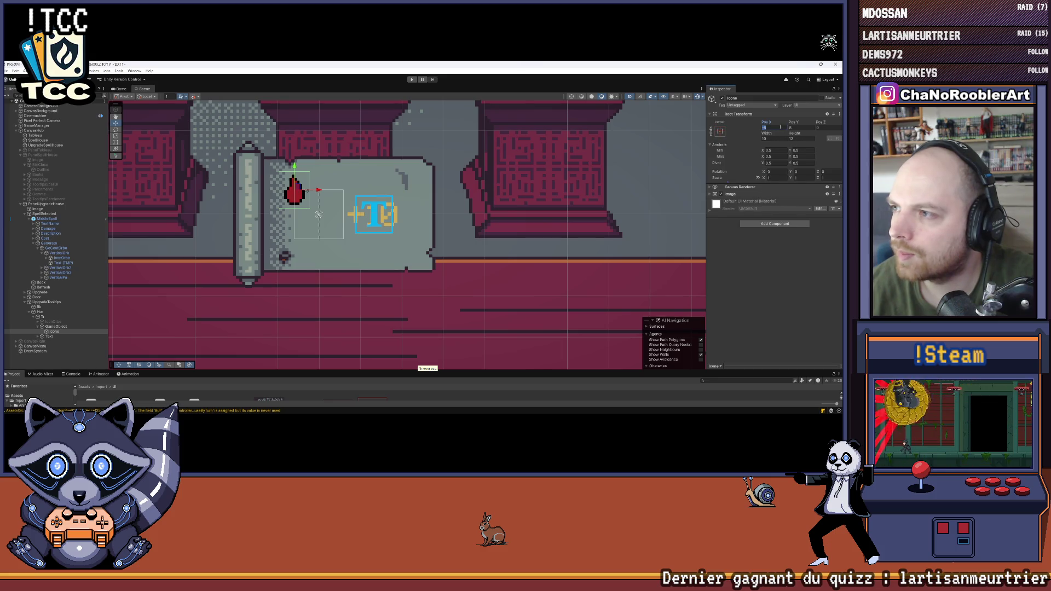
type("0")
key("Tab")
type("0")
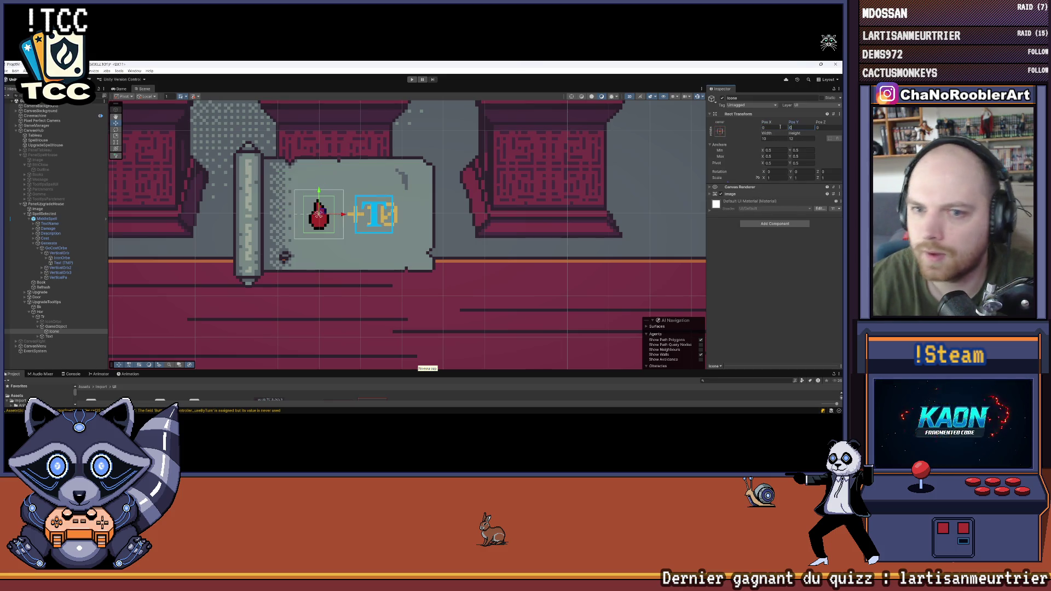
left_click(120, 89)
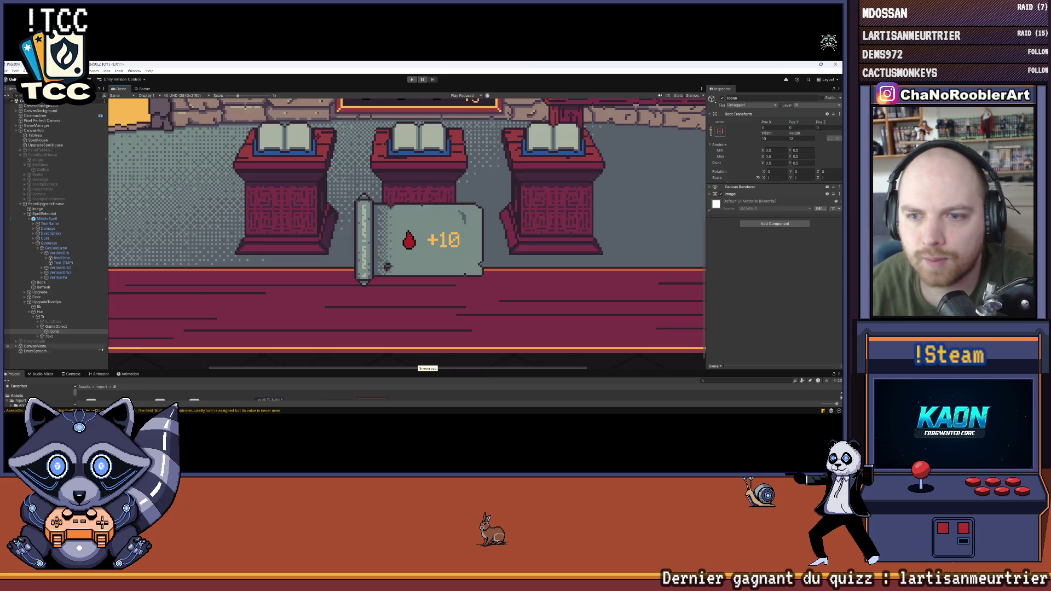
Step: Select Icone and review its image settings in the Inspector
left_click(101, 358)
scroll(483, 229, "up", 2)
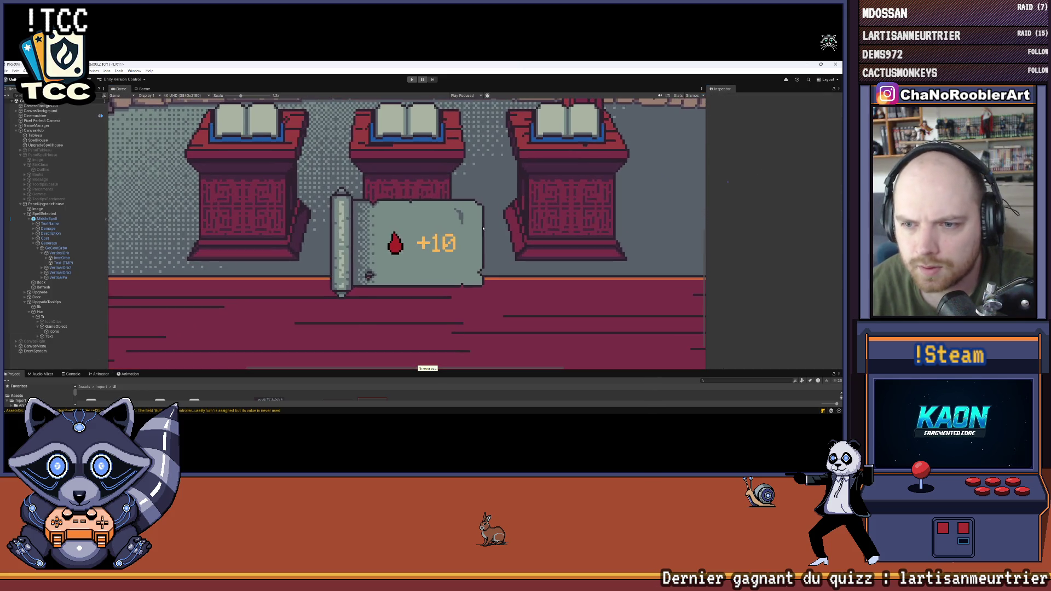
left_click(52, 331)
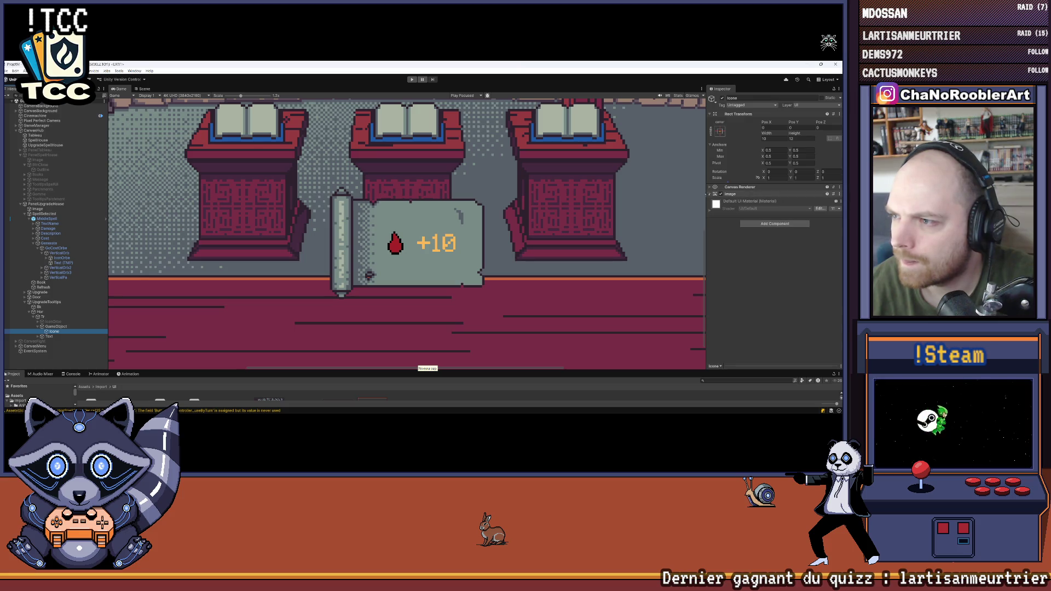
left_click(711, 195)
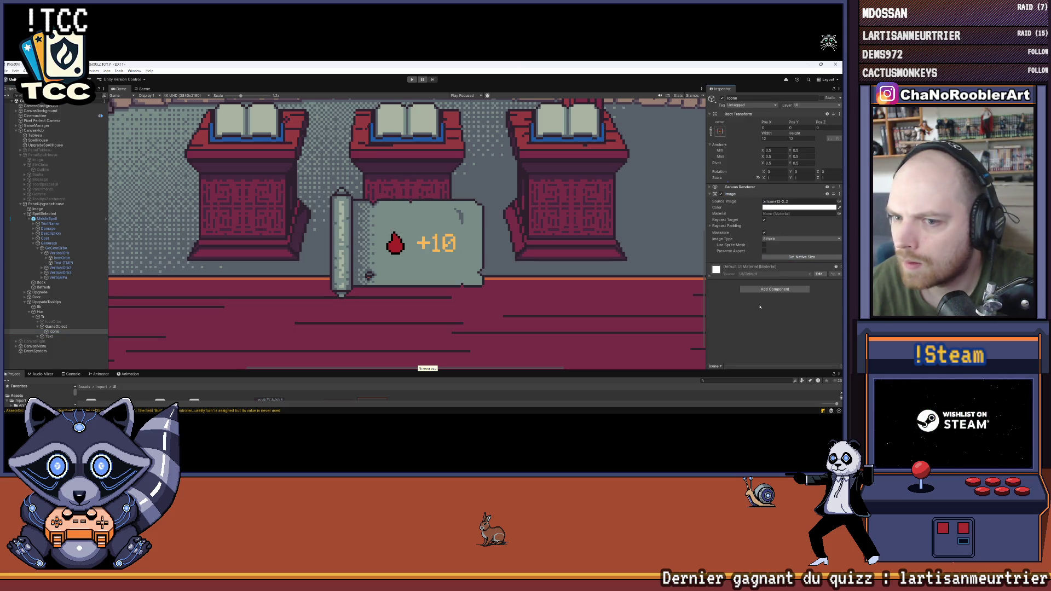
left_click(46, 359)
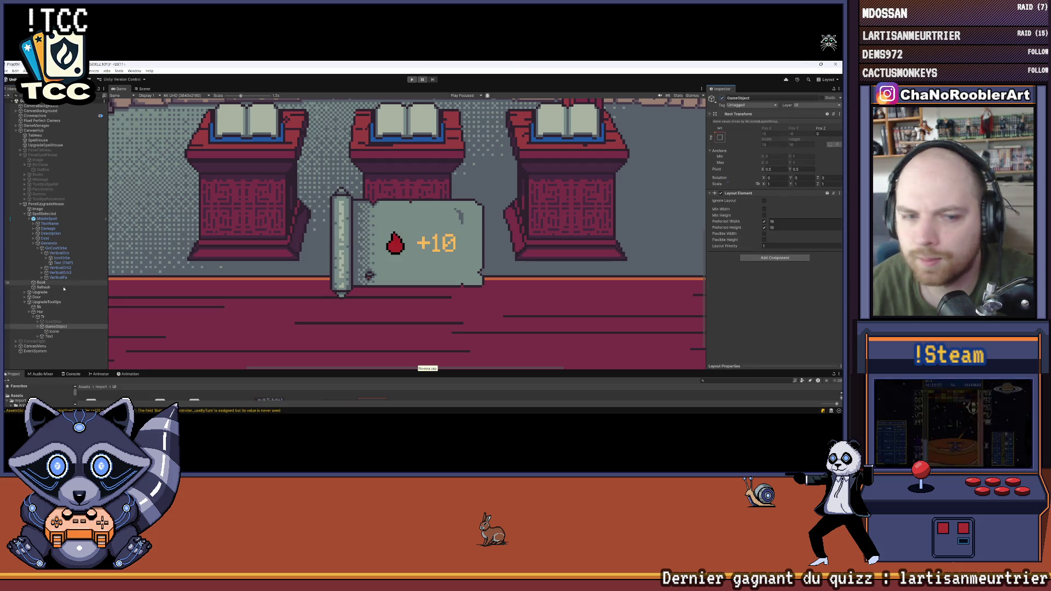
Step: Deactivate the drop-icon GameObject, activate IconOrbe, and collapse Tr
left_click(721, 98)
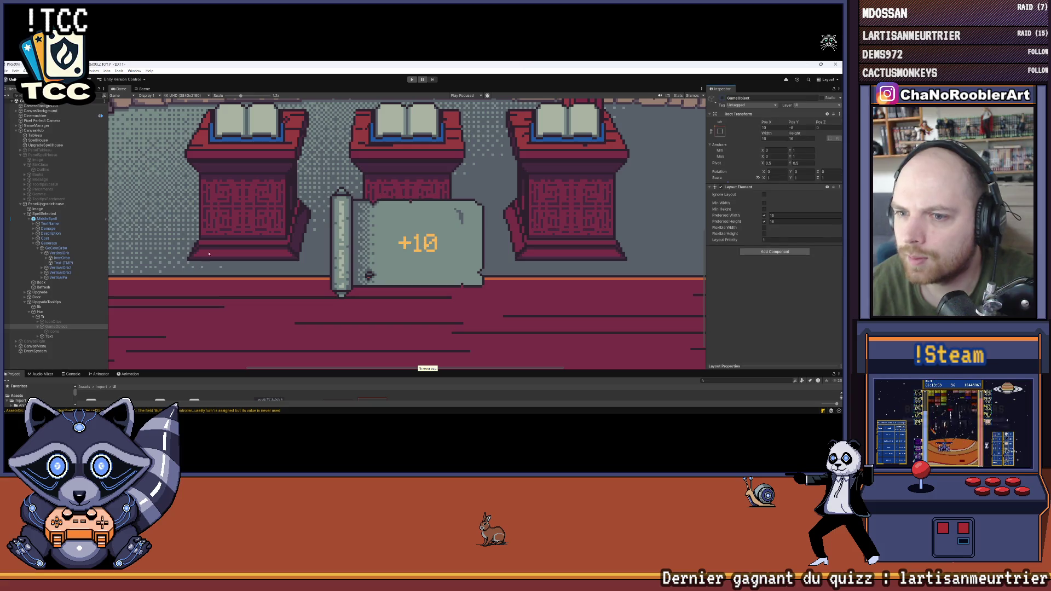
left_click(53, 322)
left_click(722, 98)
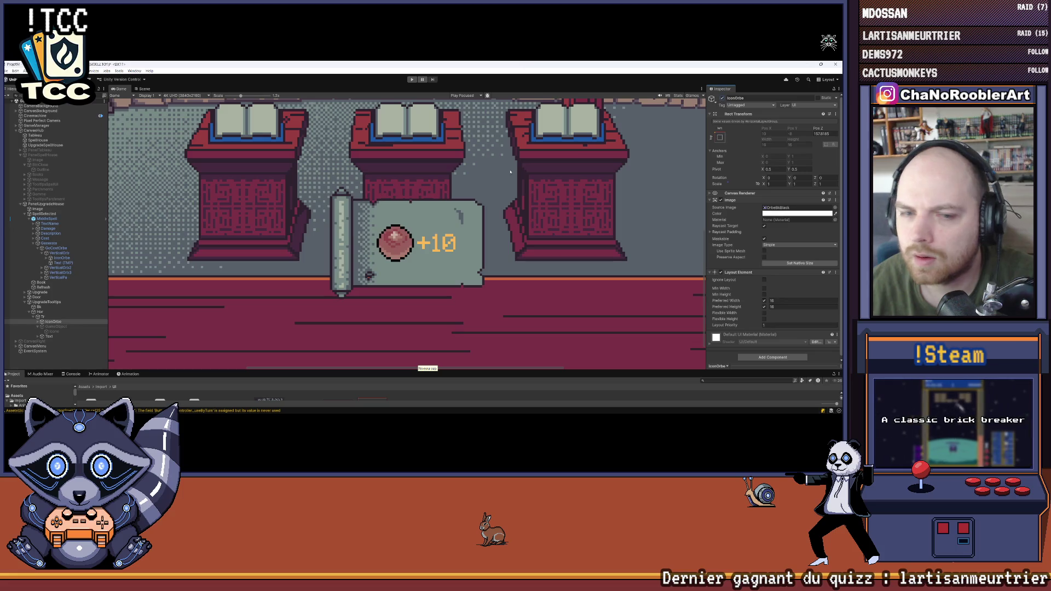
left_click(41, 318)
left_click(37, 317)
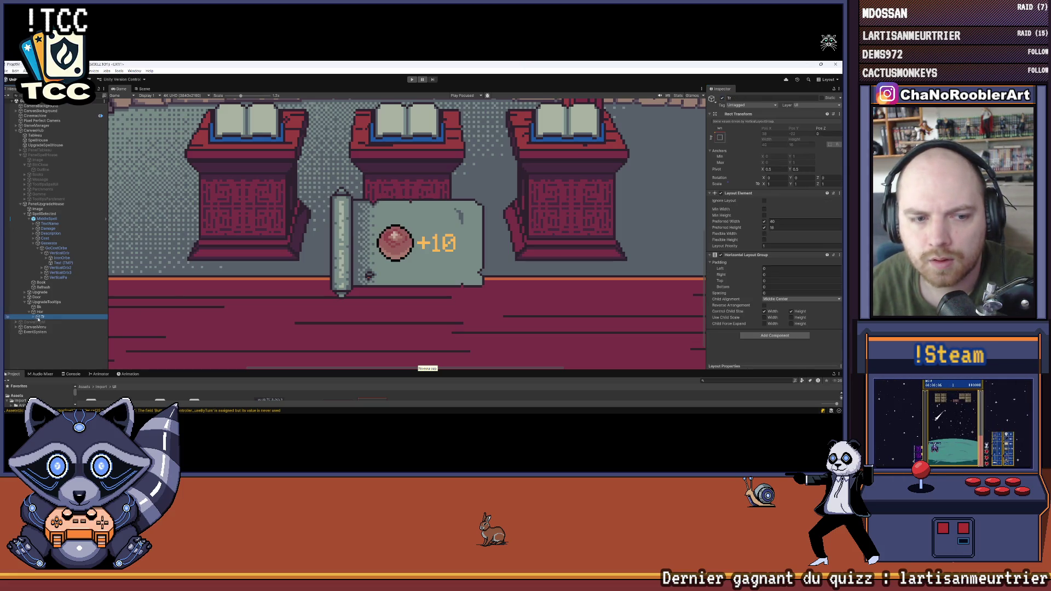
Step: Duplicate the Tr row with Ctrl+D and select the original row's IconOrbe
key("ctrl+d")
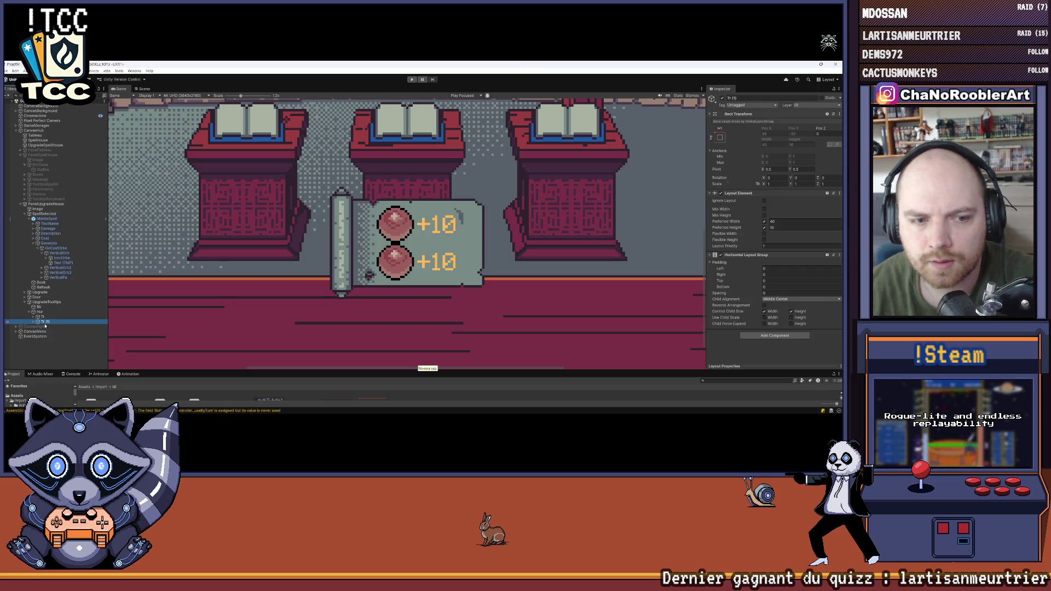
left_click(36, 321)
left_click(48, 327)
key("Left")
key("Left")
key("Up")
key("Right")
key("Down")
key("Down")
key("Right")
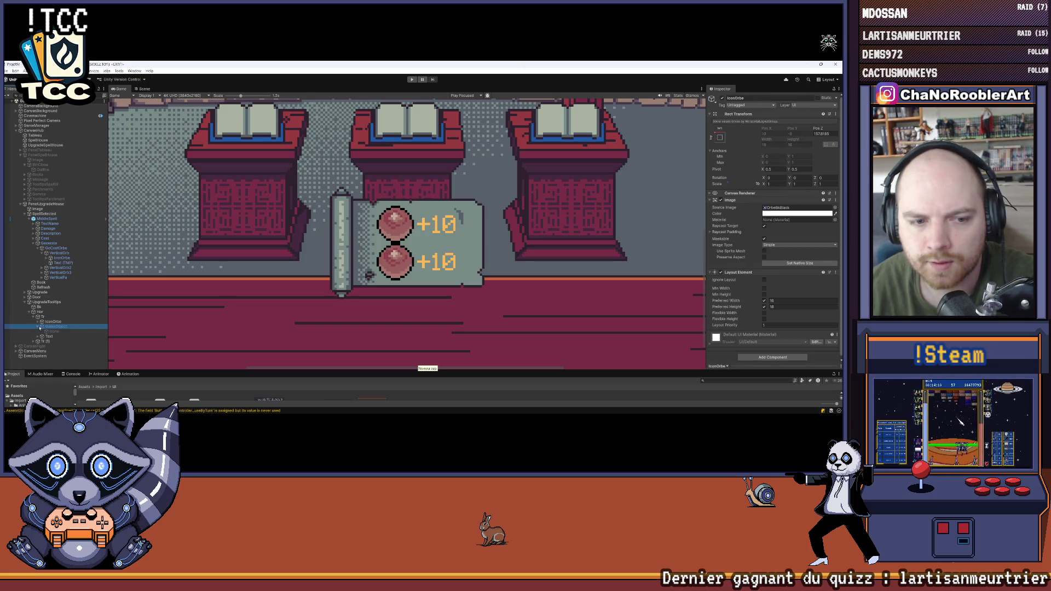
key("Left")
key("Up")
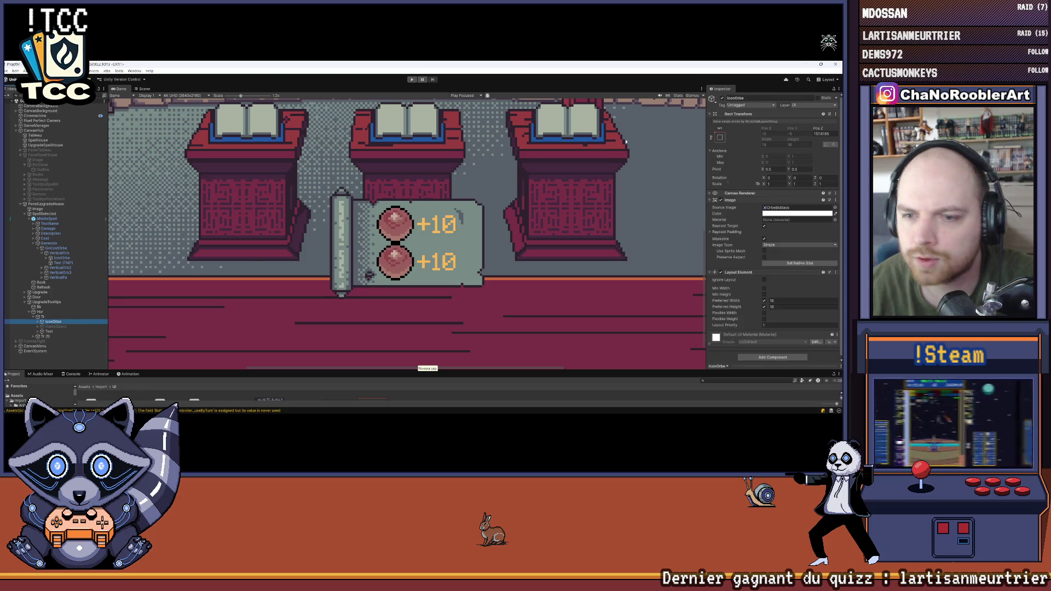
Step: In the top row, deactivate IconOrbe and activate the drop-icon GameObject
left_click(722, 98)
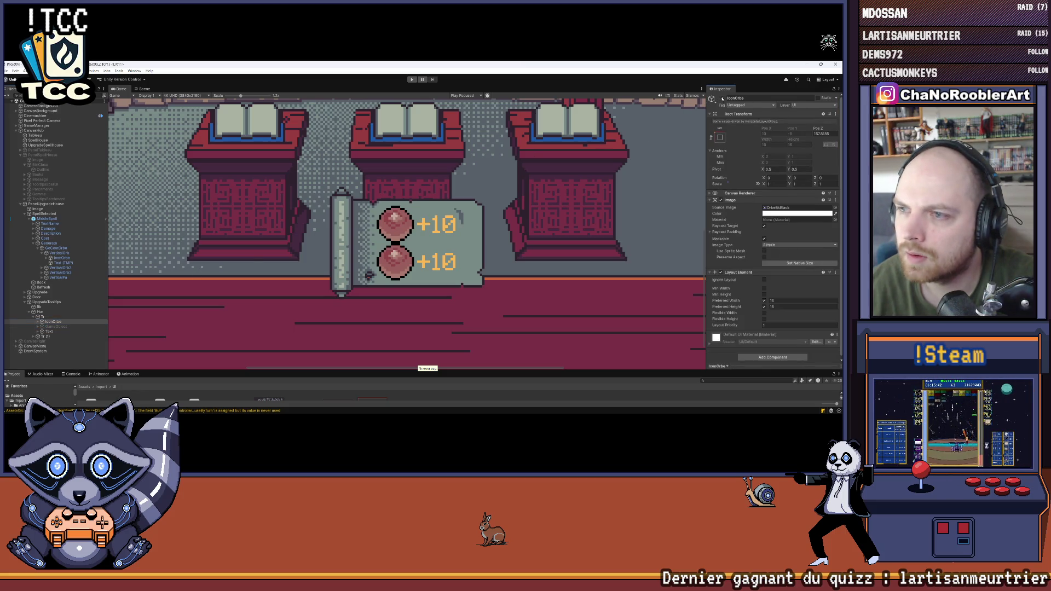
left_click(70, 328)
left_click(722, 98)
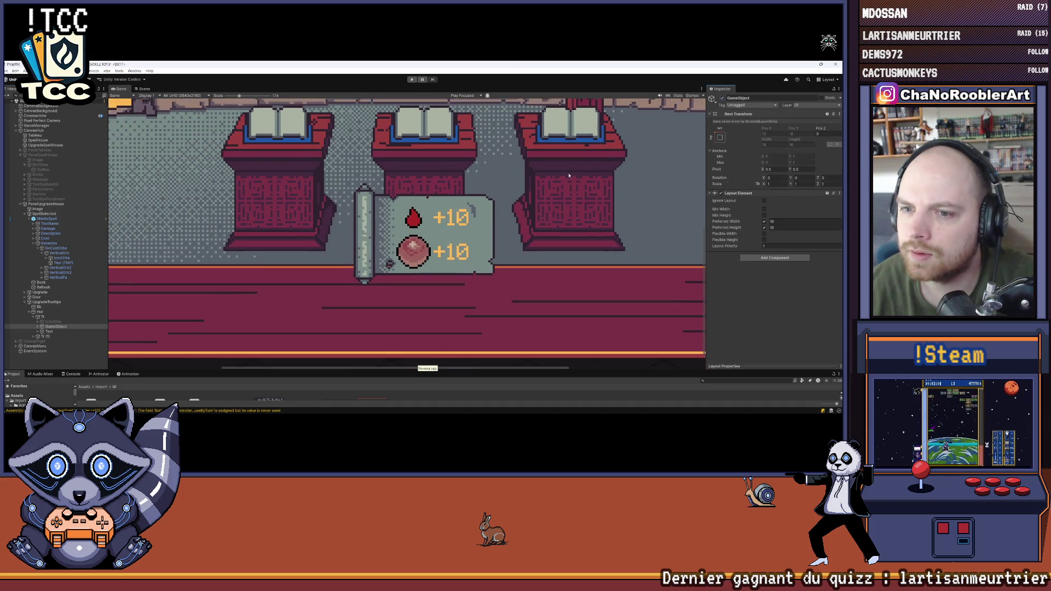
scroll(569, 175, "down", 6)
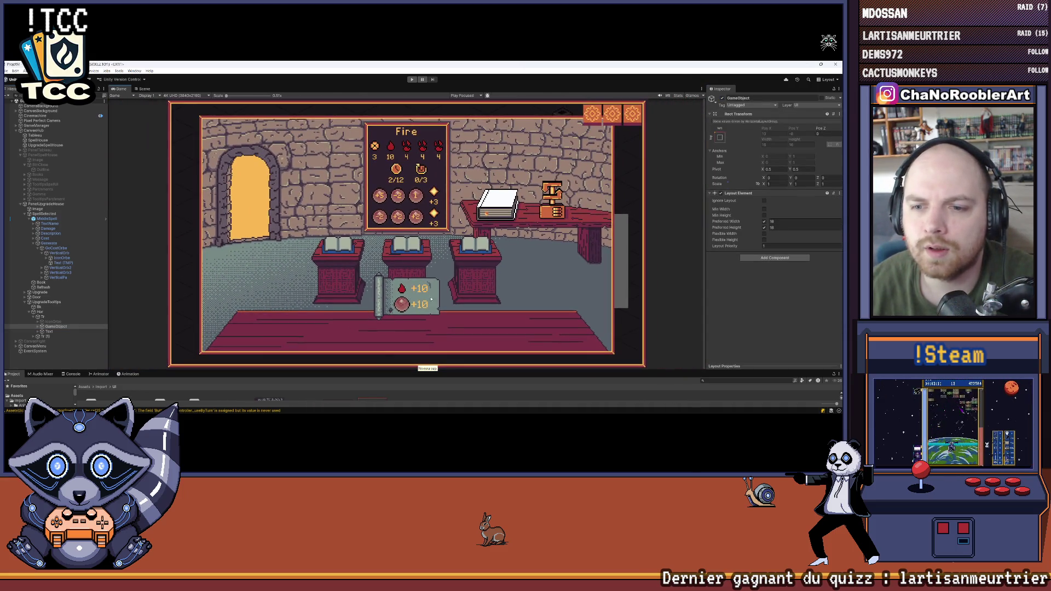
Step: Rename the duplicated row Tr (1) to Tr2 and fold its children
scroll(440, 326, "up", 3)
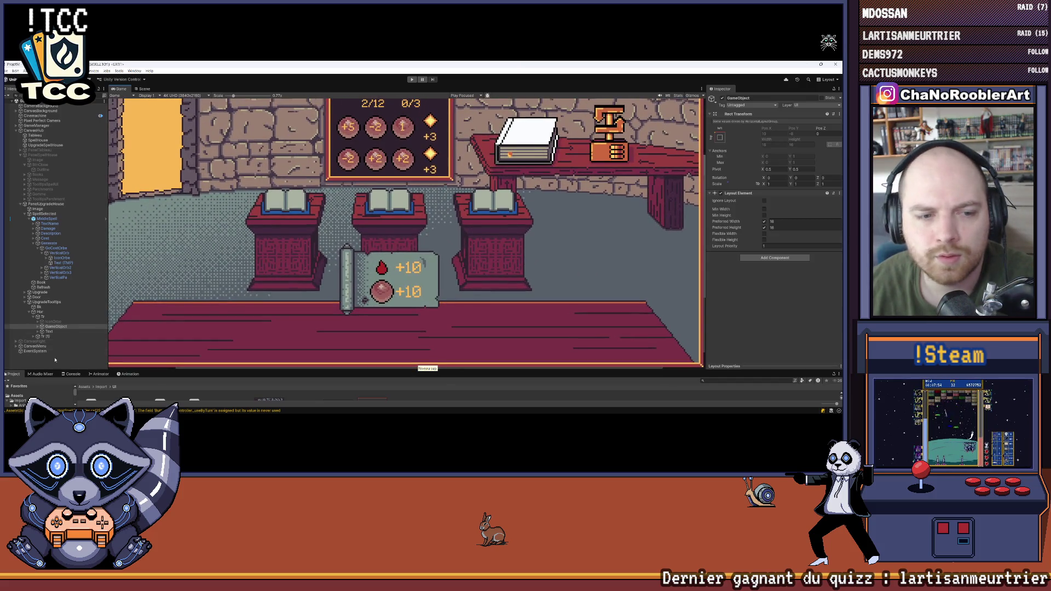
left_click(54, 359)
left_click(38, 332)
left_click(39, 332)
left_click(38, 332)
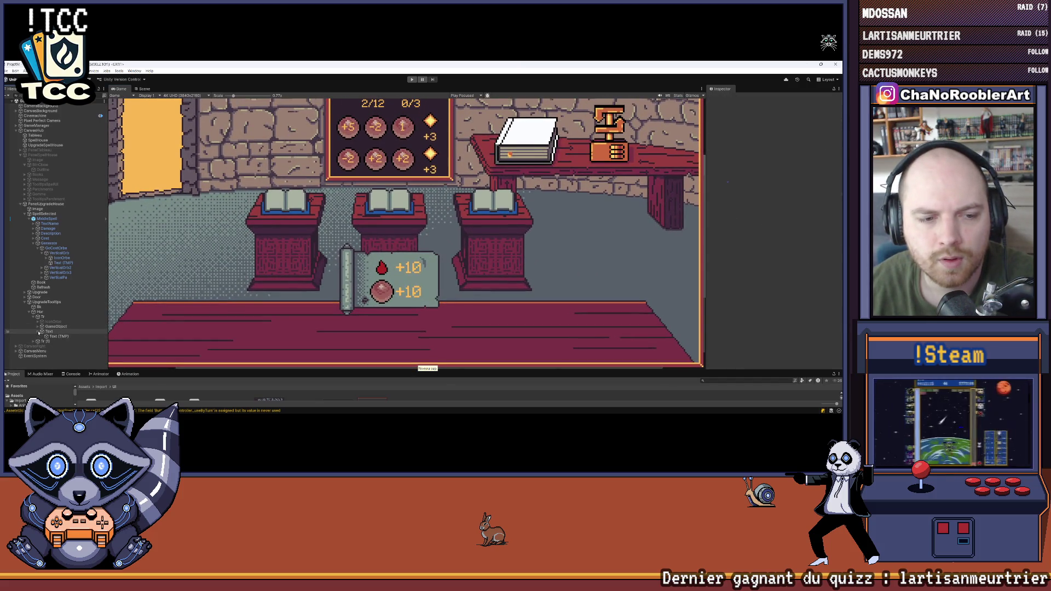
left_click(39, 331)
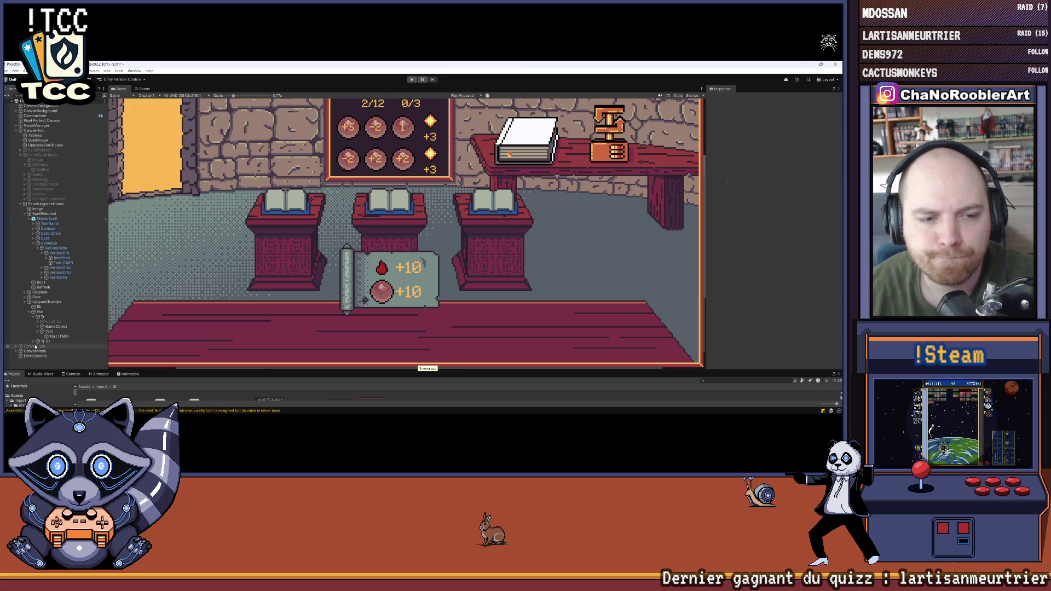
left_click(33, 336)
right_click(43, 342)
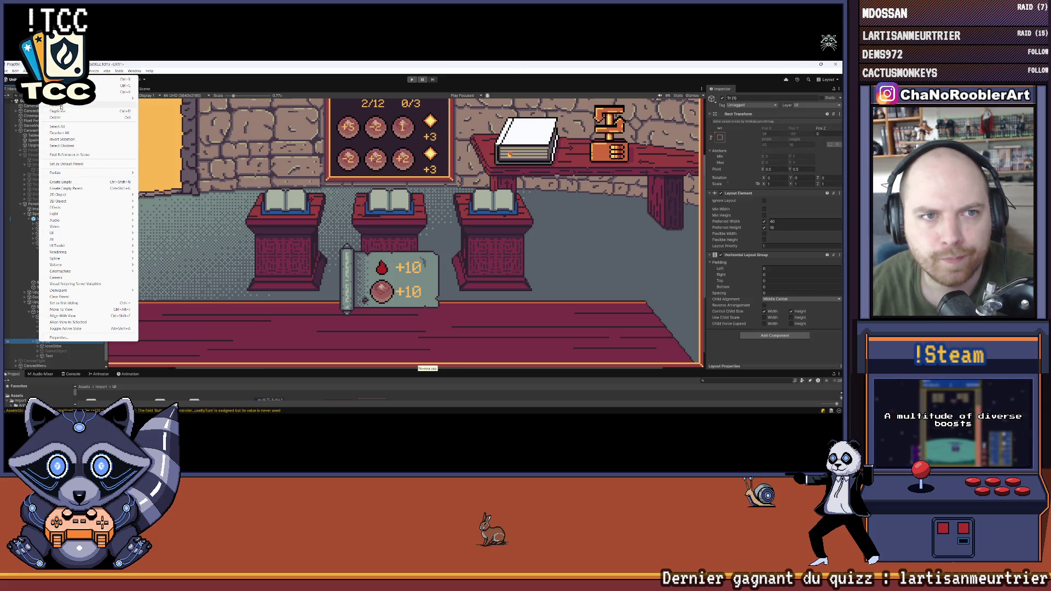
key("Escape")
key("BackSpace")
key("BackSpace")
key("BackSpace")
type("2")
key("Return")
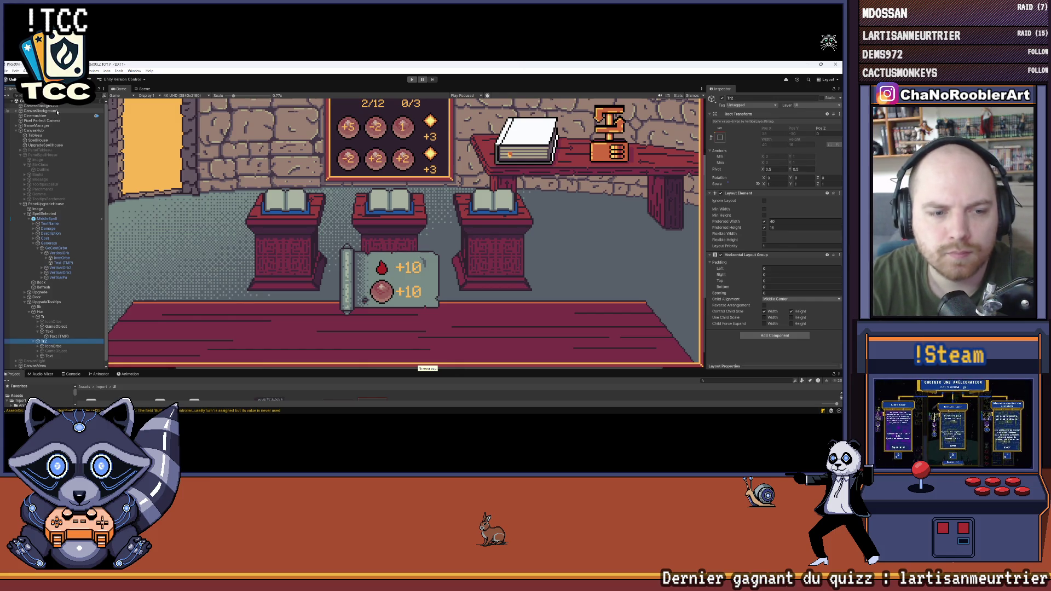
left_click(34, 341)
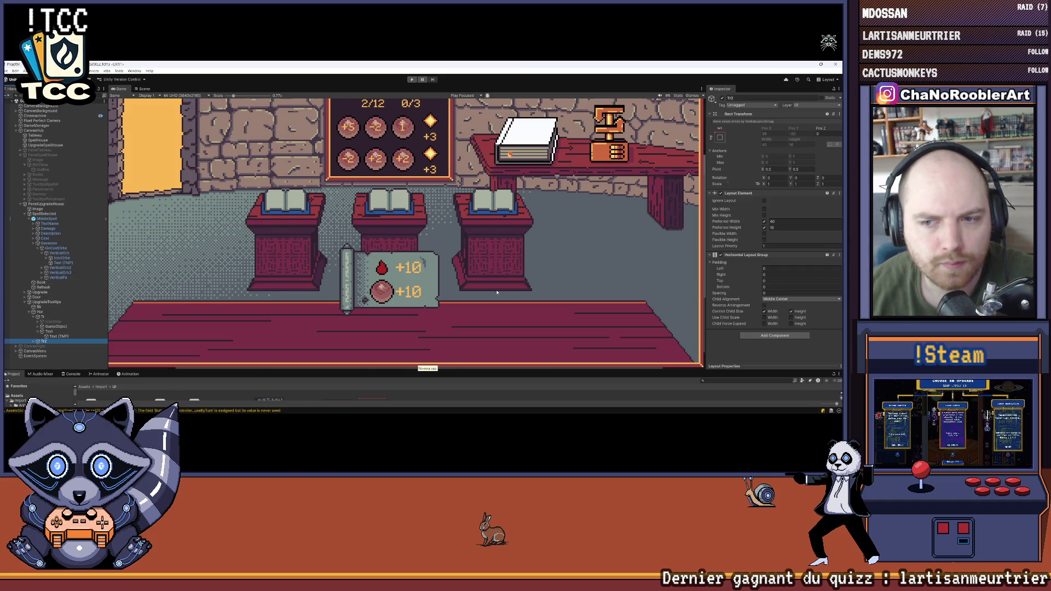
Step: Edit the first bonus line's Text (TMP) to read +10
scroll(474, 293, "down", 3)
scroll(475, 279, "up", 3)
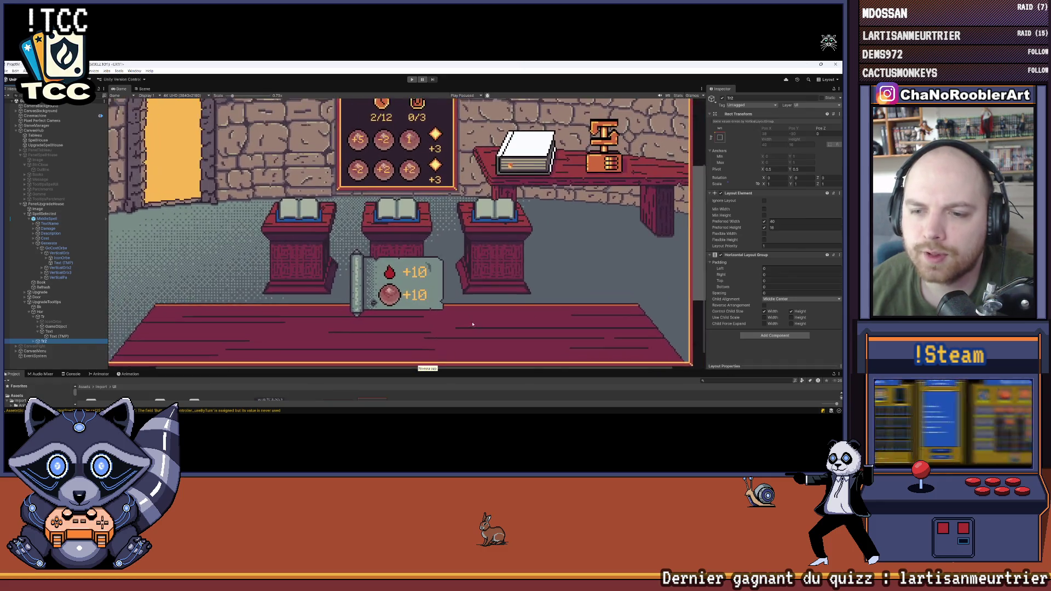
scroll(477, 260, "down", 2)
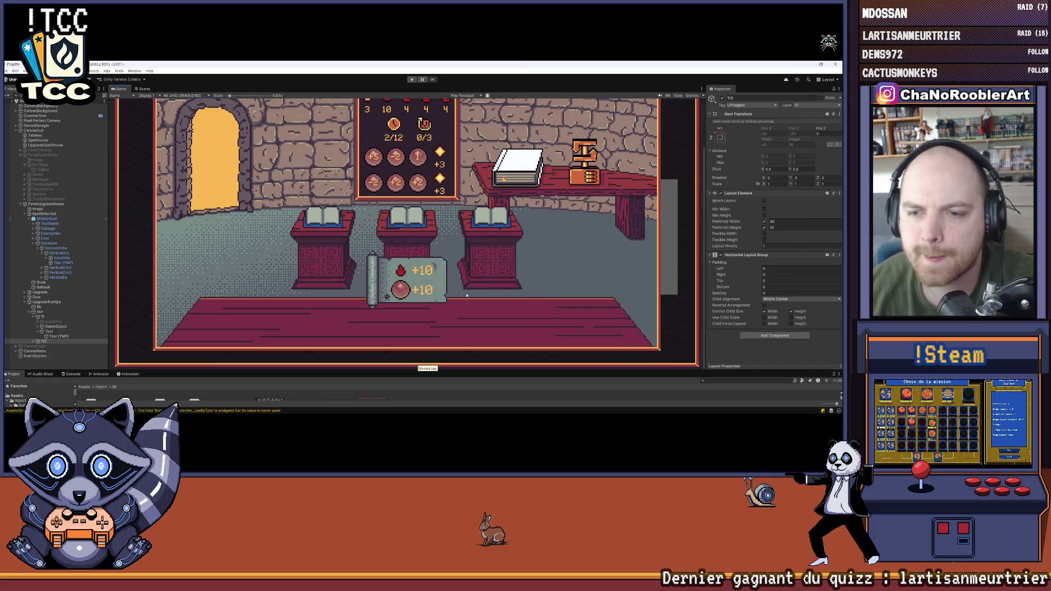
left_click(56, 336)
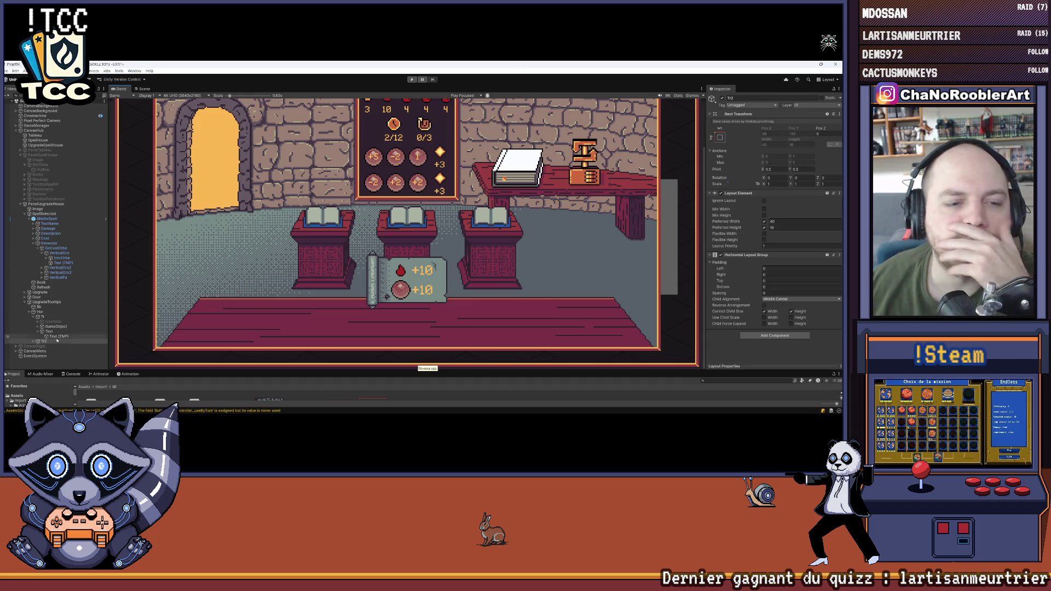
left_click(733, 219)
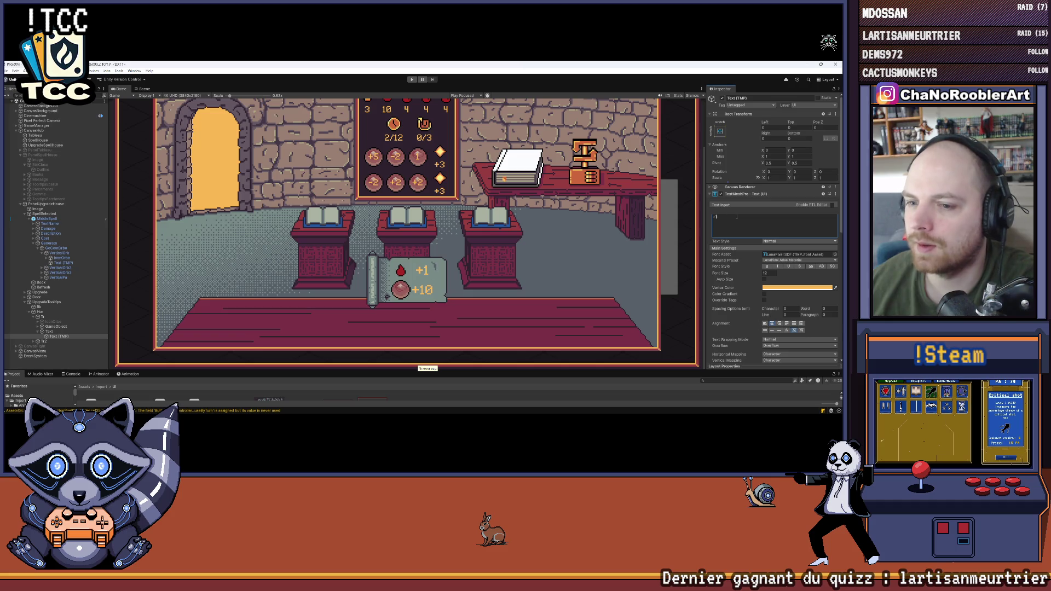
type("0")
left_click(42, 341)
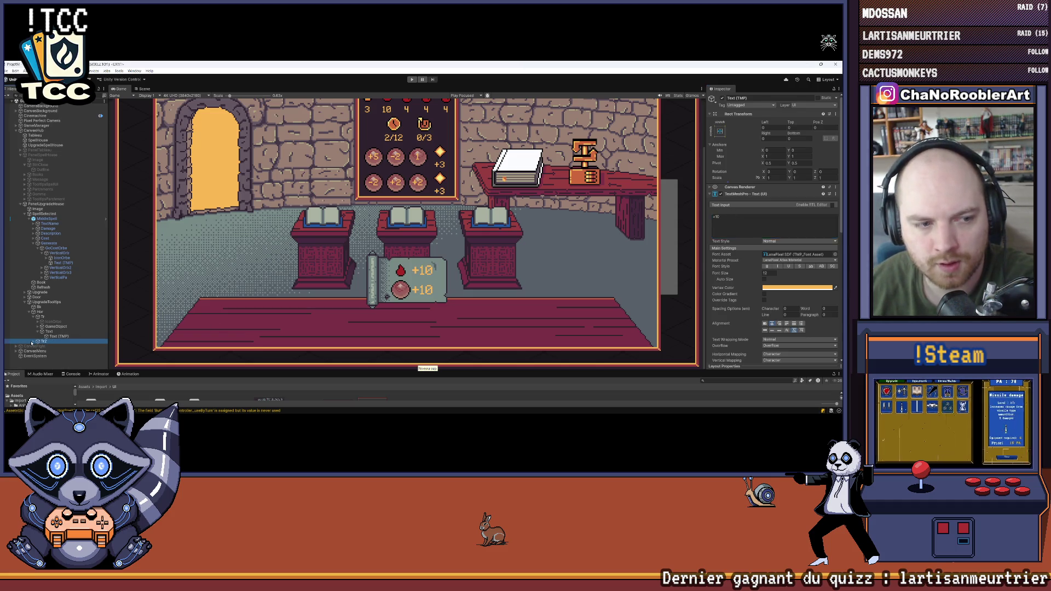
Step: Select Tr2's Text (TMP) object for the second line reading +1
left_click(35, 341)
left_click(40, 356)
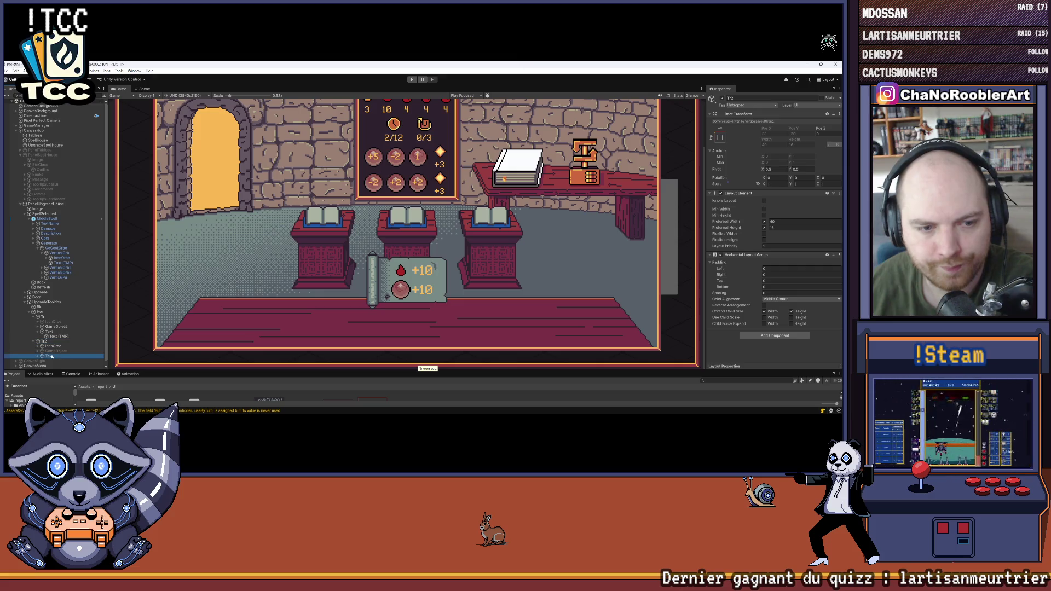
left_click(36, 357)
left_click(53, 361)
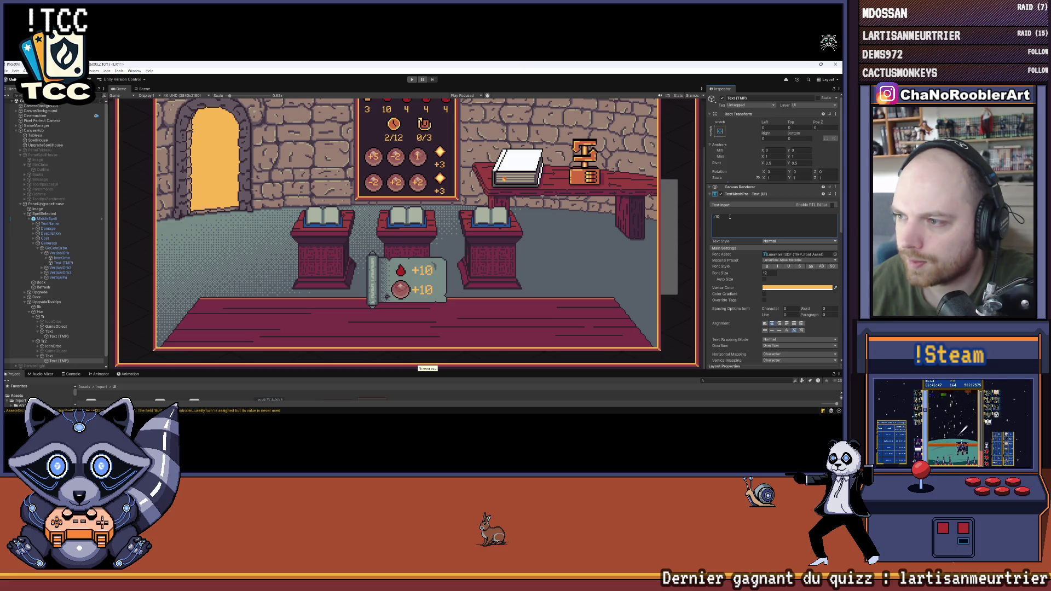
scroll(519, 292, "down", 3)
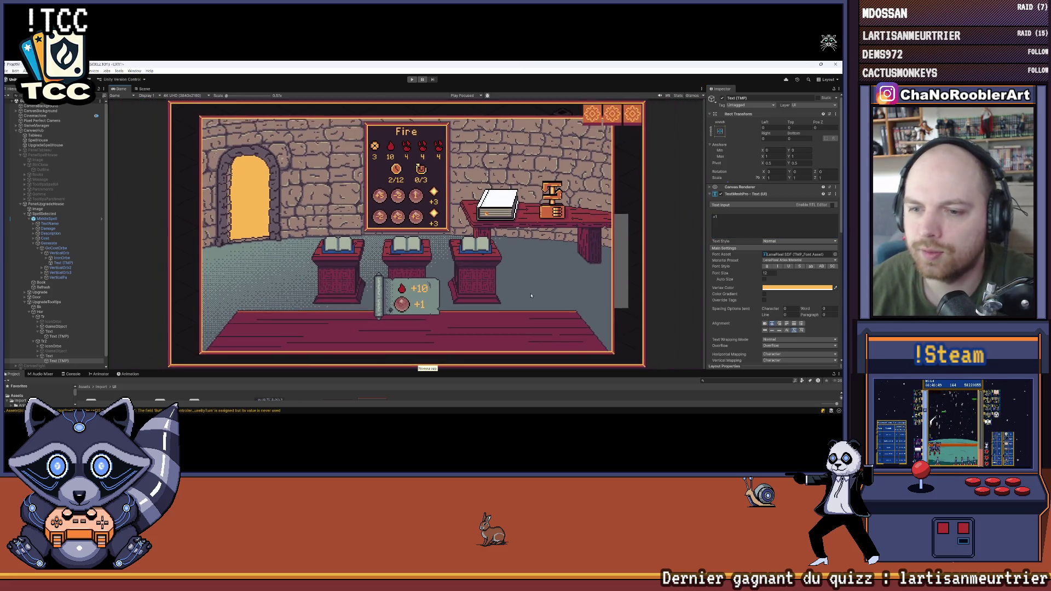
scroll(444, 365, "up", 3)
scroll(377, 302, "down", 3)
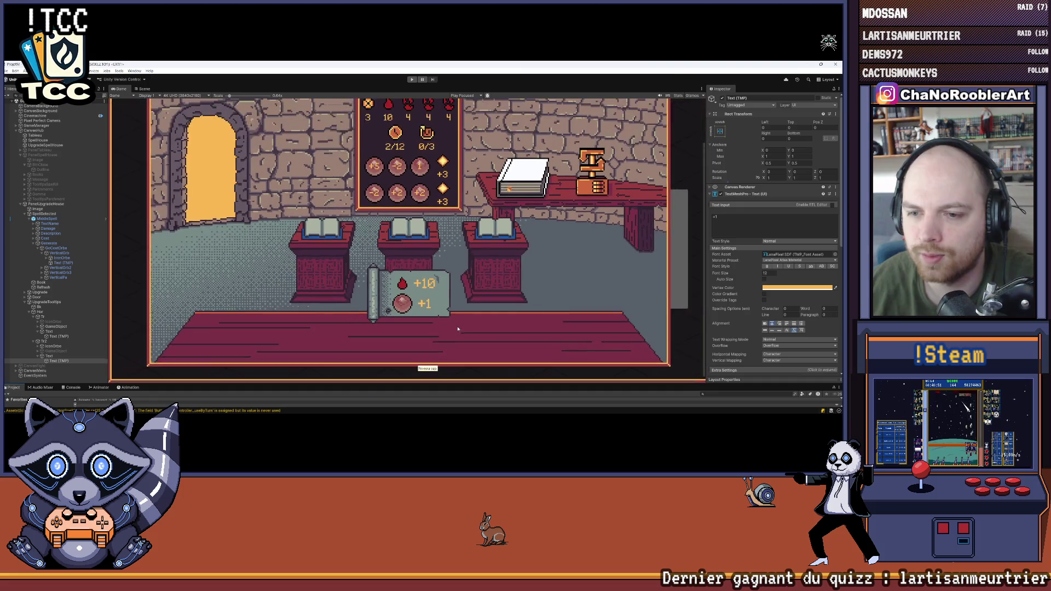
scroll(467, 259, "up", 3)
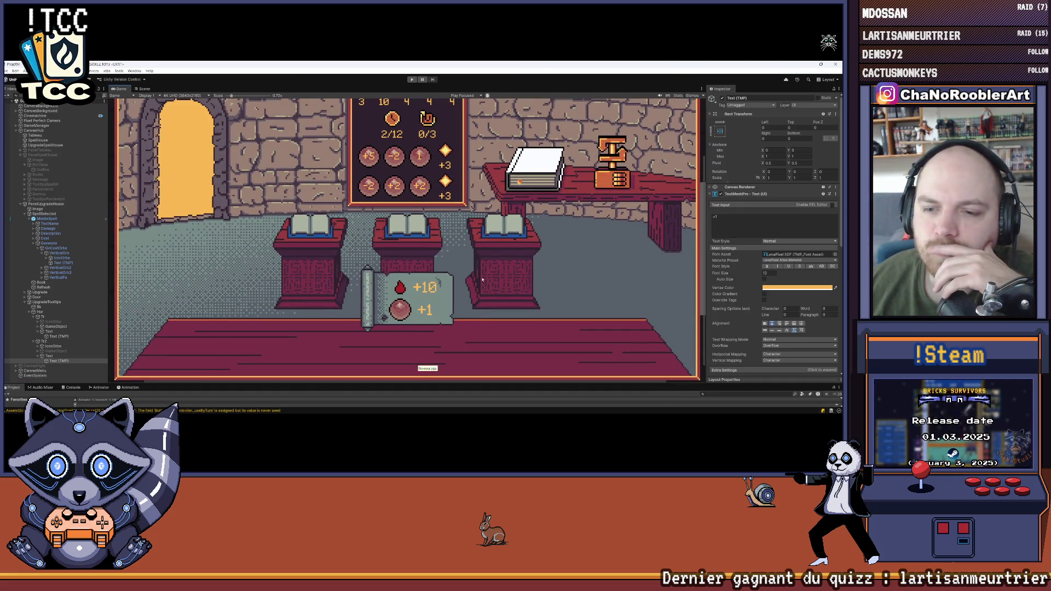
scroll(404, 342, "down", 3)
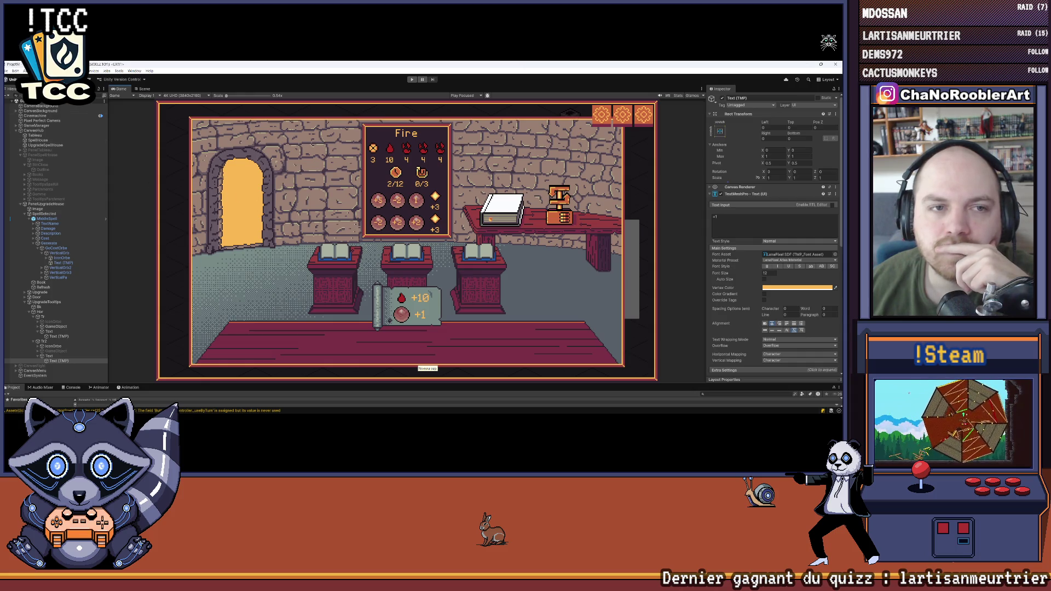
left_click(11, 71)
Step: Save the scene and tidy the bonus rows in the Hierarchy
left_click(11, 100)
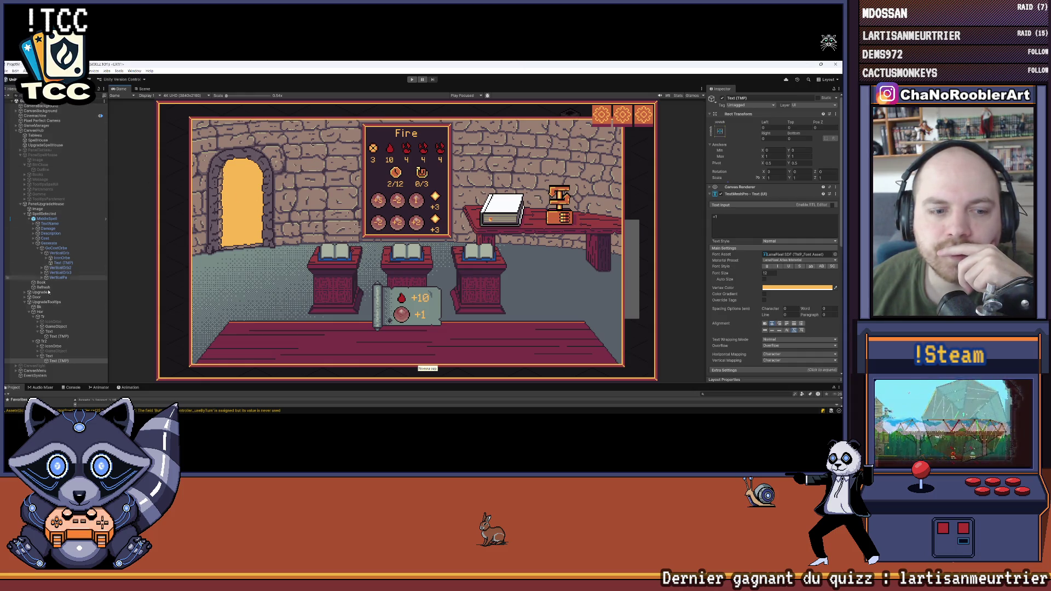
left_click(33, 337)
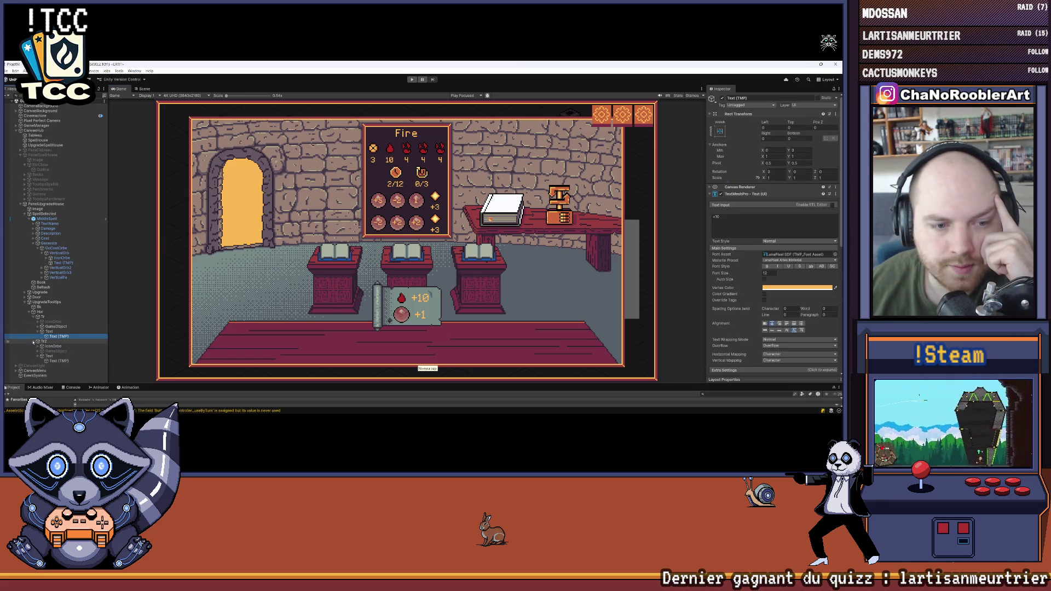
left_click(35, 341)
left_click(34, 317)
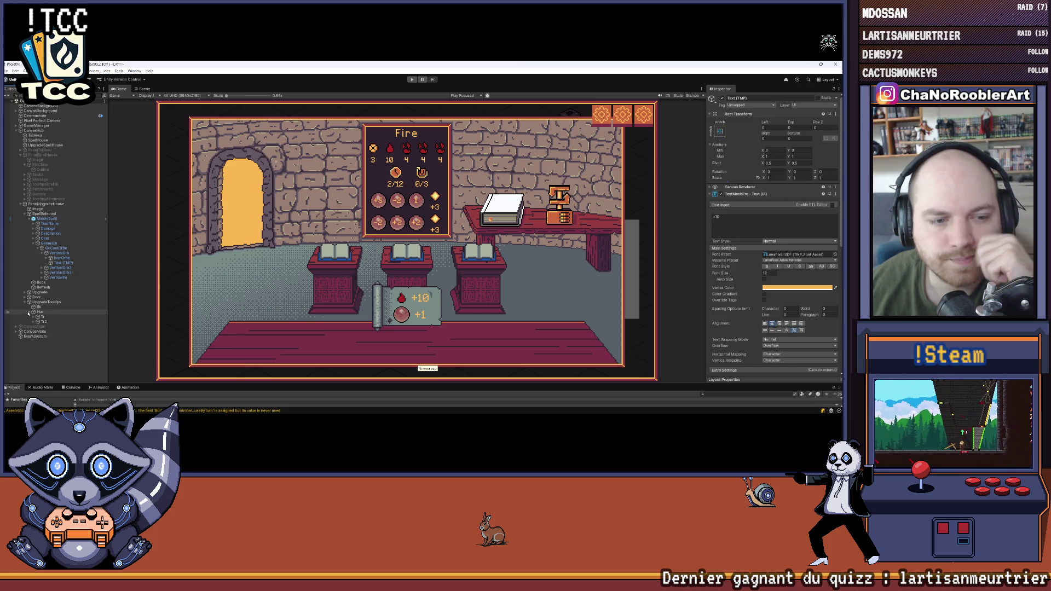
left_click(33, 318)
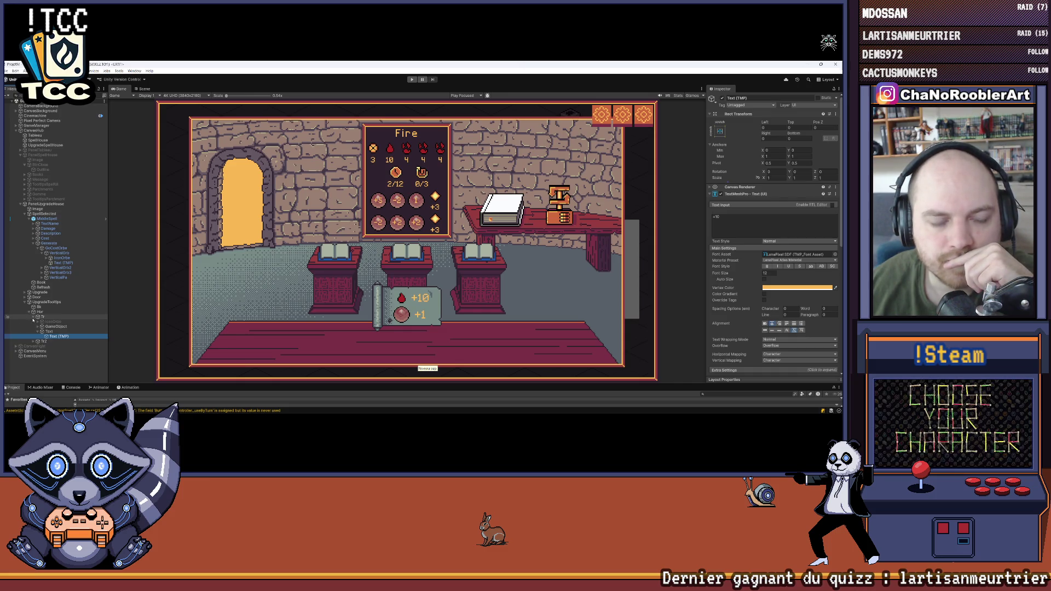
Step: Deactivate UpgradeTooltips to hide the tooltip scroll and select GameManager
left_click(34, 317)
left_click(29, 311)
left_click(39, 302)
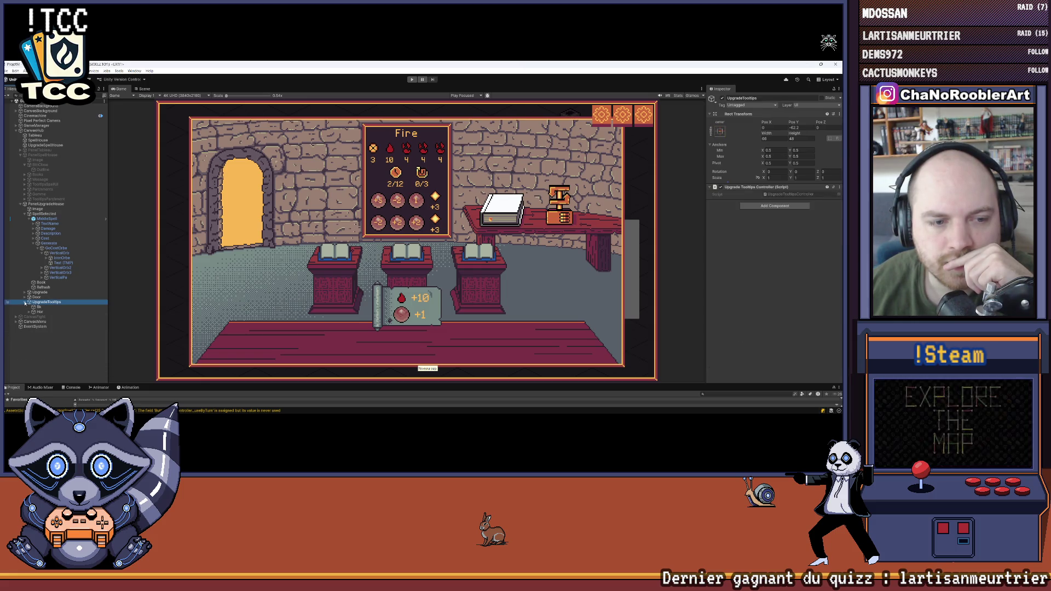
left_click(29, 303)
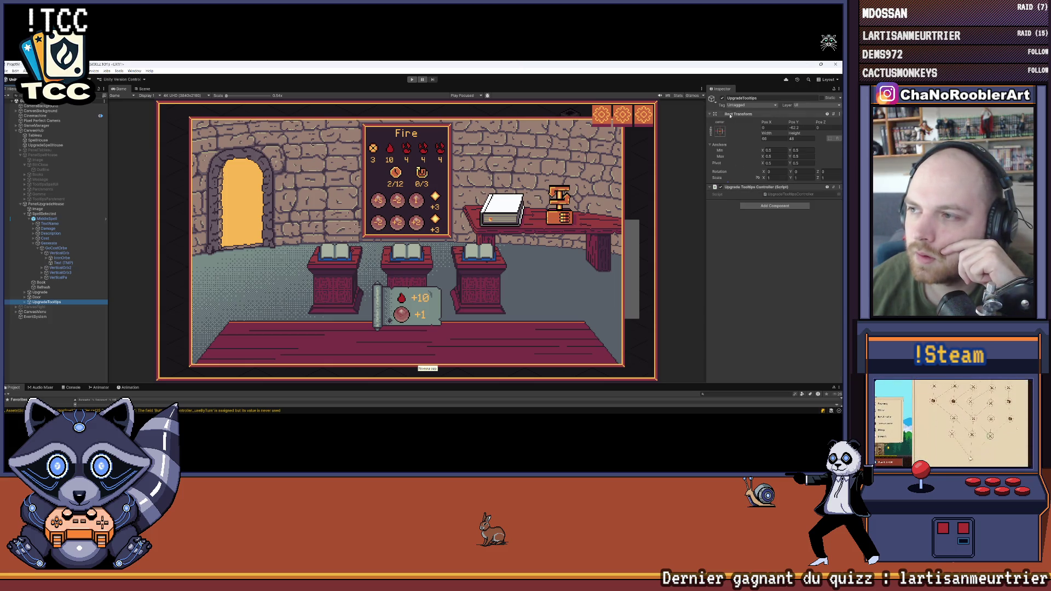
left_click(722, 98)
left_click(18, 72)
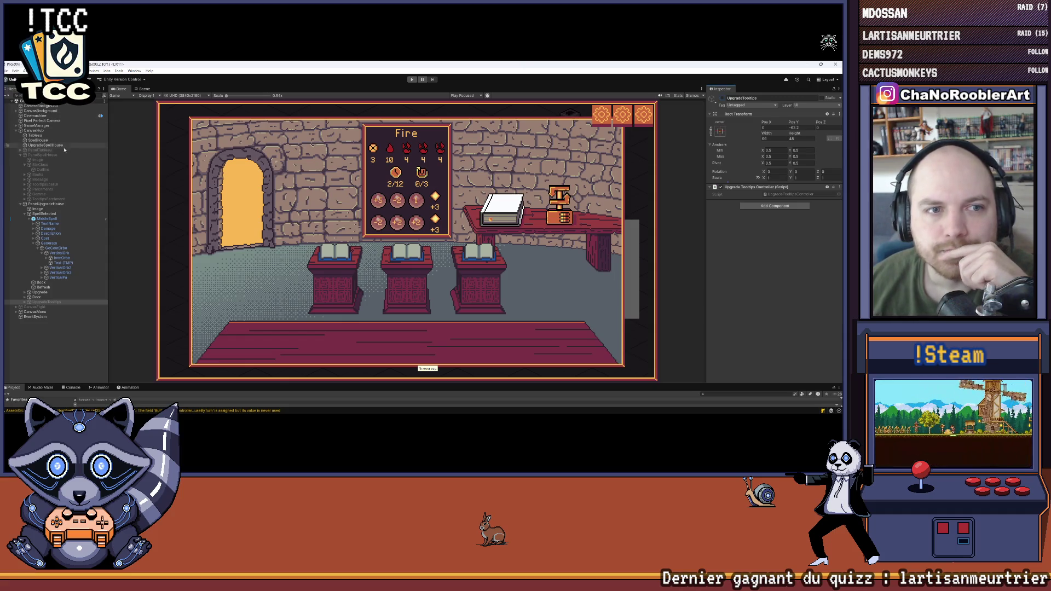
left_click(38, 125)
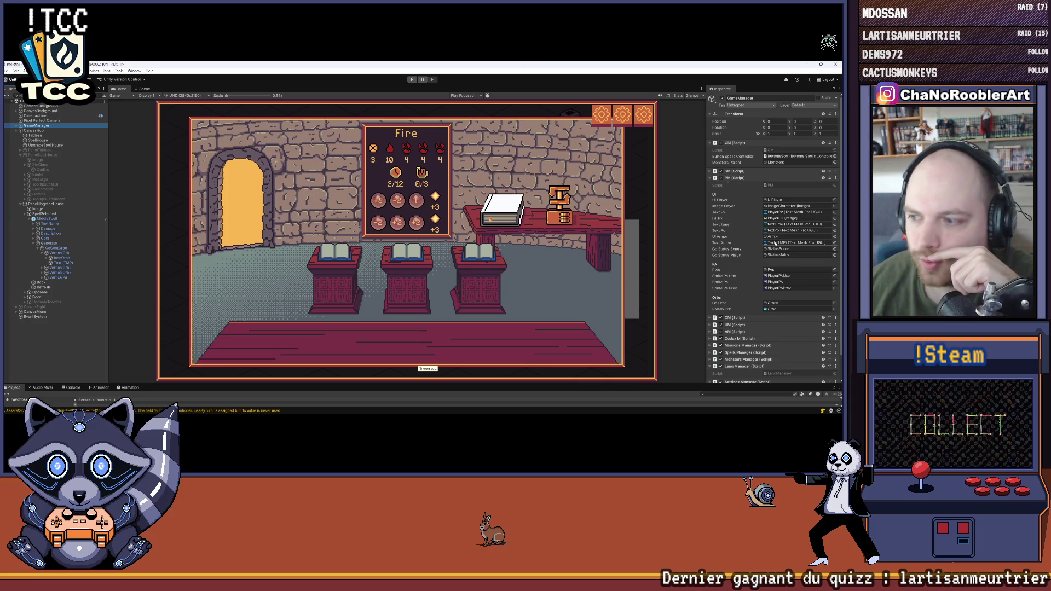
mouse_move(498, 408)
left_click(450, 406)
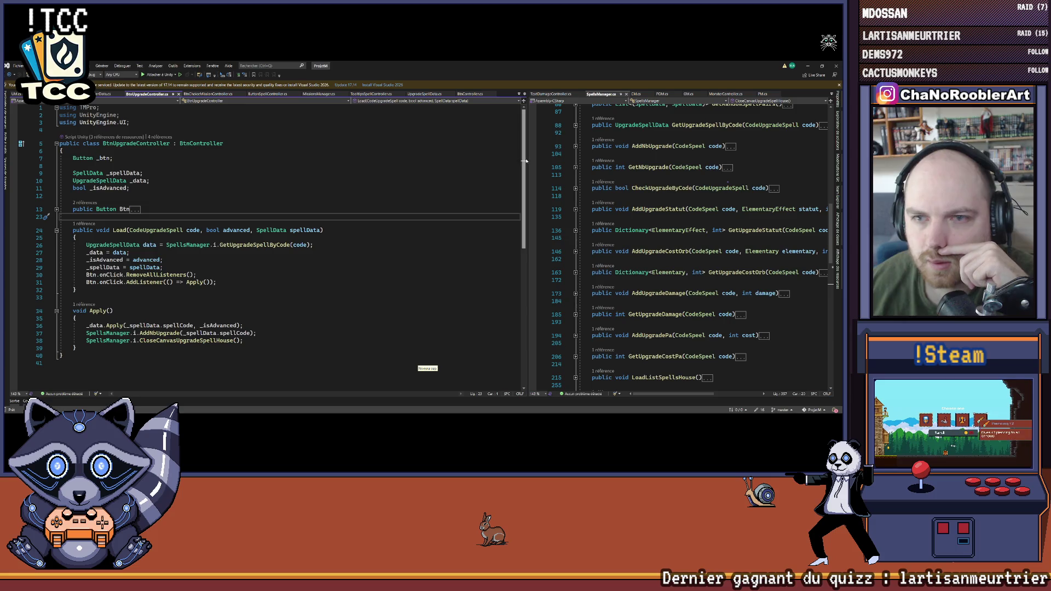
Step: Add a new [SerializeField] line after the upgradeHouseController field in SpellsManager.cs
left_click_drag(527, 154, 386, 156)
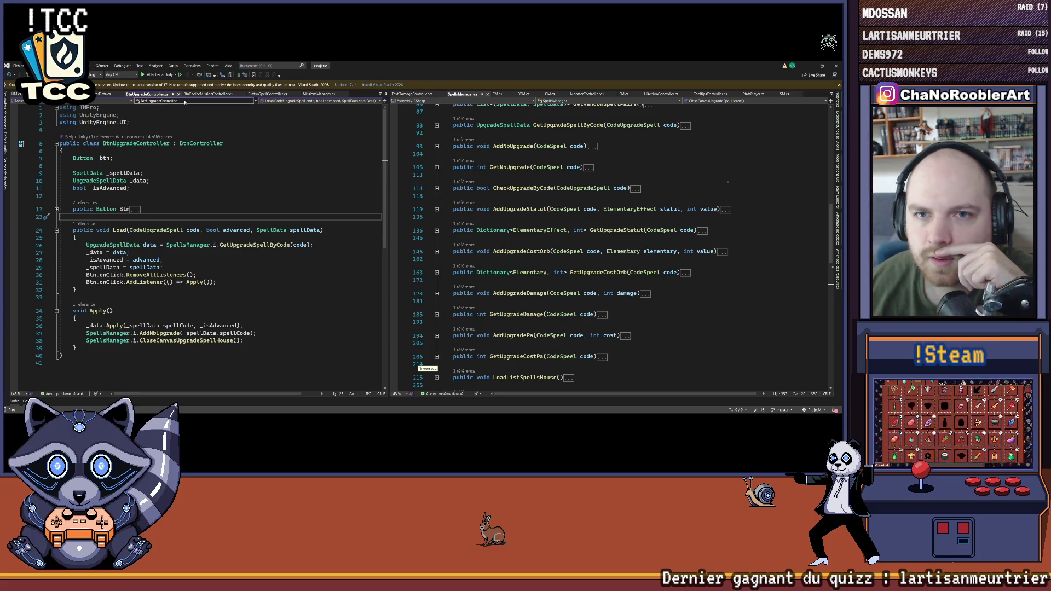
left_click(469, 93)
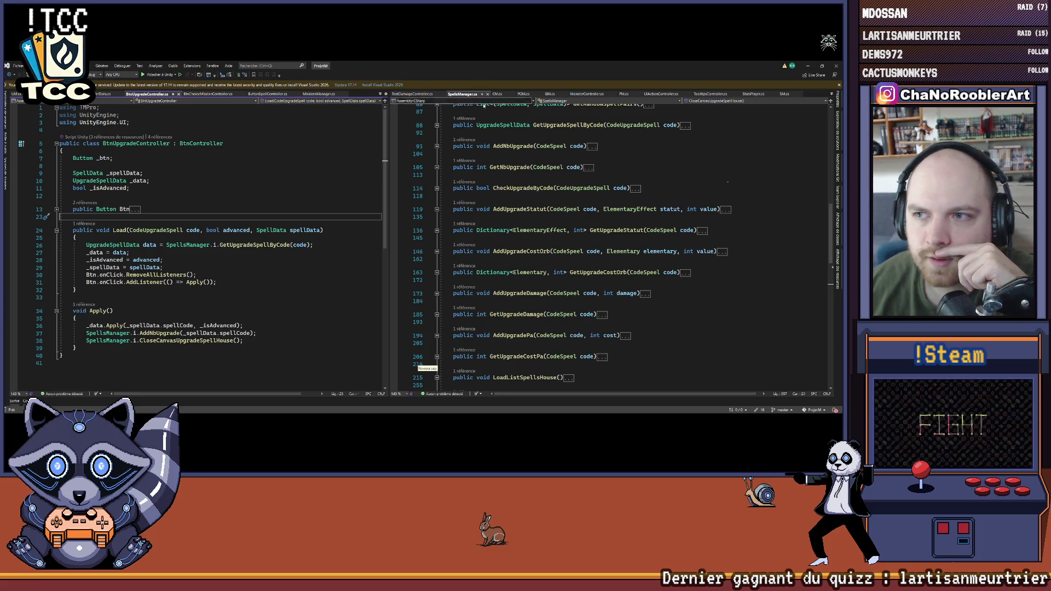
scroll(437, 190, "up", 20)
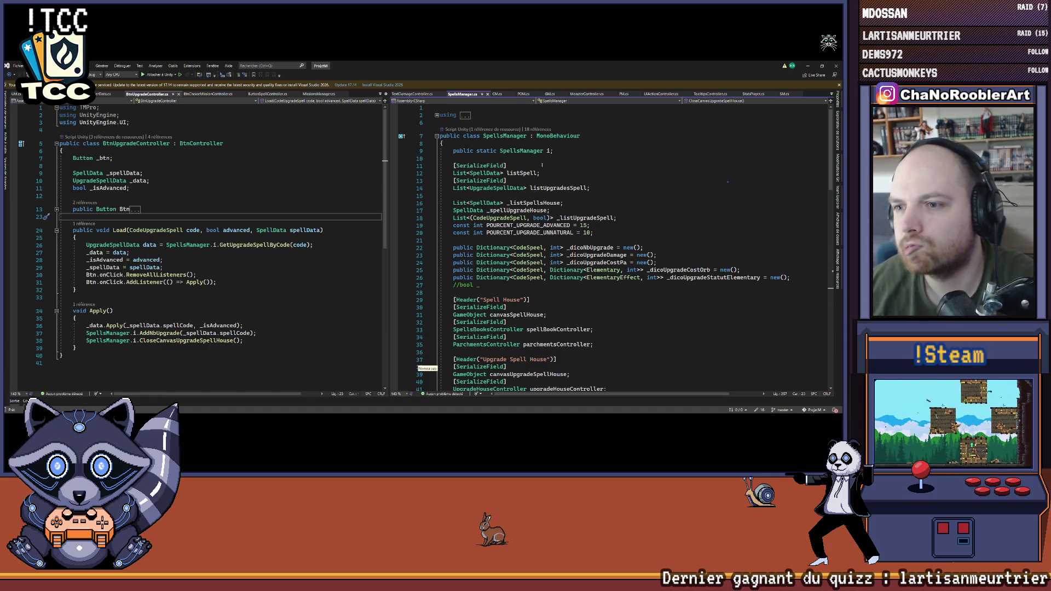
scroll(542, 164, "down", 3)
scroll(608, 246, "down", 4)
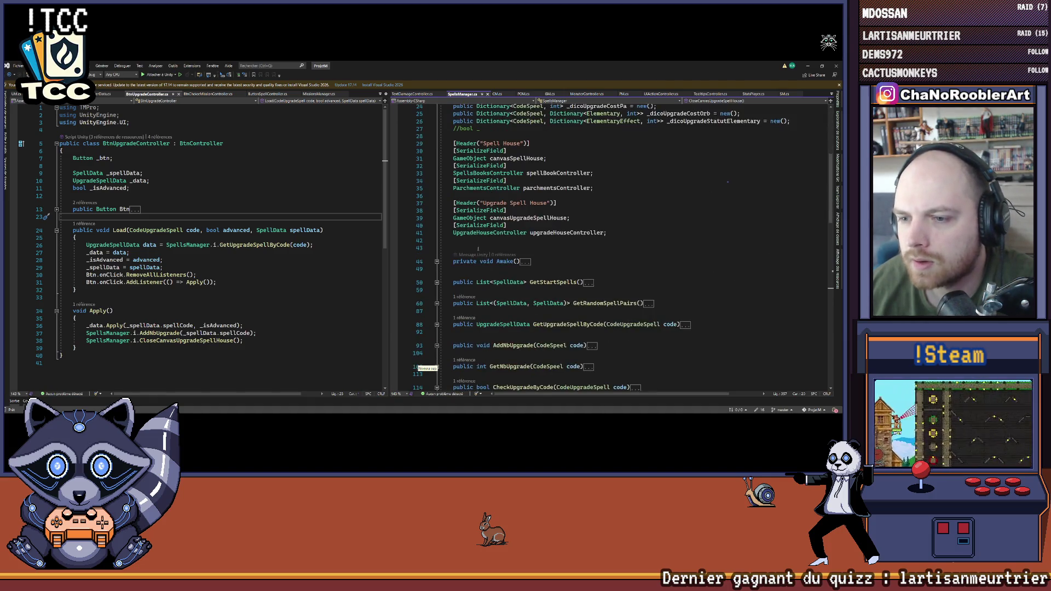
left_click(609, 233)
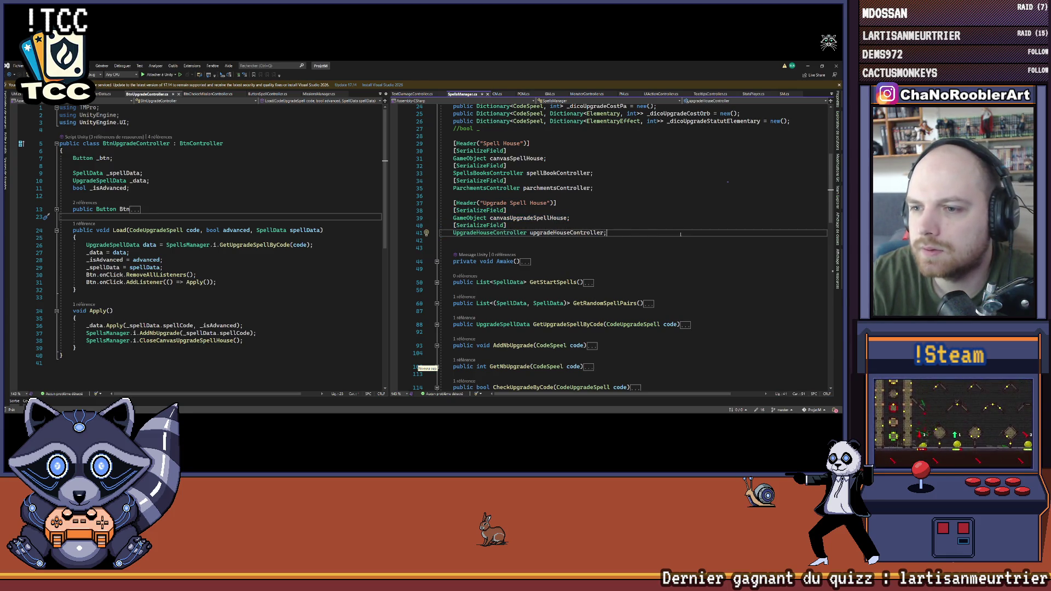
key("Return")
type("{")
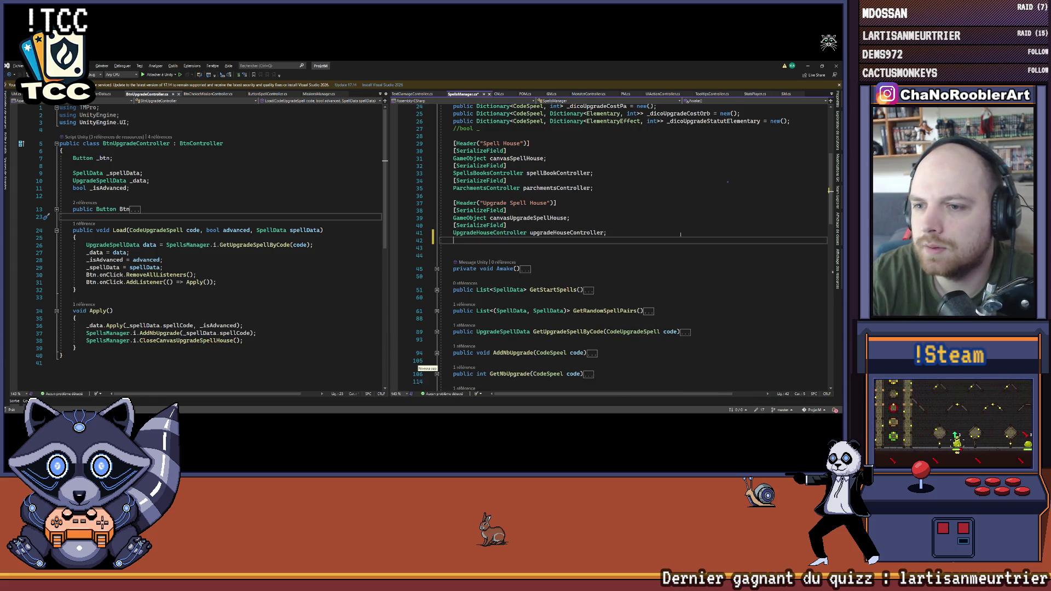
type("ial")
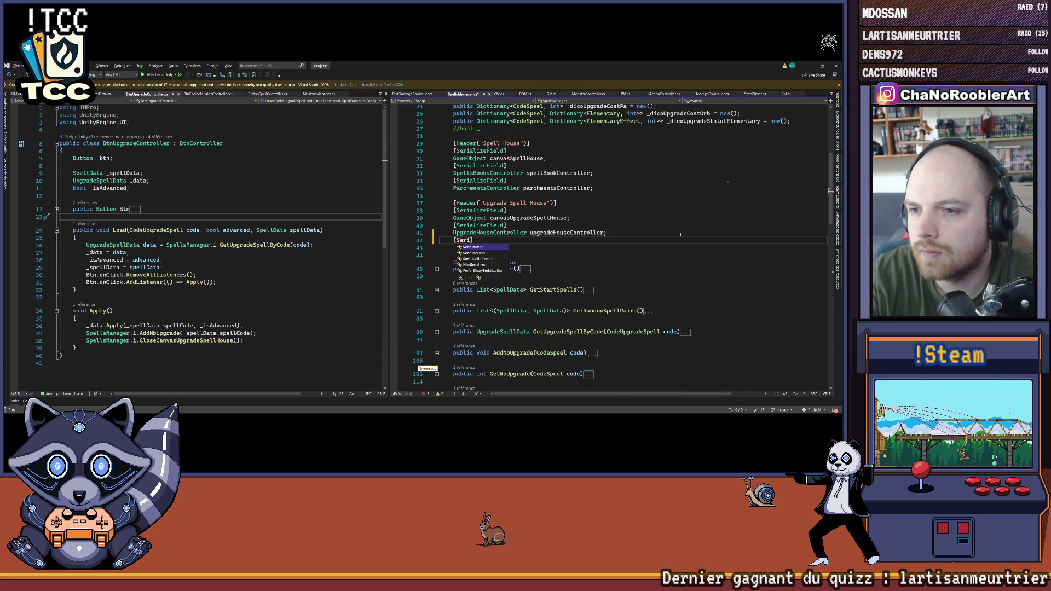
key("Tab")
key("Return")
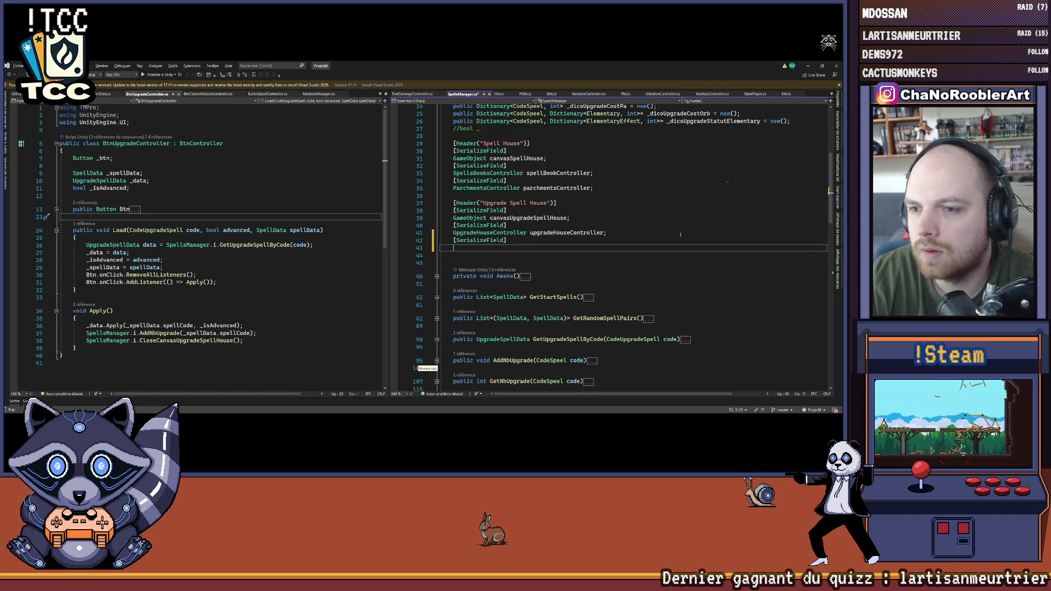
Step: Check the UpgradeTooltips object in Unity, then return to SpellsManager.cs
key("alt+Tab")
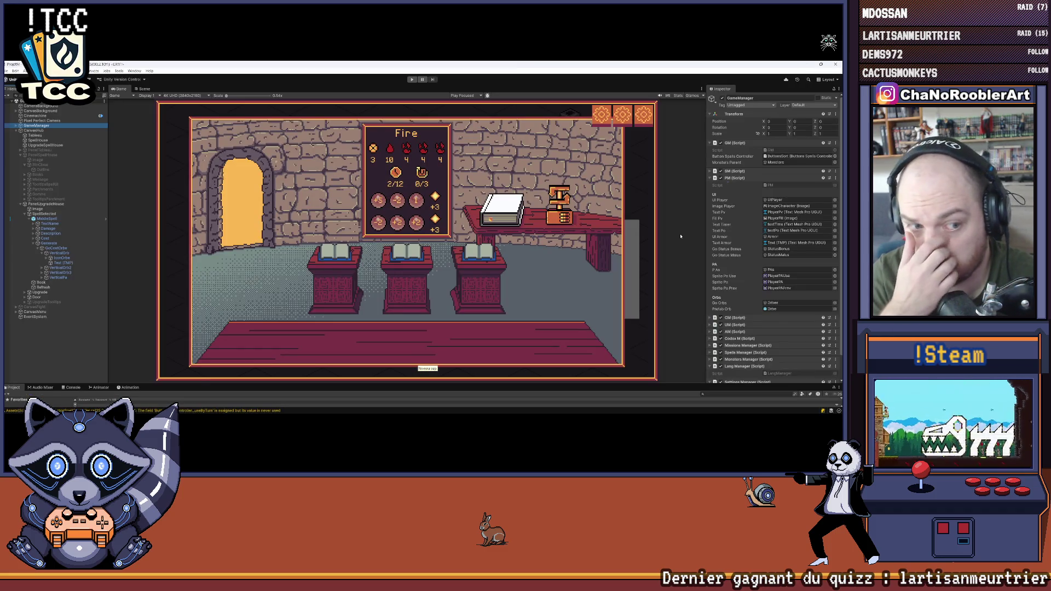
scroll(733, 267, "down", 2)
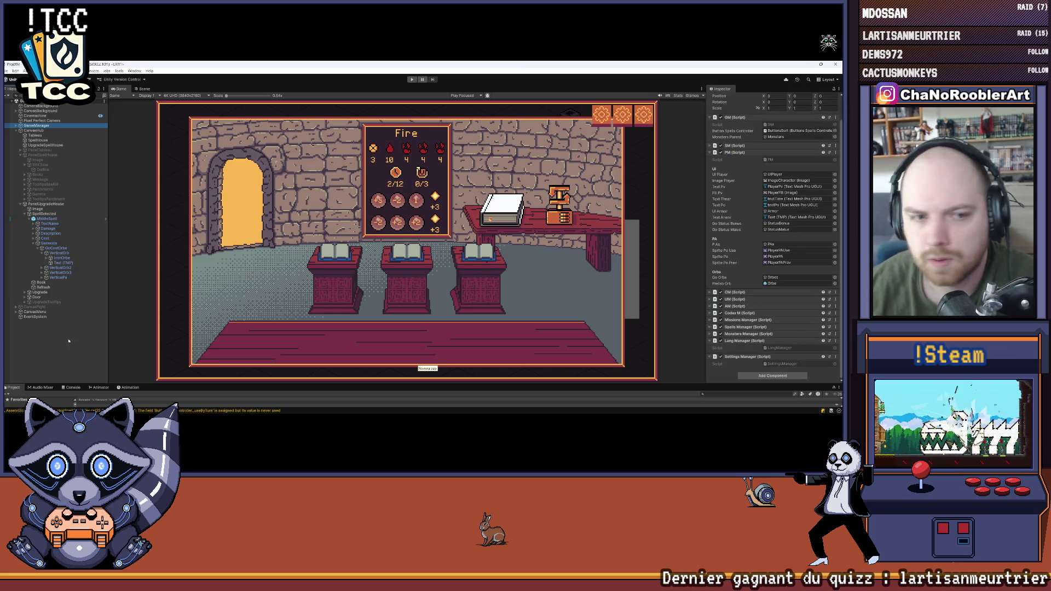
left_click(38, 303)
key("alt+Tab")
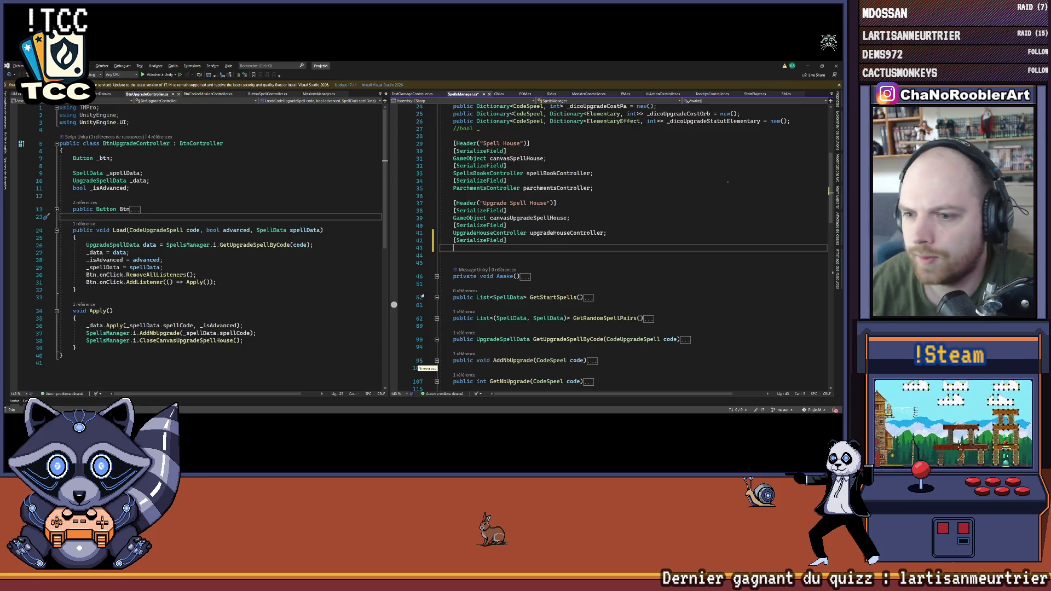
Step: Declare the field as UpgradeTooltipsController upgradeTooltipsController on line 43
type("Upgra")
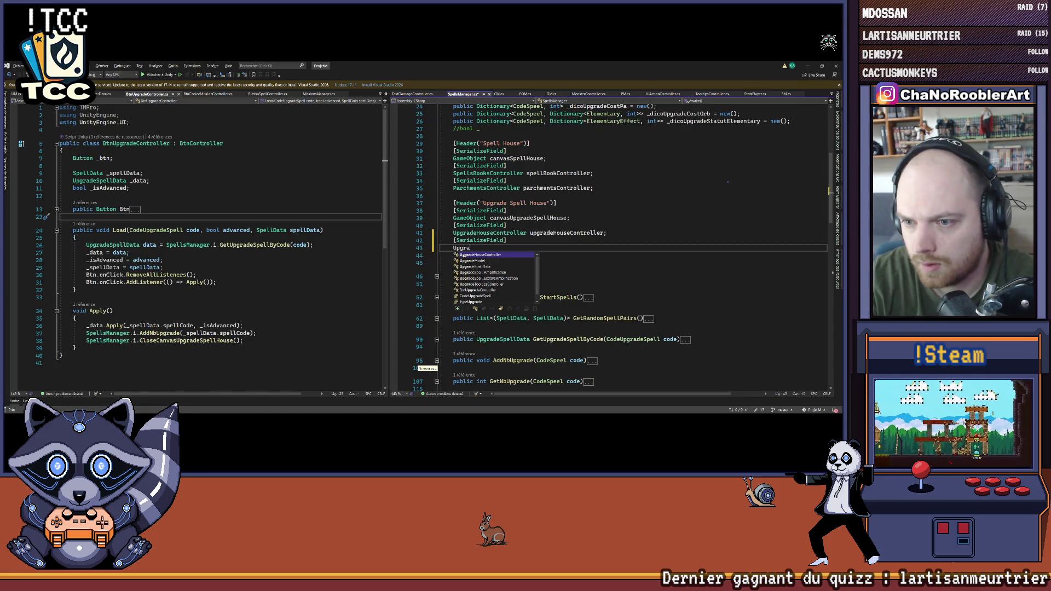
type("deTo")
key("Tab")
key("Tab")
key("Tab")
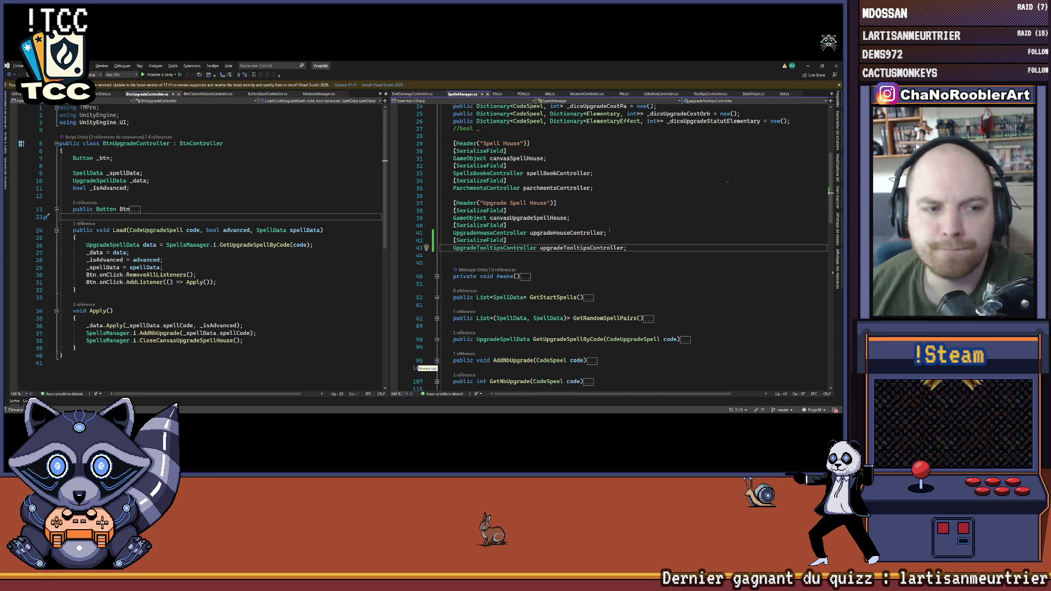
scroll(609, 230, "down", 2)
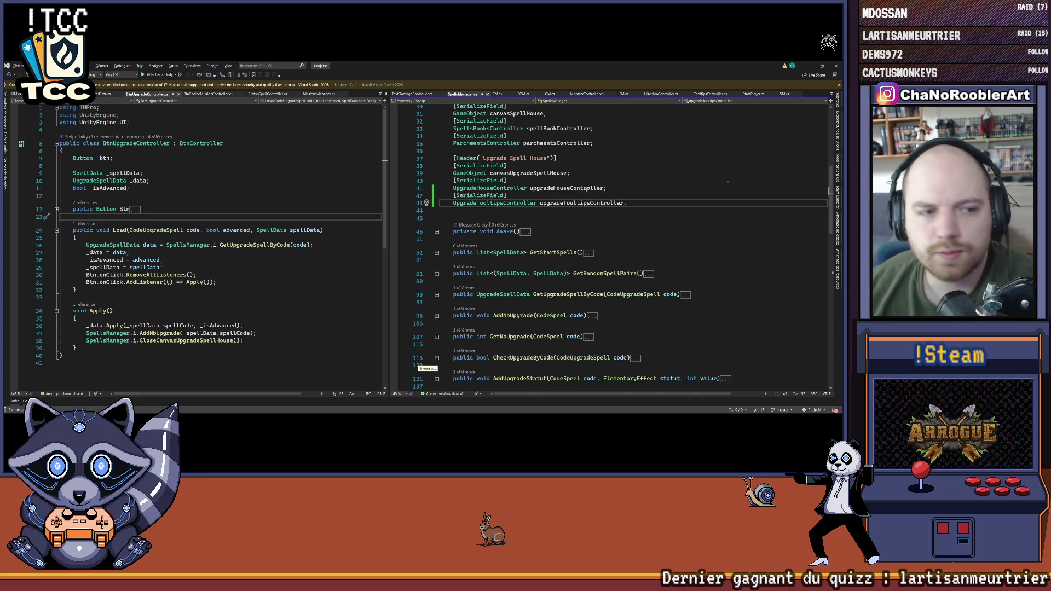
scroll(502, 187, "down", 1)
scroll(502, 188, "down", 5)
scroll(547, 186, "up", 6)
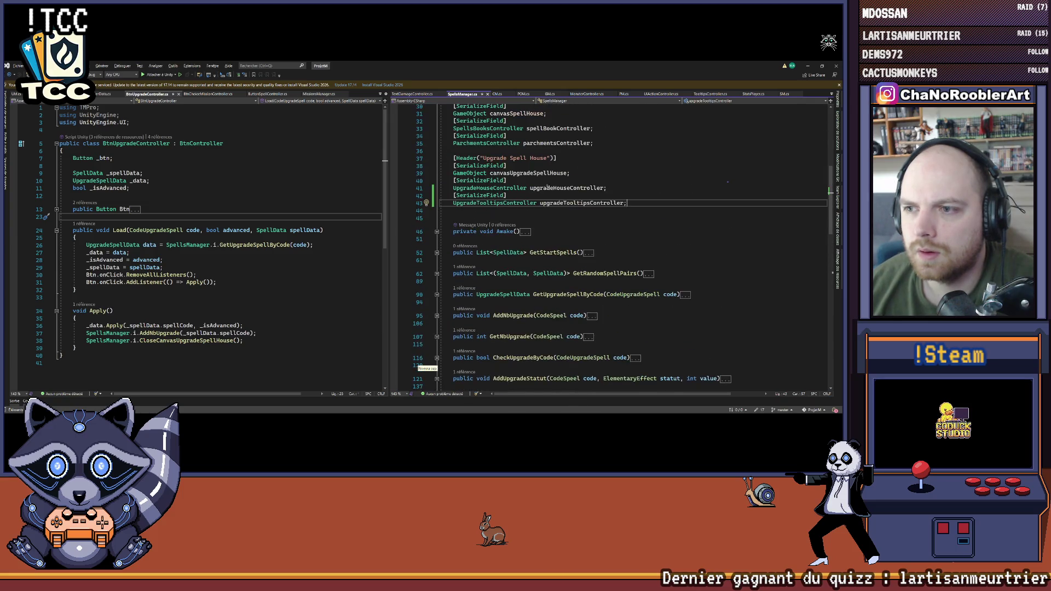
Step: Strip the default comment and Start/Update methods from the UpgradeTooltipsController class
double_click(472, 203)
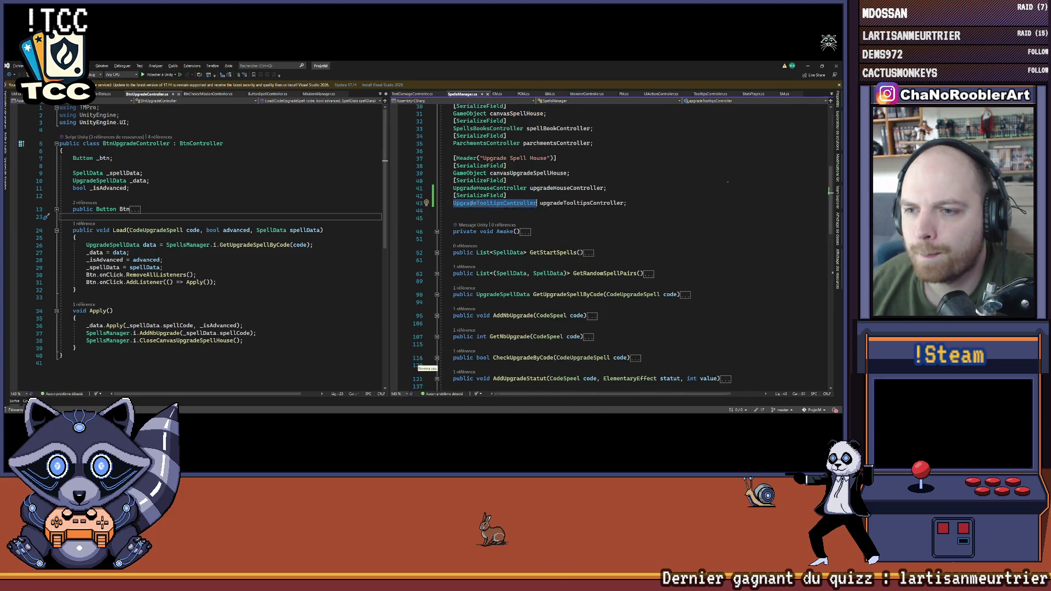
key("F12")
left_click_drag(444, 241, 433, 144)
key("Delete")
key("Tab")
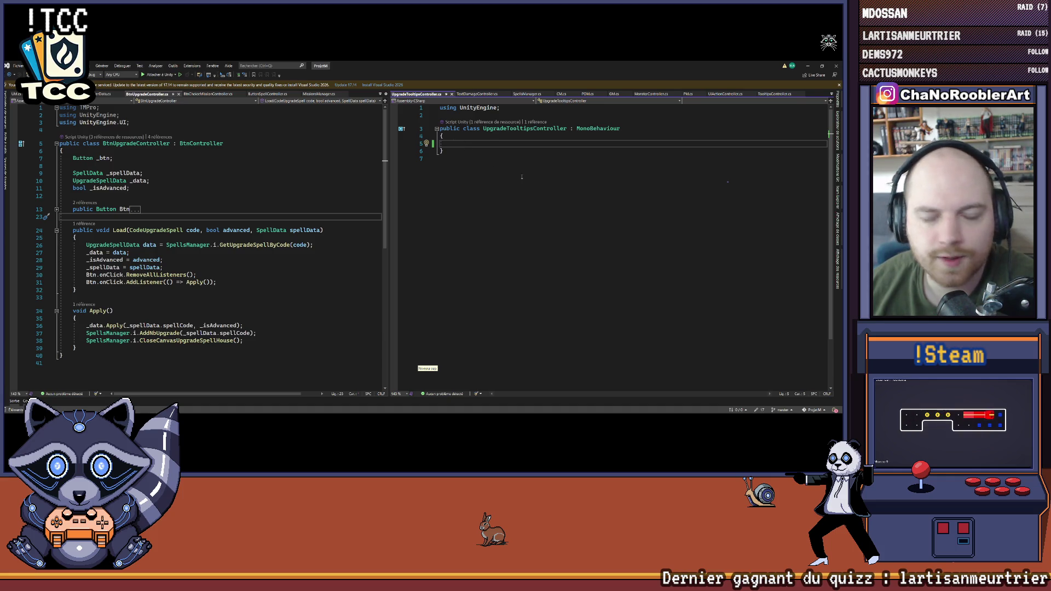
left_click(525, 128)
key("shift+F12")
scroll(648, 249, "down", 15)
scroll(648, 250, "up", 15)
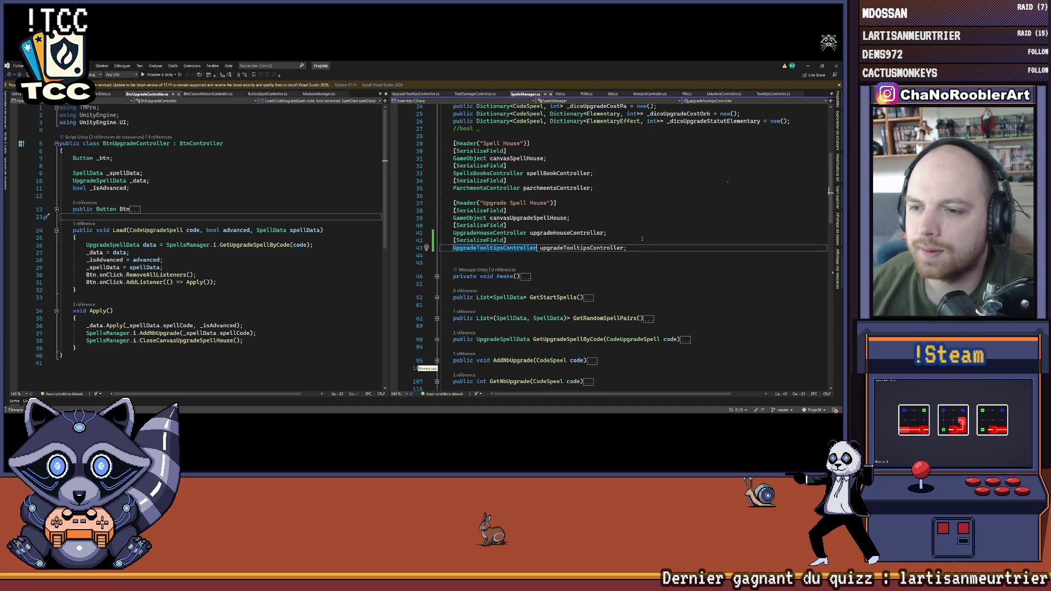
key("alt+Tab")
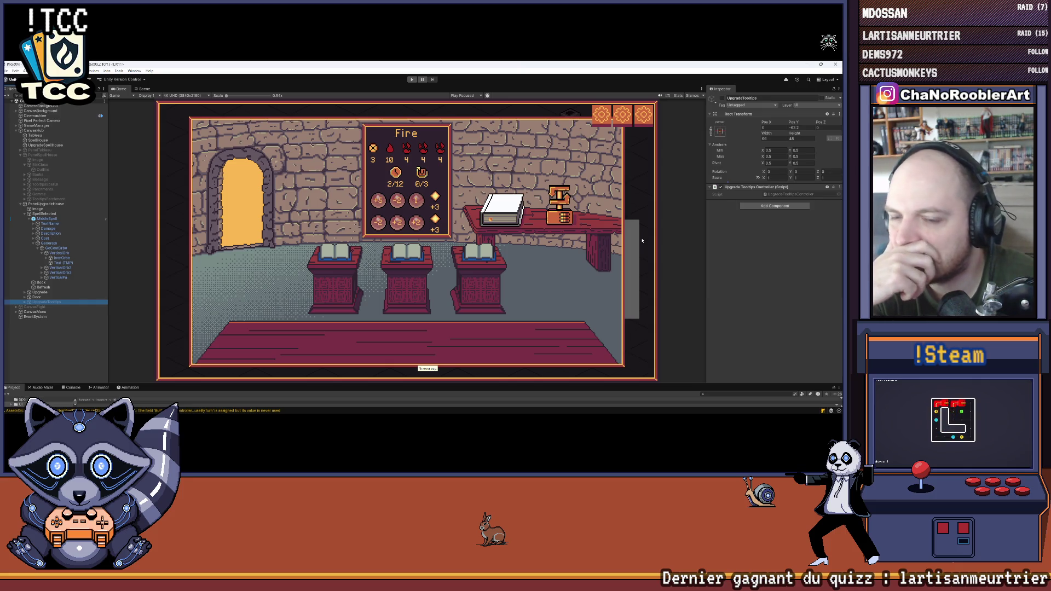
key("alt+Tab")
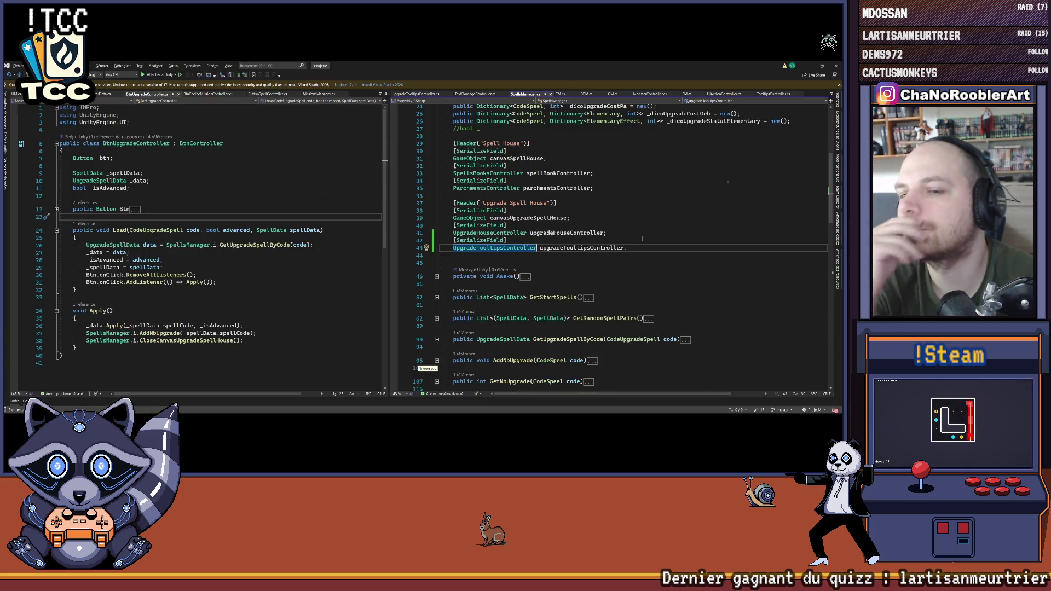
scroll(601, 317, "down", 15)
Step: Add an empty public void DisplayTooltipsUpgrade() method after CloseCanvasUpgradeSpellHouse and save SpellsManager.cs
scroll(600, 316, "up", 10)
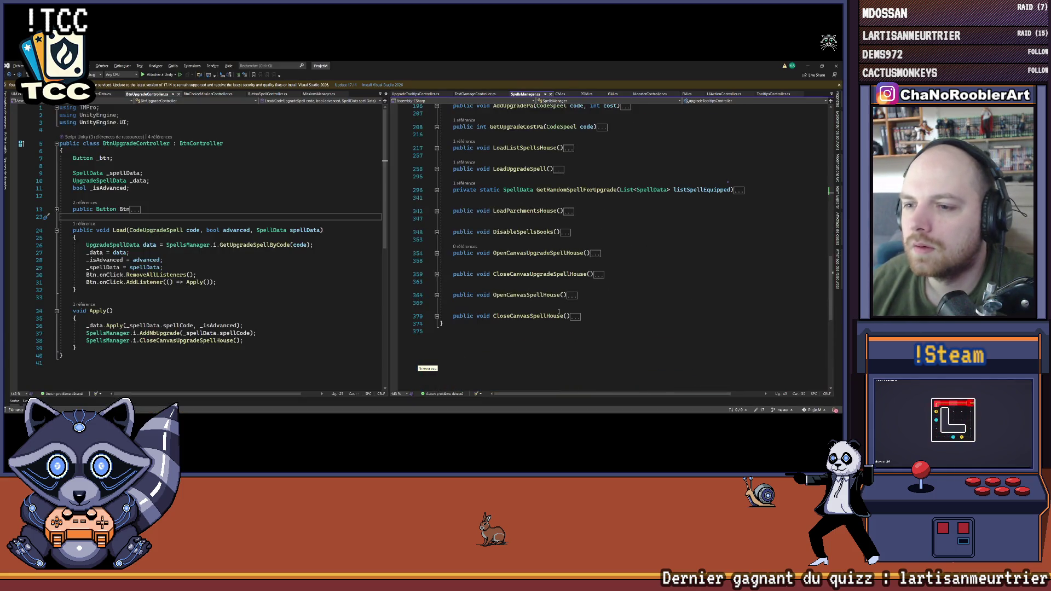
left_click(486, 325)
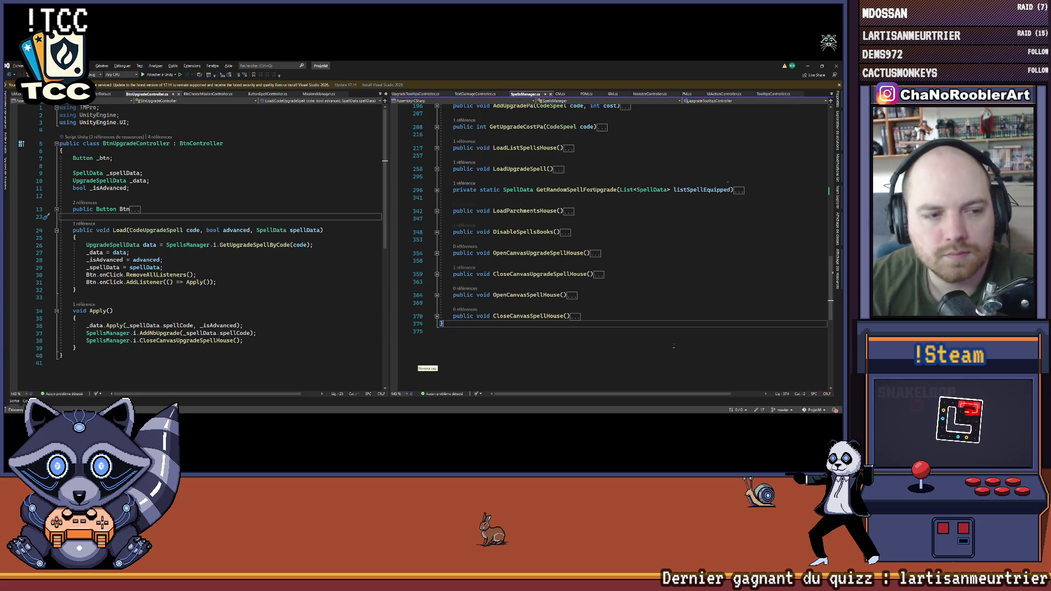
key("Up")
key("Up")
key("Up")
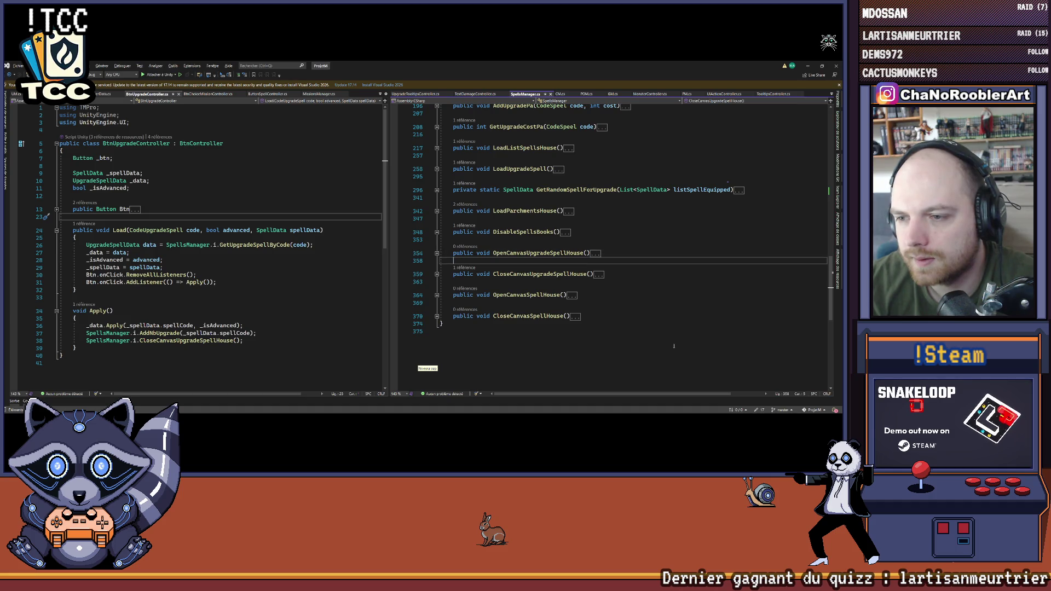
key("Down")
key("End")
key("Return")
key("Return")
key("Return")
key("Up")
key("ctrl+s")
type("ubl")
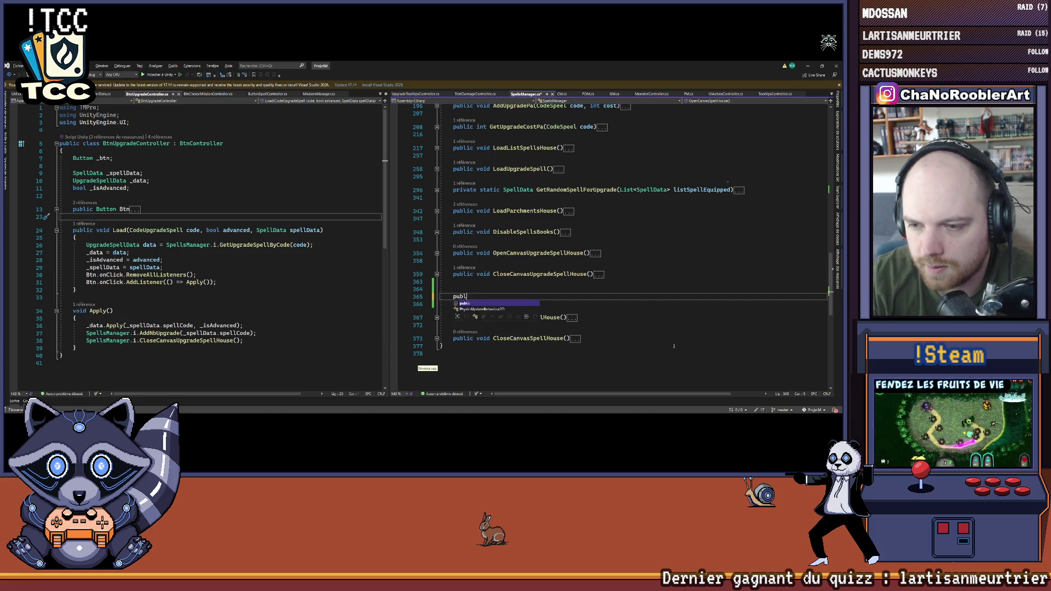
type("ic void Dis")
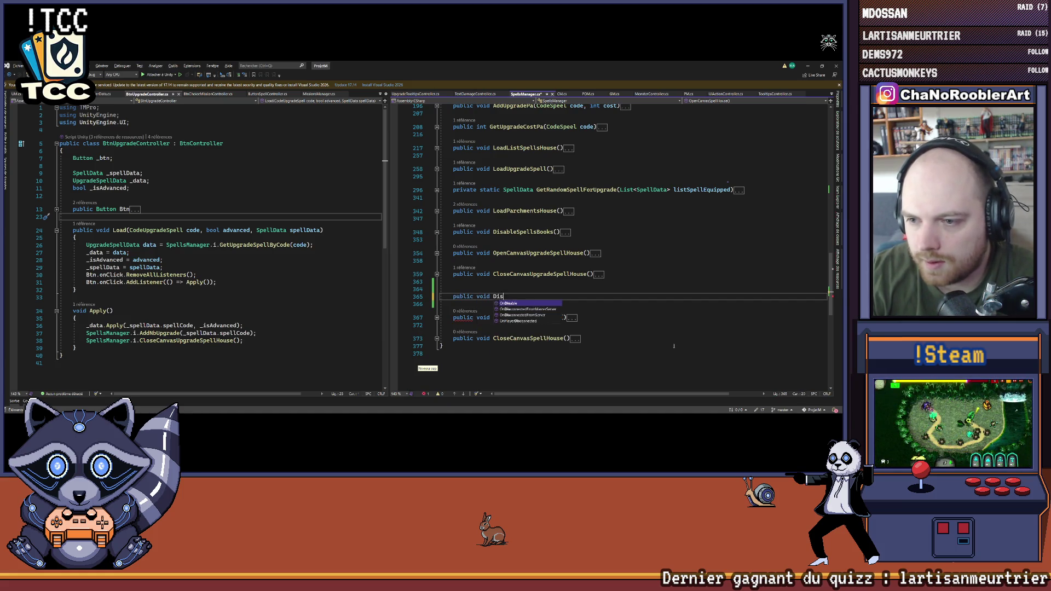
type("playTool")
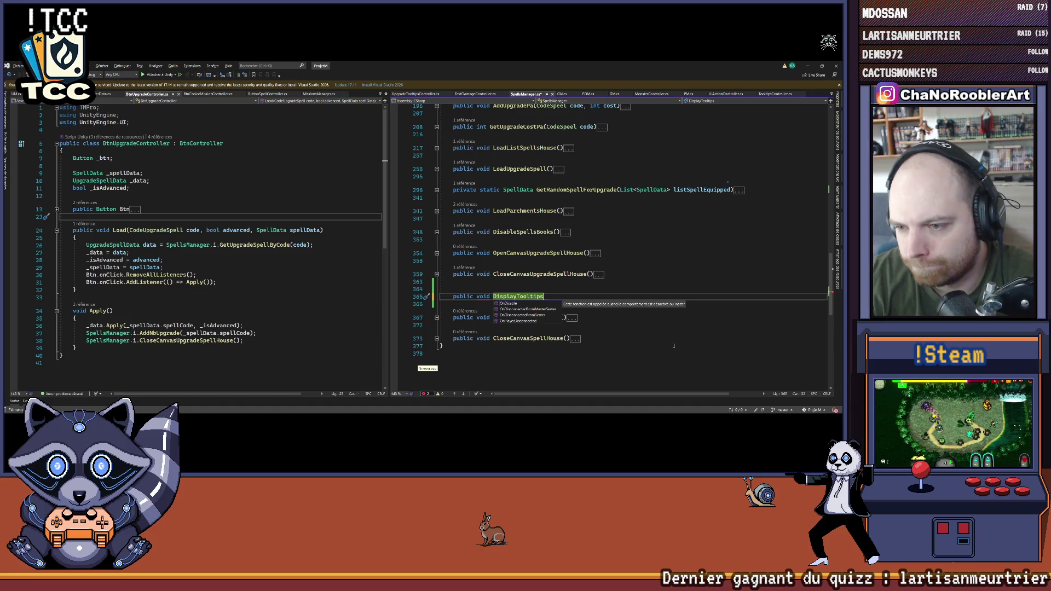
type("Upg")
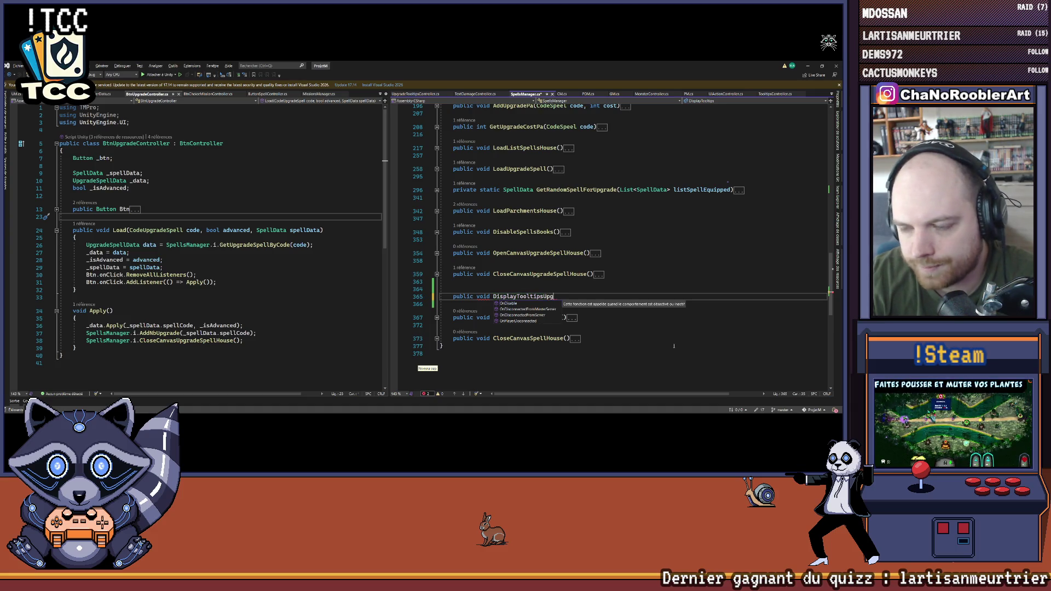
type("rade() {")
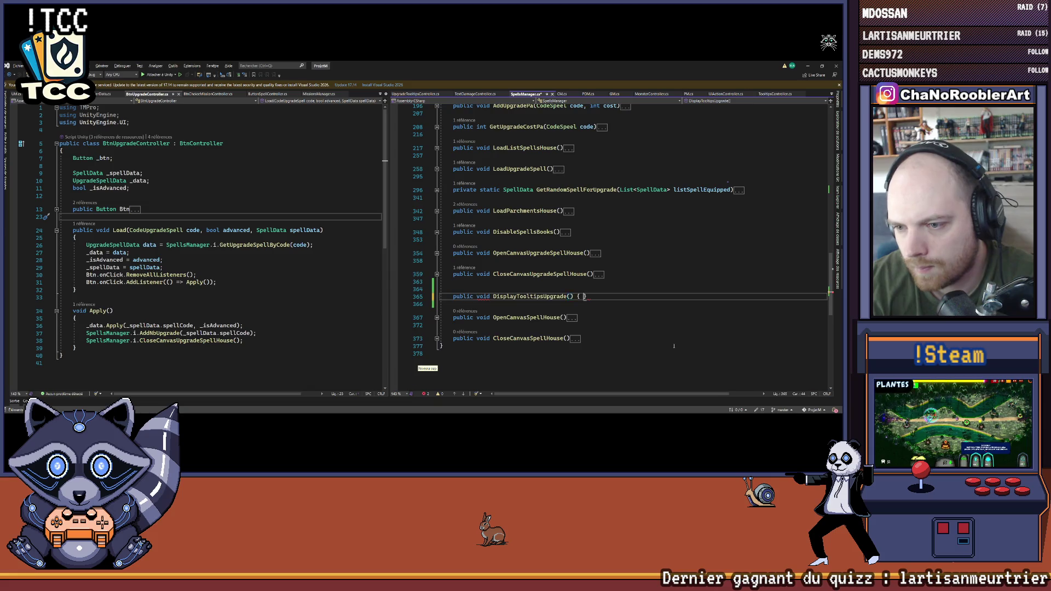
key("Return")
type("{")
key("Return")
Step: Paste upgradeTooltipsController into the new method body and start a .Disp call on it
scroll(521, 280, "up", 15)
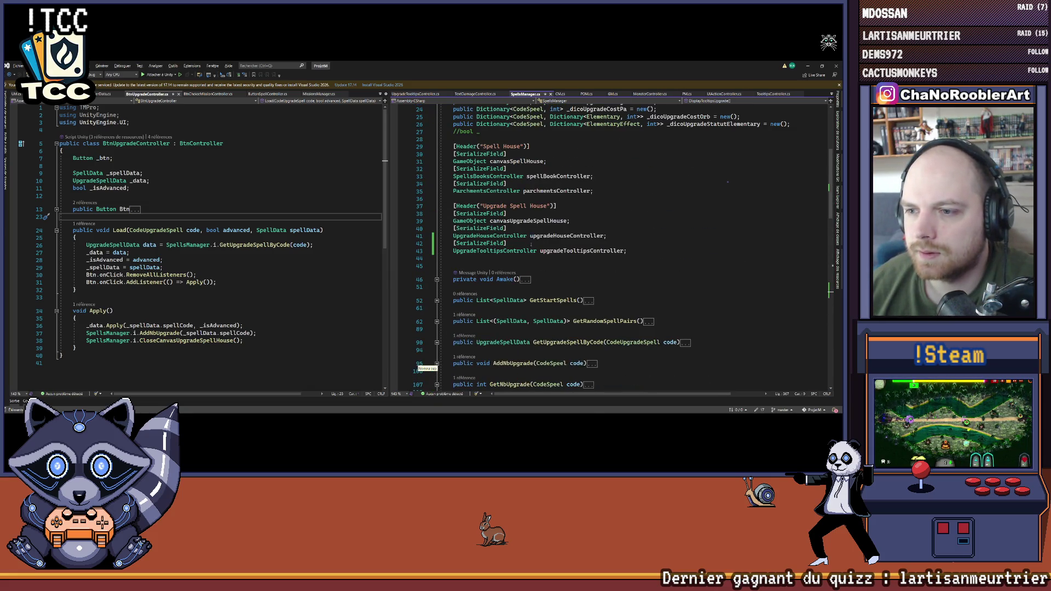
double_click(556, 252)
key("ctrl+c")
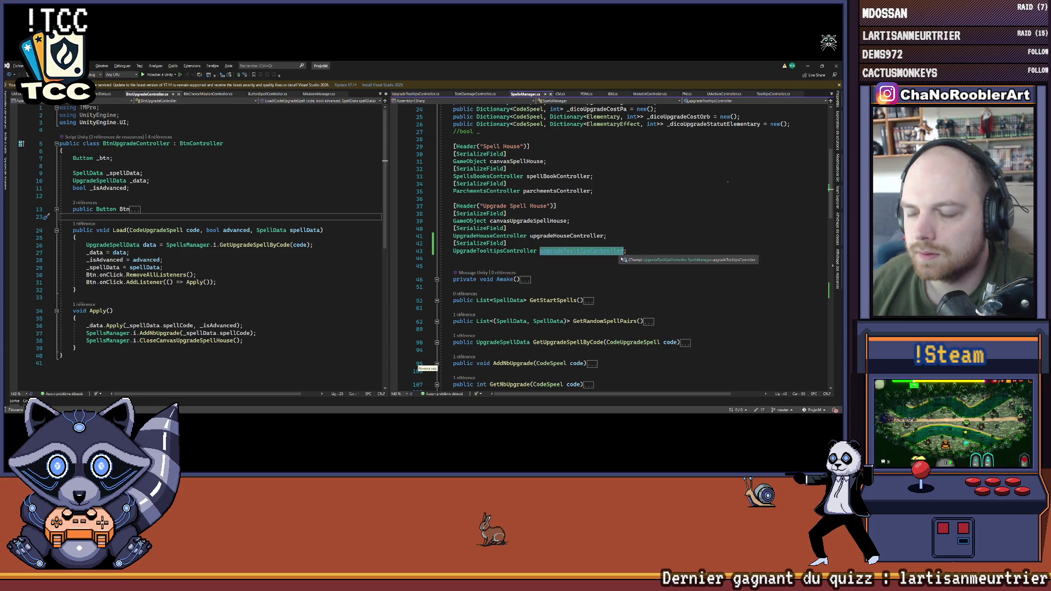
scroll(536, 274, "down", 15)
left_click(556, 206)
key("ctrl+v")
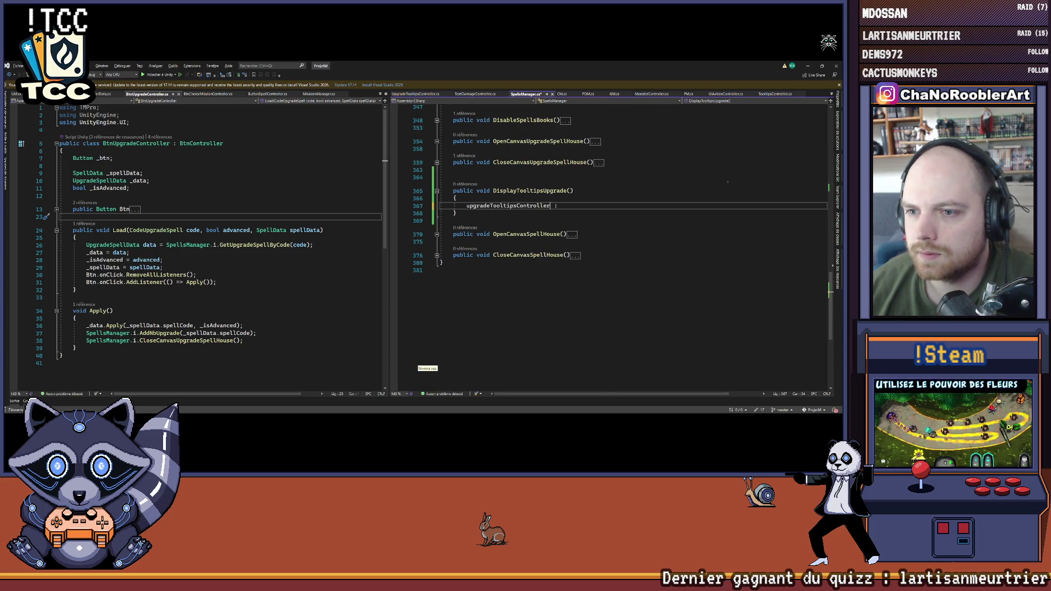
type(".")
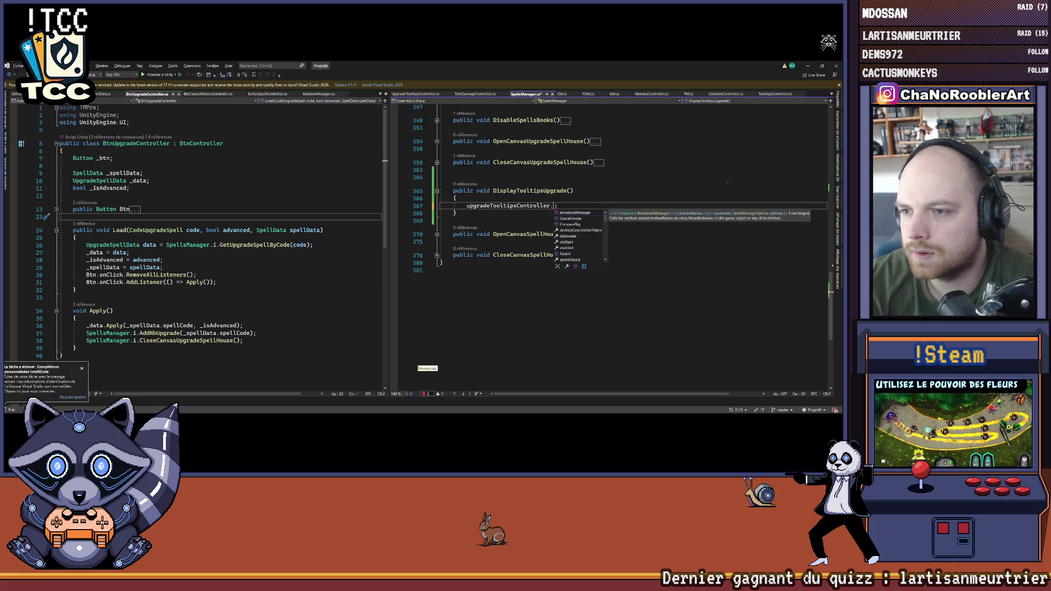
type("s")
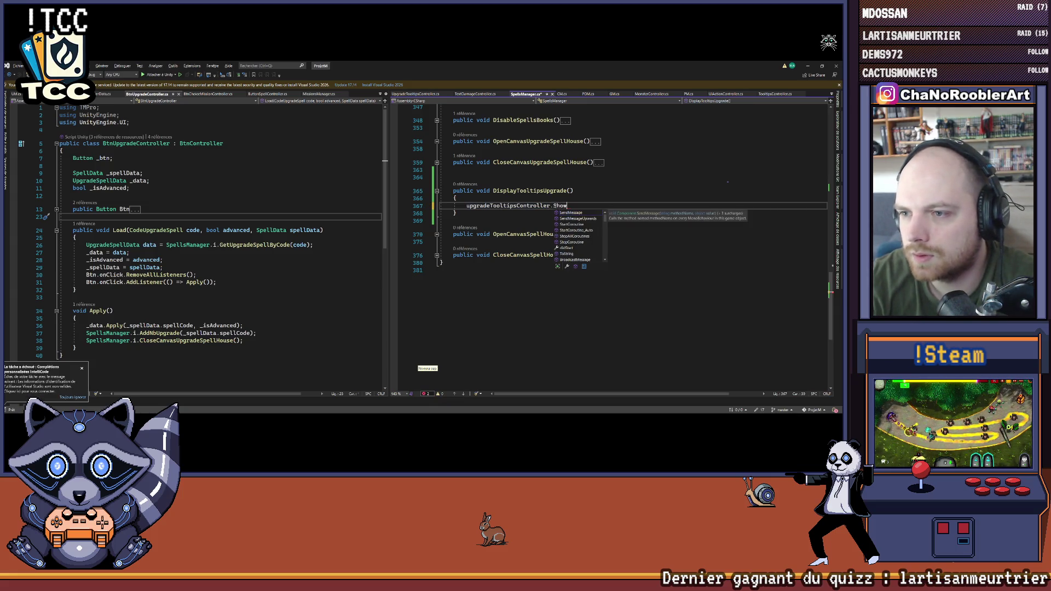
type("Disp")
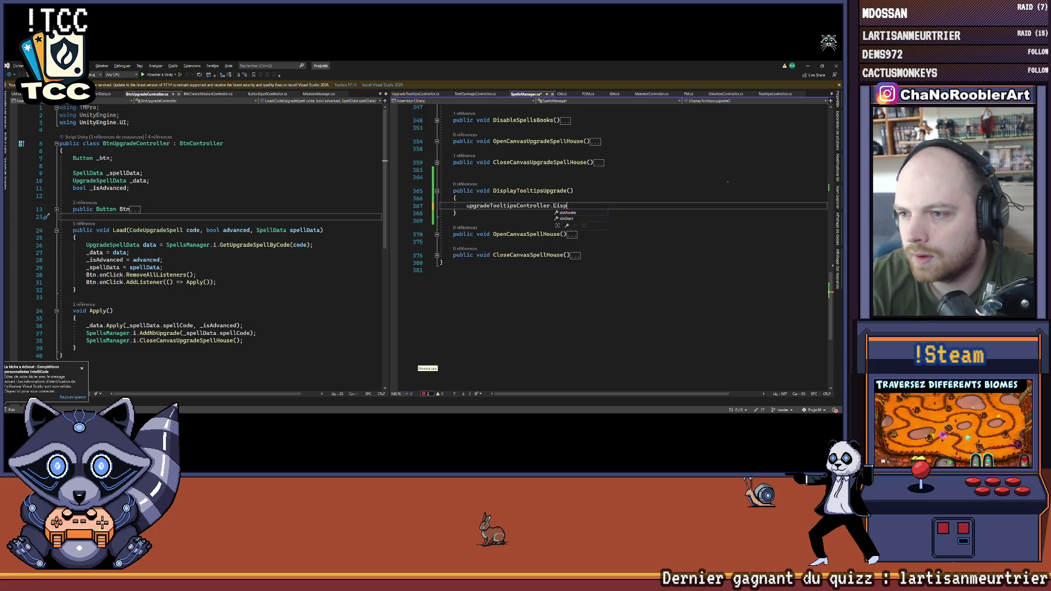
double_click(506, 207)
left_click(505, 208, "ctrl")
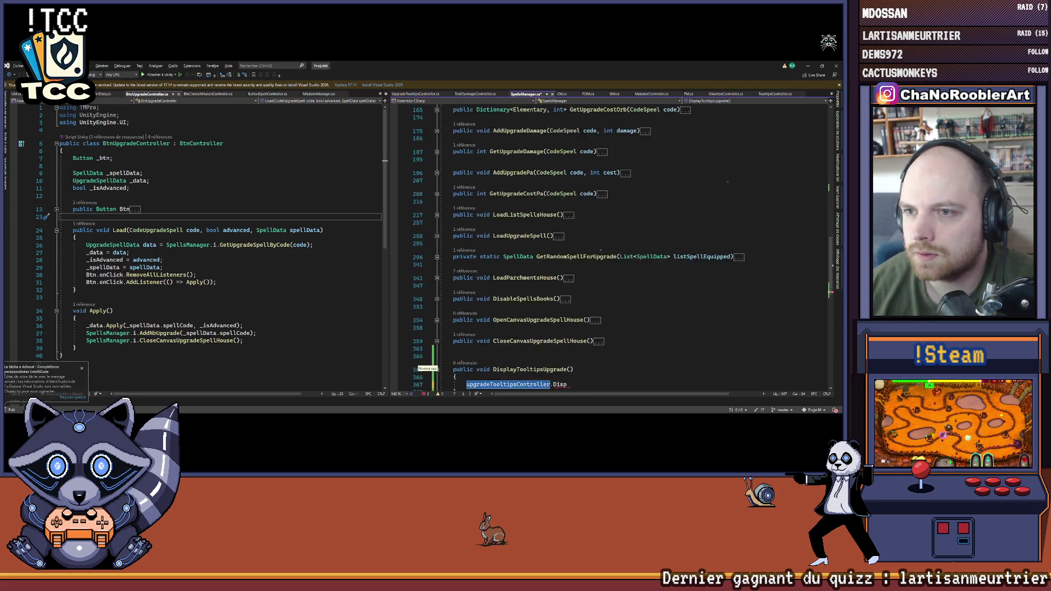
Step: Declare an empty void Display() method in the UpgradeTooltipsController class
left_click(486, 229, "ctrl")
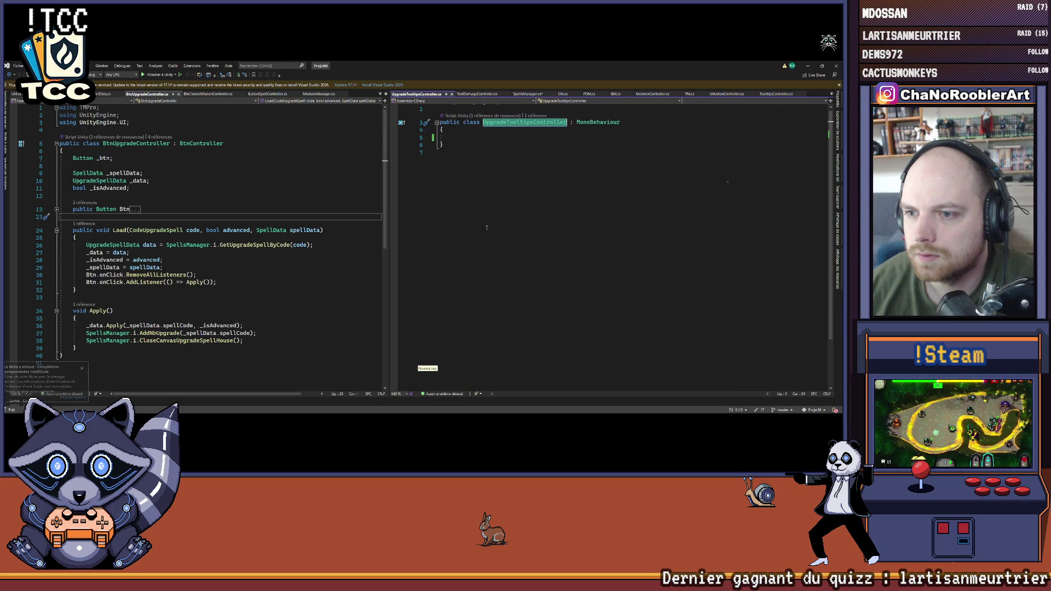
left_click(473, 139)
type("isplay")
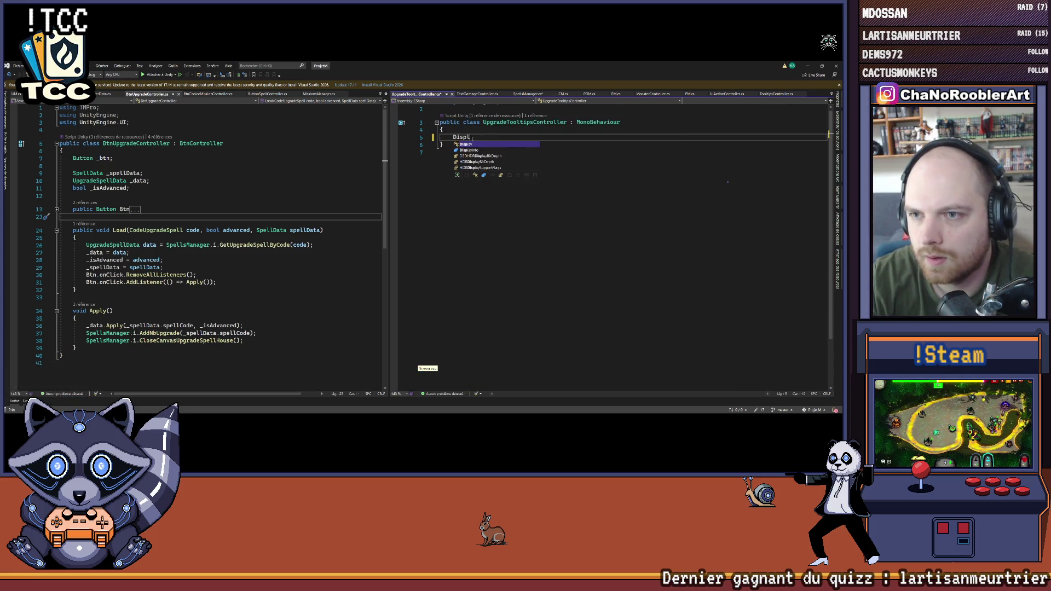
type("(")
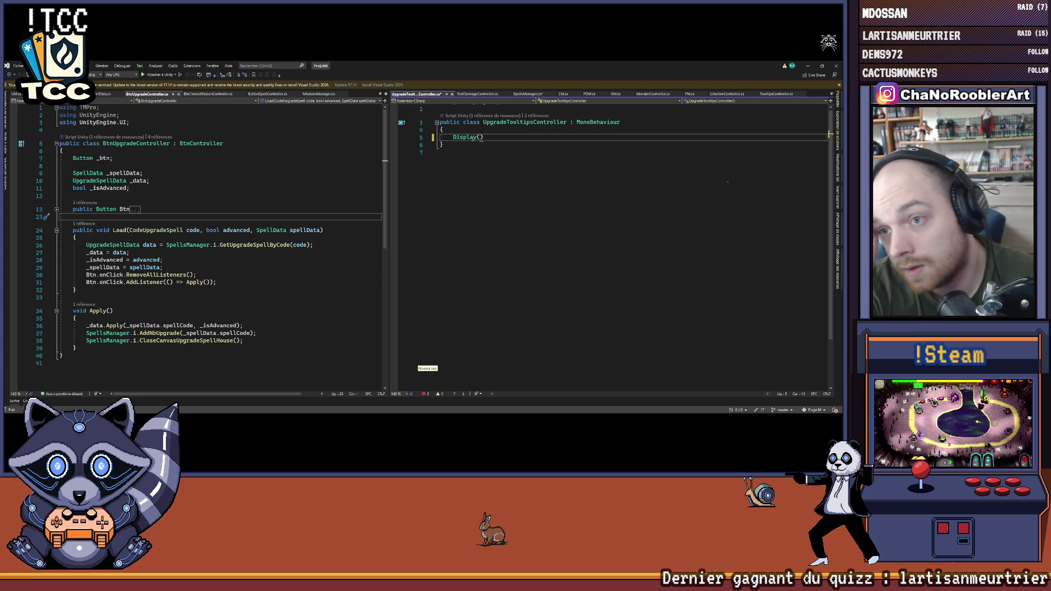
left_click(472, 142)
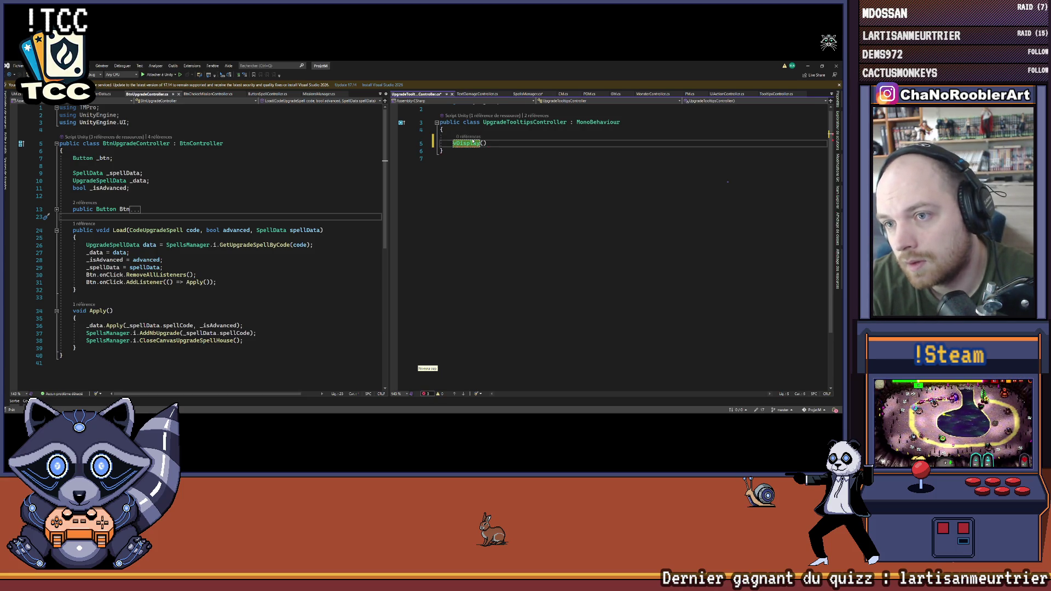
type("void")
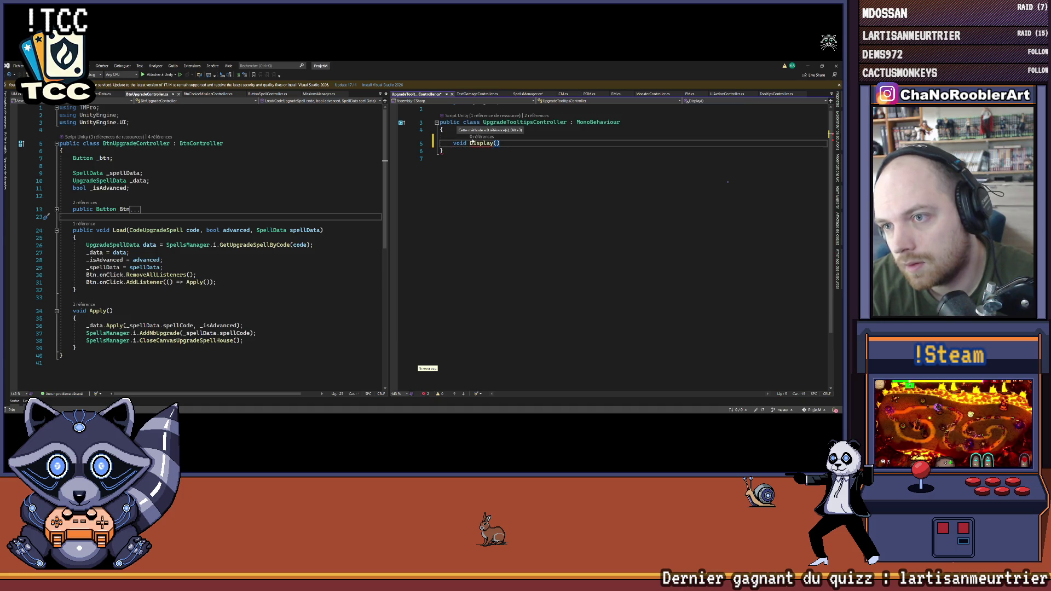
key("Return")
type("{")
key("Return")
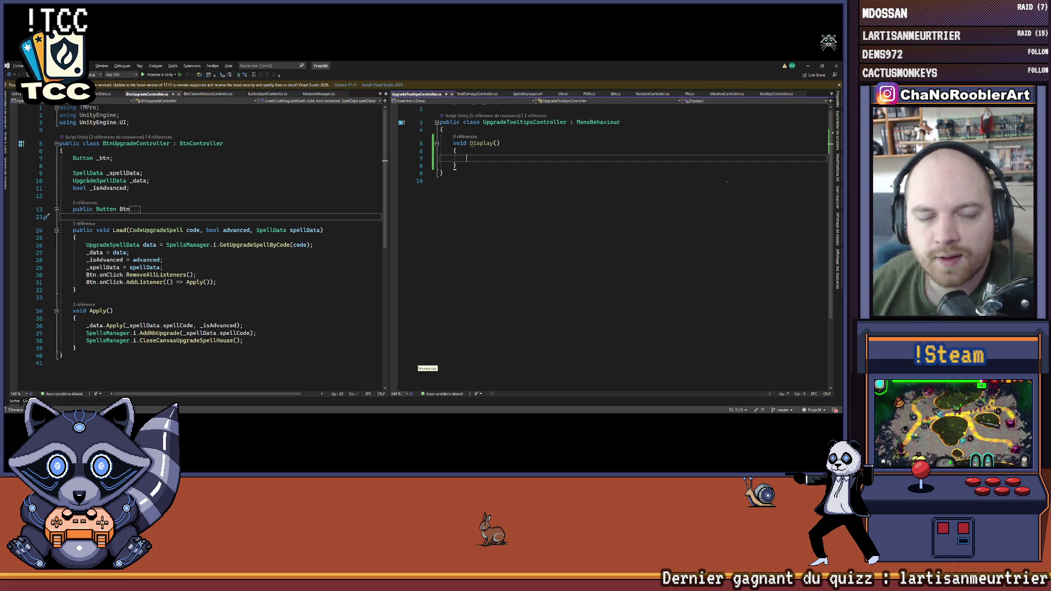
Step: Change the signature to Display(bool display, Vector3 pos) and save
left_click(496, 144)
type("ool display,")
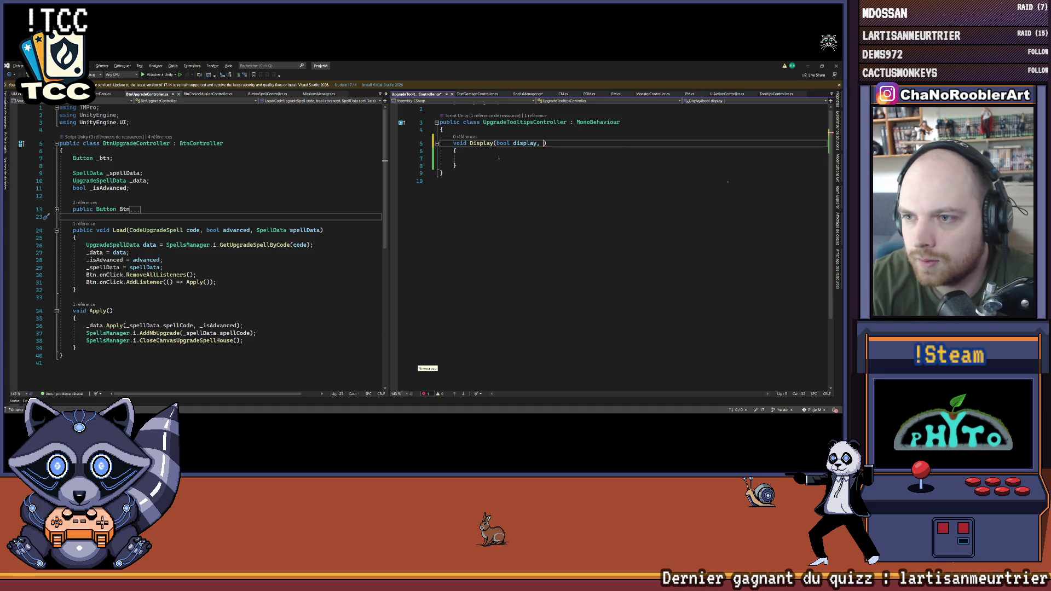
key("ctrl+space")
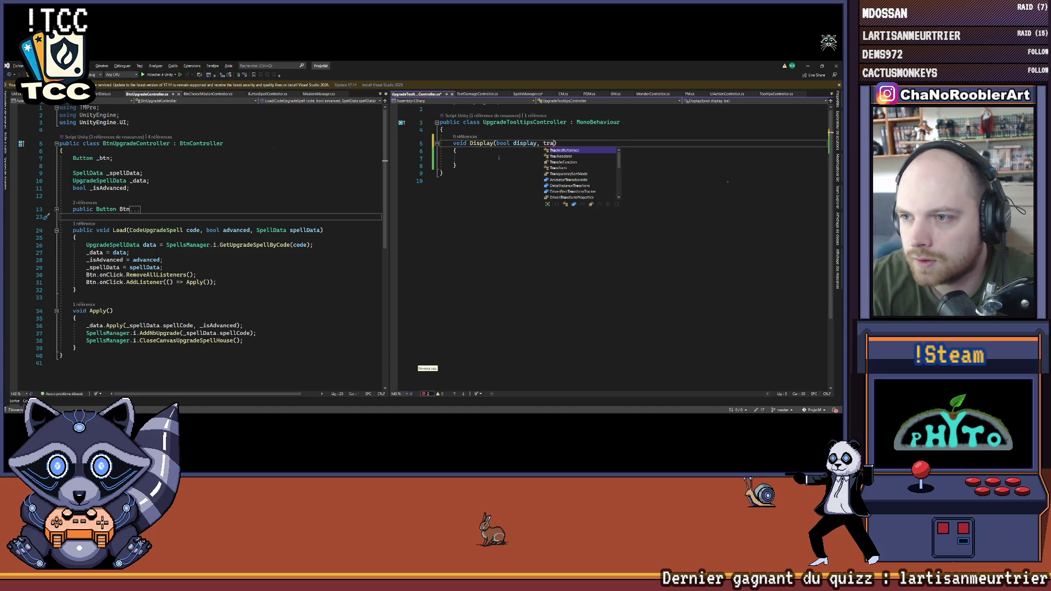
key("Page_Up")
key("Page_Up")
key("Page_Up")
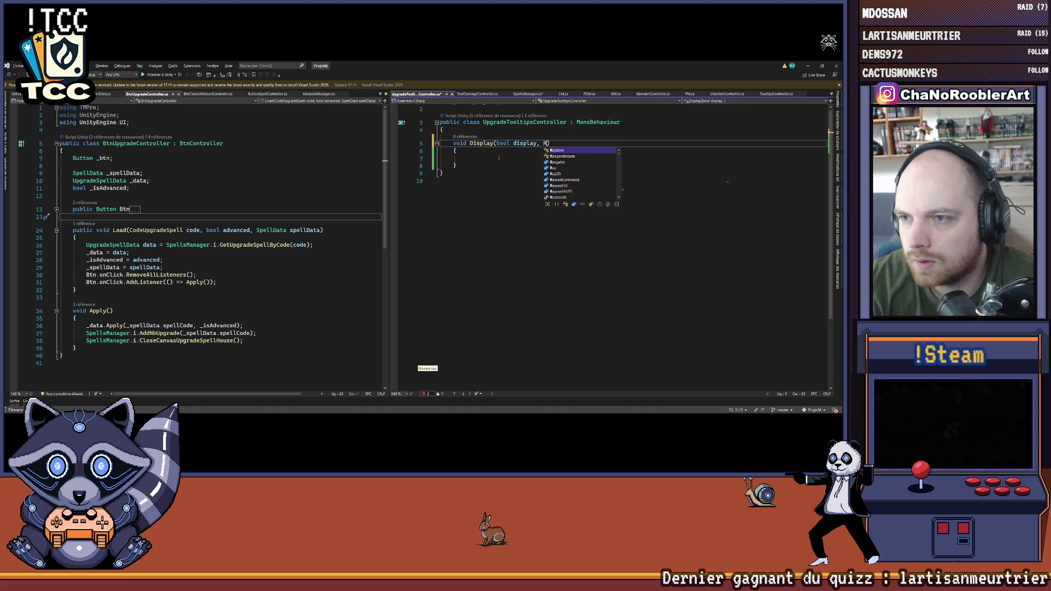
type("Vec")
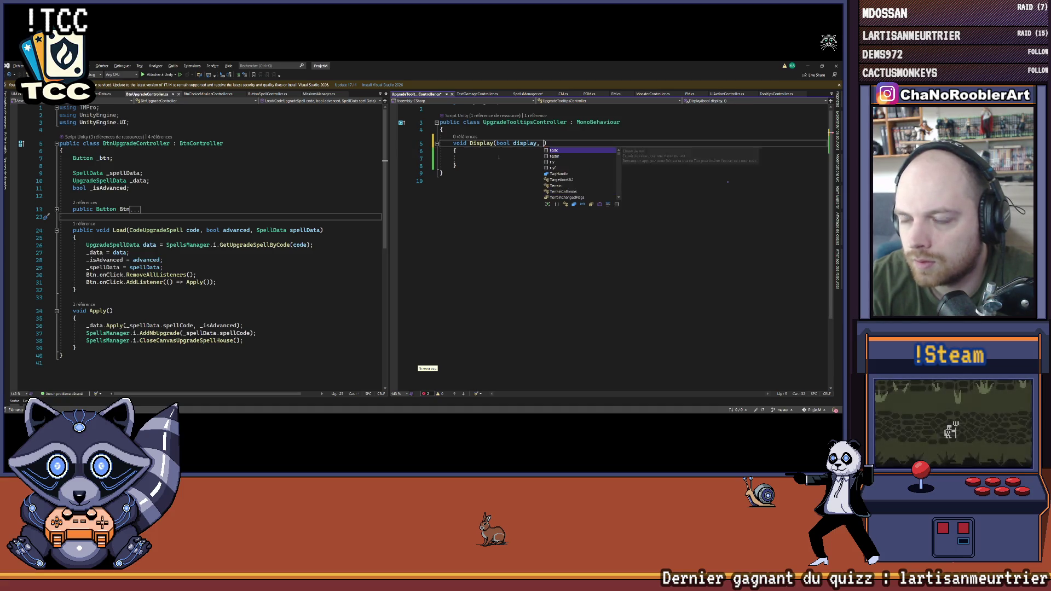
key("Tab")
type("pos")
key("ctrl+s")
Step: Add this.gameObject.SetActive(display); to Display and start a transform line below it
key("Down")
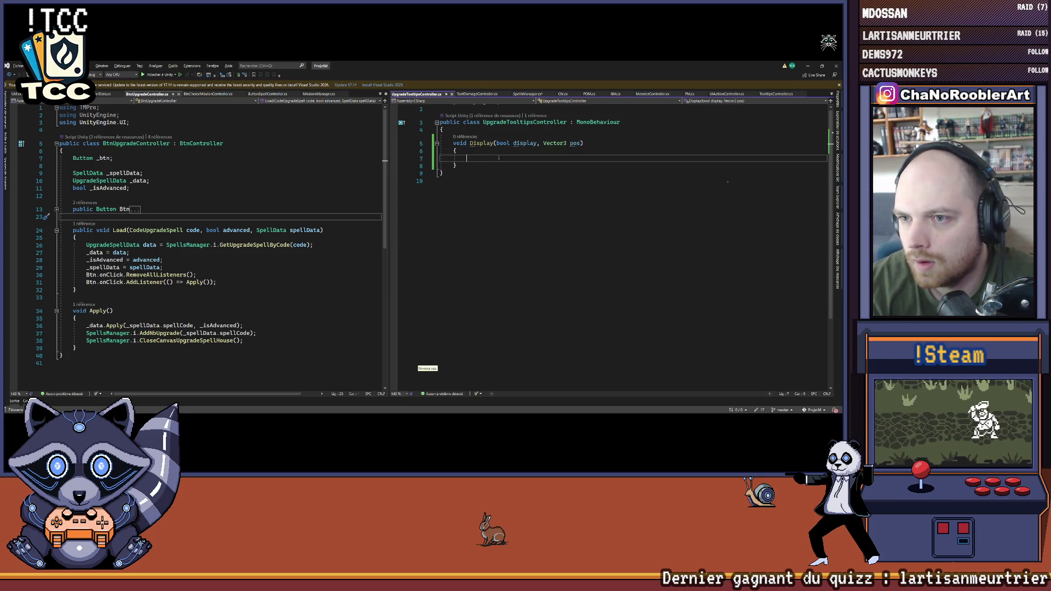
key("Down")
type("this.ga")
key("Tab")
key("Tab")
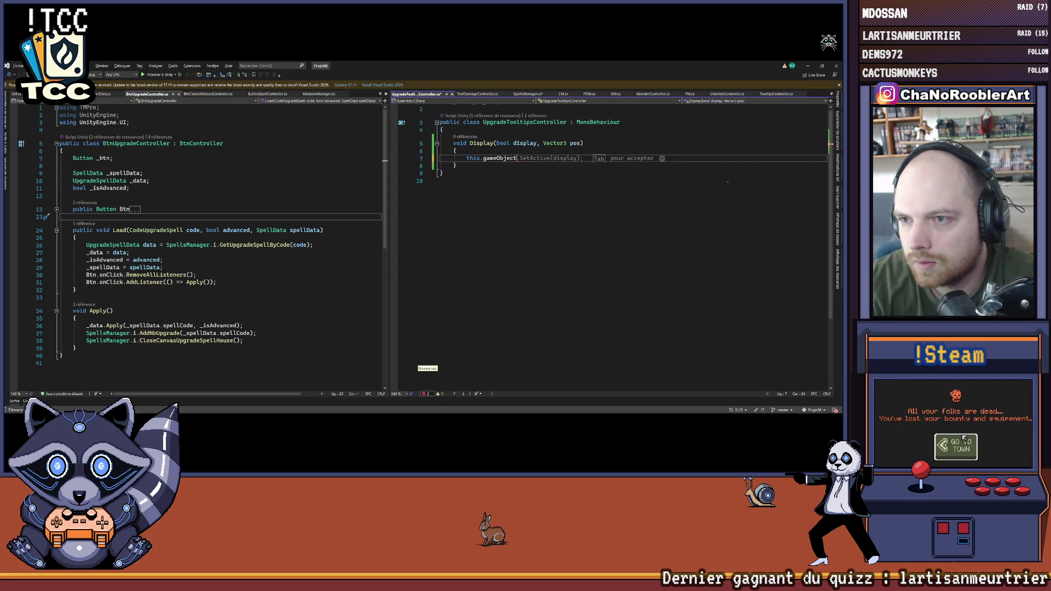
key("Return")
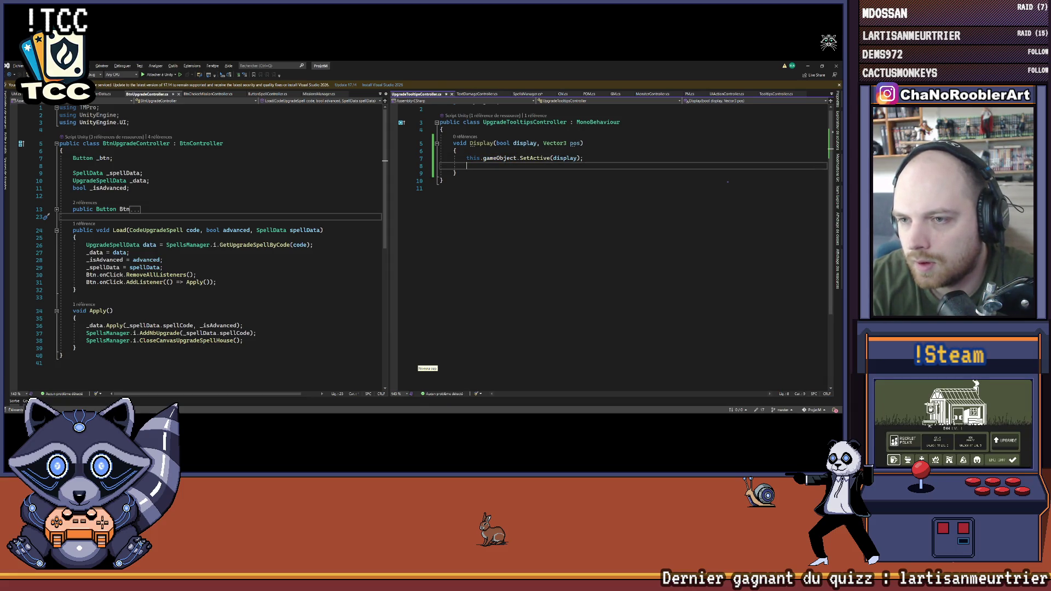
type("transform.")
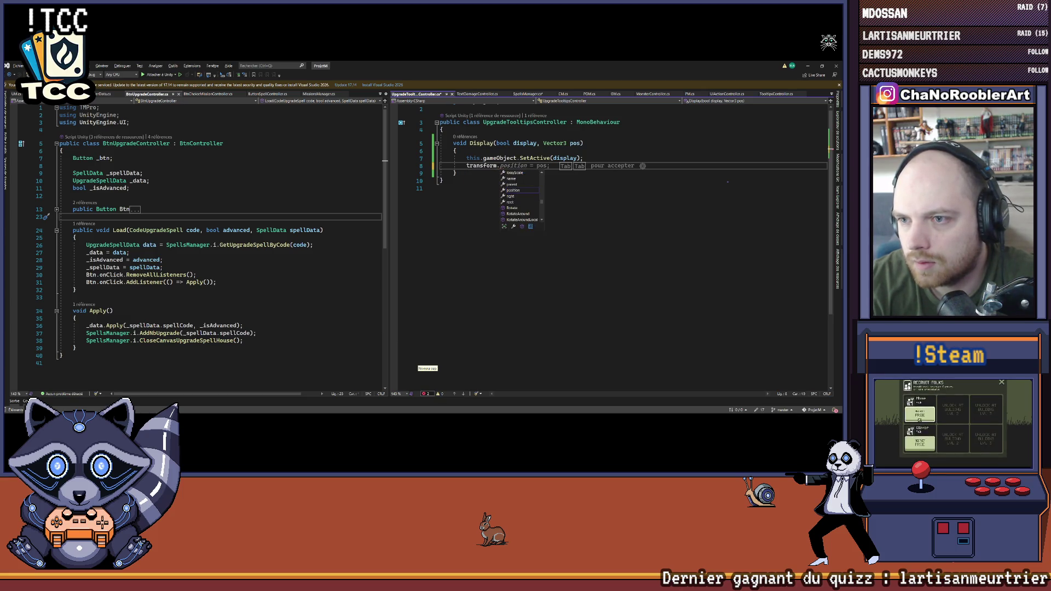
type("r")
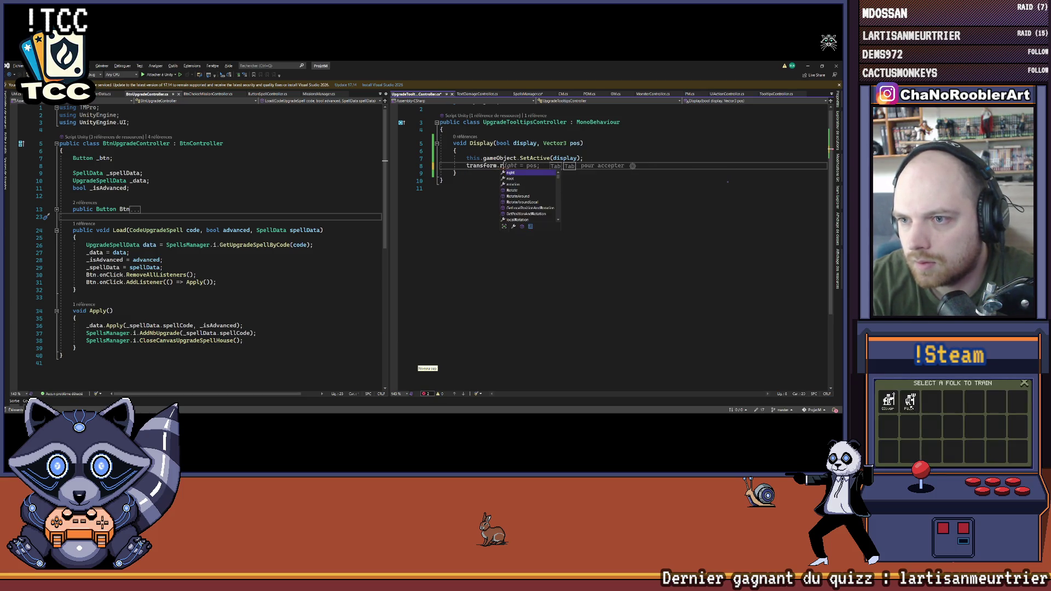
key("BackSpace")
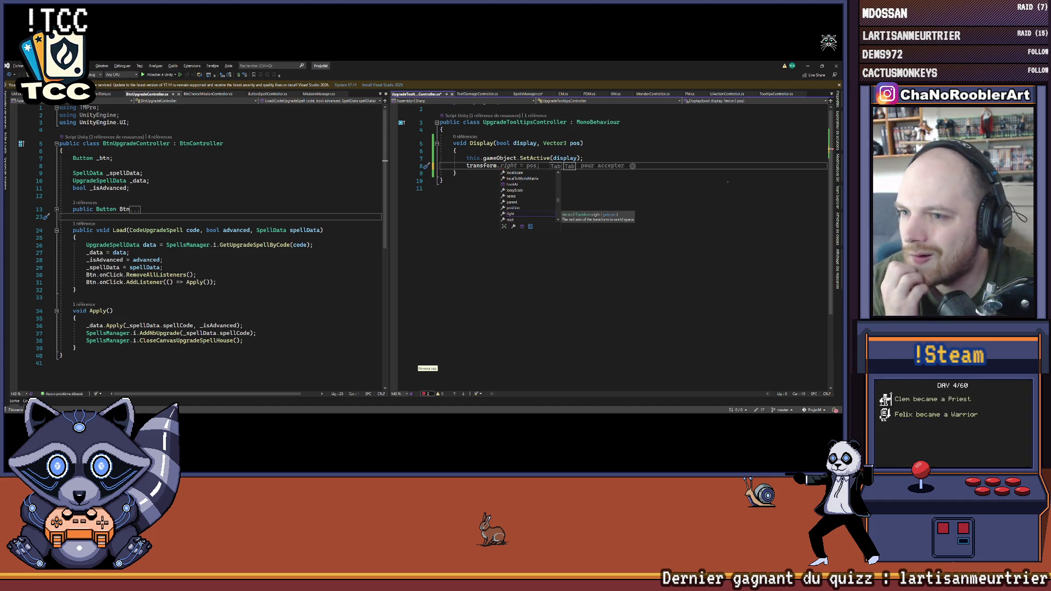
key("Escape")
Step: Insert a blank line at the top of the class for a new field and save
left_click(443, 129)
key("Return")
key("Return")
key("Up")
key("Up")
key("Down")
key("ctrl+s")
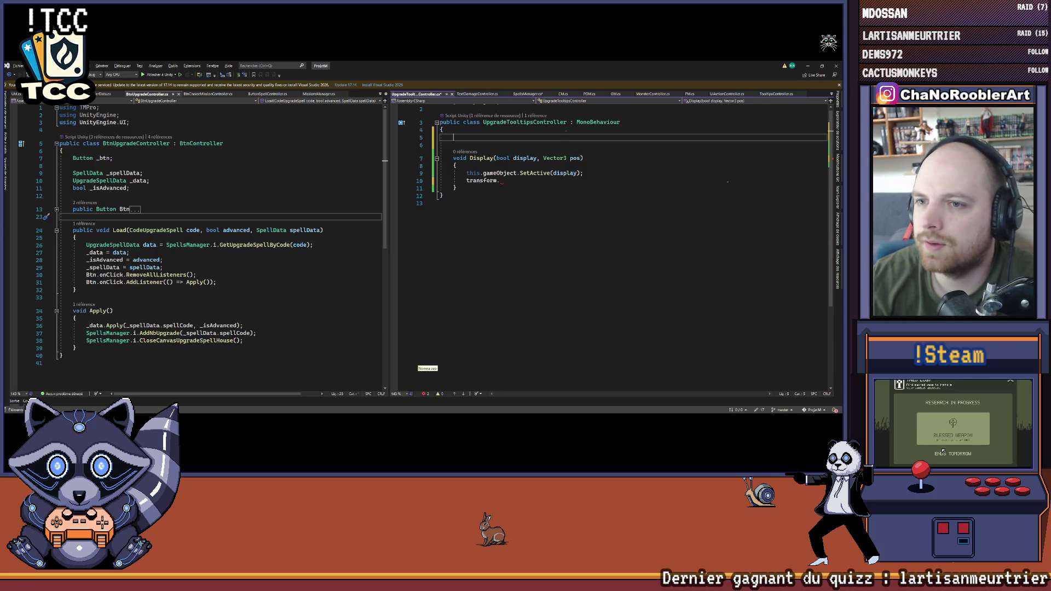
Step: Declare a RectTransform _rectTransform field and open a RectTransform property below it
type("Rec")
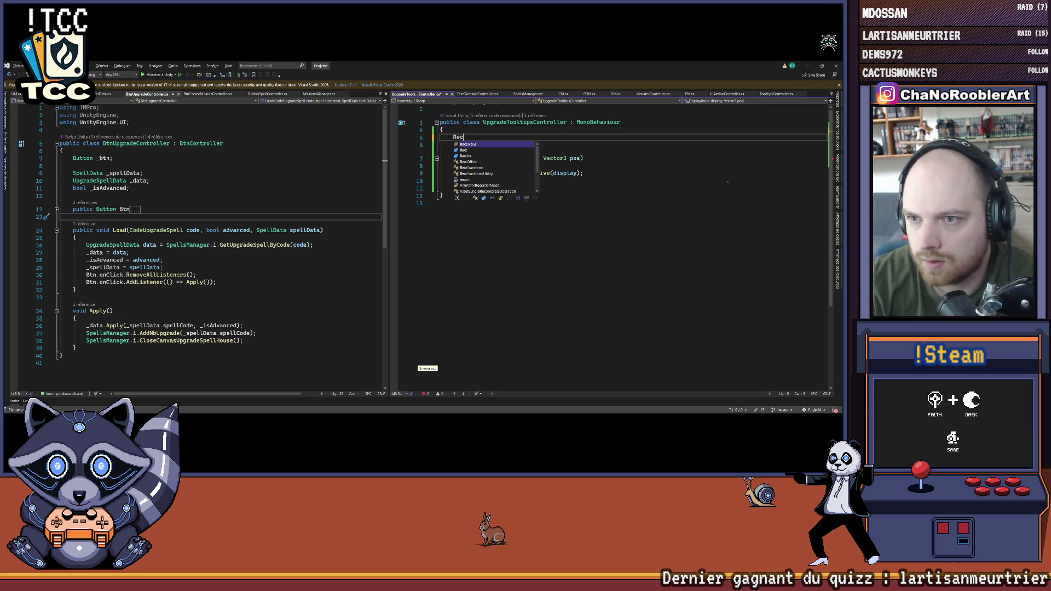
type("tTransform ")
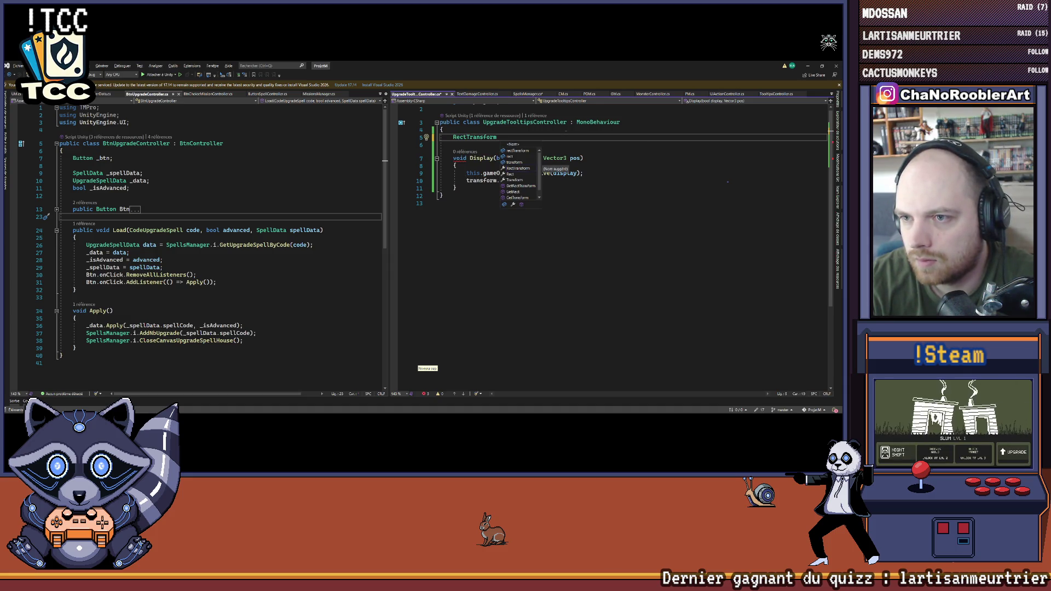
type("rectTransform;")
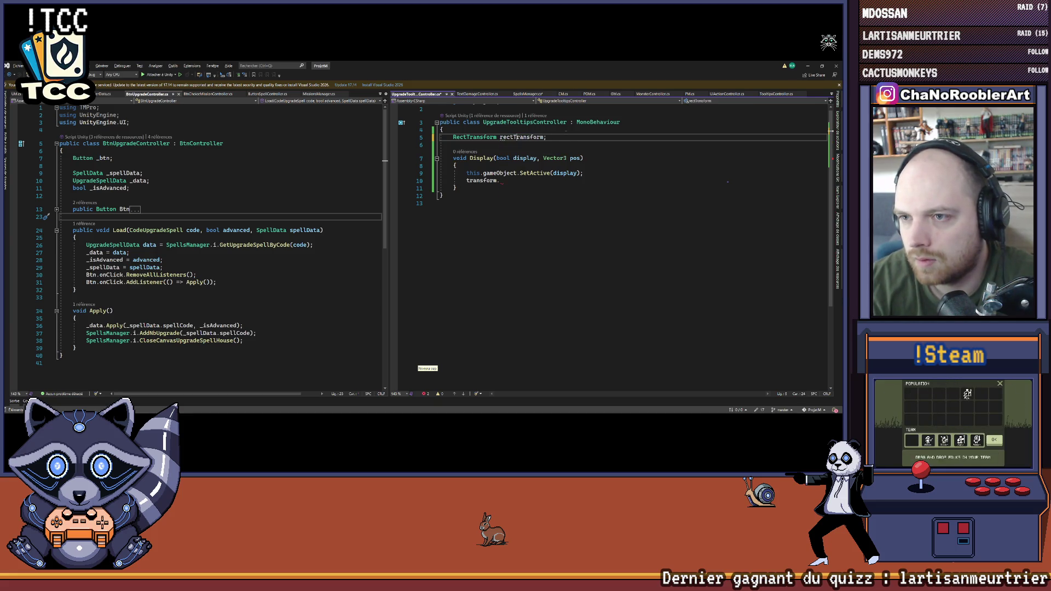
type("_")
key("End")
key("Return")
type("RectTransform ")
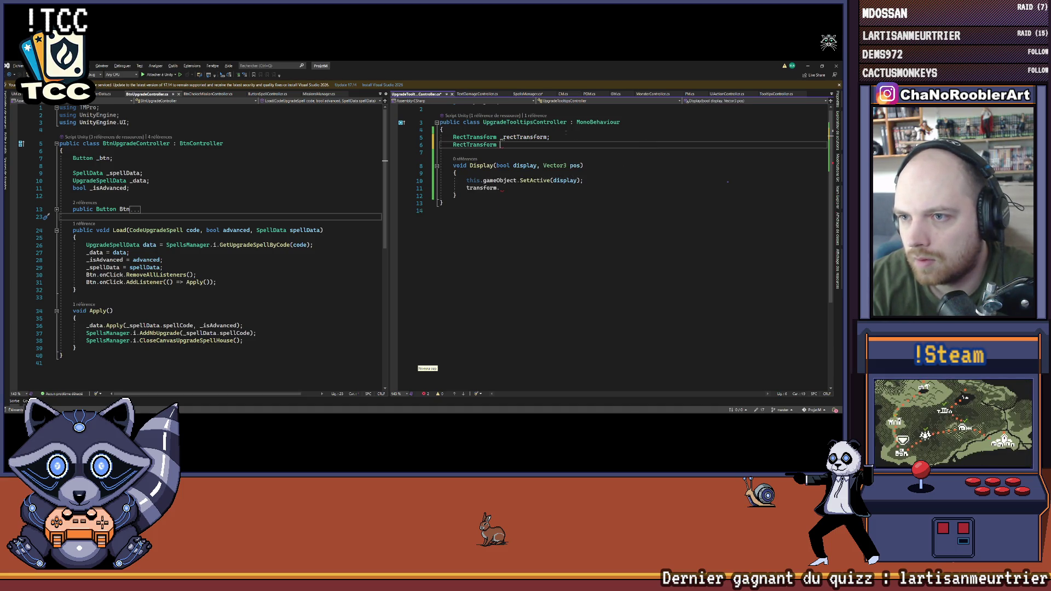
type("RectTran")
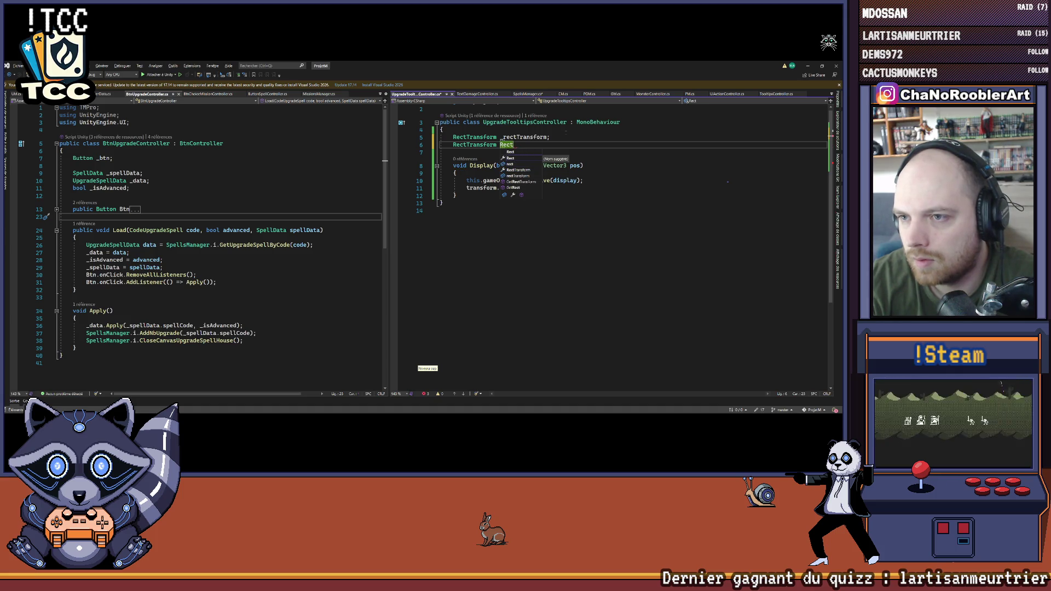
type("sform")
key("Return")
type("{")
key("Return")
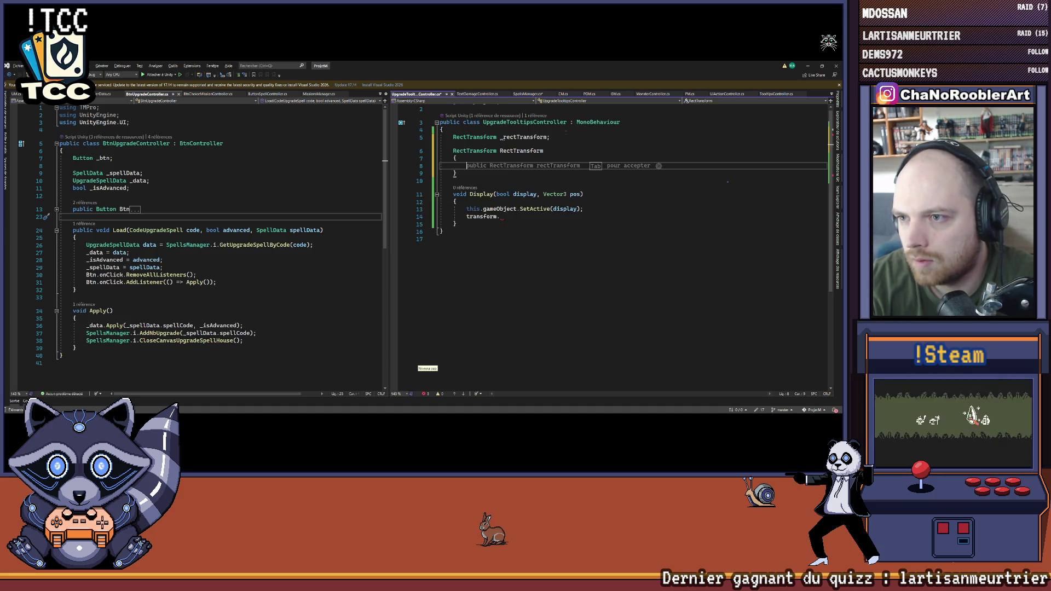
key("BackSpace")
key("BackSpace")
key("BackSpace")
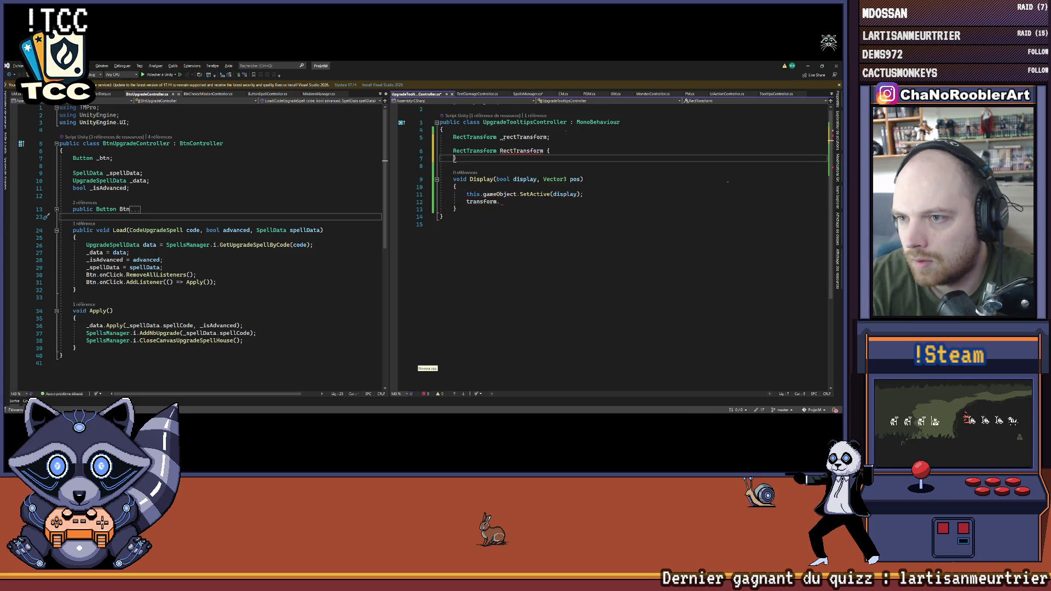
type("{")
key("Return")
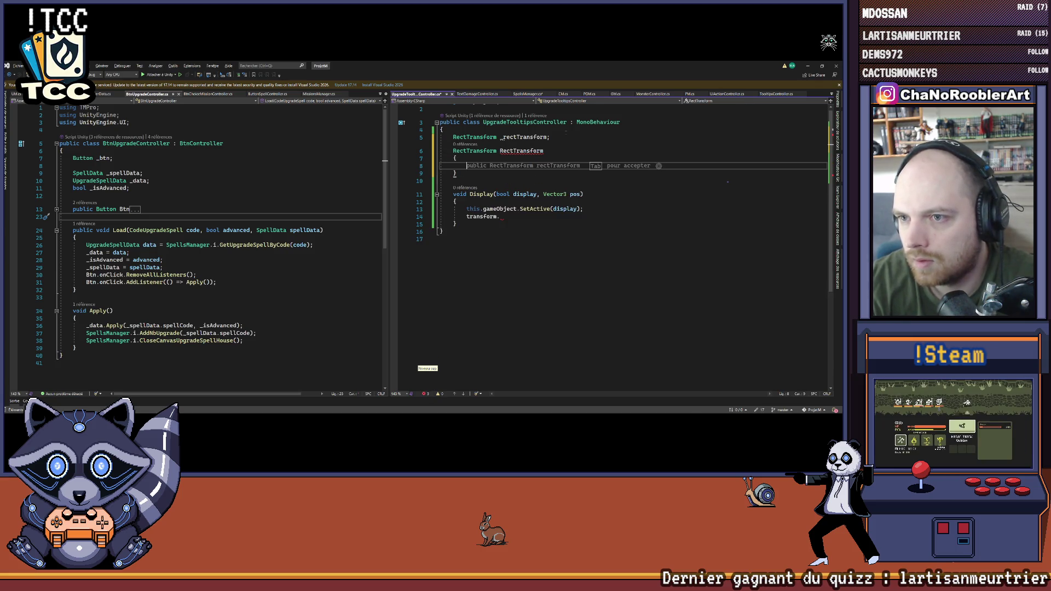
Step: Give the property a getter that assigns GetComponent<RectTransform>() when null and returns _rectTransform
type("Ge")
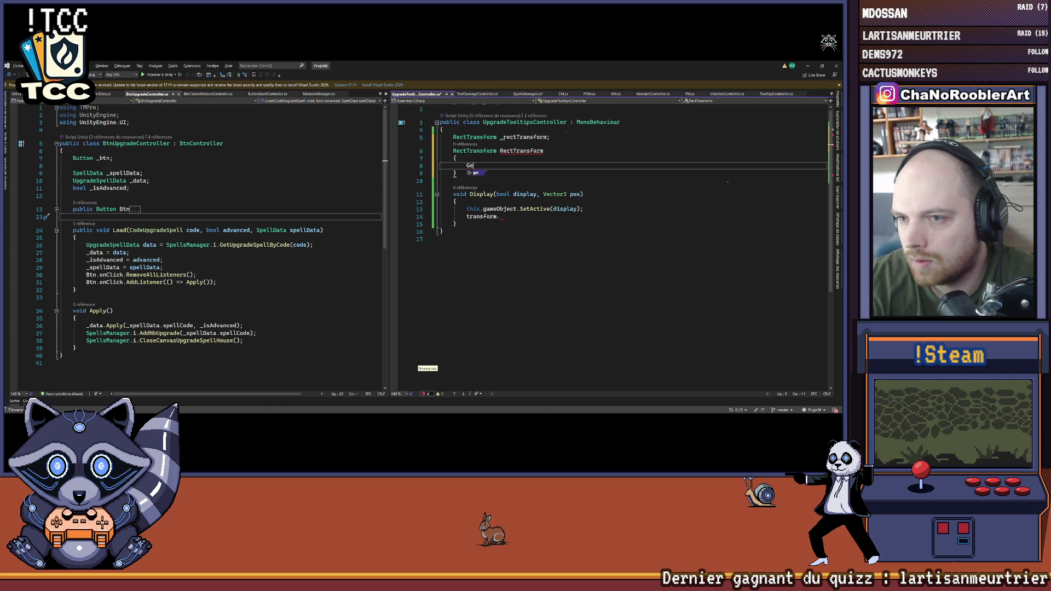
key("Tab")
key("Tab")
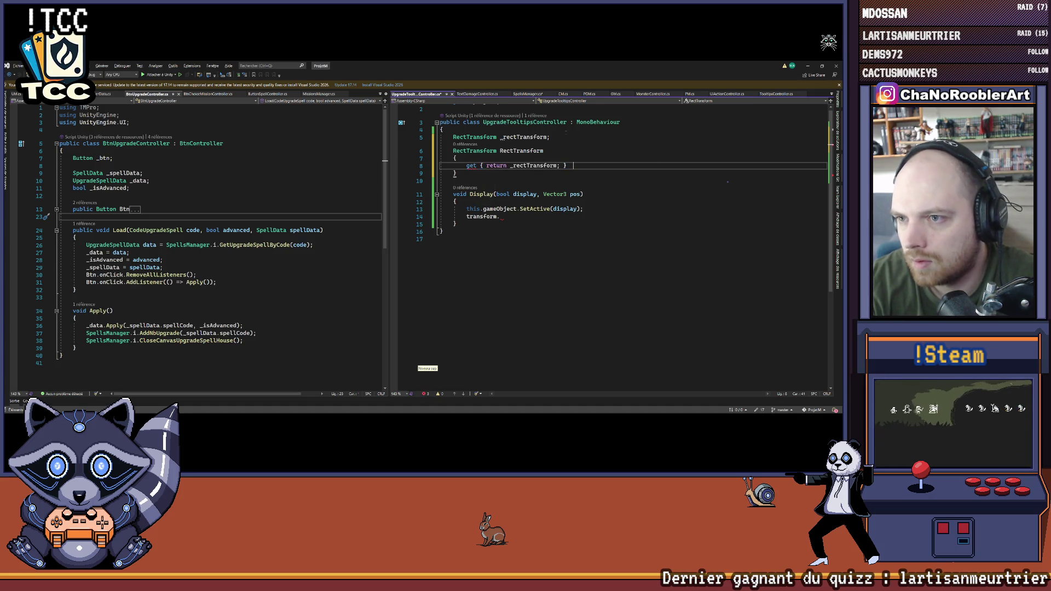
key("Return")
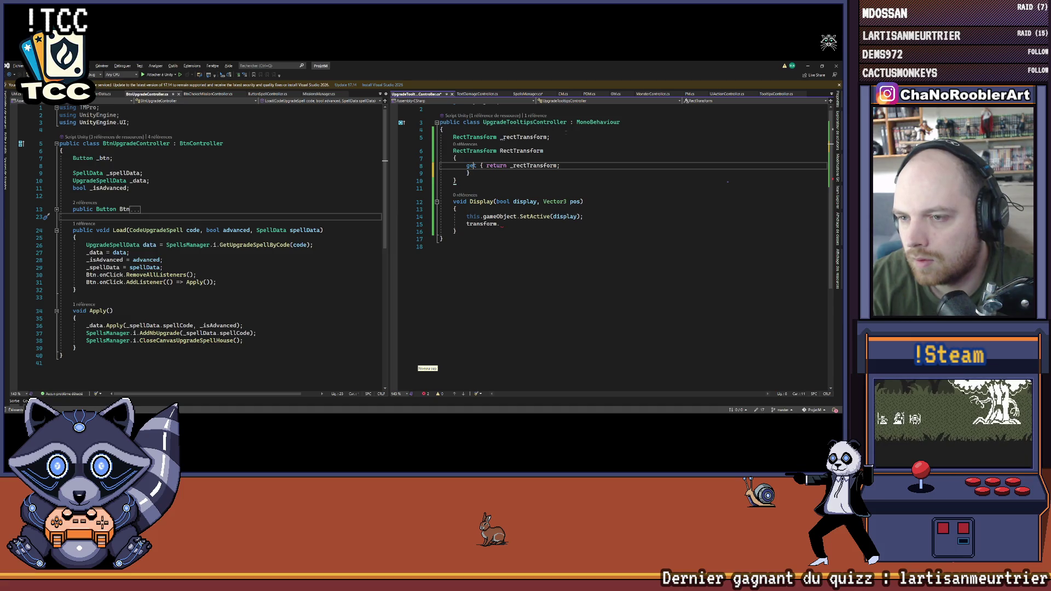
key("Return")
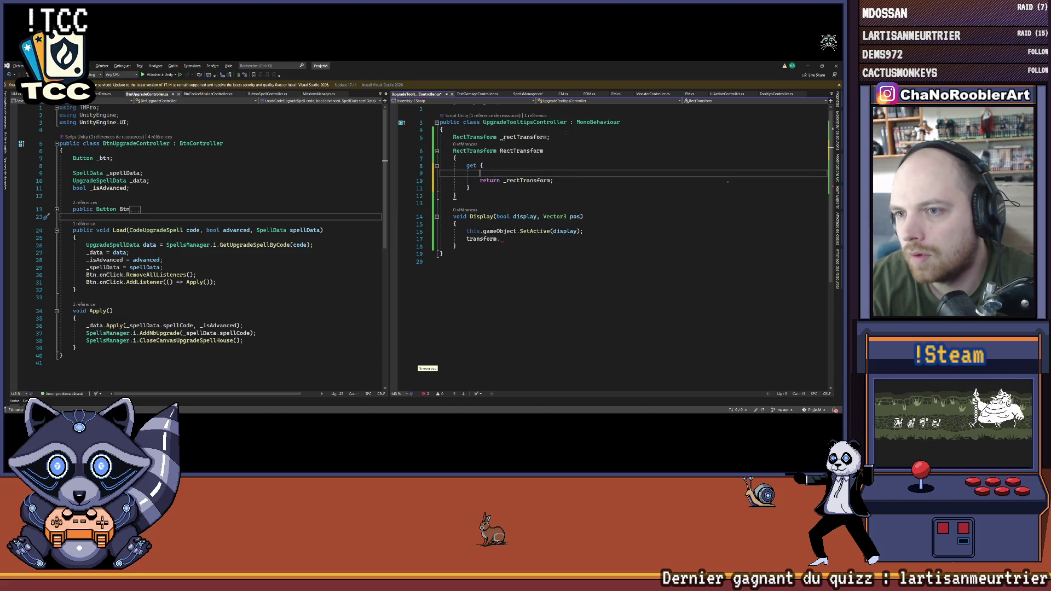
key("Return")
key("Up")
key("Tab")
key("Return")
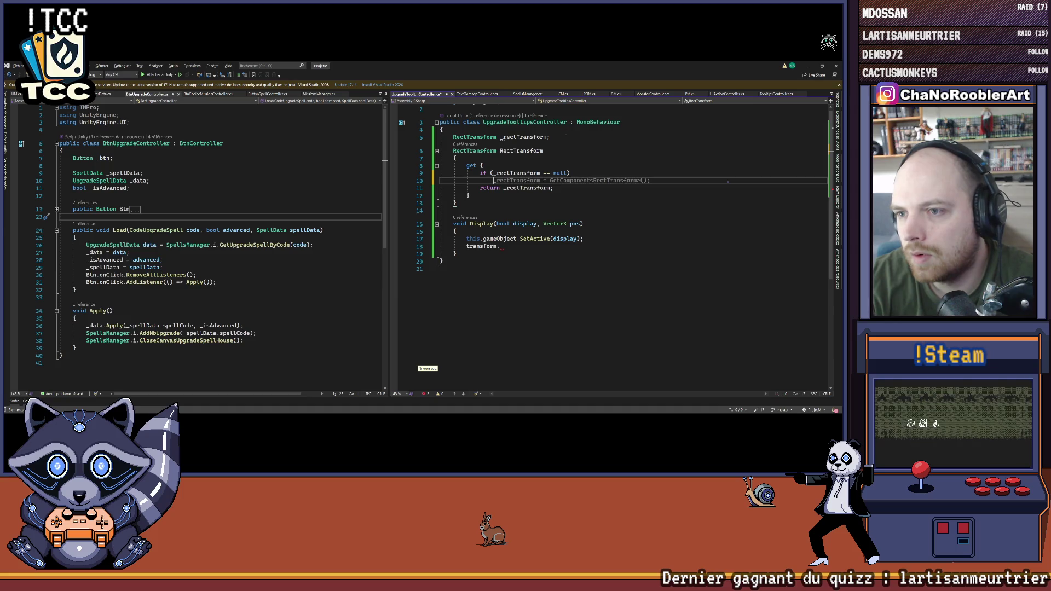
key("Tab")
key("Down")
key("Down")
key("Down")
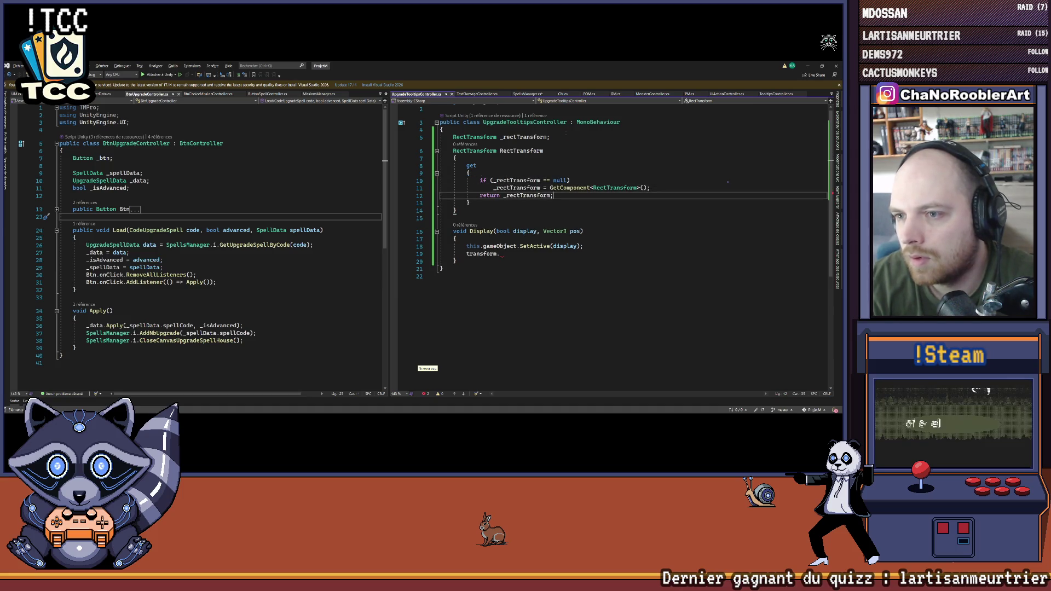
Step: Replace the unfinished transform line with RectTransform.position = pos;, then return to DisplayTooltipsUpgrade
key("Return")
key("Down")
key("Down")
key("Down")
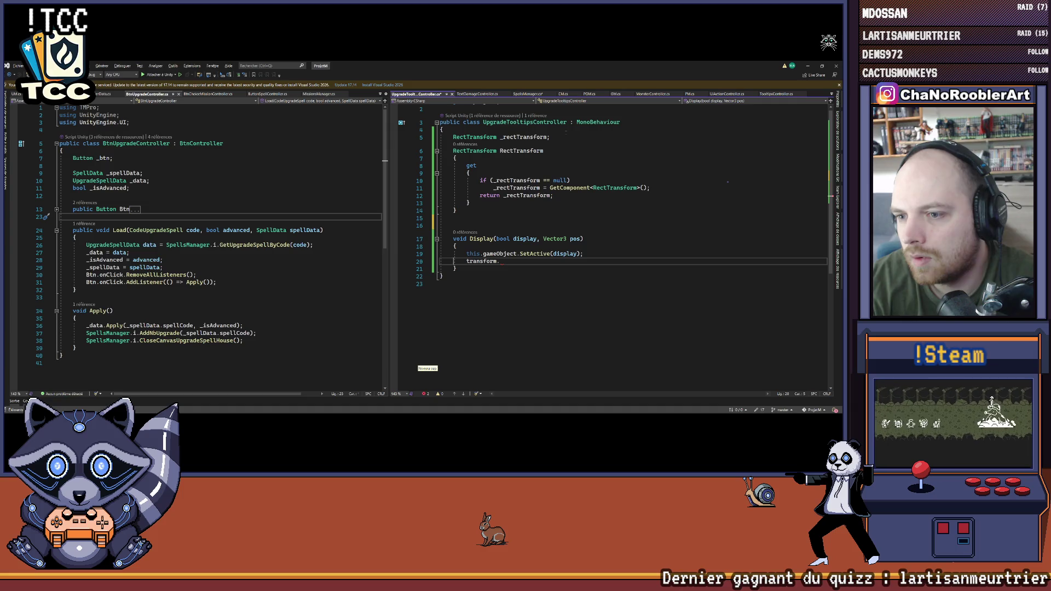
key("shift+Home")
type("Rect")
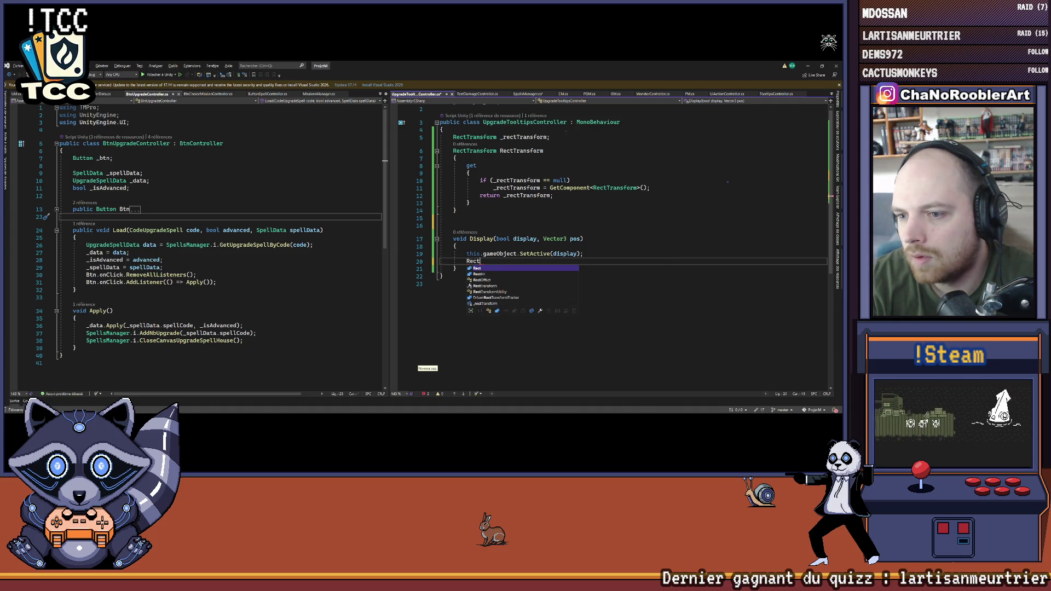
type("Transform")
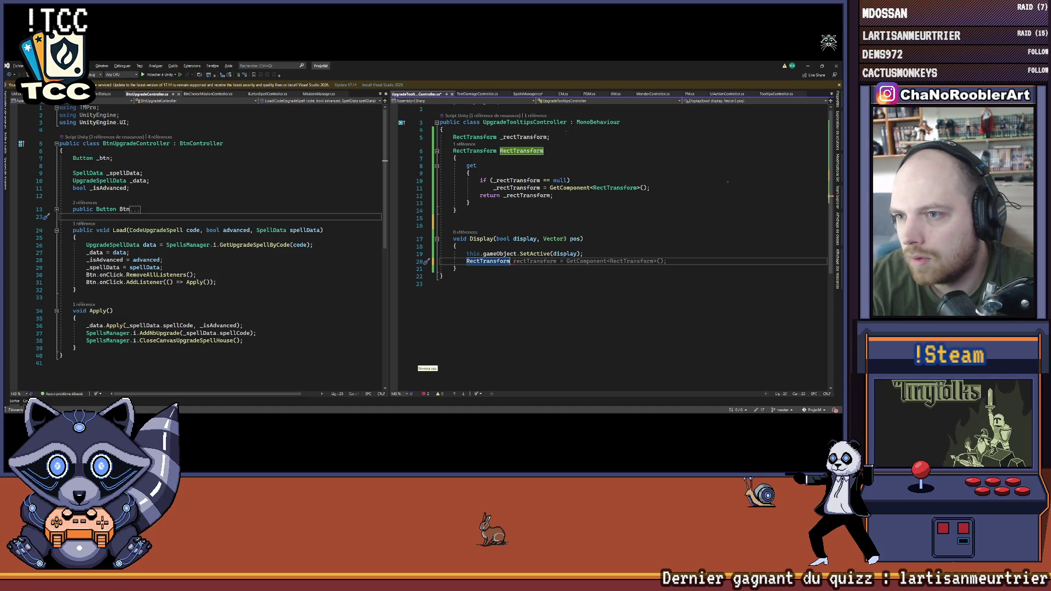
type(".pos")
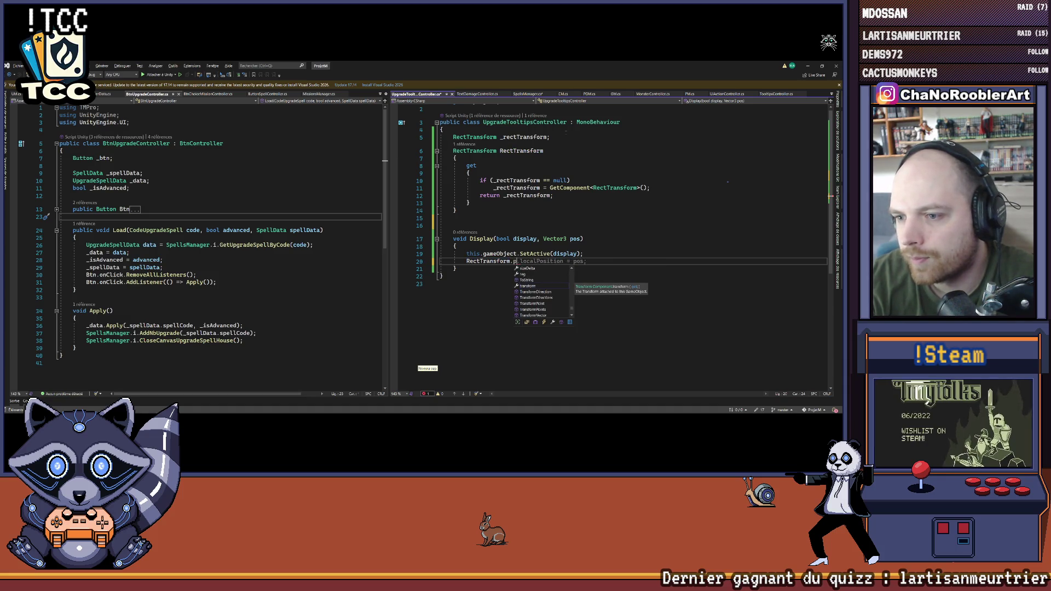
key("Tab")
key("Tab")
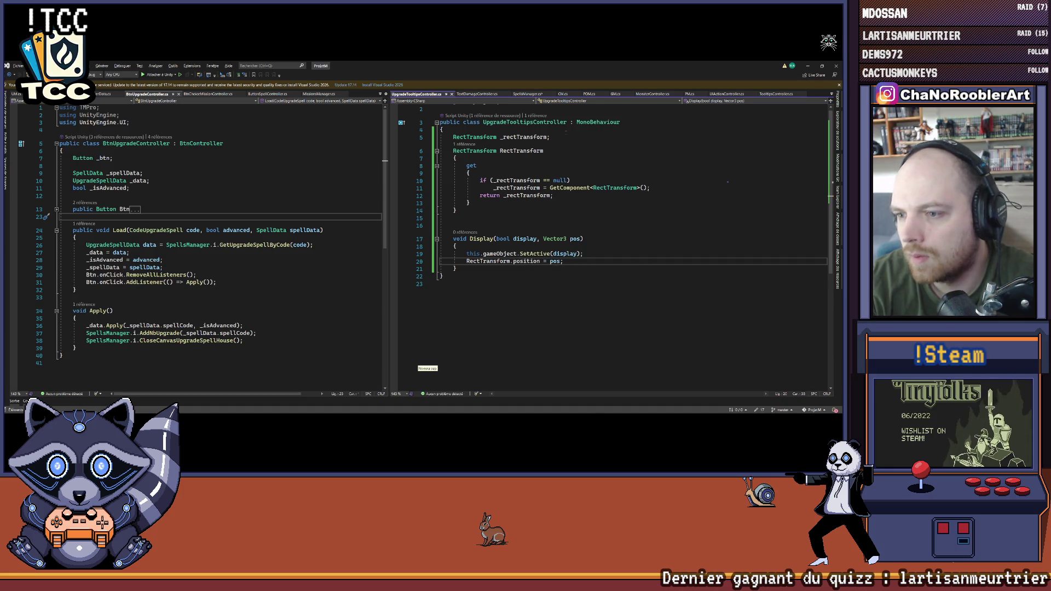
left_click(632, 233)
key("ctrl+Tab")
scroll(591, 239, "down", 5)
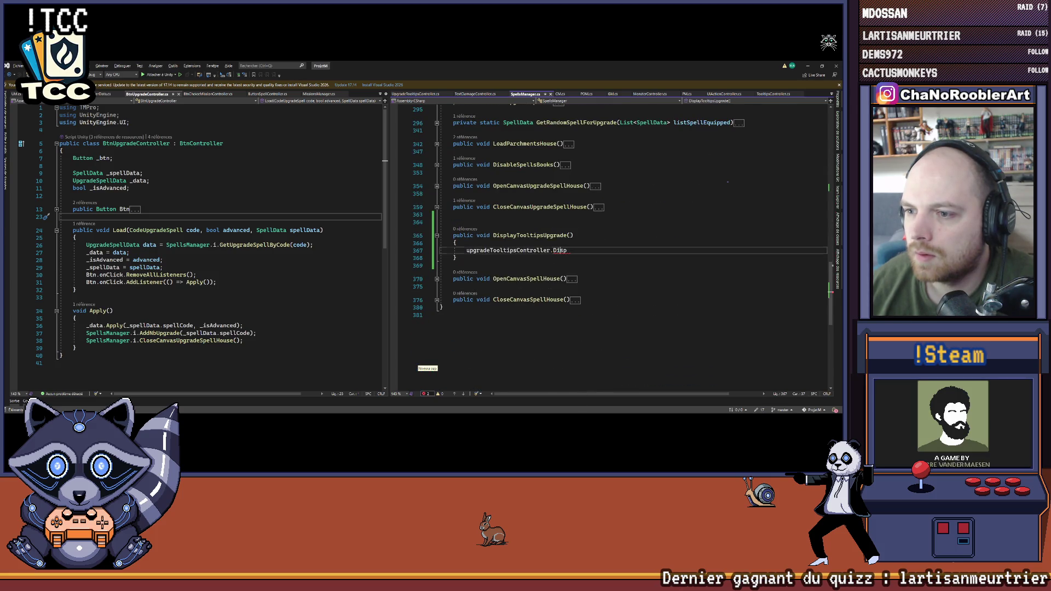
left_click(592, 237)
Step: Give DisplayTooltipsUpgrade the parameters (bool display, Vector3 pos)
left_click(570, 235)
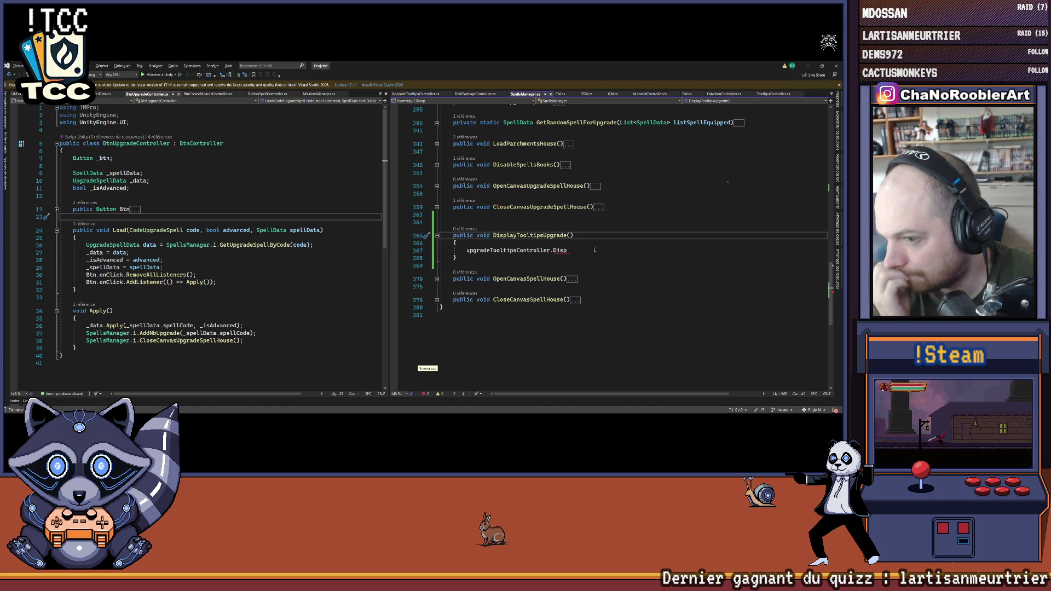
type("bool display,")
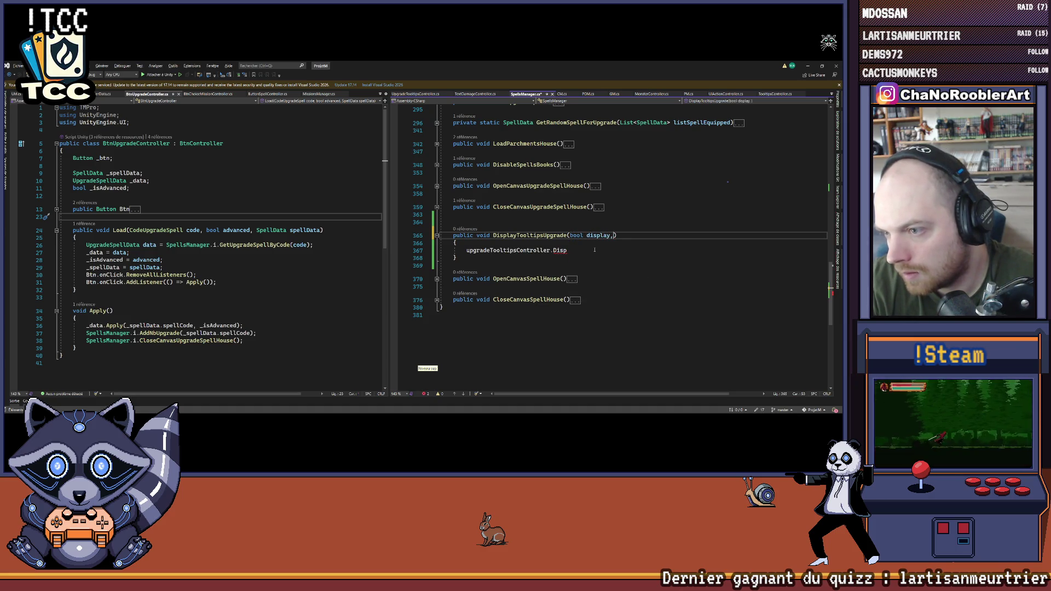
type(" t")
key("BackSpace")
type("Vector3 pos")
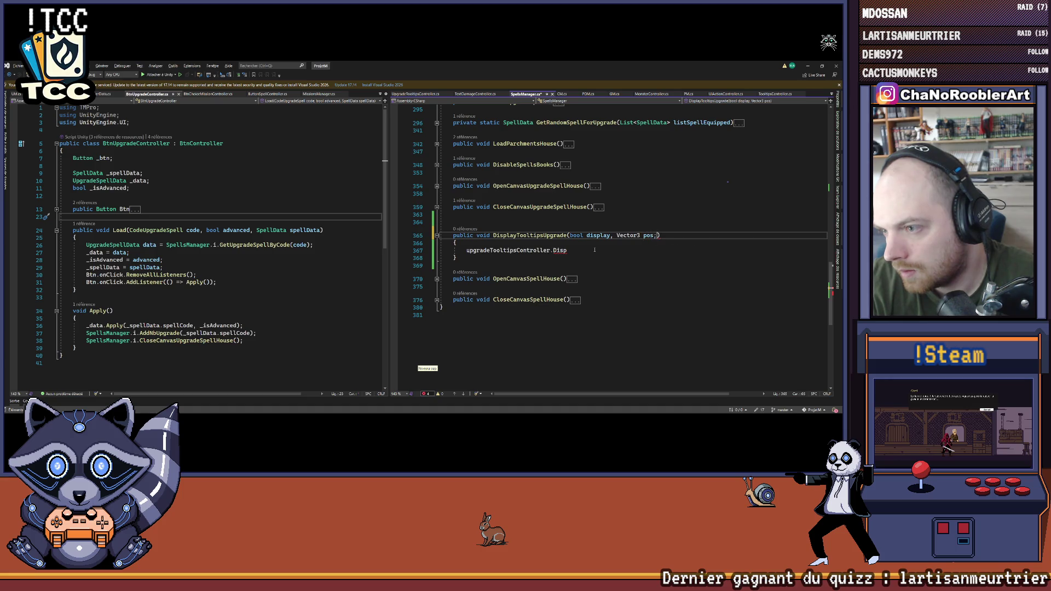
Step: Make the Display method public in UpgradeTooltipsController
left_click(595, 250)
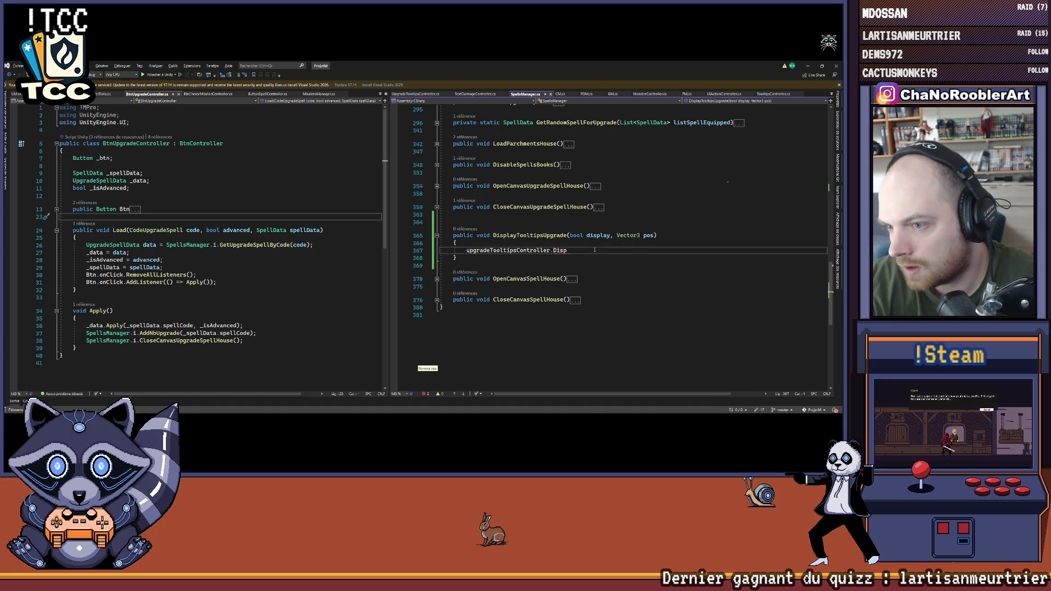
key("ctrl+space")
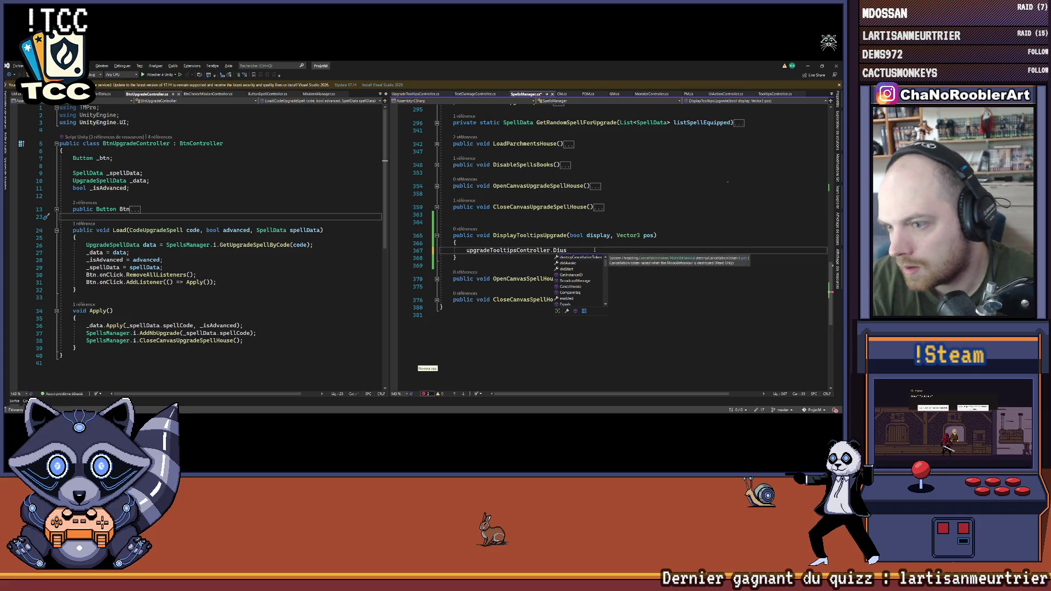
key("ctrl+Tab")
left_click(453, 238)
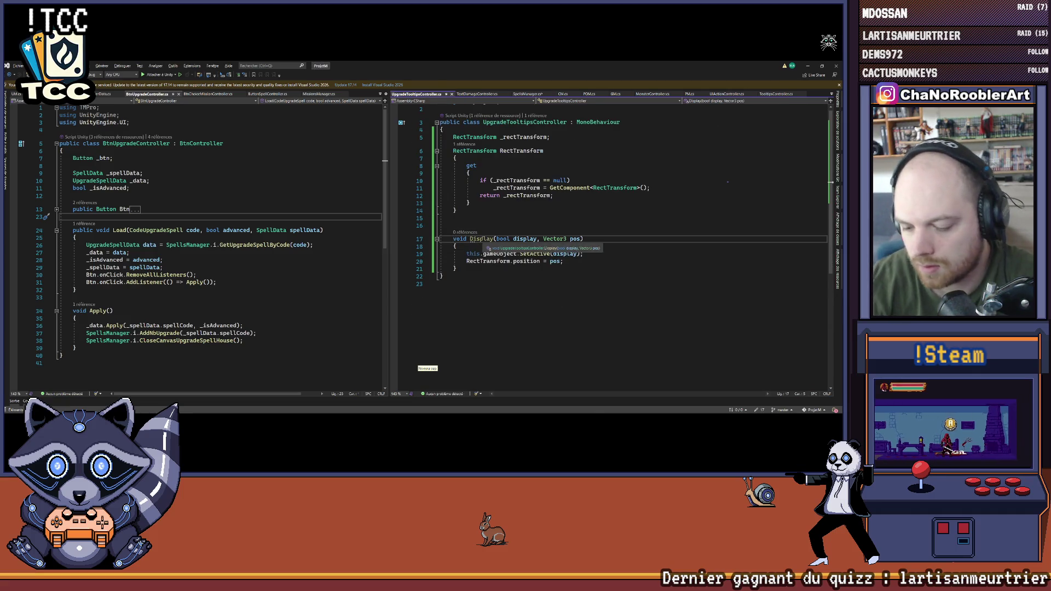
type("public")
key("ctrl+Tab")
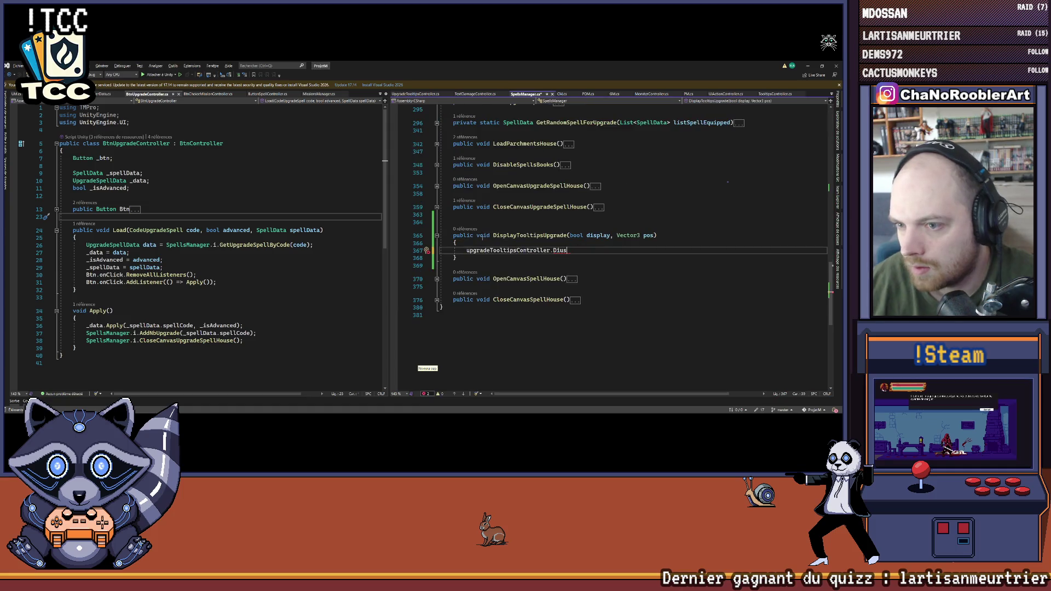
Step: Complete the call as upgradeTooltipsController.Display(display, pos);
double_click(559, 250)
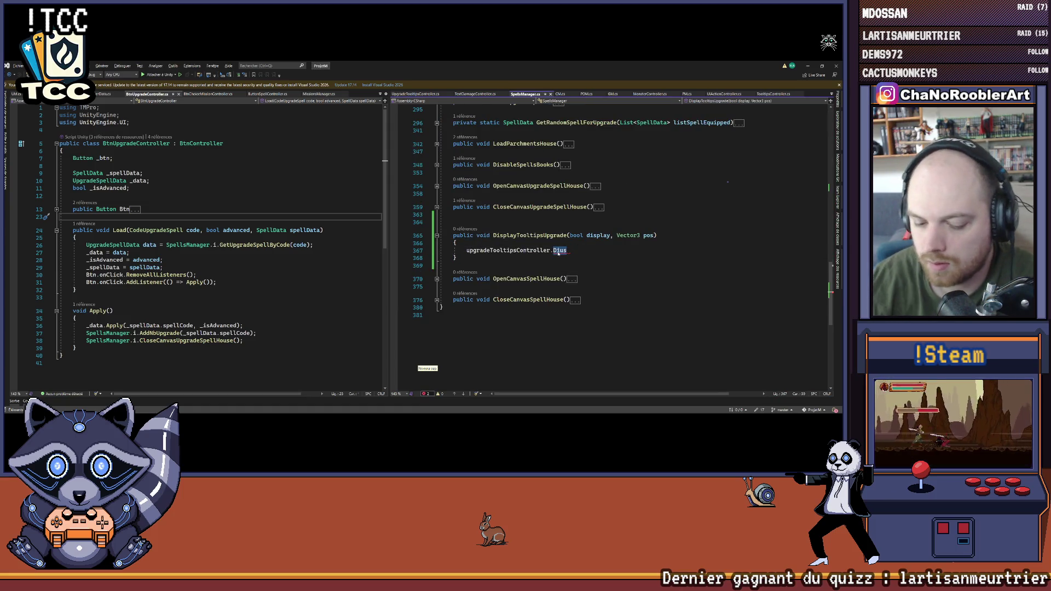
type("Display(display, pos);")
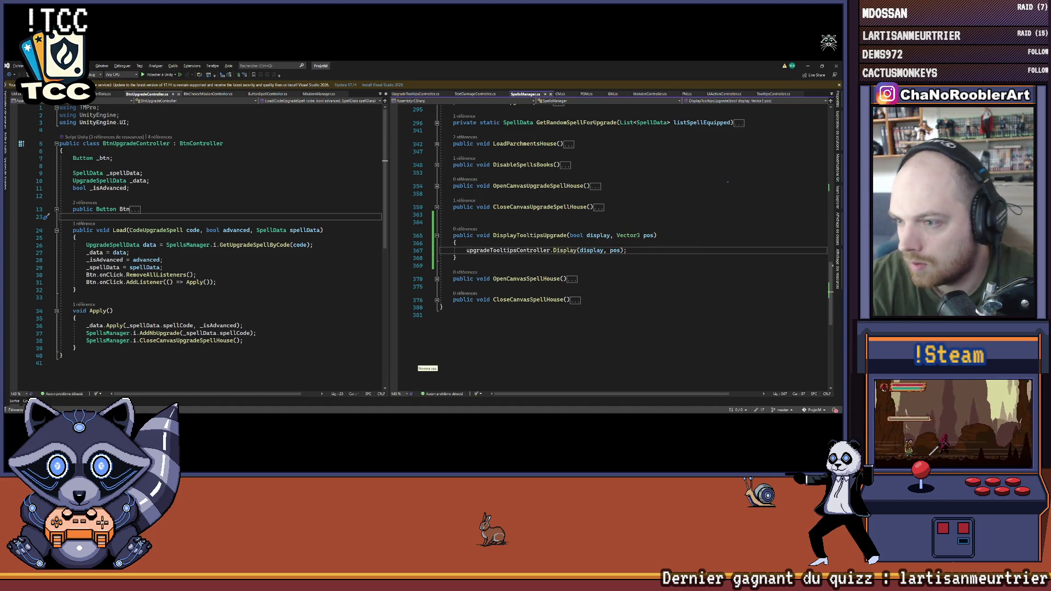
left_click_drag(60, 230, 82, 293)
Step: Look up BtnController's OnSelect method through Go To Definition
left_click(82, 292)
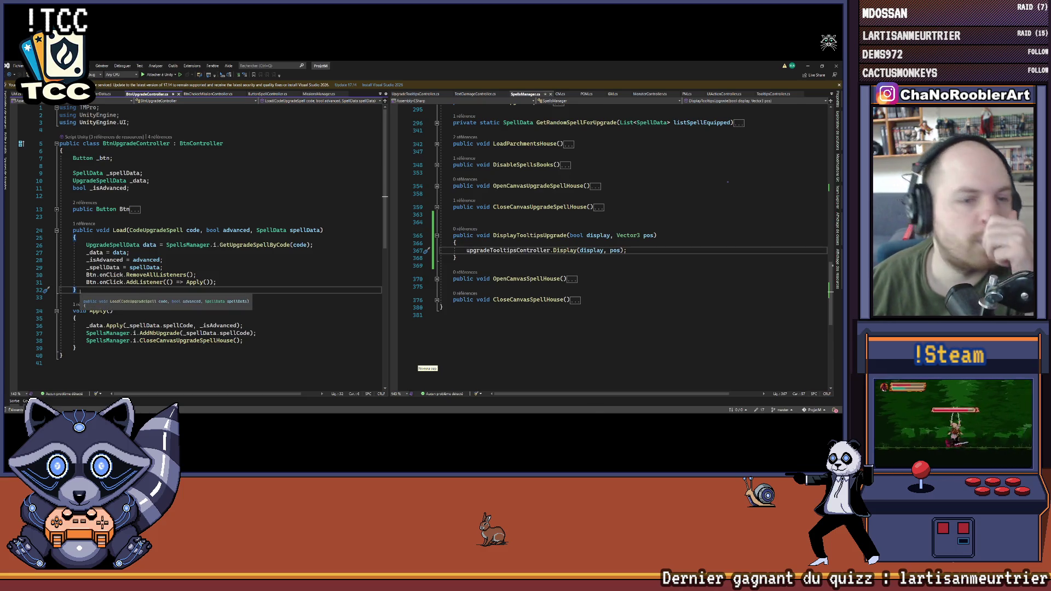
right_click(201, 143)
left_click(230, 180)
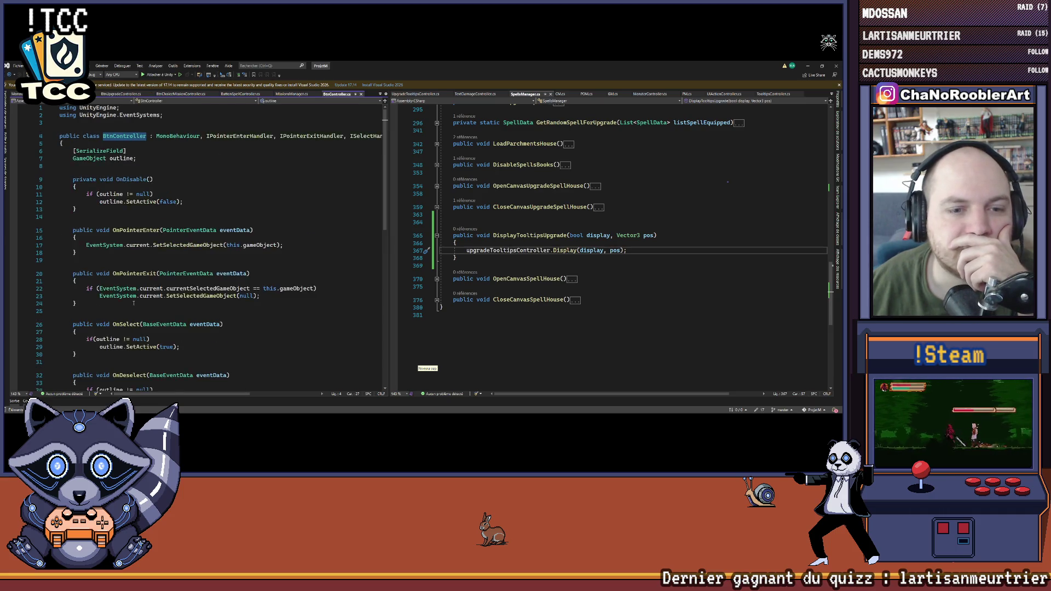
scroll(134, 303, "down", 4)
left_click(126, 235)
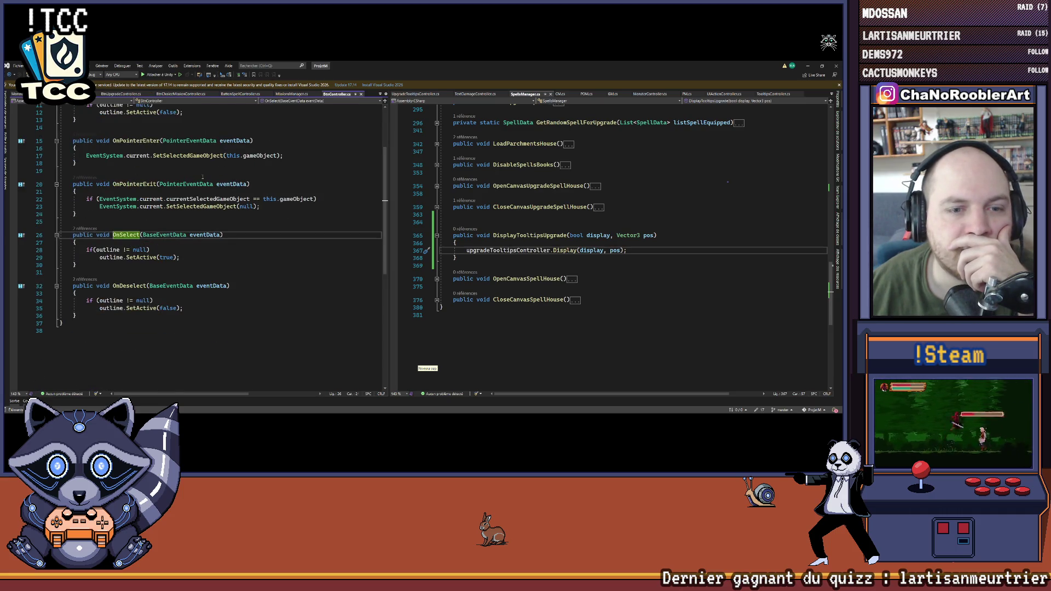
key("ctrl+minus")
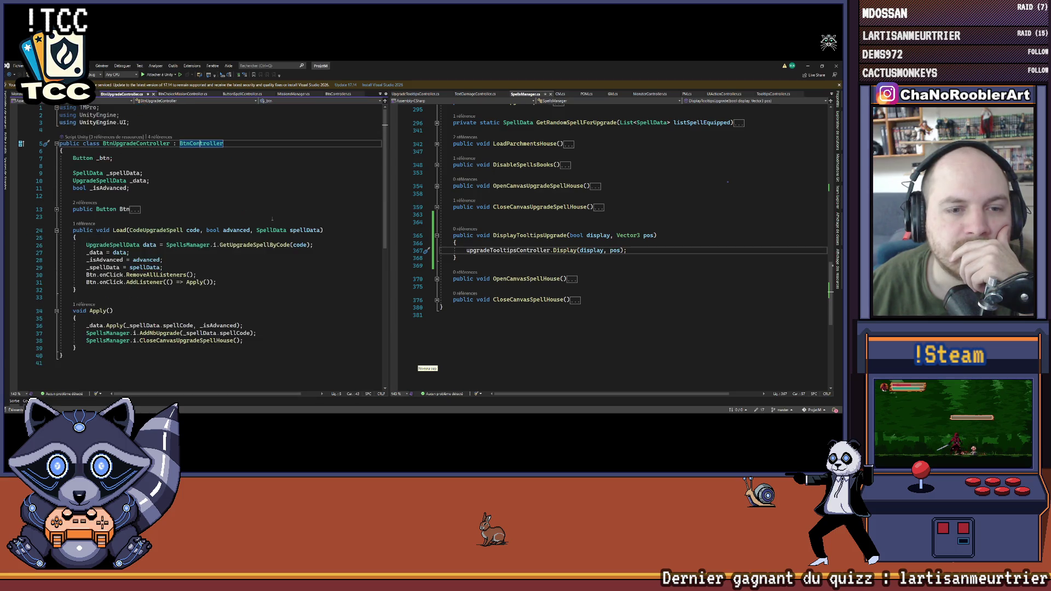
Step: Add a public override void OnSelect() stub after Load in BtnUpgradeController
left_click(93, 292)
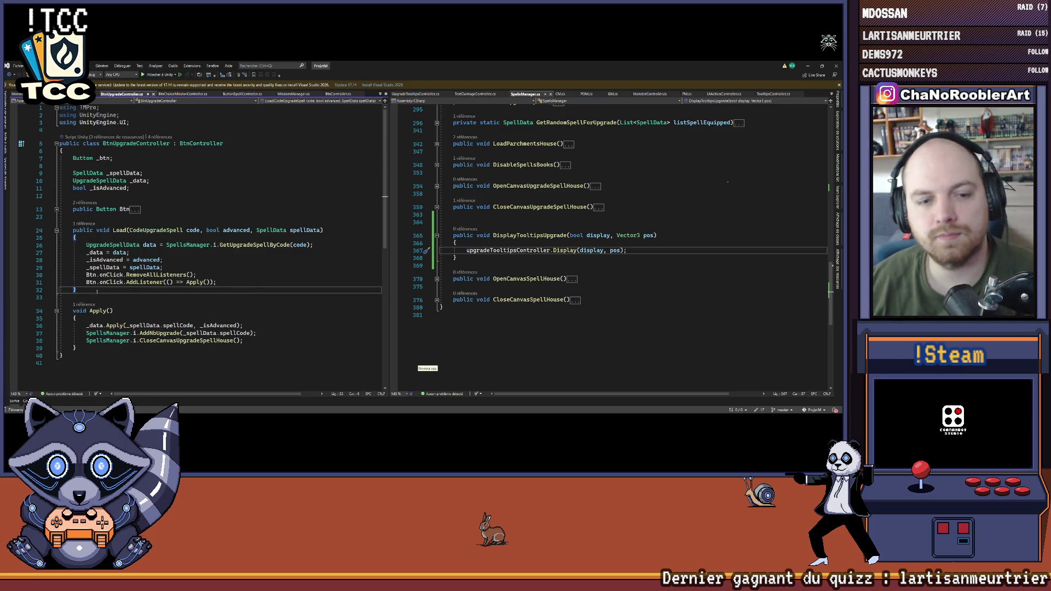
key("Return")
key("Return")
type("public ")
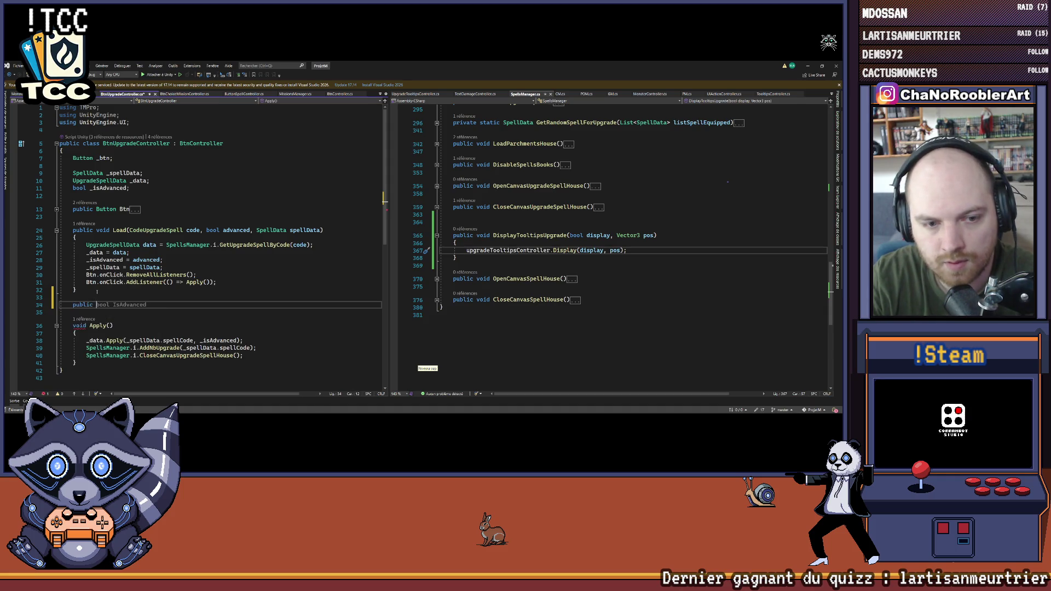
type("override ")
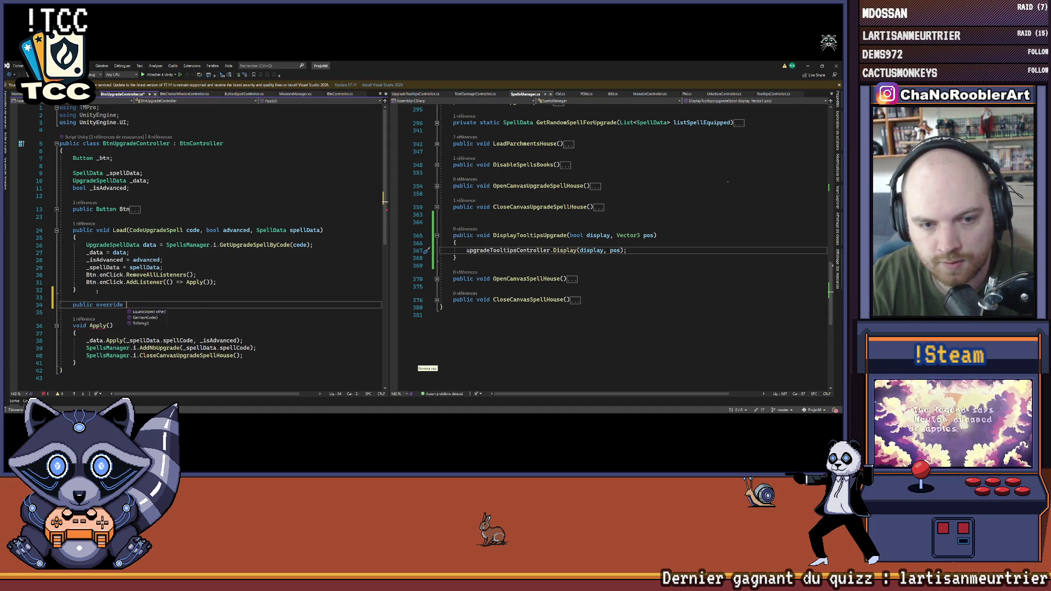
type("void OnSe")
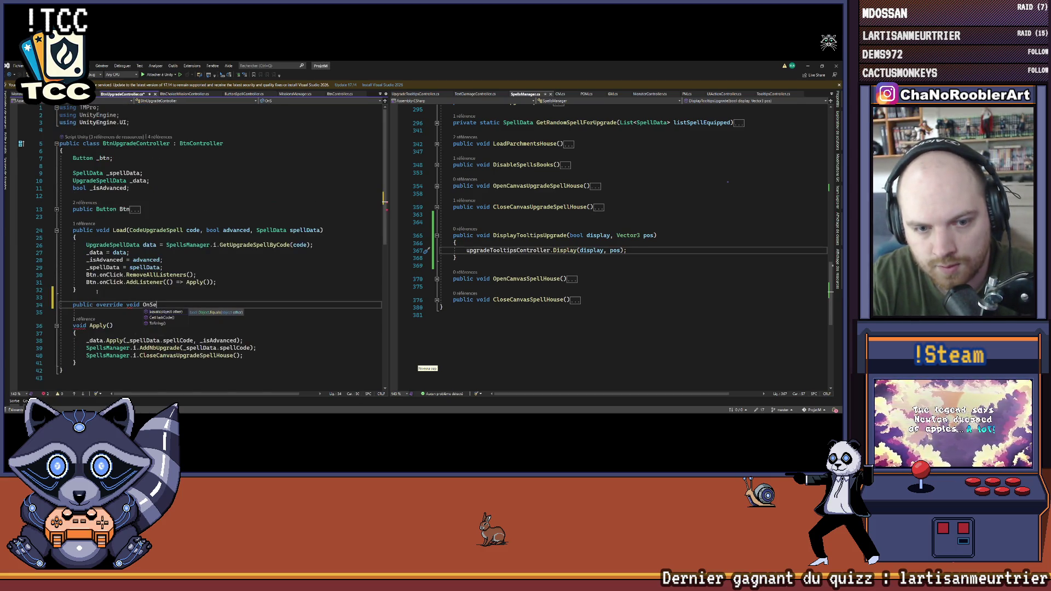
type("lect()")
key("Return")
type("{")
key("Return")
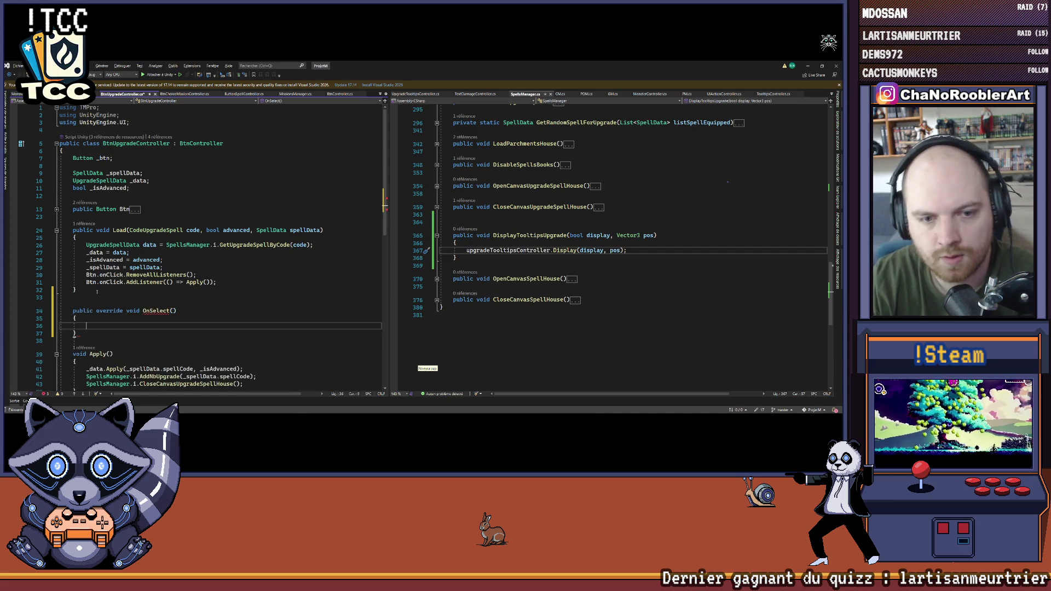
scroll(125, 246, "down", 4)
Step: Replace the stub with BtnController's OnSelect(BaseEventData eventData), removing its outline-check lines
left_click(337, 94)
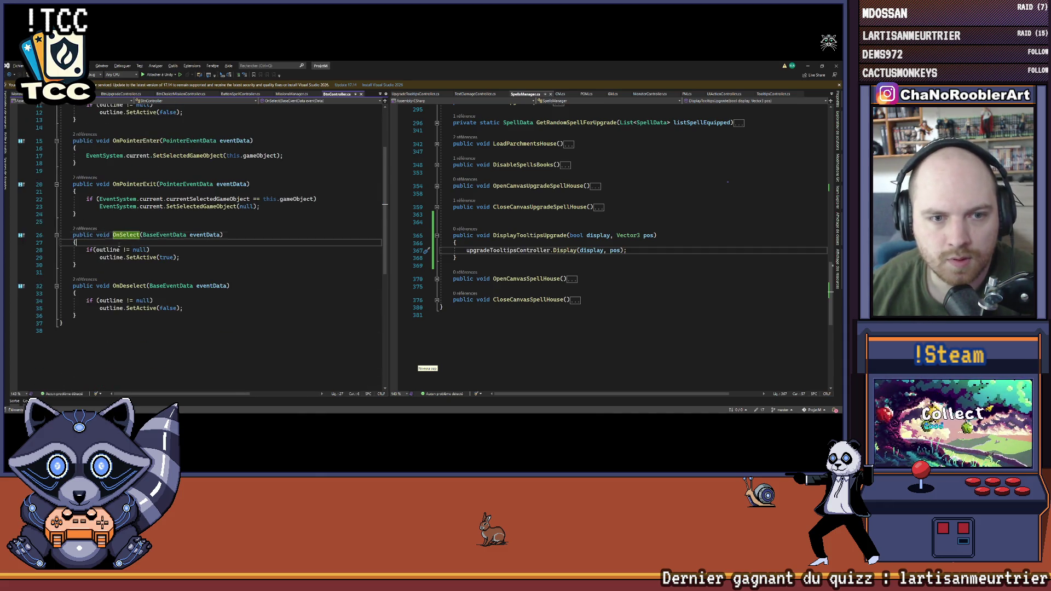
left_click_drag(51, 265, 53, 222)
left_click(122, 94)
type("public void OnSelect(BaseEventData eventData)     {         if (outline != null)             outline.SetActive(true);     }")
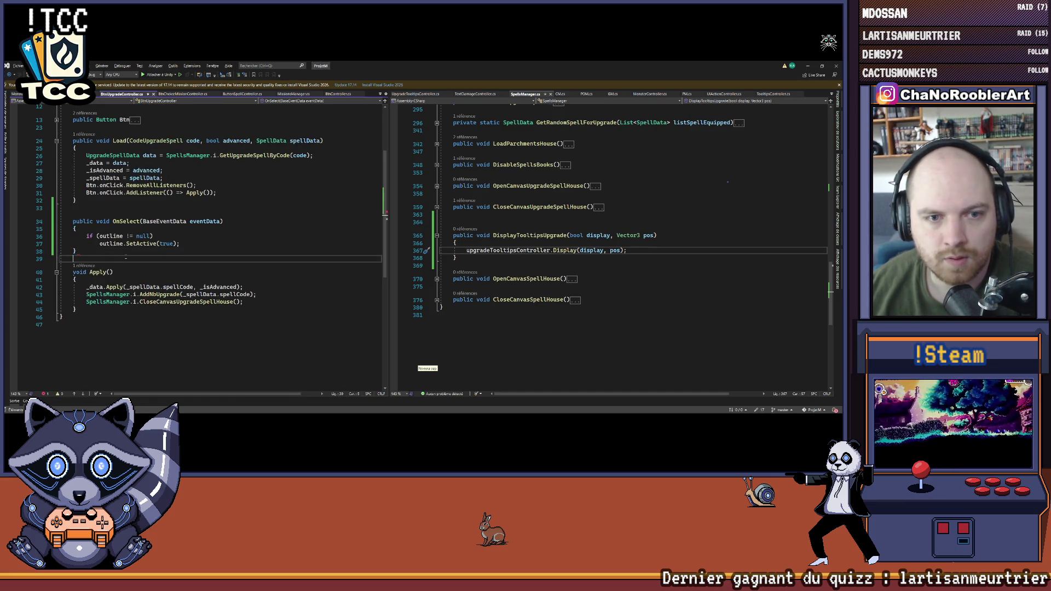
scroll(168, 230, "up", 2)
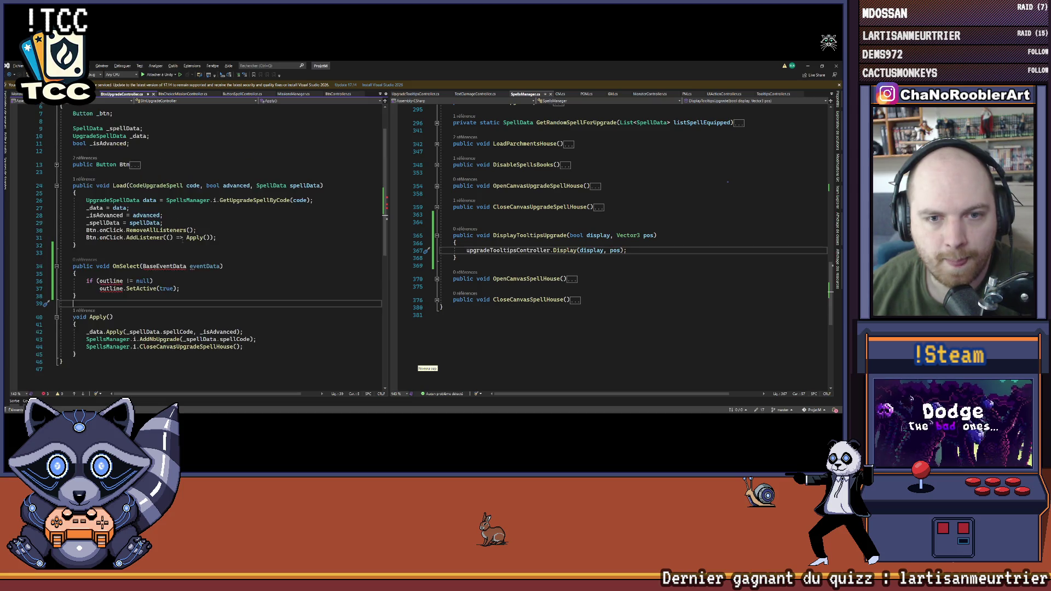
left_click_drag(202, 290, 6, 276)
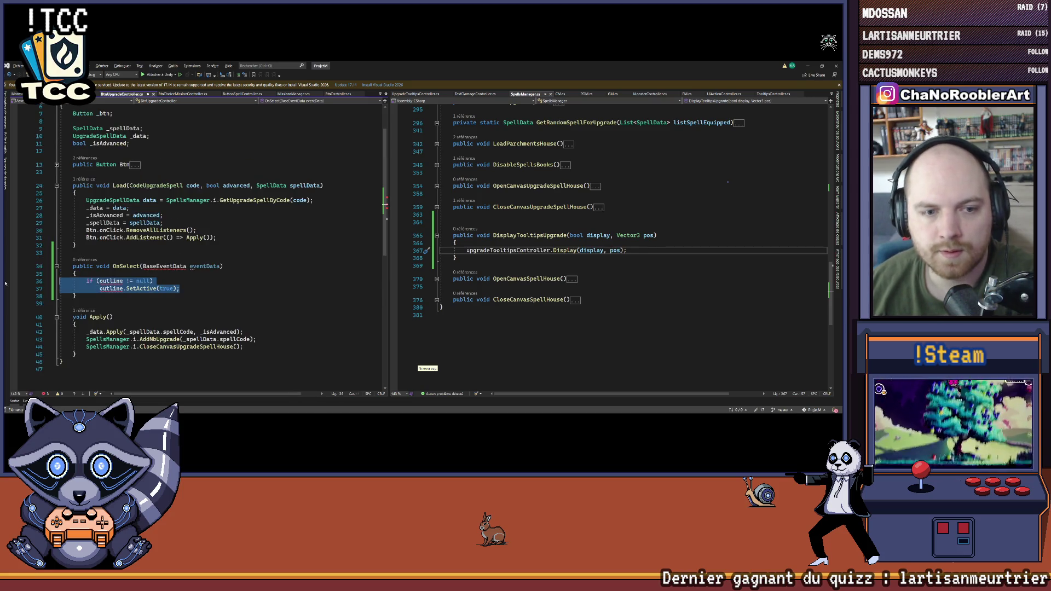
key("Delete")
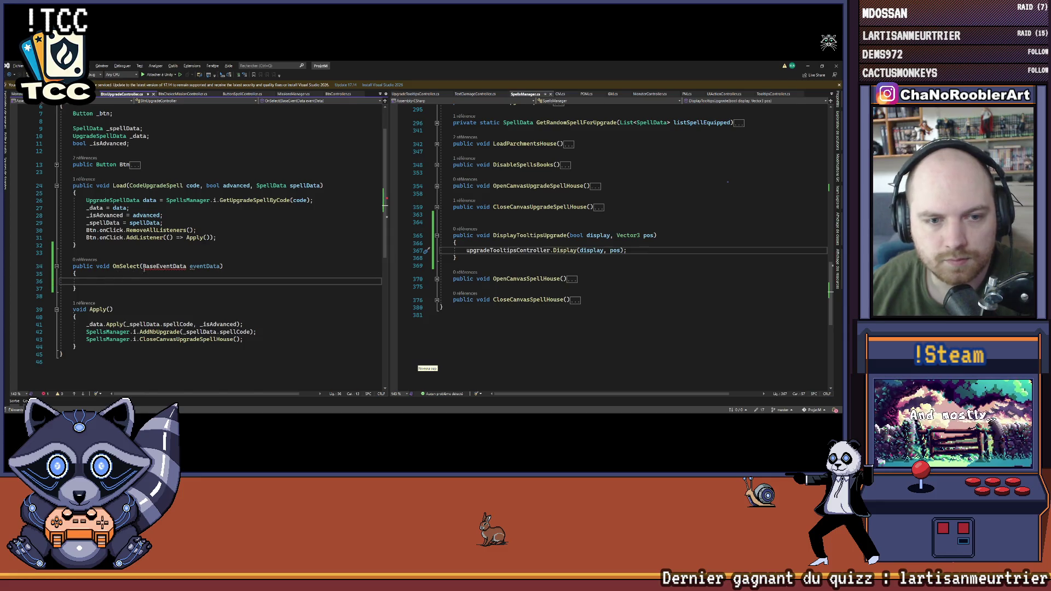
left_click(163, 266)
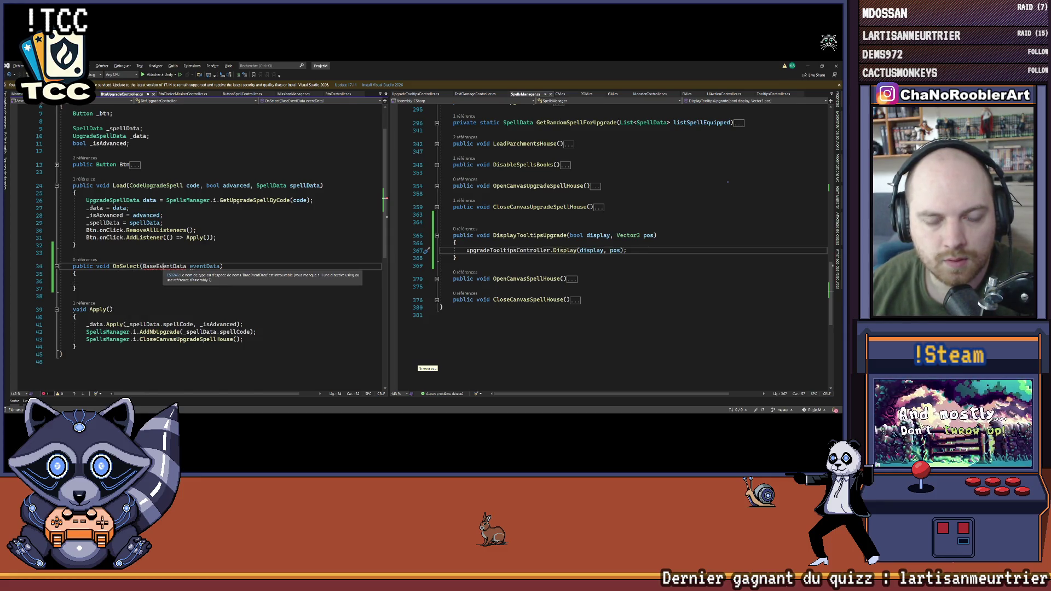
Step: Add the UnityEngine.EventSystems using directive and a base.OnSelect call in OnSelect
key("ctrl+period")
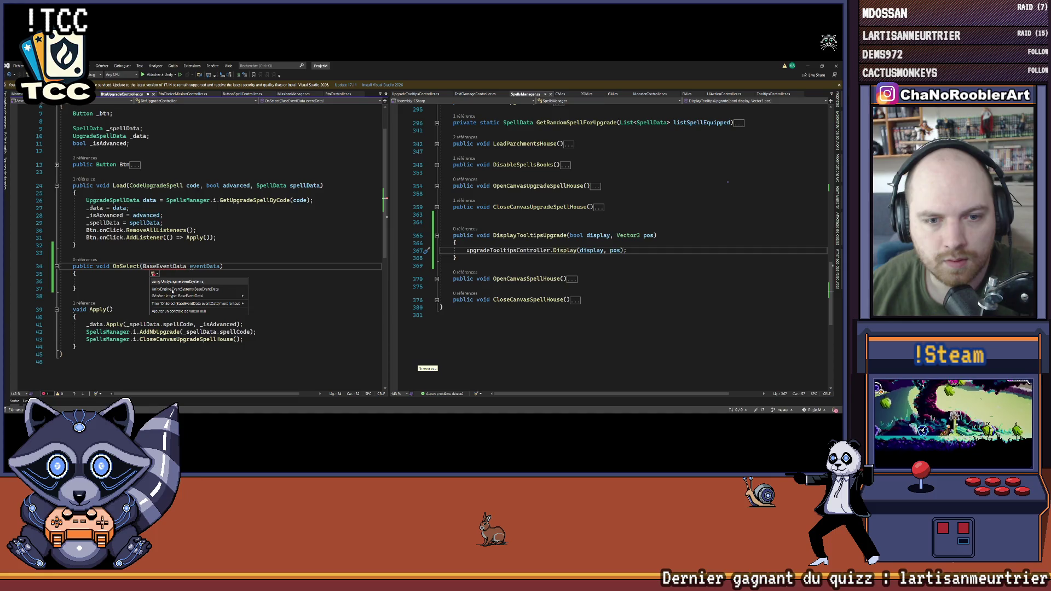
left_click(173, 286)
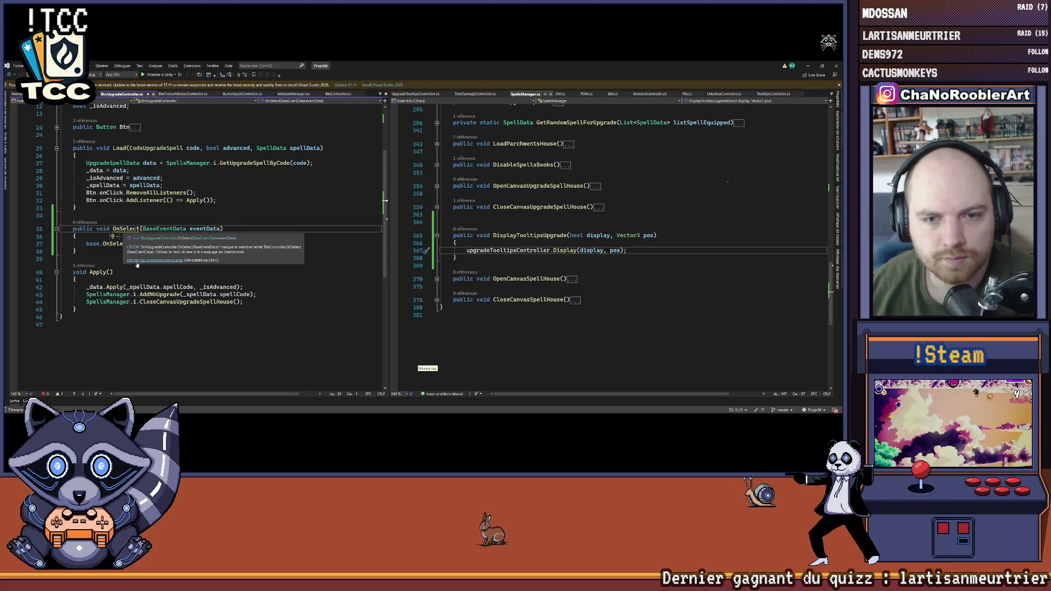
key("ctrl+period")
key("Escape")
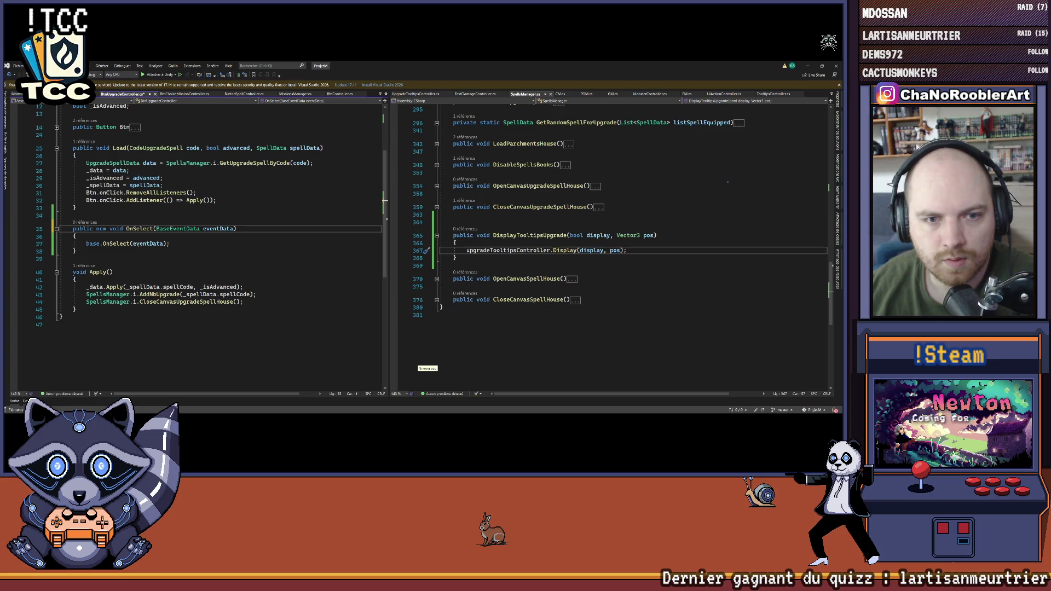
left_click(170, 244)
key("Return")
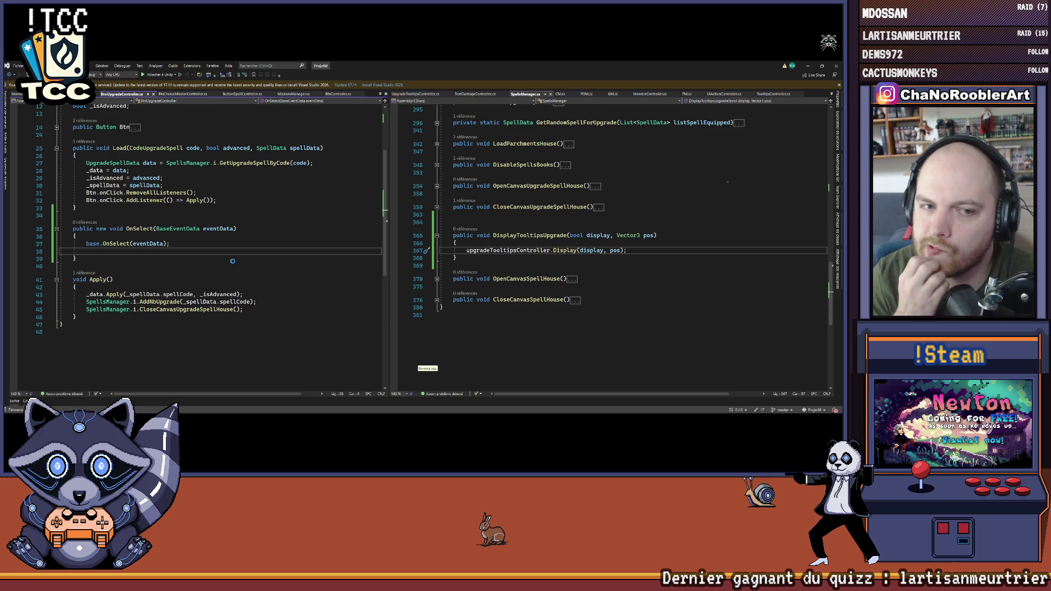
Step: Paste an OnDeselect override below OnSelect in the upgrade button controller
scroll(77, 262, "up", 1)
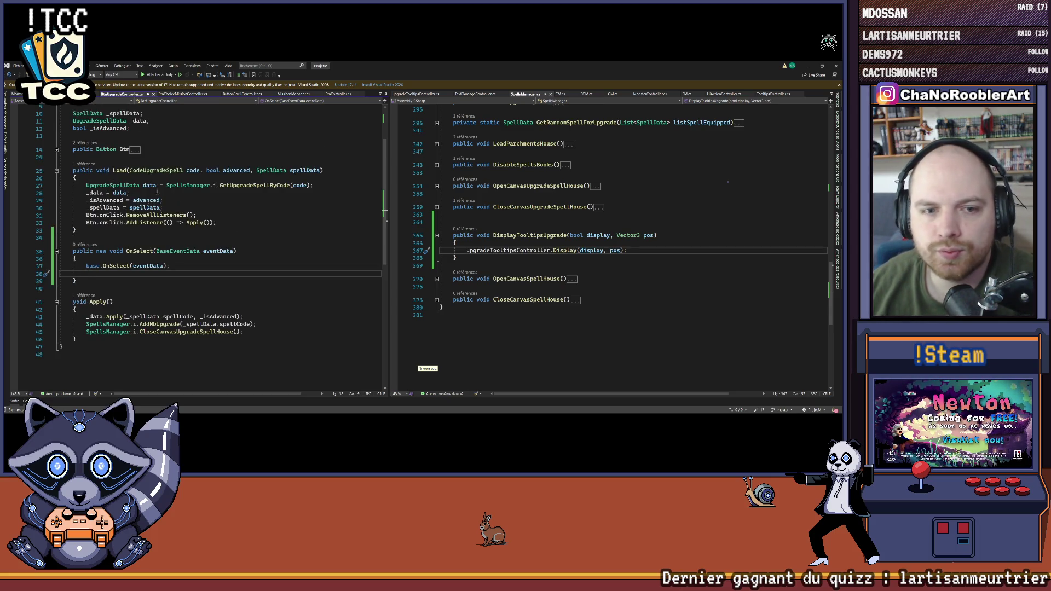
key("ctrl+Tab")
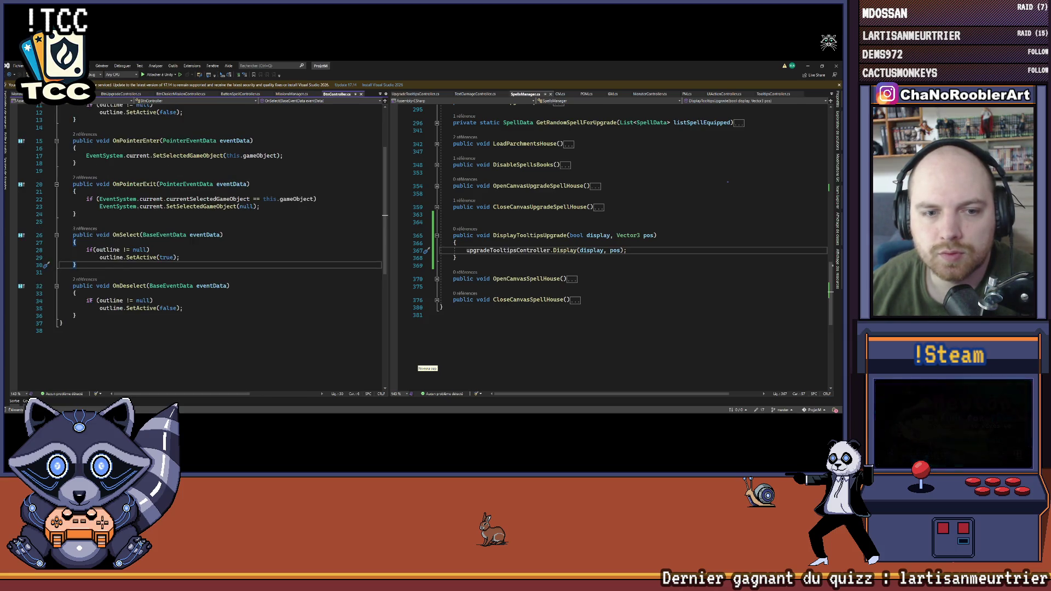
key("ctrl+Tab")
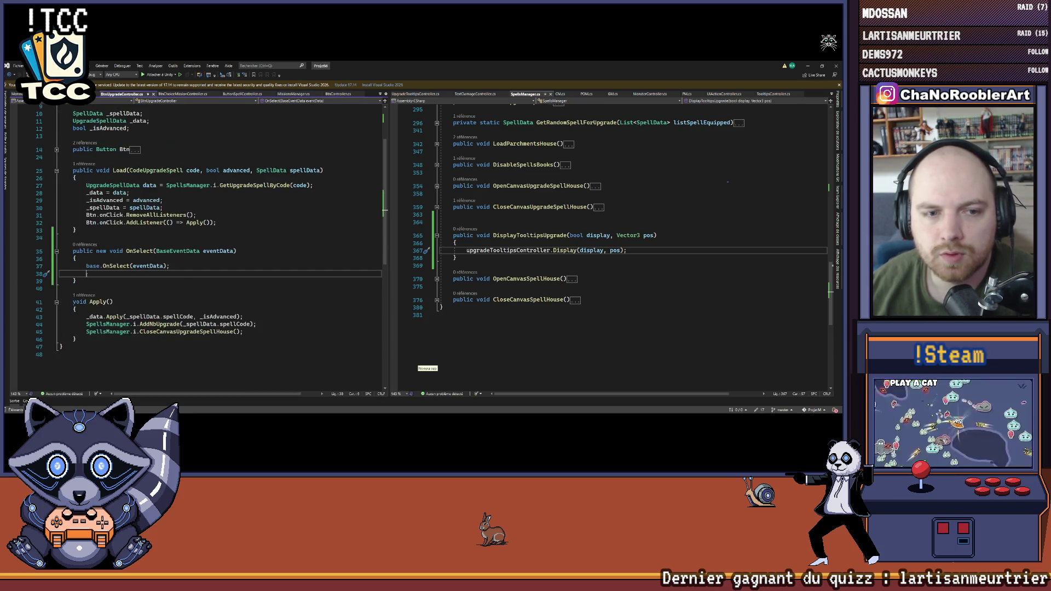
key("Down")
key("Down")
key("ctrl+v")
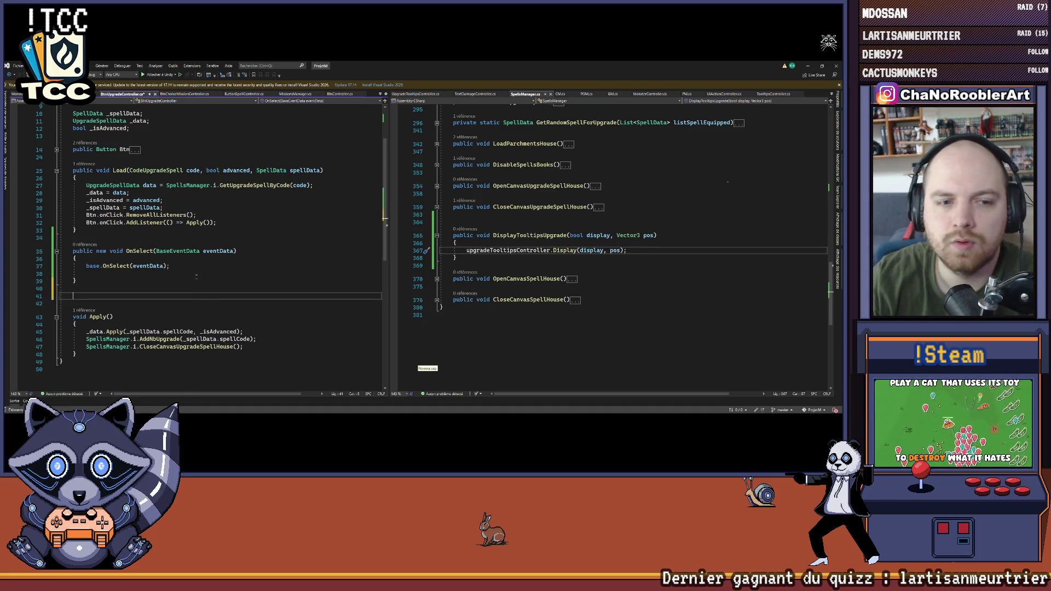
scroll(186, 264, "down", 1)
Step: Replace OnDeselect's outline-hiding body with base.OnDeselect(eventData);
left_click(96, 279)
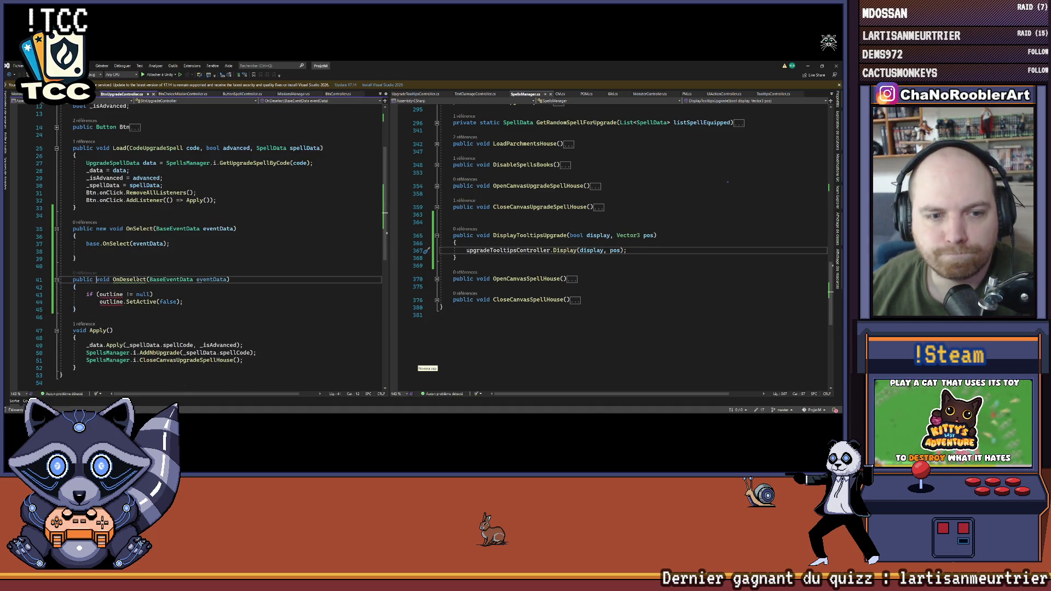
key("Down")
key("Down")
key("Down")
key("End")
key("shift+Home")
key("BackSpace")
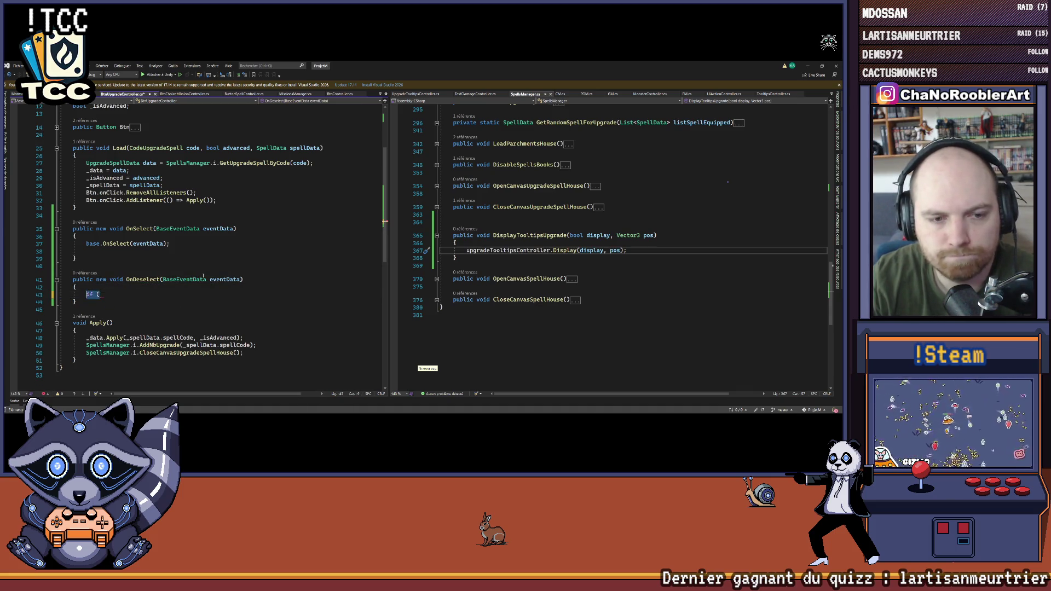
type("base.")
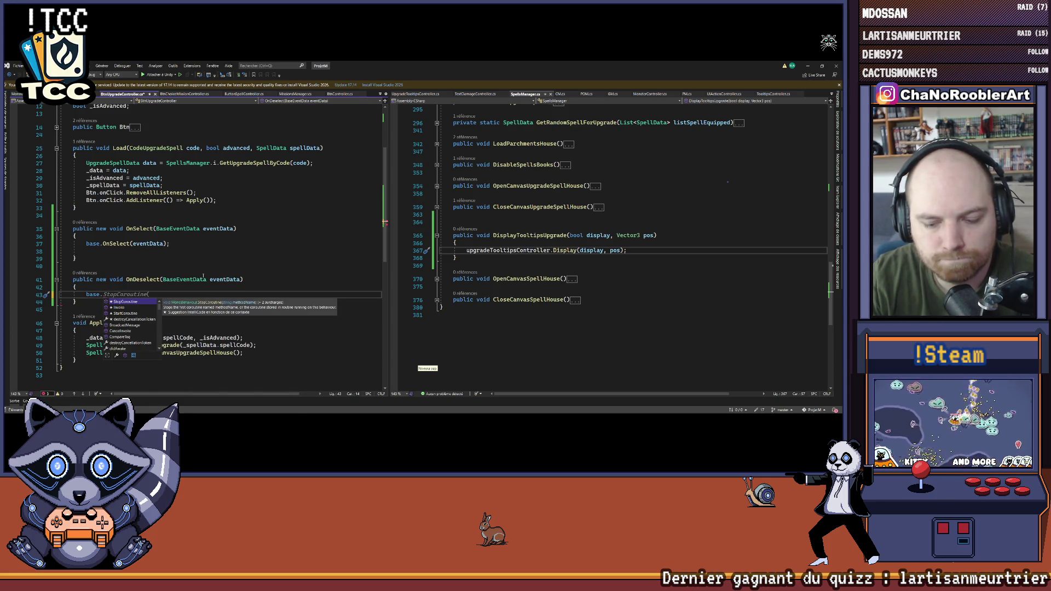
type("OnDeselect")
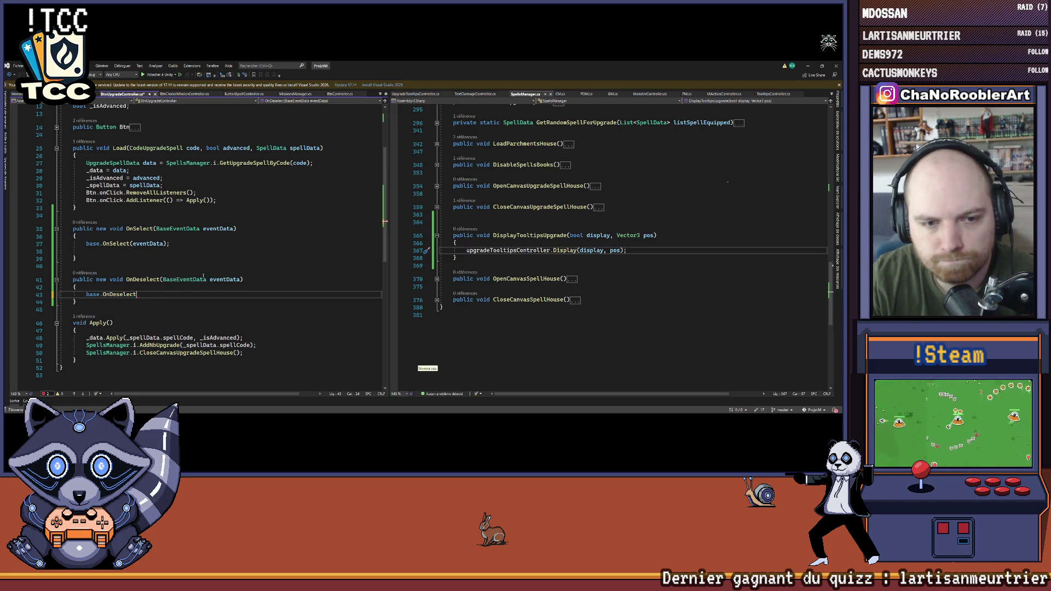
type("(eventData);")
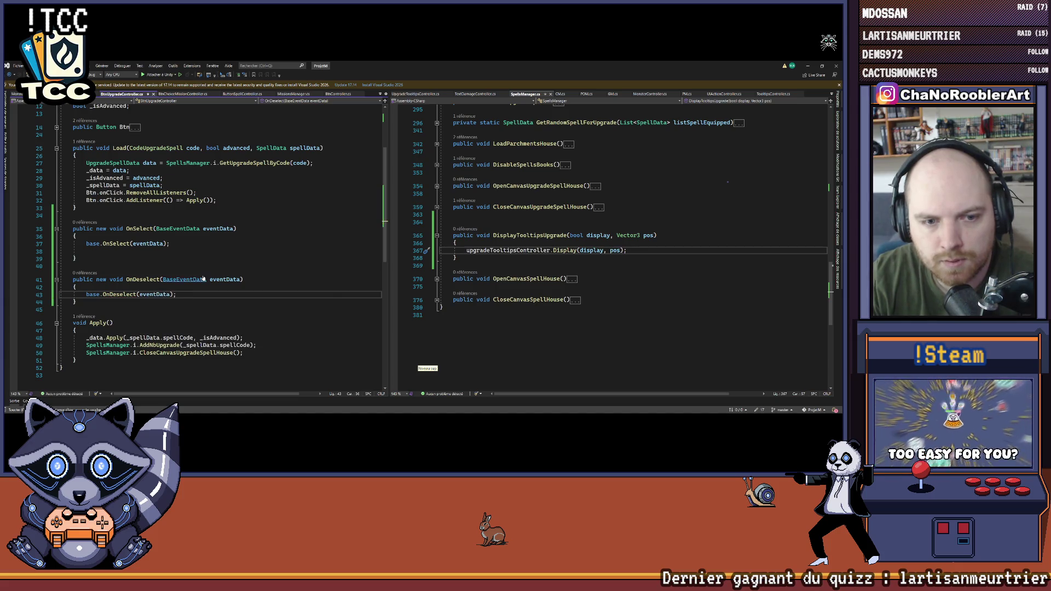
key("Return")
key("ctrl+z")
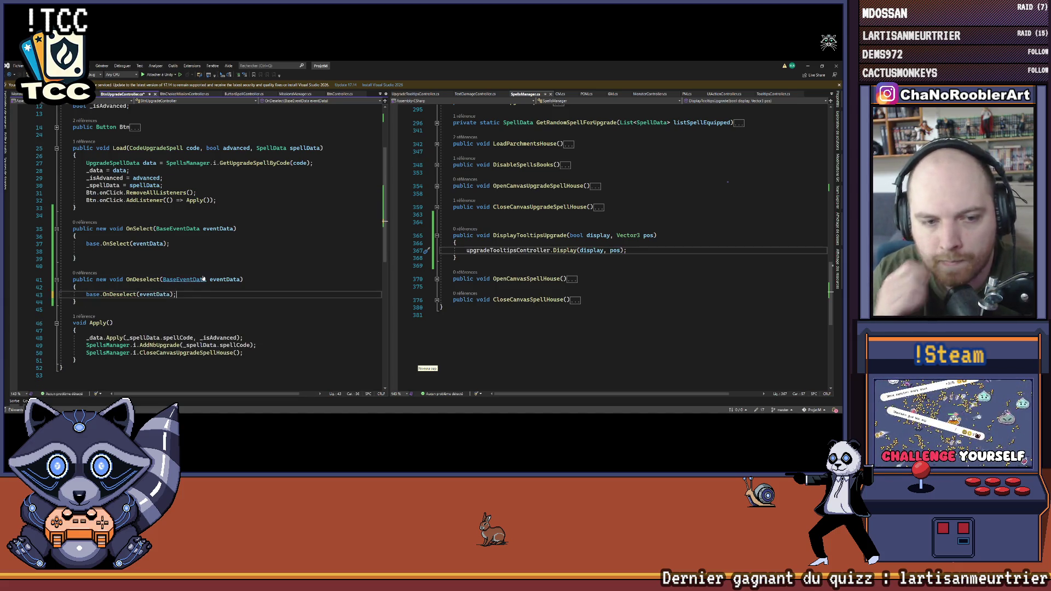
Step: In OnSelect, begin the call SpellsManager.i.DisplayTooltipsUpgrade(true, ..
left_click(92, 250)
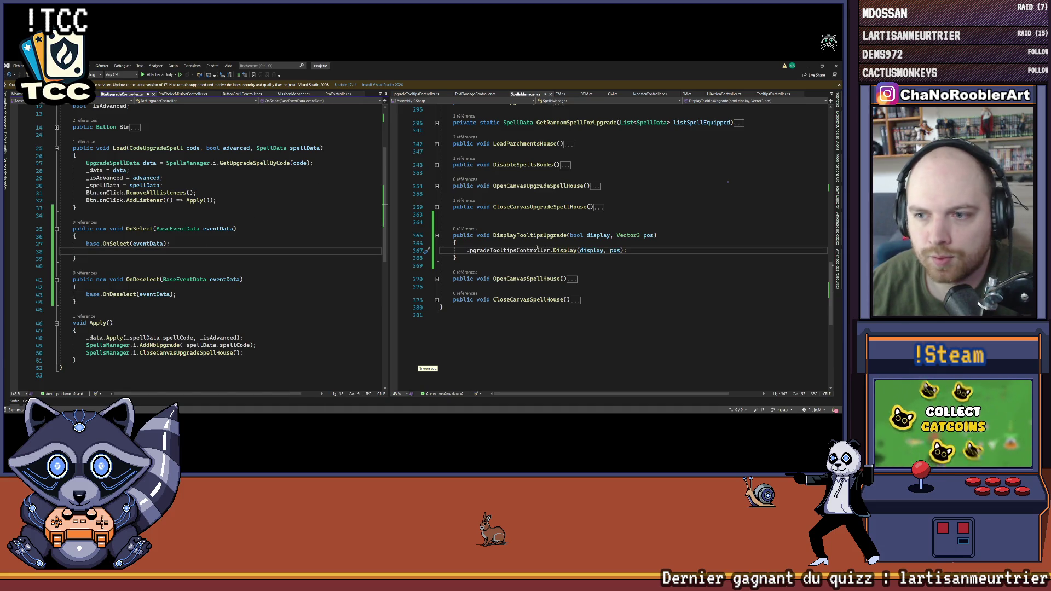
type("Spel")
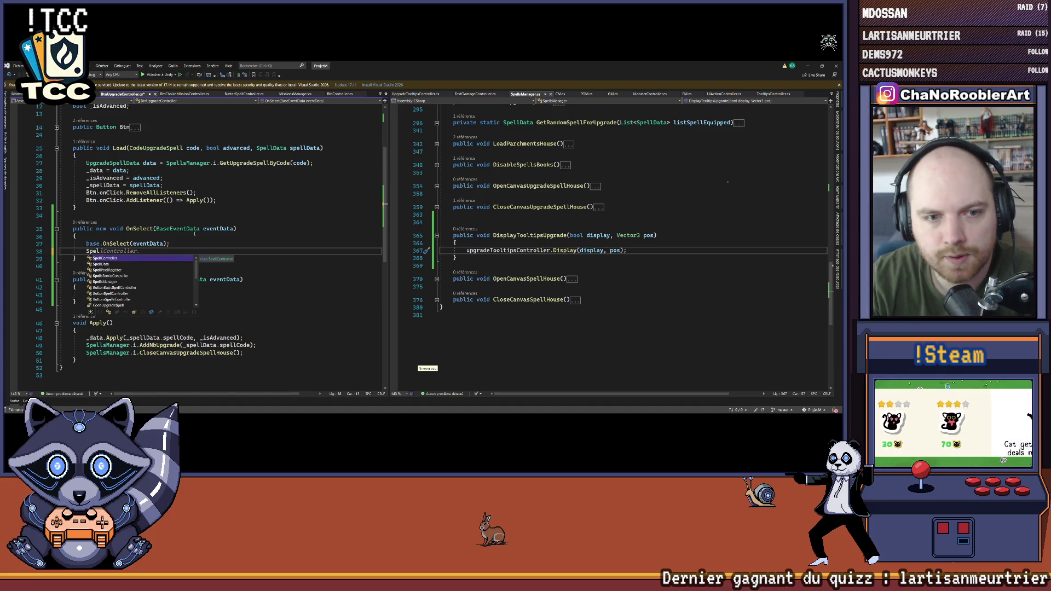
type("lsManager.i.")
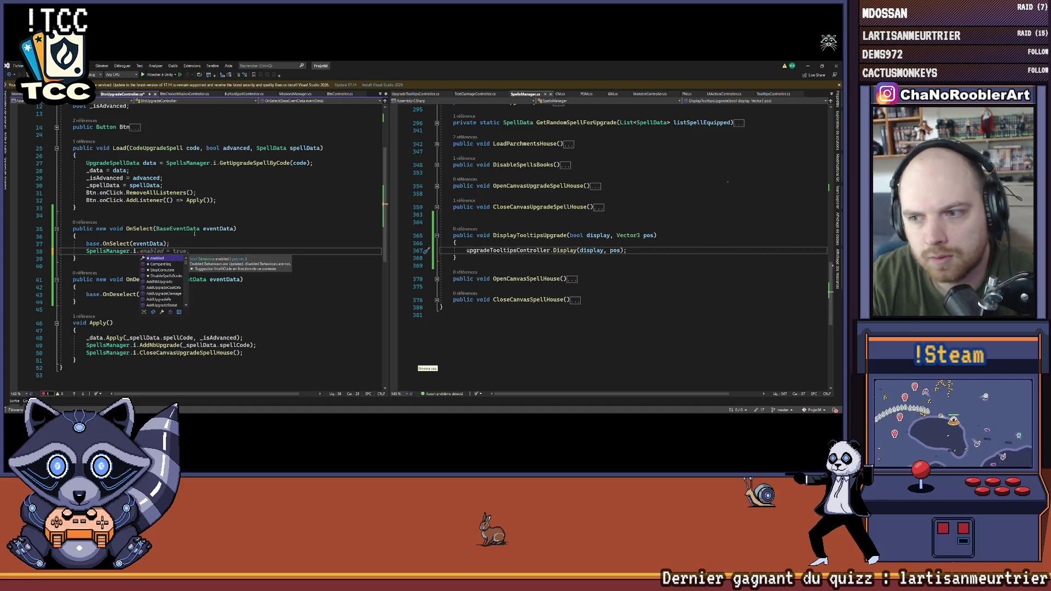
type("DisplayTooltipsUpgrade(")
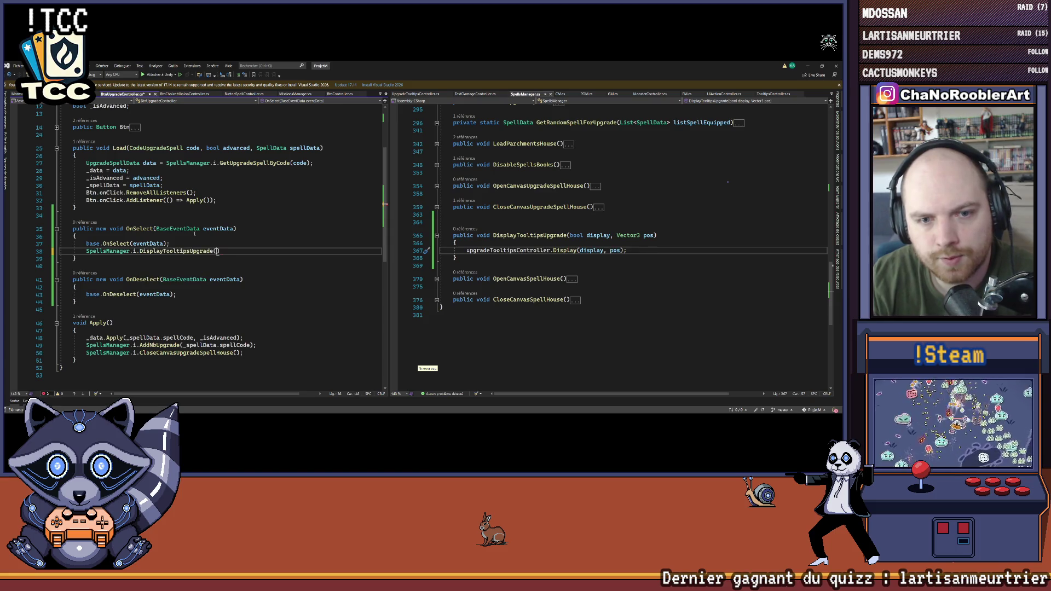
scroll(194, 233, "up", 2)
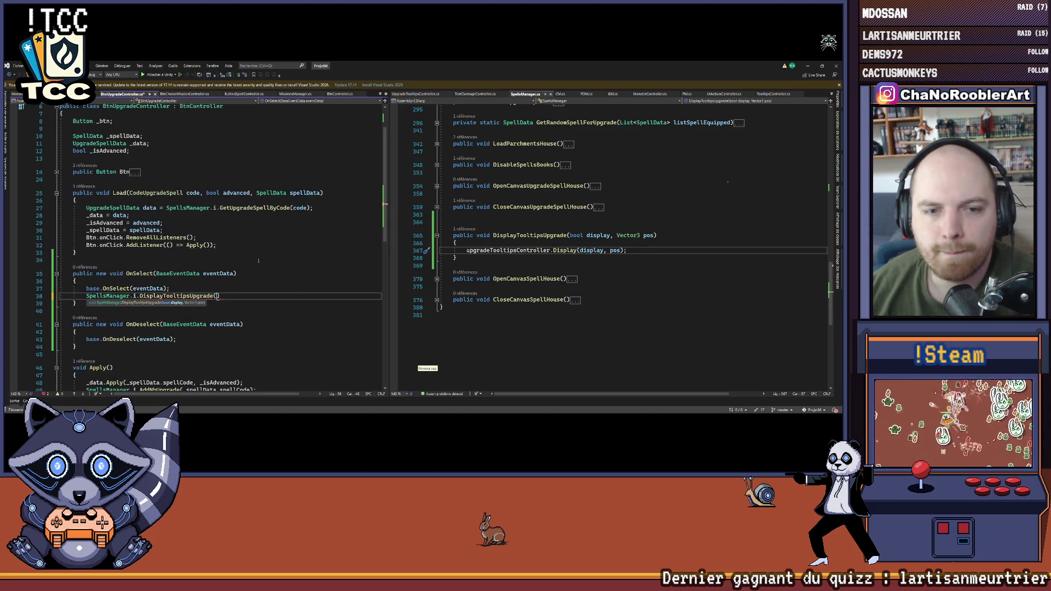
type("true,")
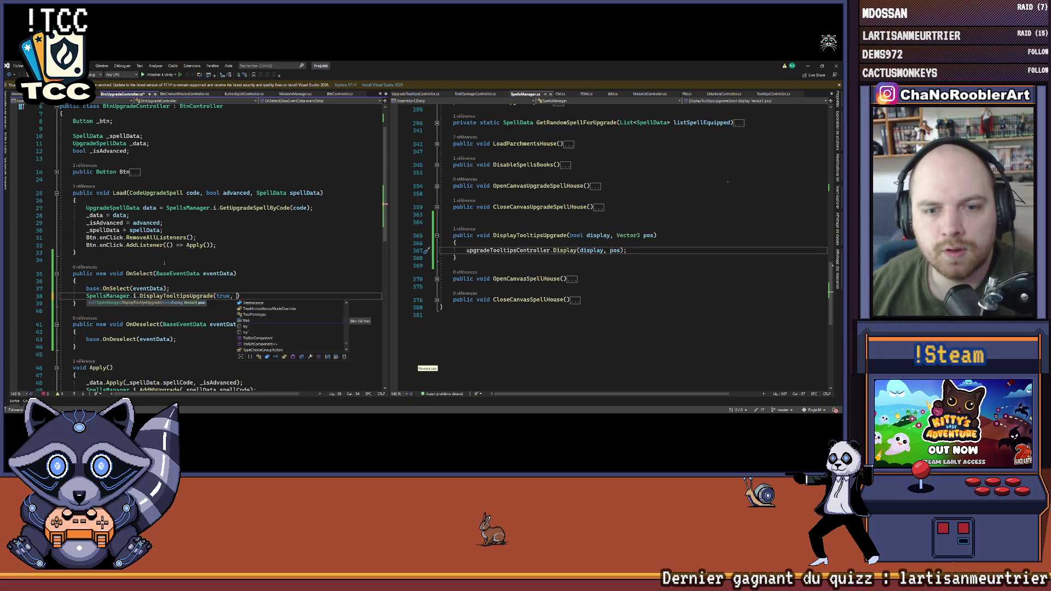
scroll(164, 264, "up", 2)
scroll(548, 219, "up", 1)
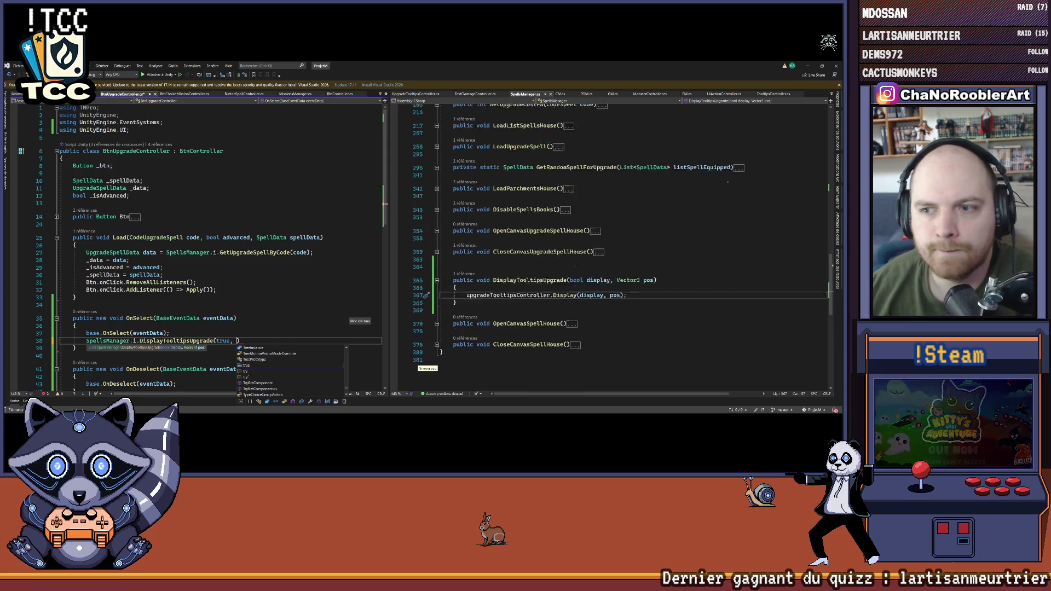
left_click(415, 94)
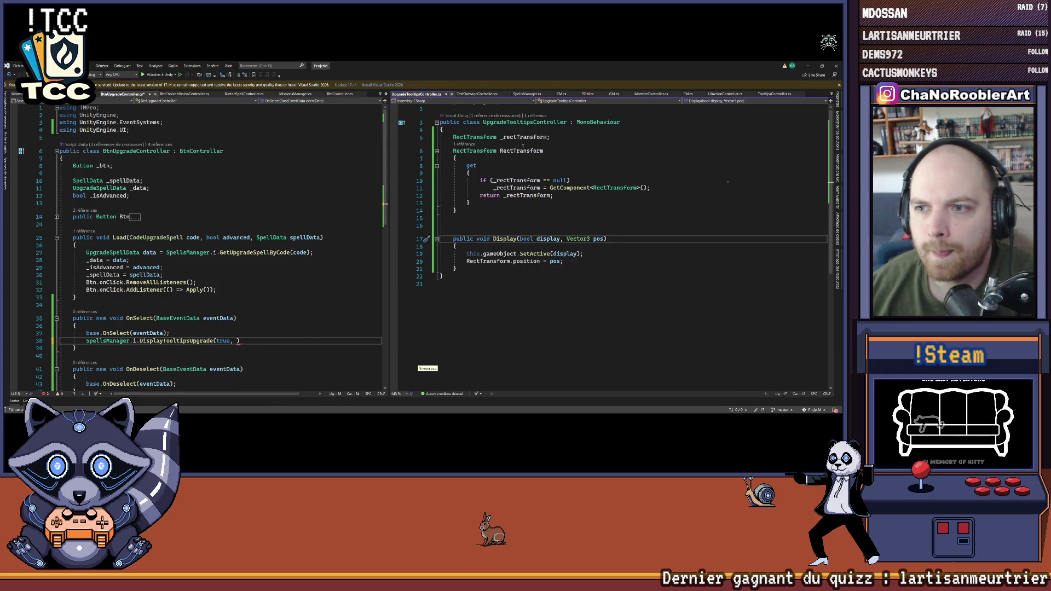
Step: Copy the RectTransform field and property into the upgrade button controller above Load
left_click_drag(453, 144, 463, 225)
key("ctrl+c")
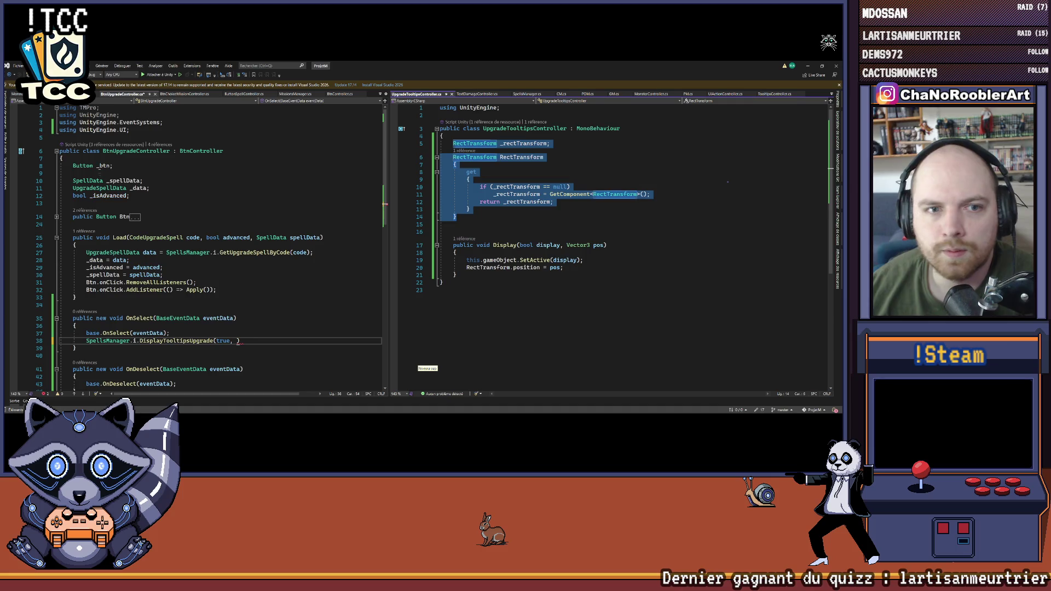
left_click(259, 168)
key("Down")
key("Down")
key("Down")
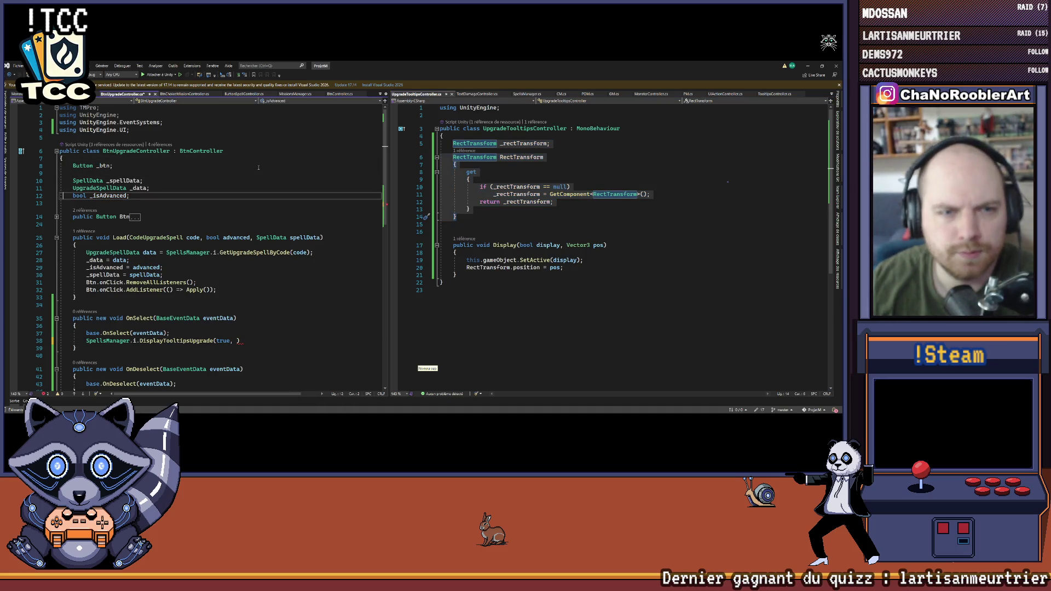
key("Return")
key("ctrl+v")
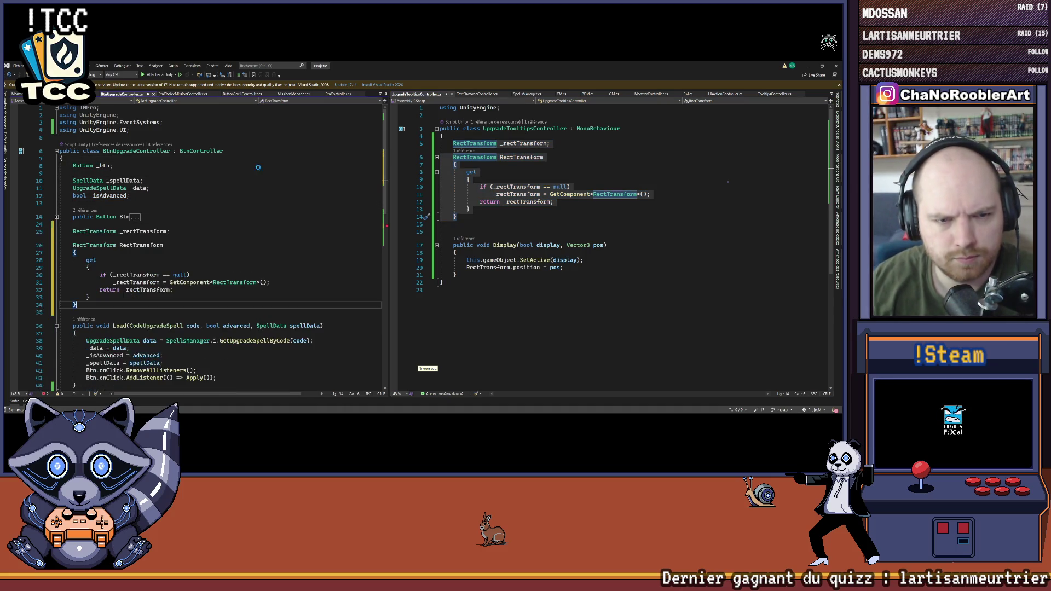
left_click(86, 244)
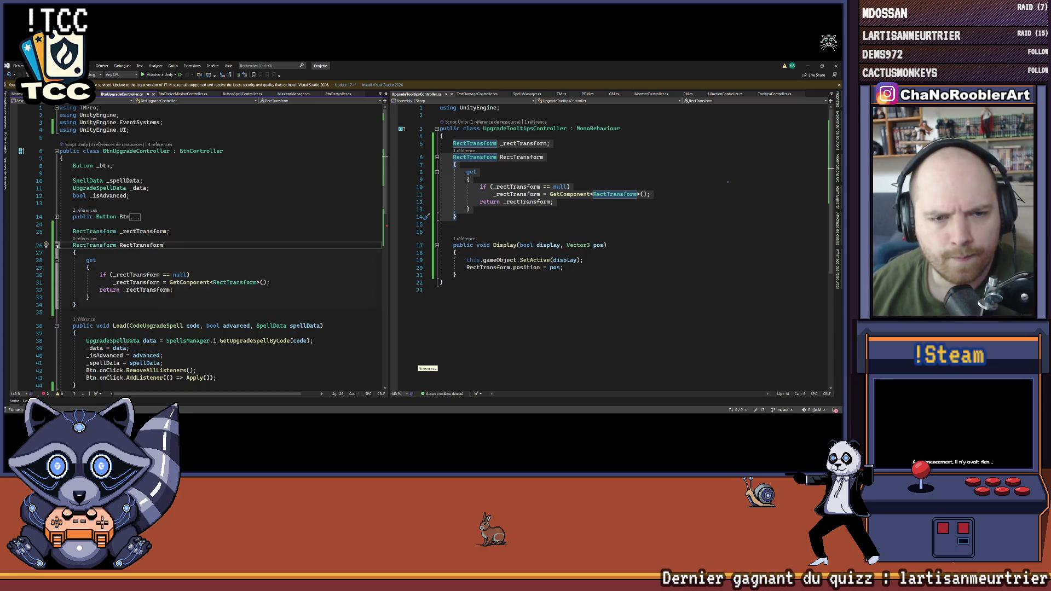
Step: Make the OnSelect DisplayTooltipsUpgrade call pass RectTransform.position
scroll(184, 328, "down", 10)
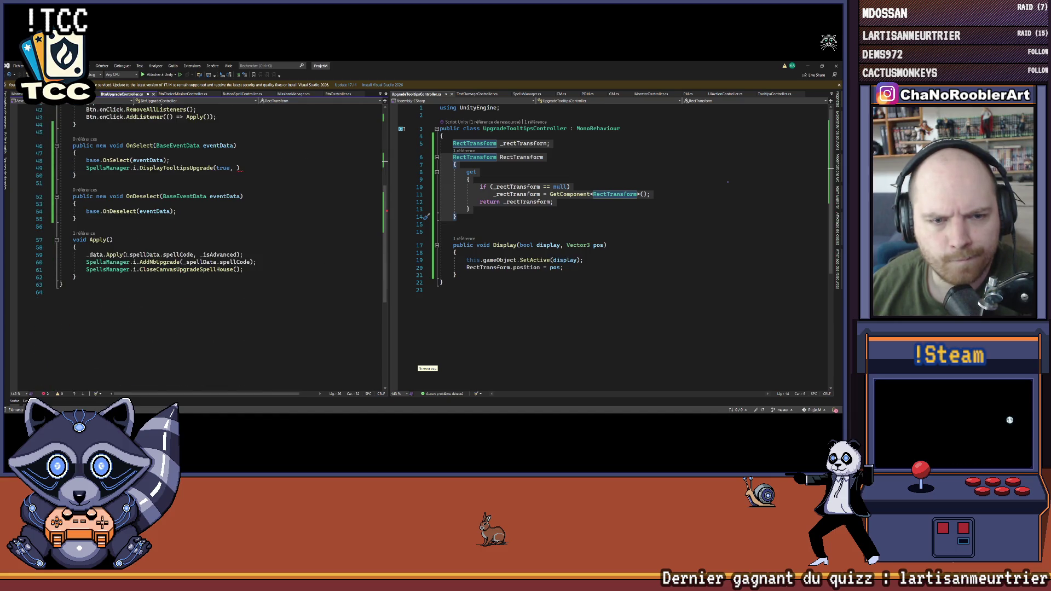
scroll(134, 260, "up", 3)
left_click(239, 236)
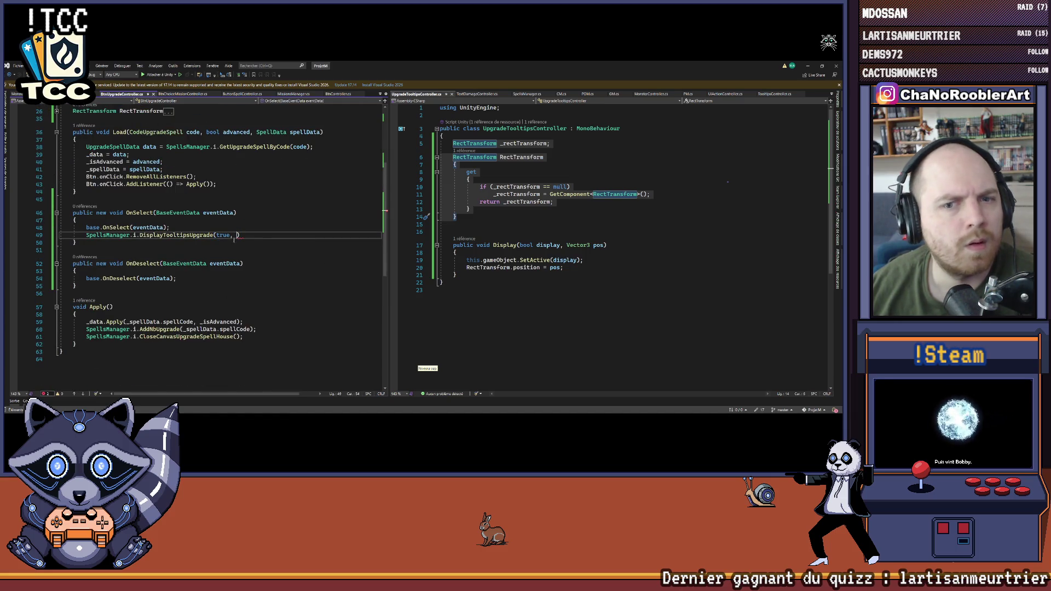
type("RectTransform")
type(".tr")
key("BackSpace")
key("BackSpace")
type("position);")
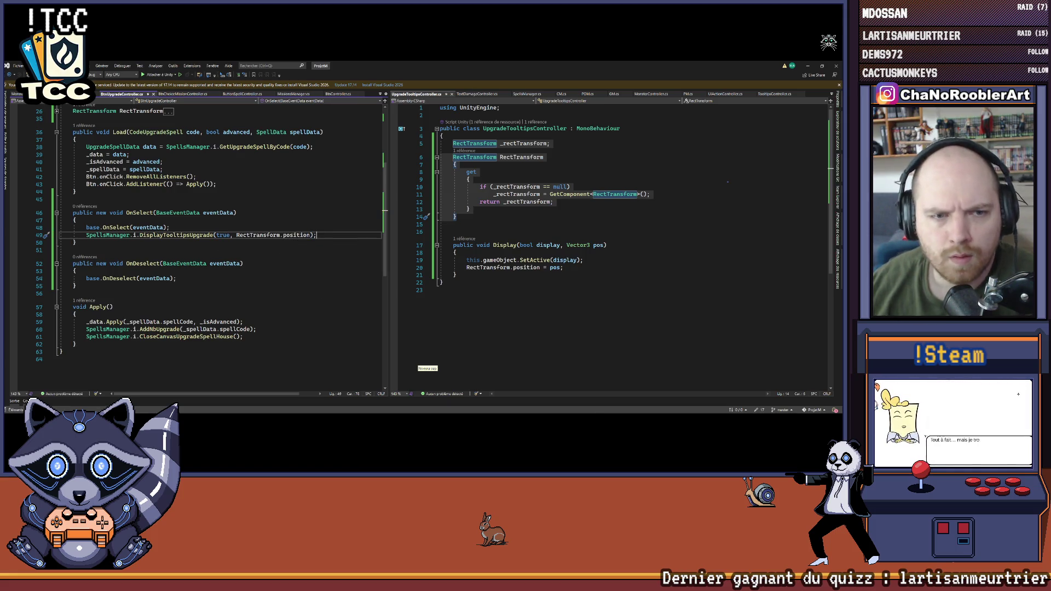
Step: Duplicate the DisplayTooltipsUpgrade call into OnDeselect with false as the first argument
left_click_drag(86, 235, 302, 235)
key("ctrl+c")
left_click(257, 278)
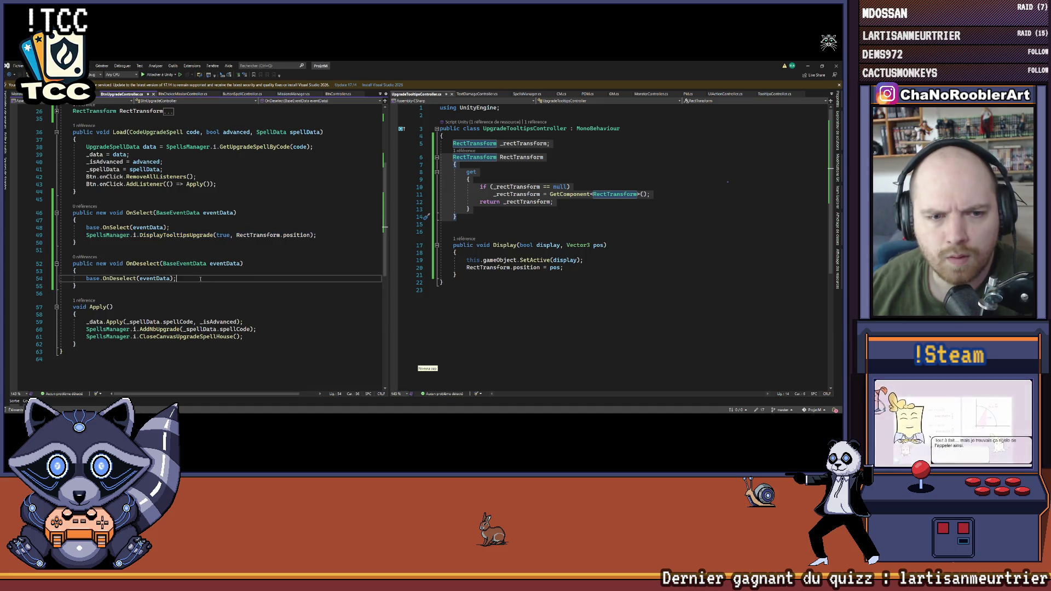
key("Return")
key("ctrl+v")
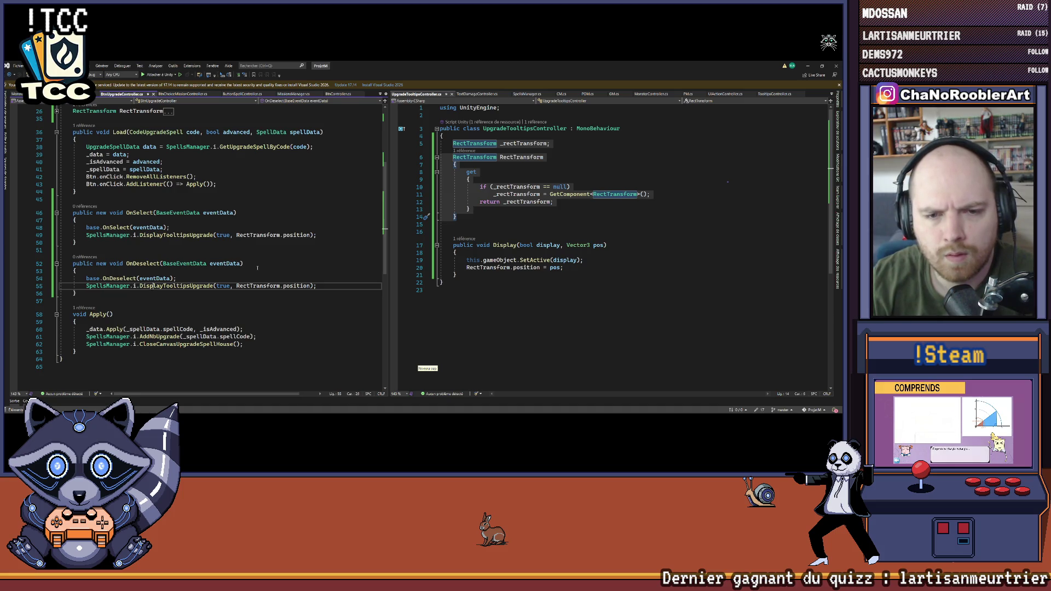
key("Right")
key("Right")
key("Right")
type("fals")
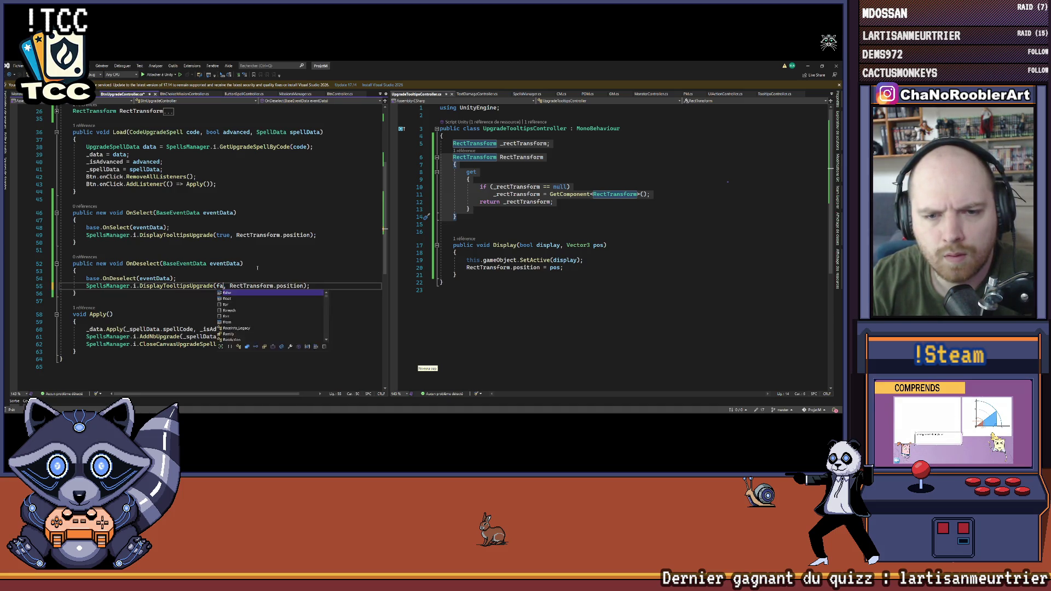
key("Tab")
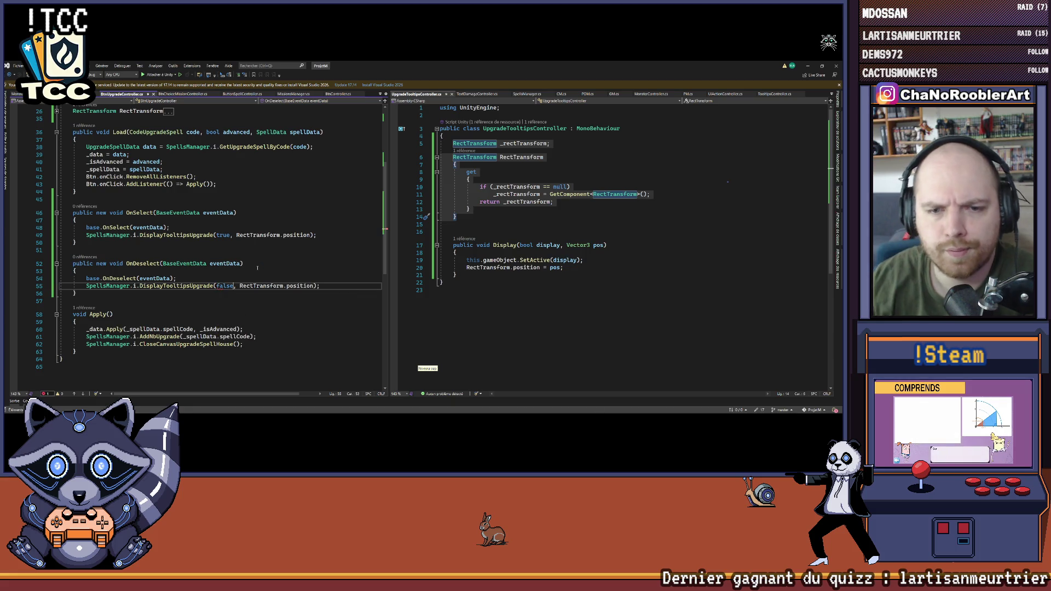
key("ctrl+Left")
key("ctrl+Left")
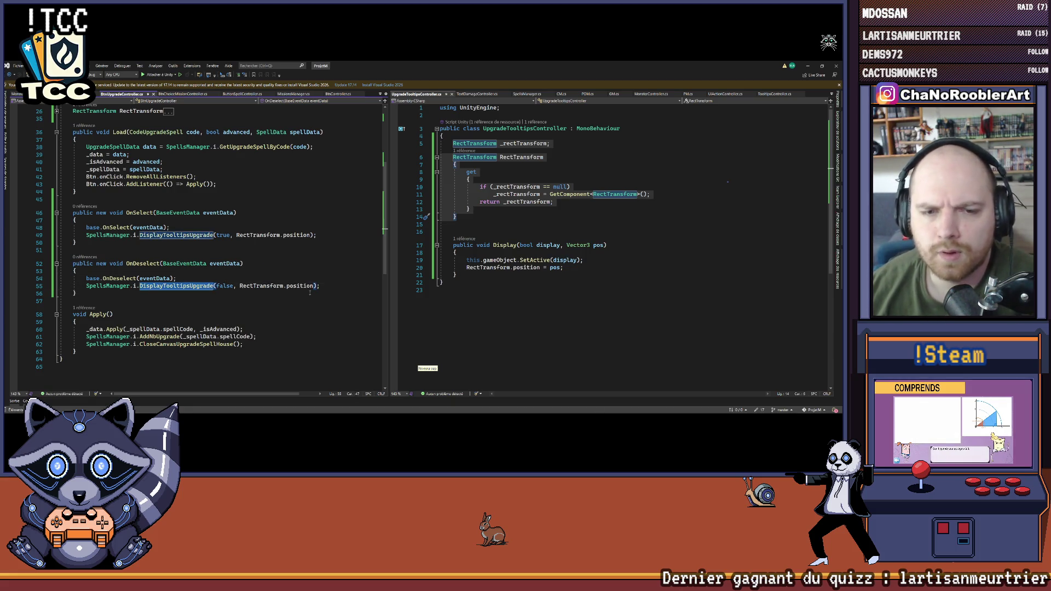
left_click(501, 217)
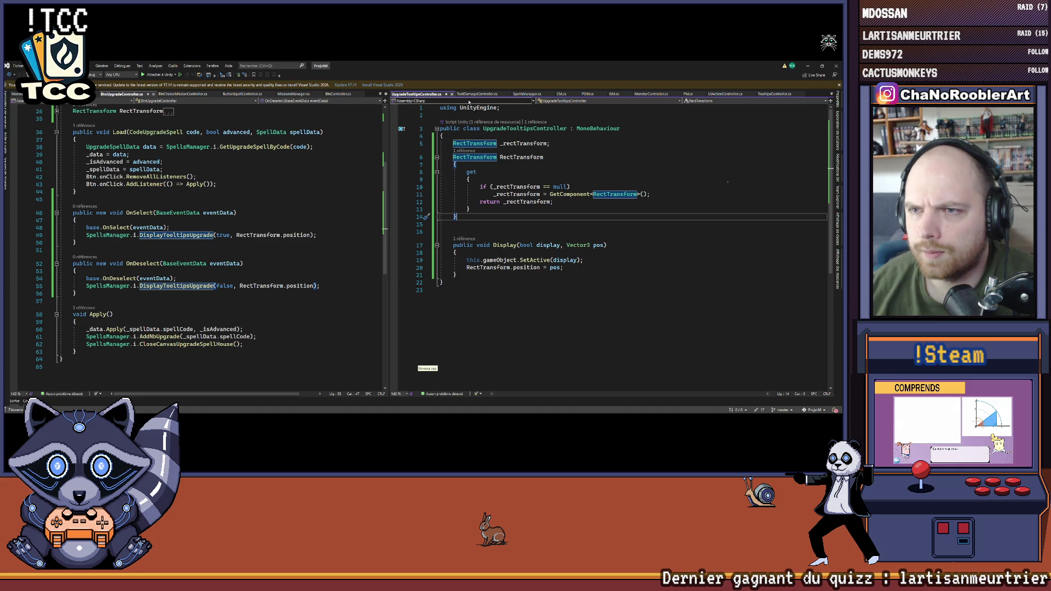
left_click(520, 96)
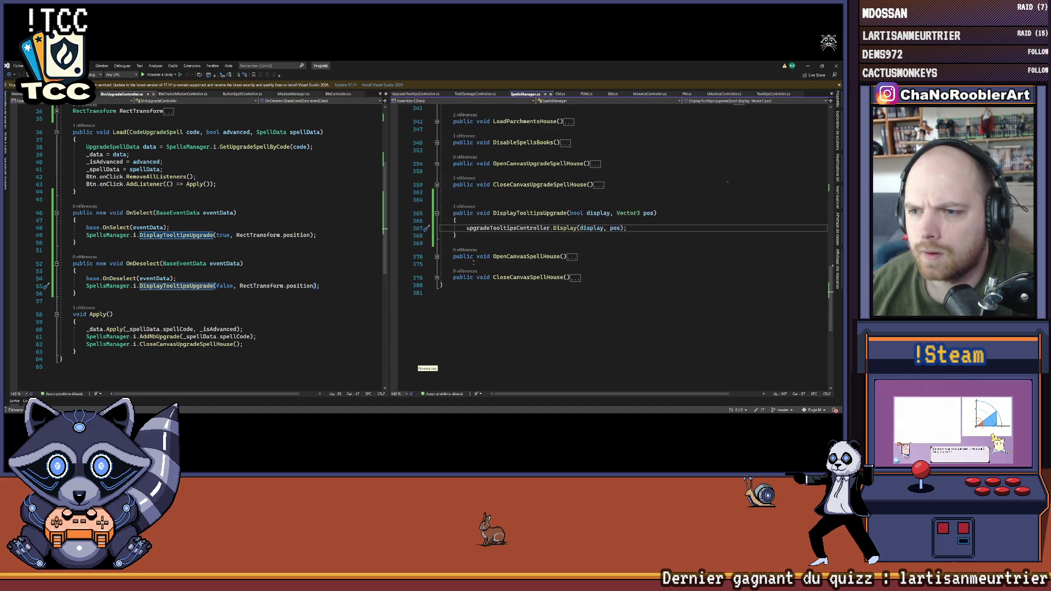
Step: Rename DisplayTooltipsUpgrade to ShowTooltipsUpgrade across all references
left_click(499, 213)
key("ctrl+r")
key("ctrl+r")
key("BackSpace")
key("Delete")
key("Delete")
key("Delete")
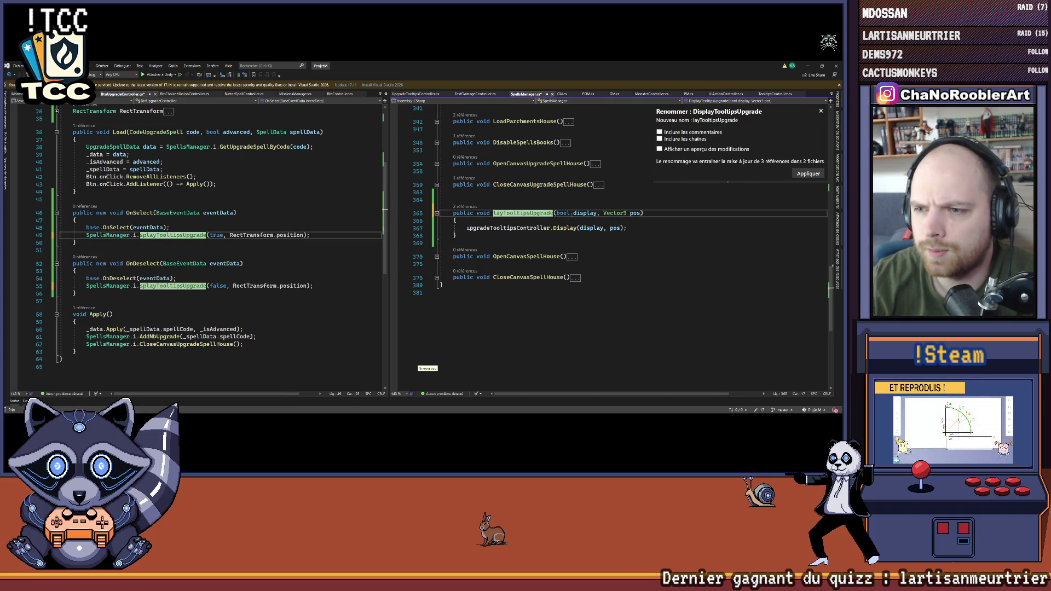
type("Show")
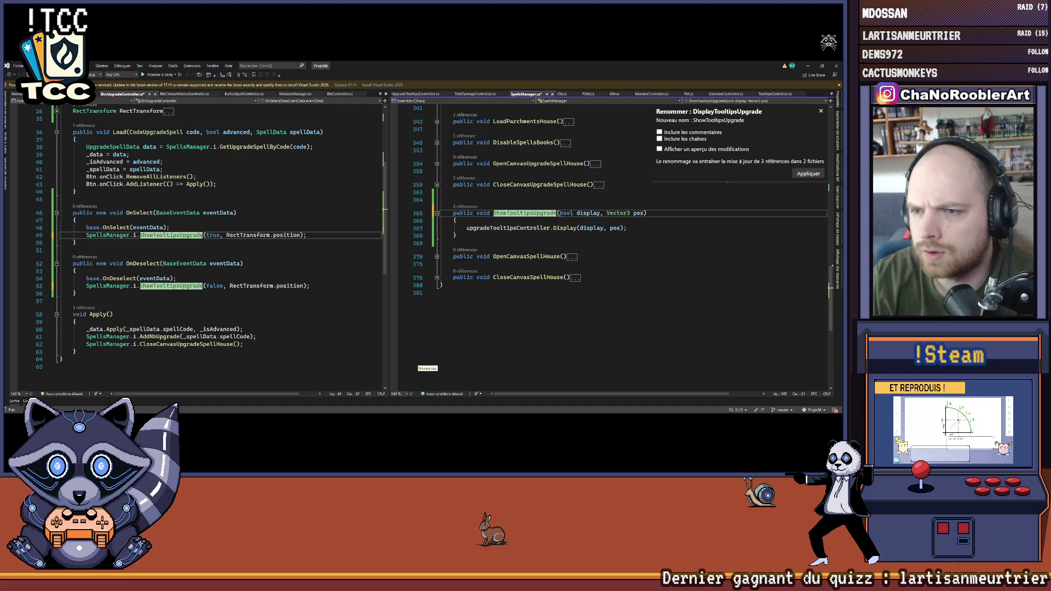
key("Return")
Step: Drop the bool parameter so the method calls Display(true, pos), and remove 'true,' from OnSelect
left_click(521, 237)
left_click_drag(559, 213, 606, 213)
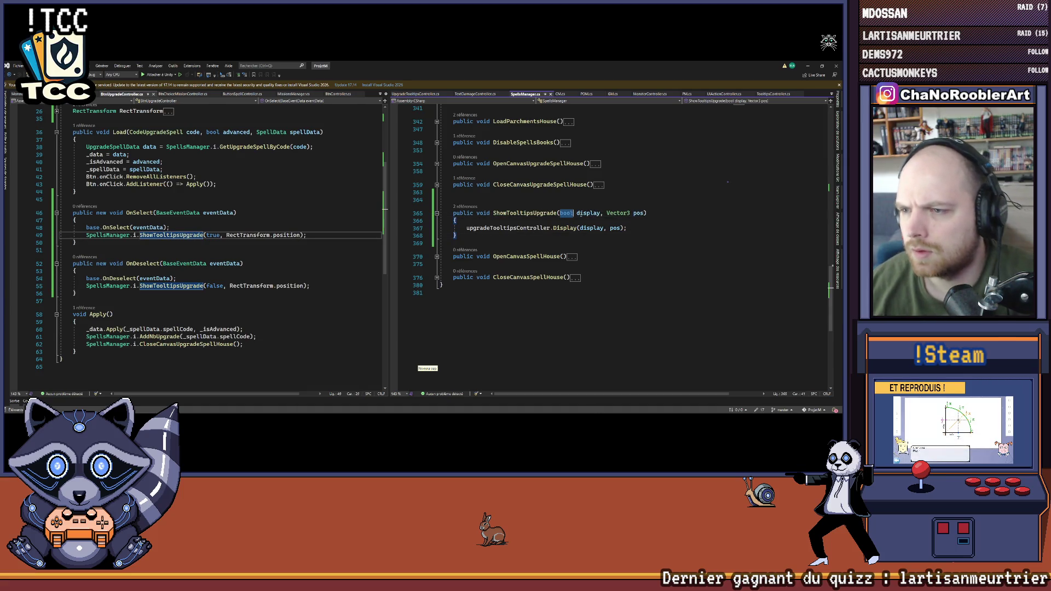
key("Delete")
left_click(592, 228)
double_click(592, 228)
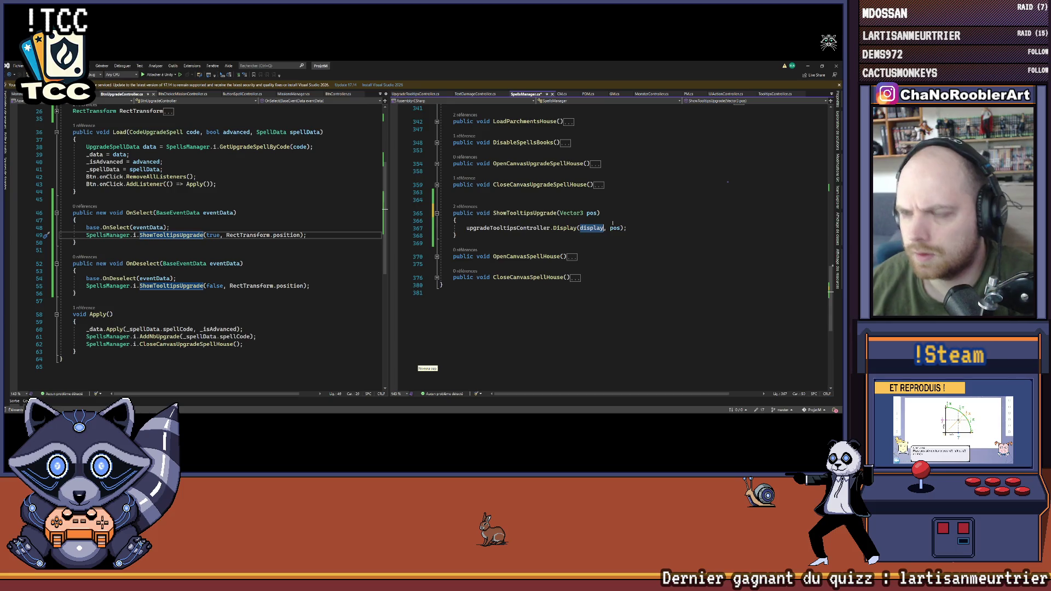
type("true")
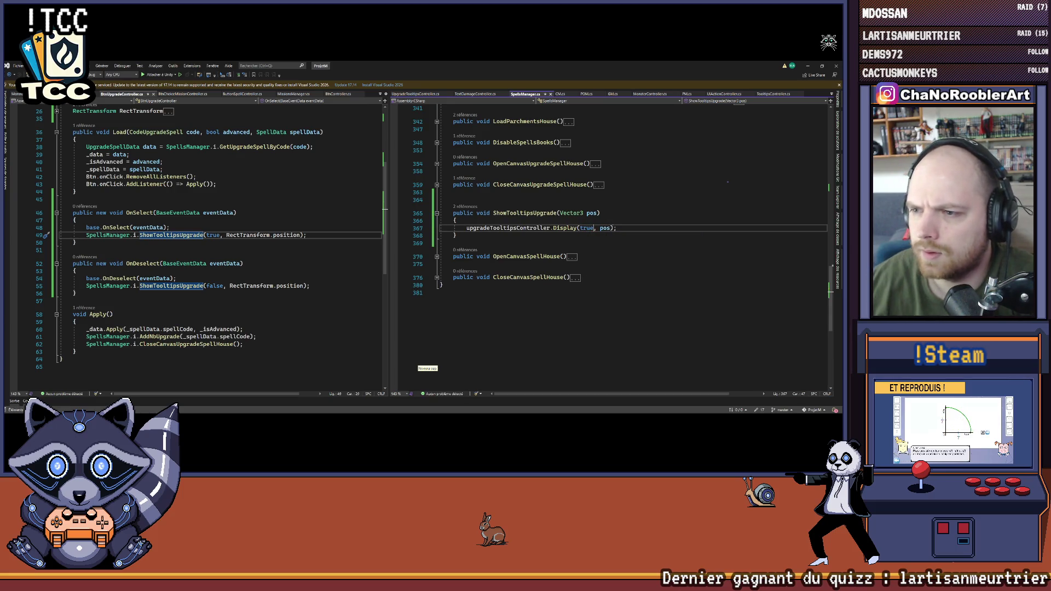
left_click(502, 237)
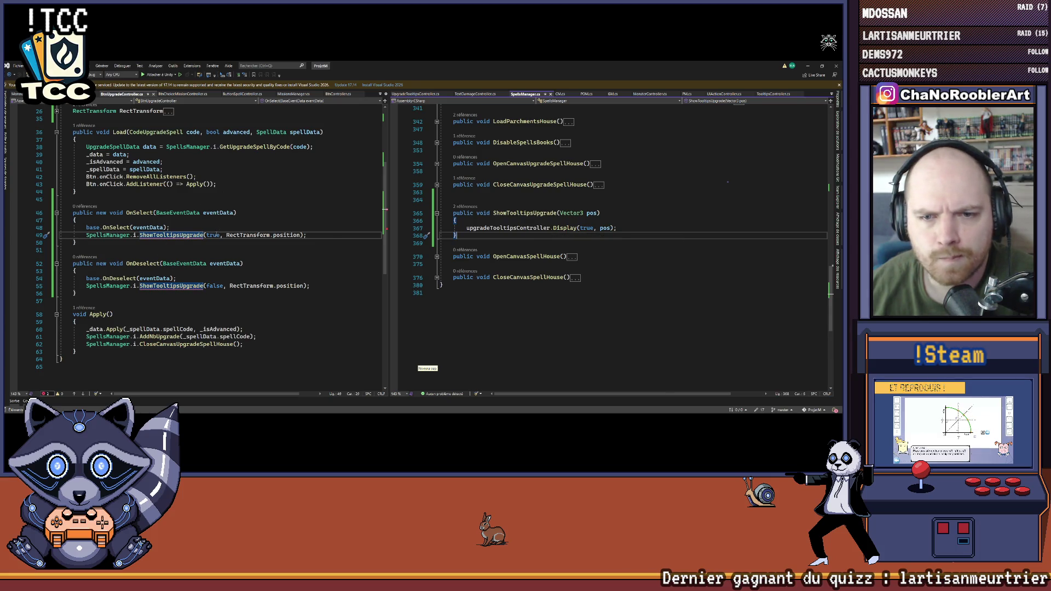
left_click_drag(207, 235, 227, 235)
key("BackSpace")
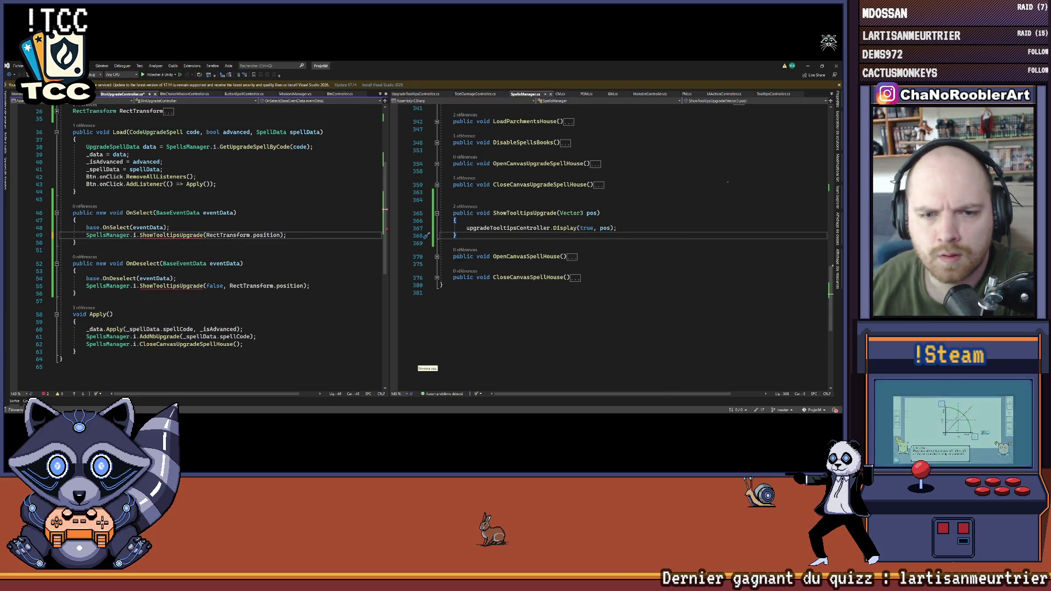
Step: Begin a new public void method below ShowTooltipsUpgrade in SpellsManager
left_click(475, 236)
key("Return")
key("Return")
type("pu")
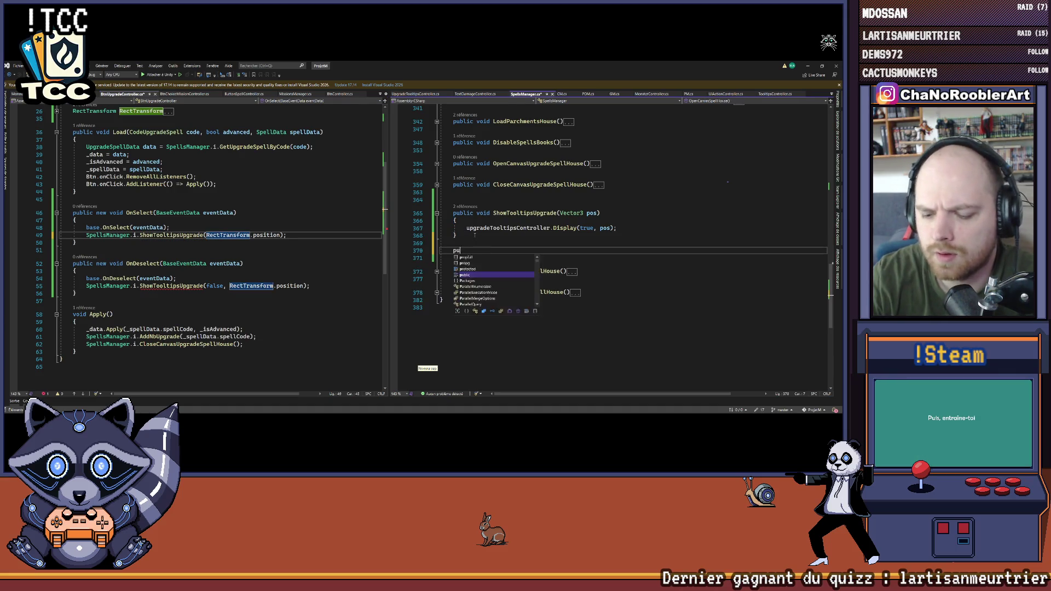
type("blic void HideTo")
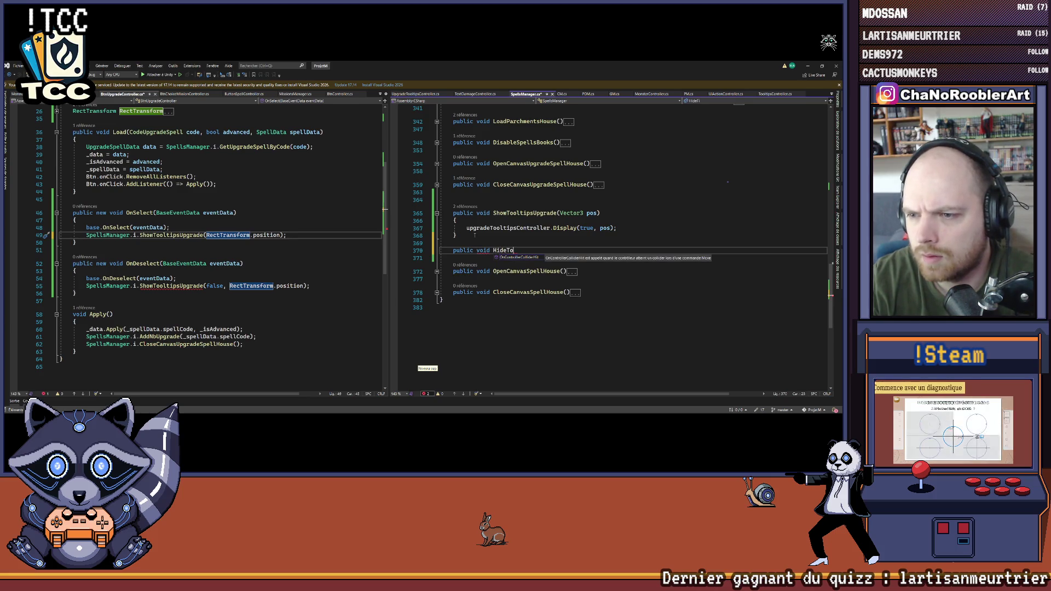
type("l")
Step: Write HideTooltipsUpgrade() with body upgradeTooltipsController.gameObject.SetActive(false);
double_click(525, 213)
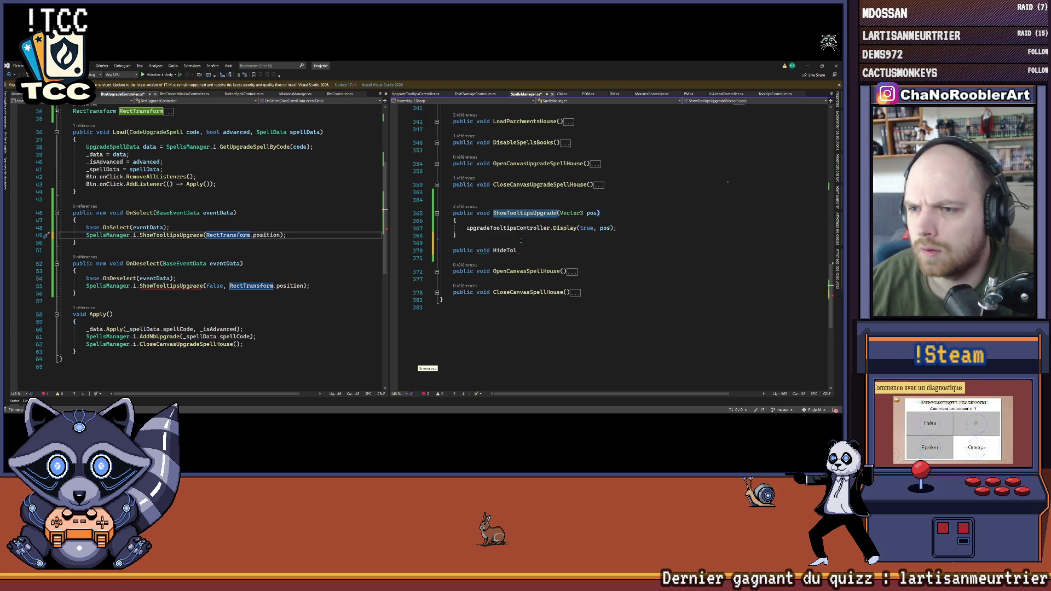
key("ctrl+c")
double_click(504, 250)
key("ctrl+v")
type("()")
key("Return")
type("{")
key("Return")
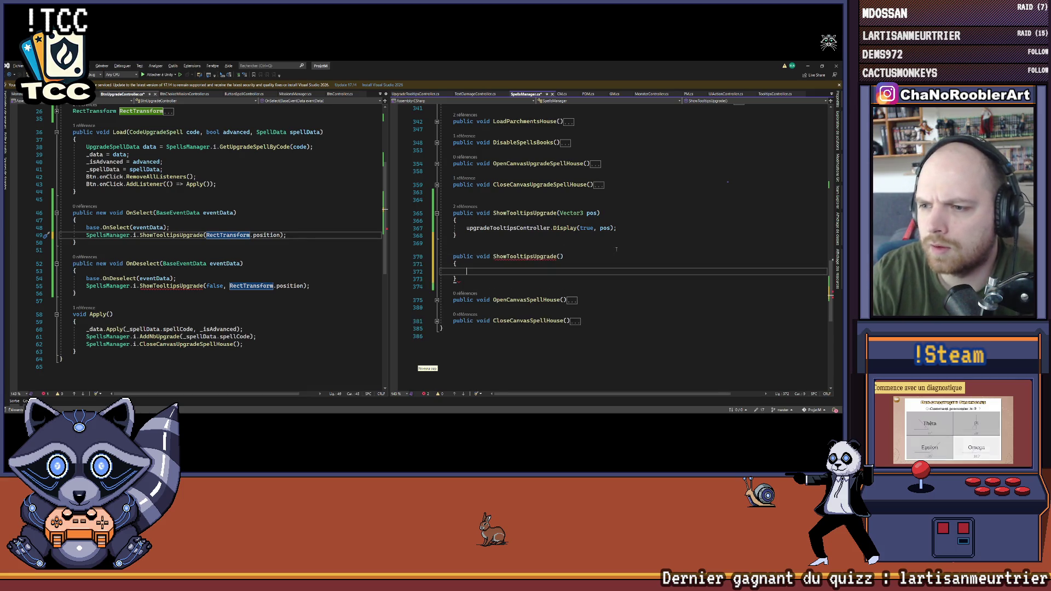
type("upgradeTooltipsController")
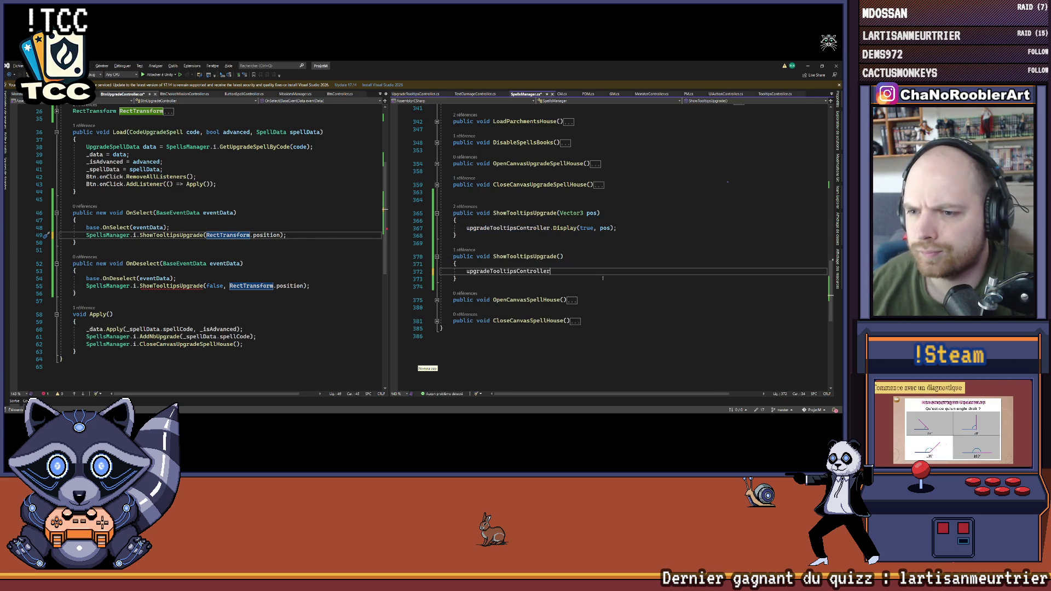
type(".")
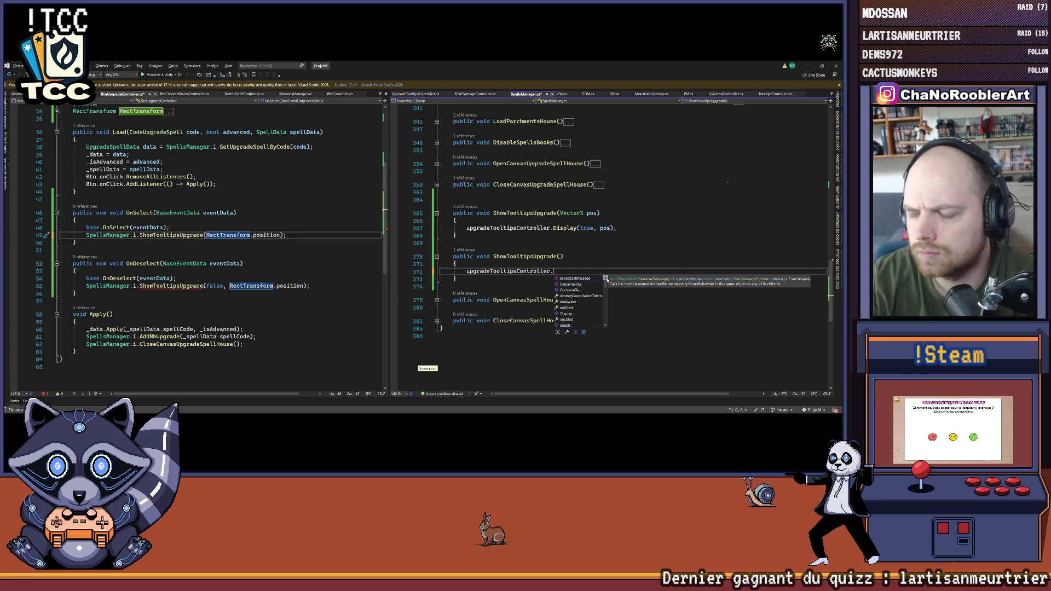
key("Down")
key("Down")
key("Down")
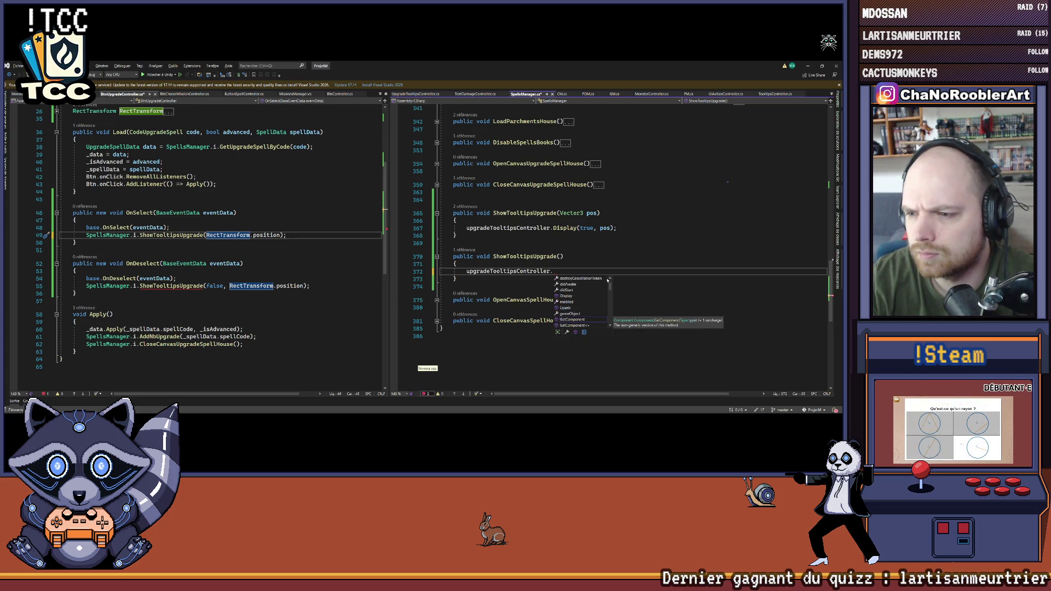
type("gameObject.SetActive(false);")
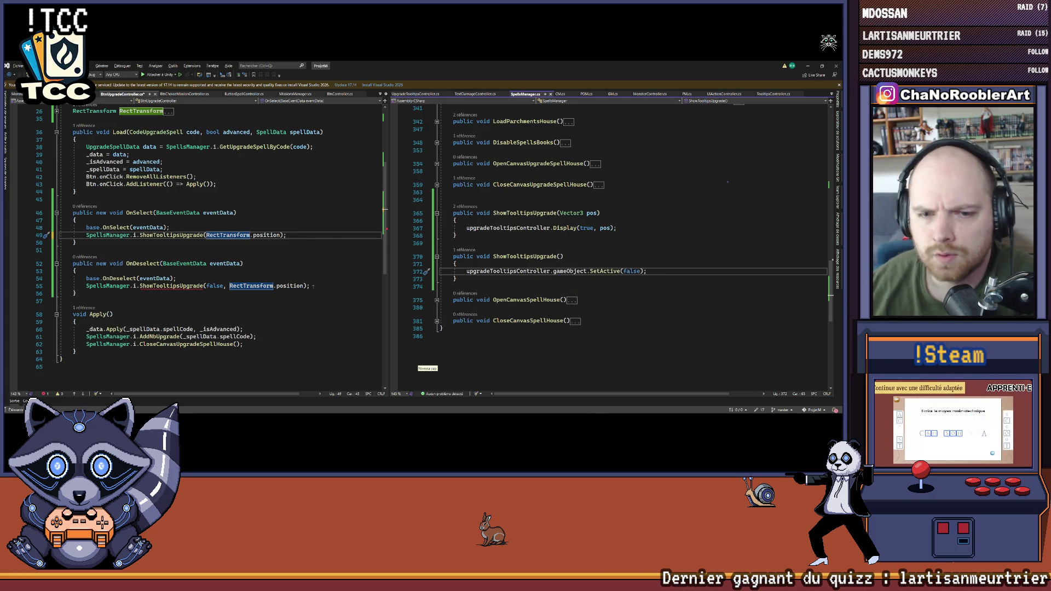
left_click(509, 256)
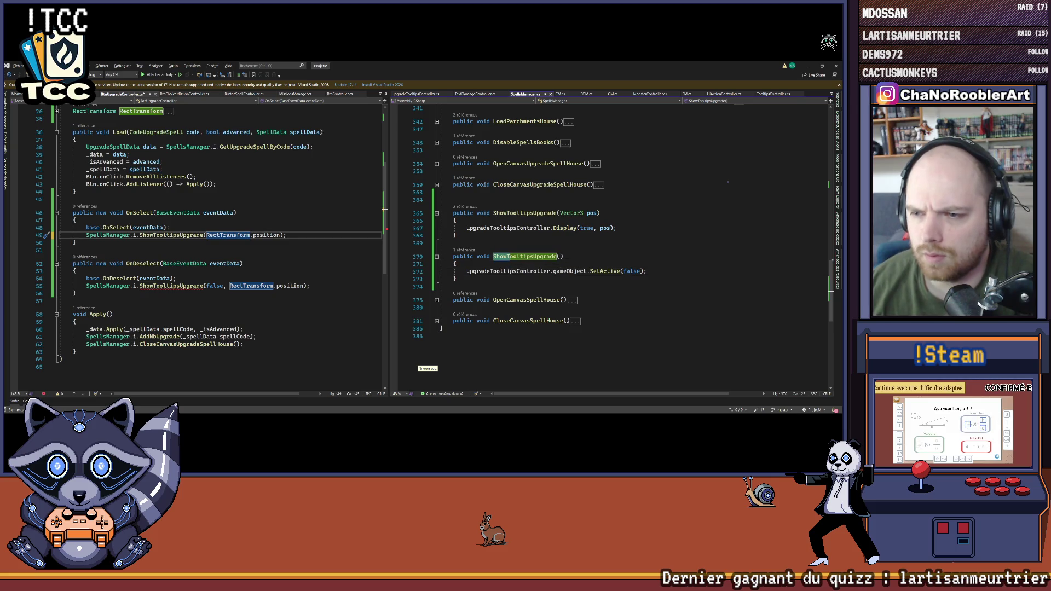
key("BackSpace")
key("BackSpace")
key("BackSpace")
type("Hide")
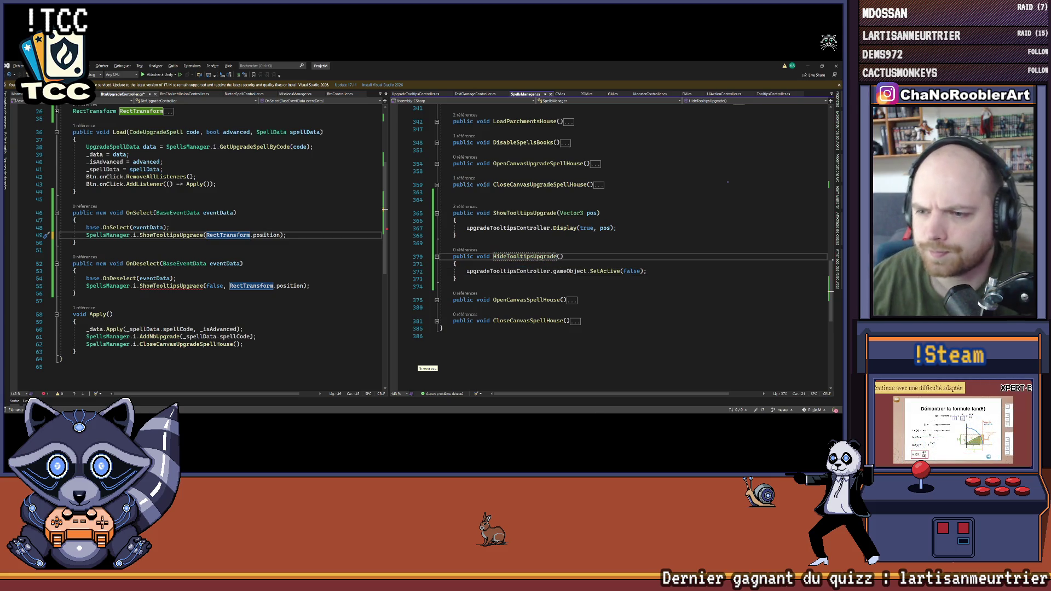
Step: Change OnDeselect to call SpellsManager.i.HideTooltipsUpgrade() with no arguments
double_click(504, 256)
double_click(181, 286)
key("ctrl+v")
left_click(305, 286)
left_click_drag(304, 285, 207, 286)
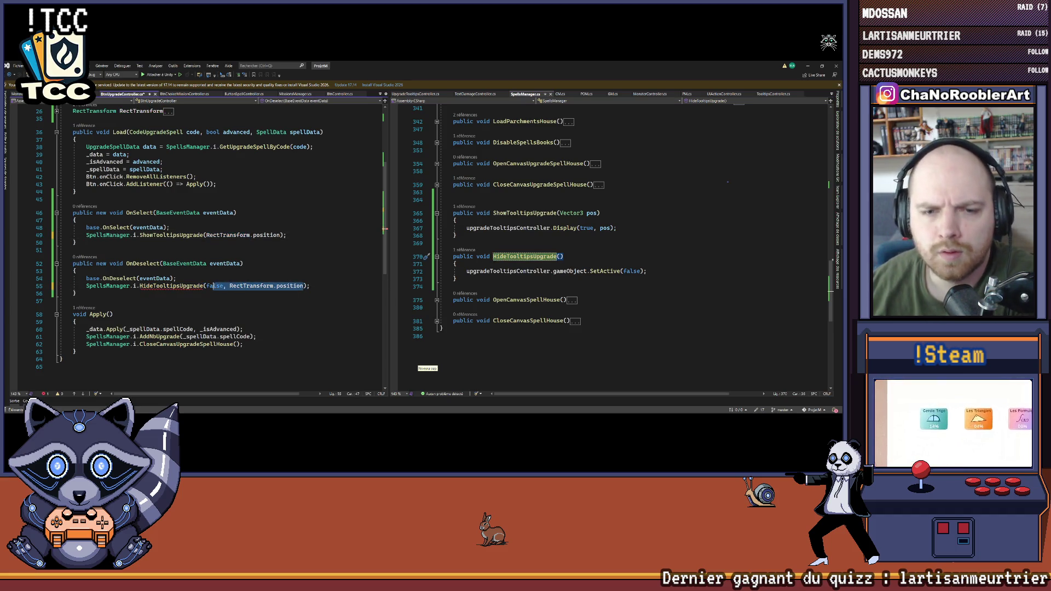
key("BackSpace")
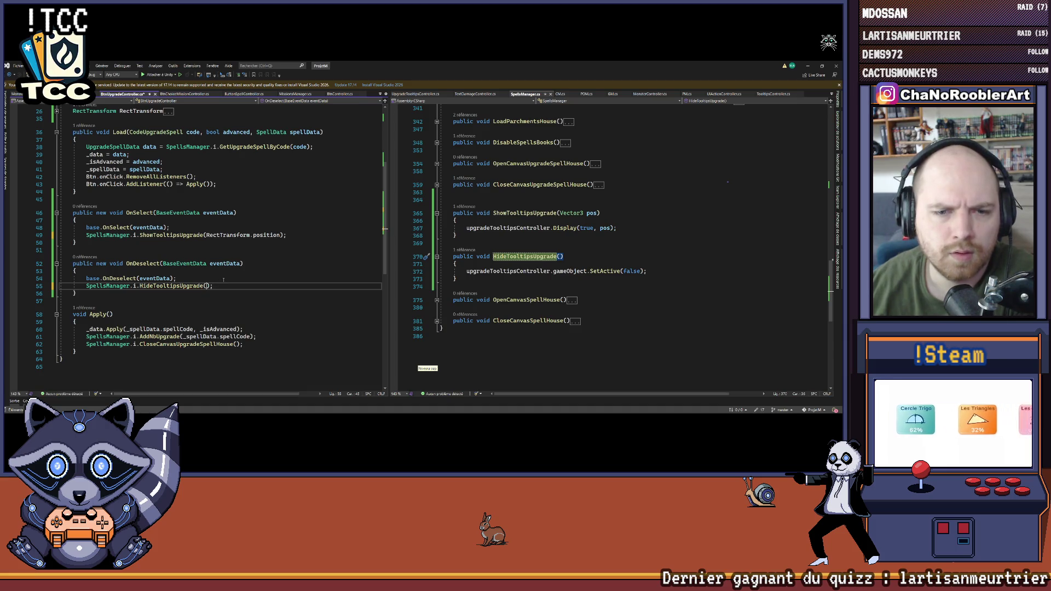
left_click(229, 278)
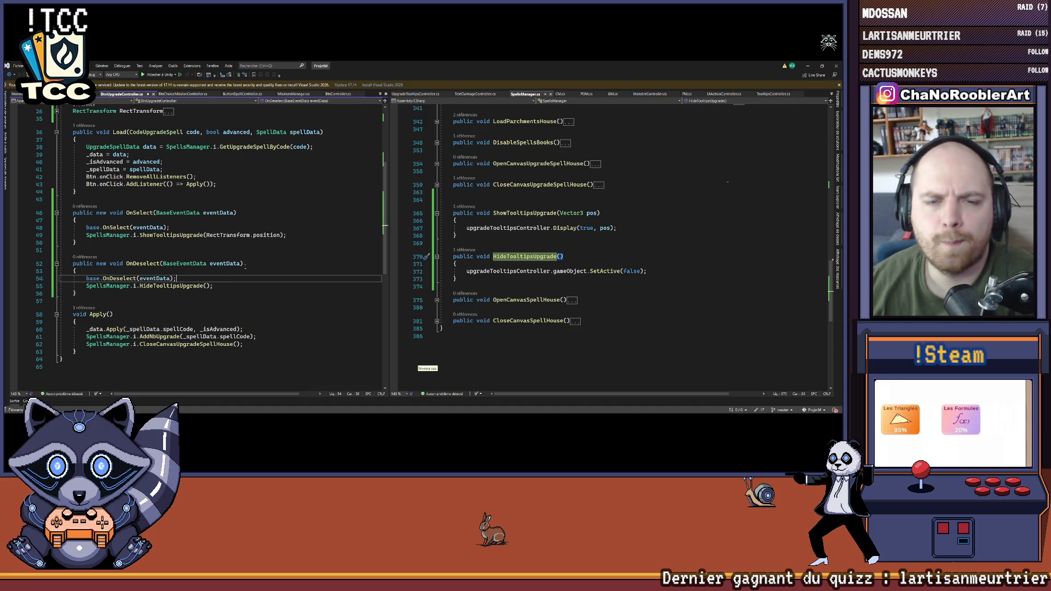
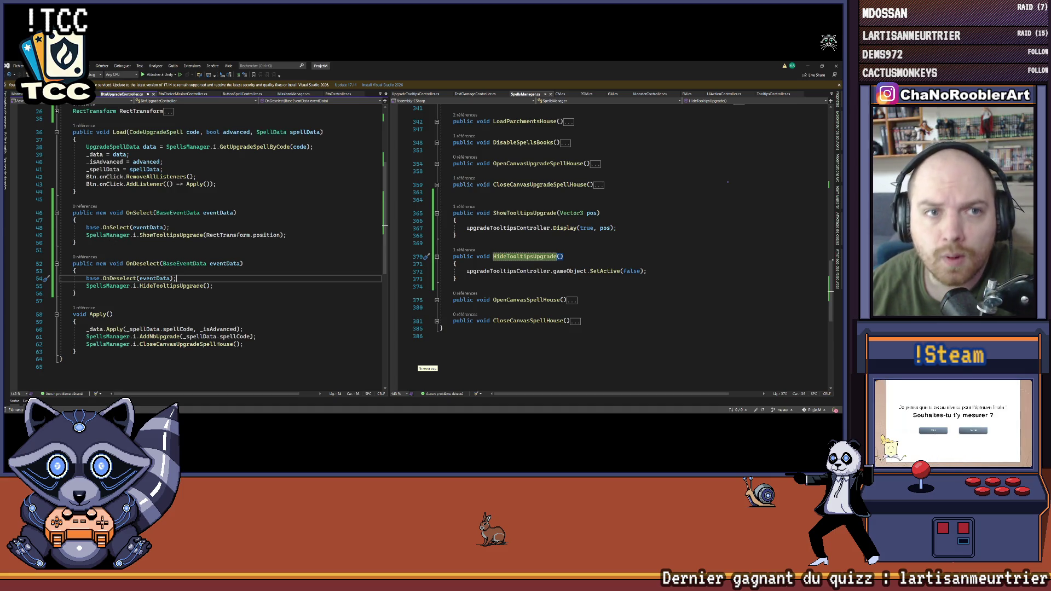
Step: Rename Display to Show, drop its bool display parameter, use SetActive(true), and save the script
key("Down")
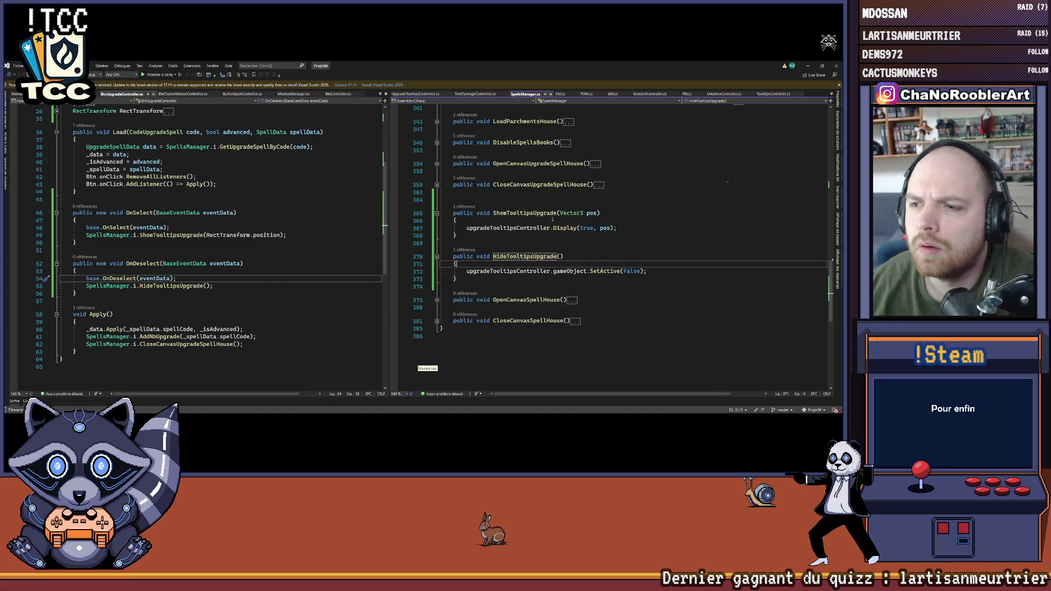
left_click(566, 228, "ctrl")
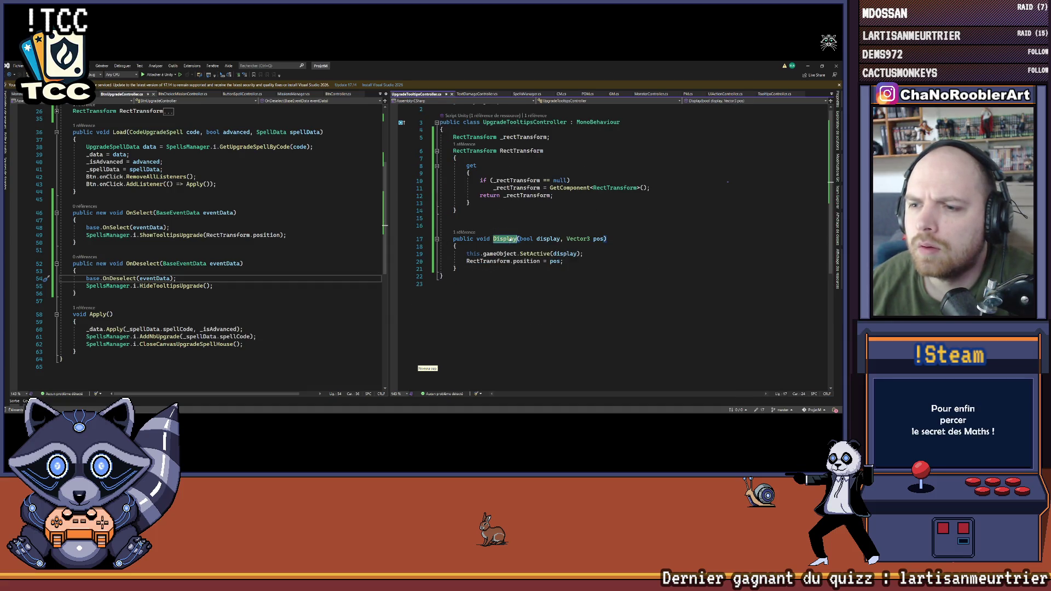
type("Show")
key("ctrl+s")
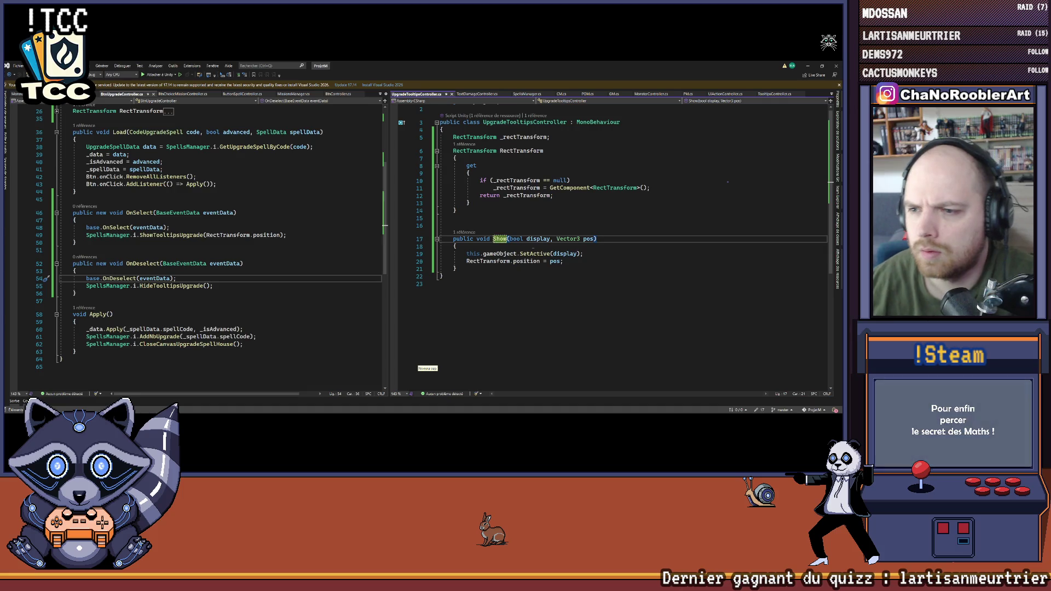
left_click_drag(553, 239, 510, 239)
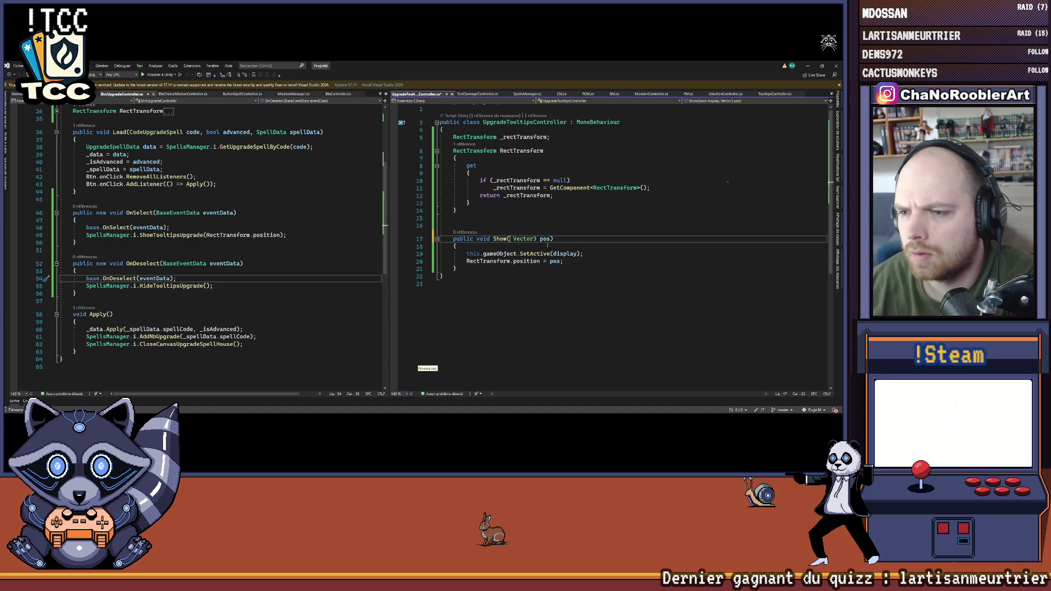
key("Delete")
type("true")
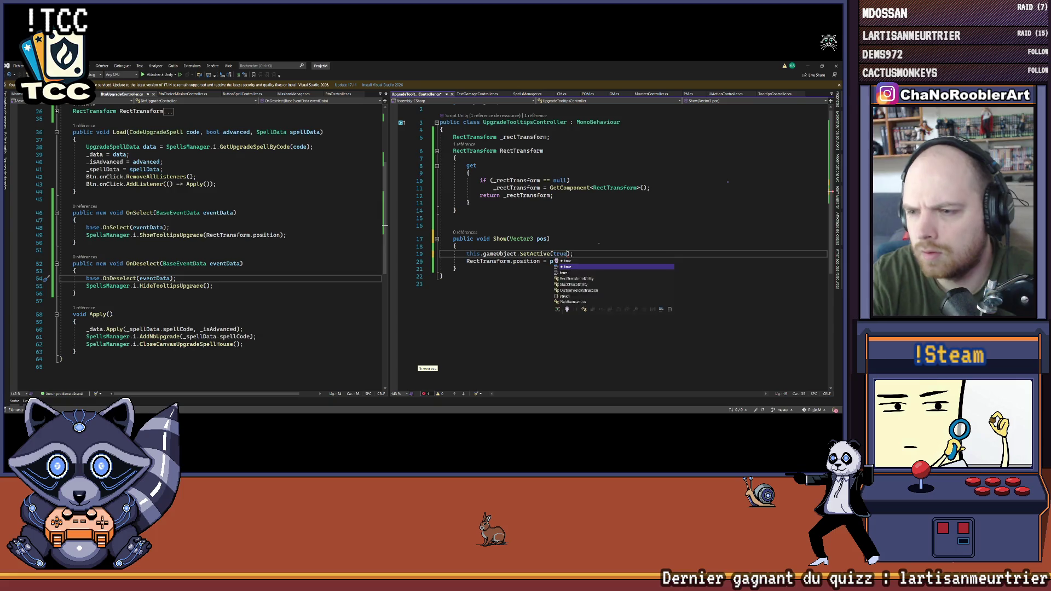
key("ctrl+d")
key("ctrl+s")
Step: Fix the SpellsManager call to Show(pos) by removing the true argument
key("ctrl+shift+F12")
type("Show(true, pos);")
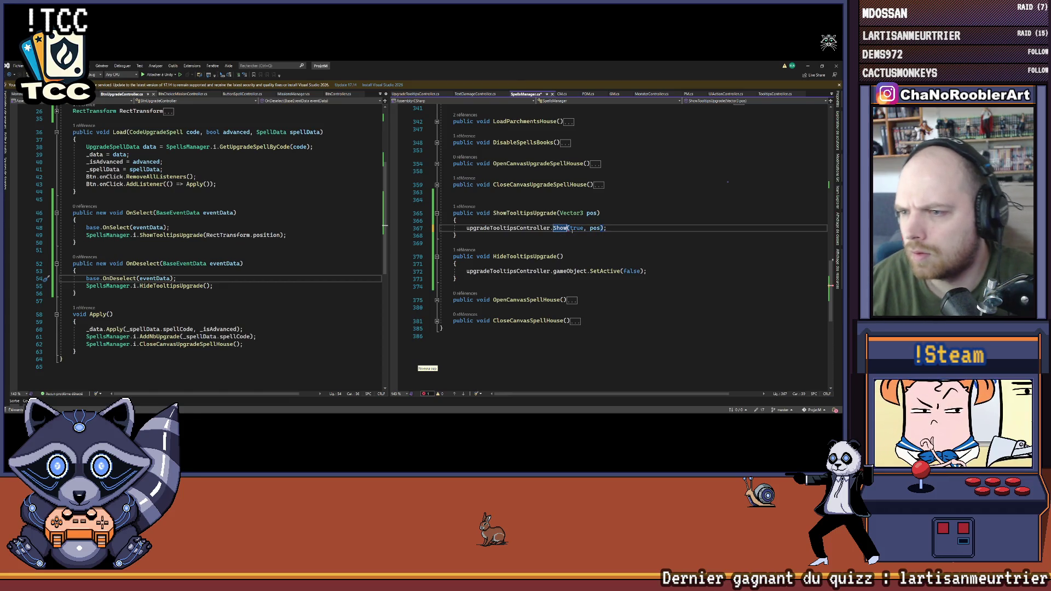
double_click(574, 229)
key("Delete")
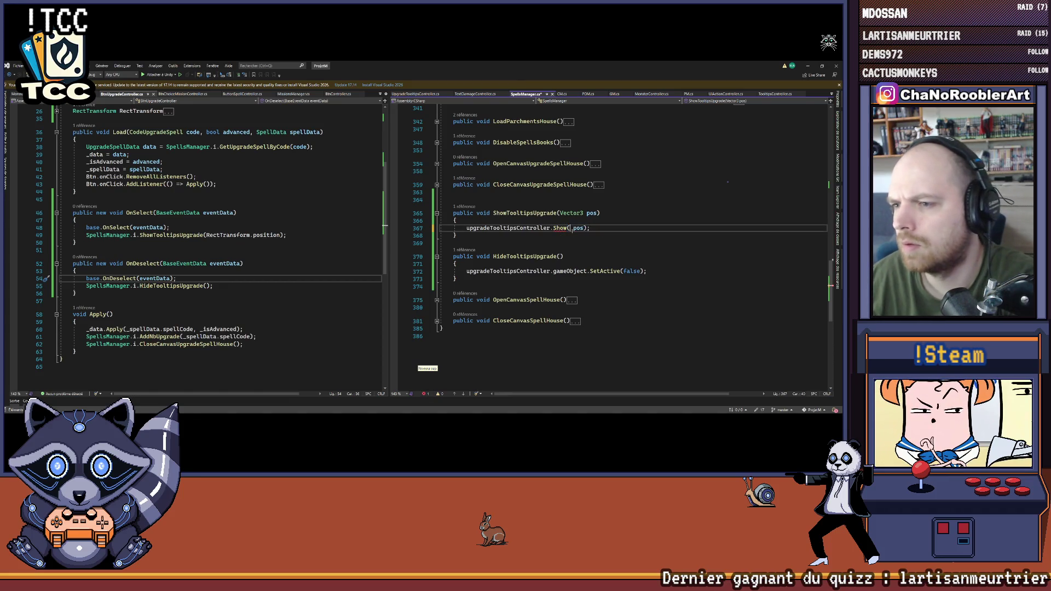
mouse_move(575, 229)
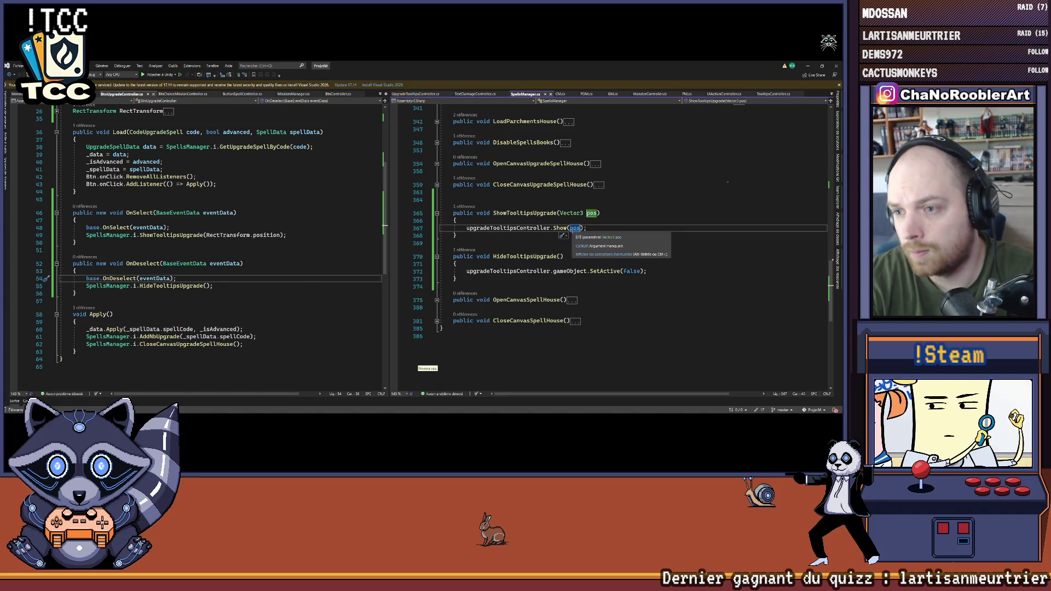
key("Up")
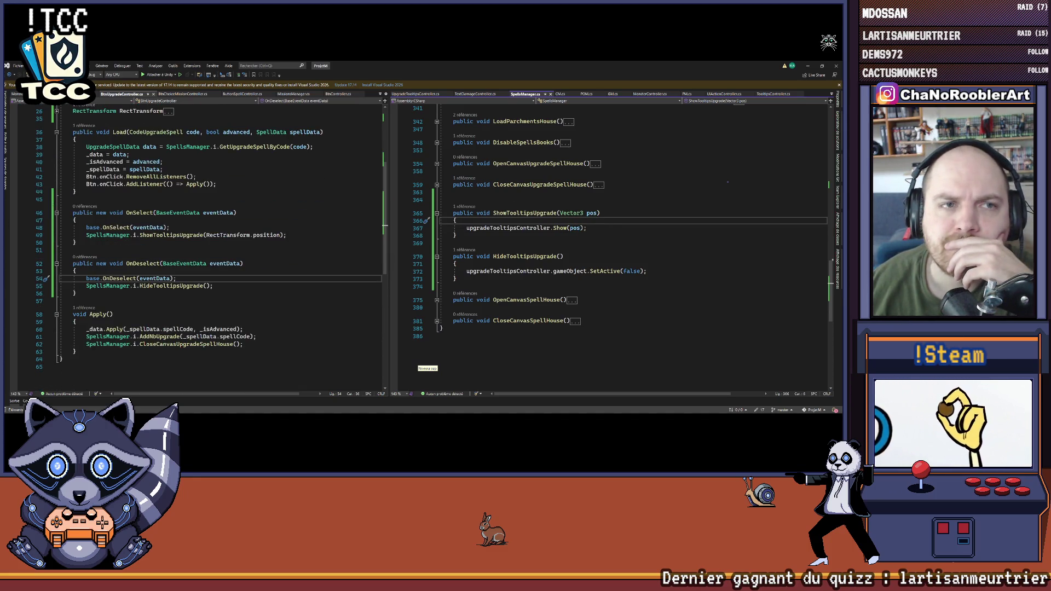
left_click(809, 66)
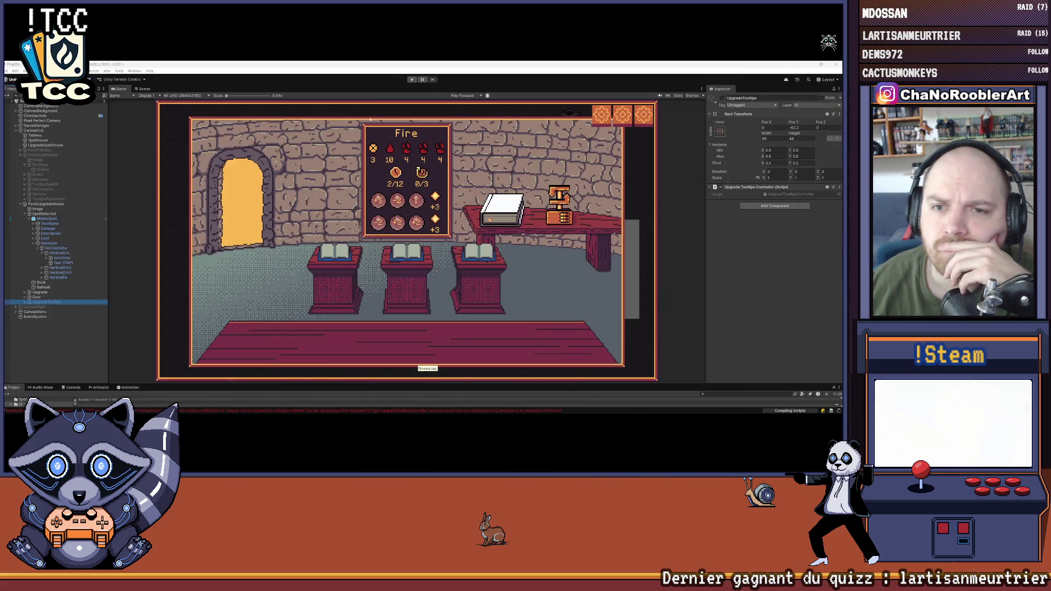
Step: Play a new game as an apprentice wizard with BackFire, then leave and re-enter the upgrade room
left_click(413, 80)
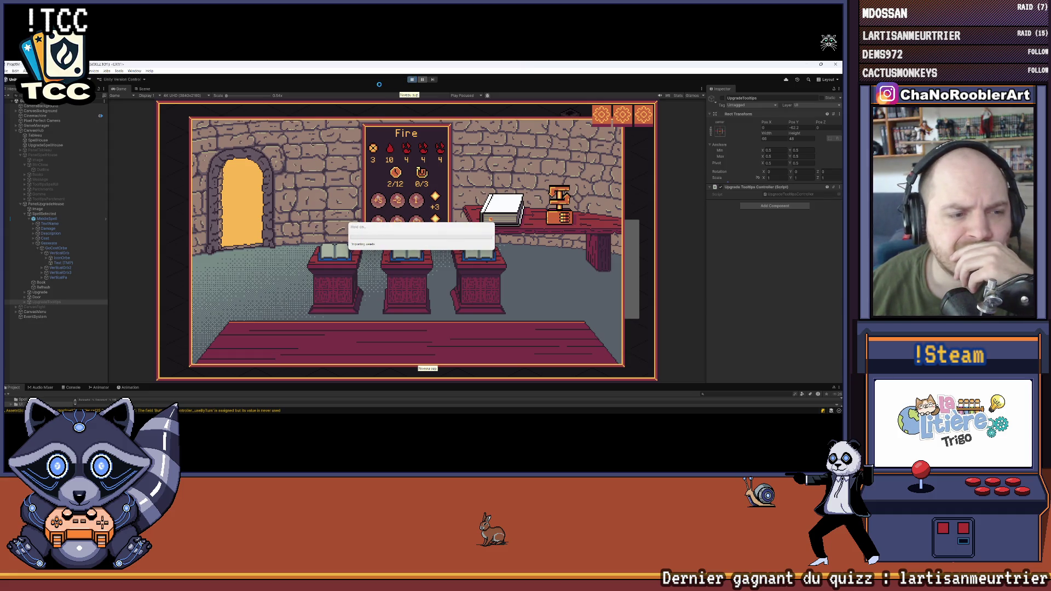
mouse_move(475, 416)
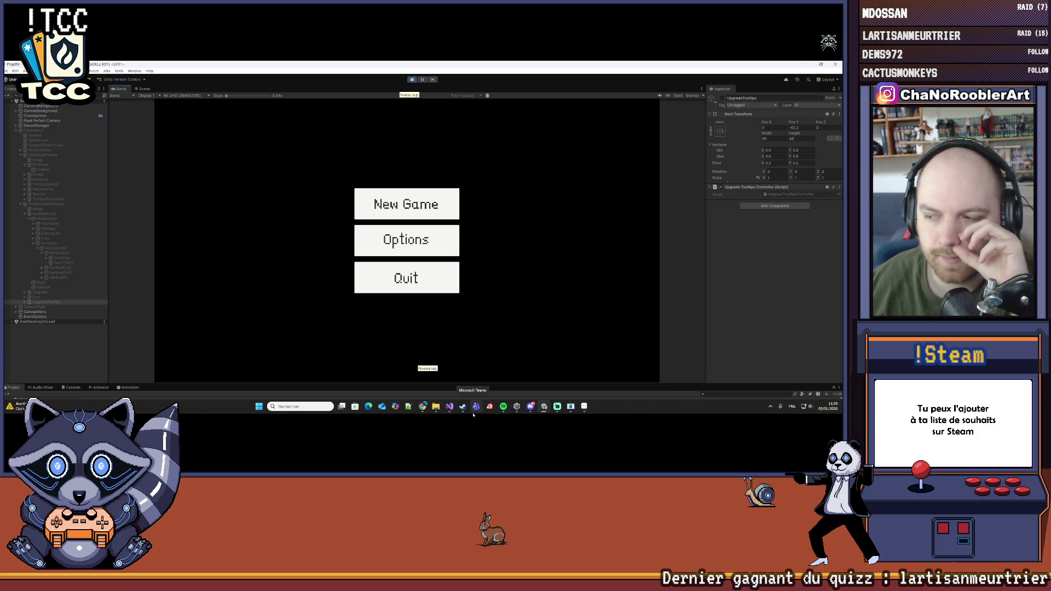
left_click(406, 205)
left_click(409, 246)
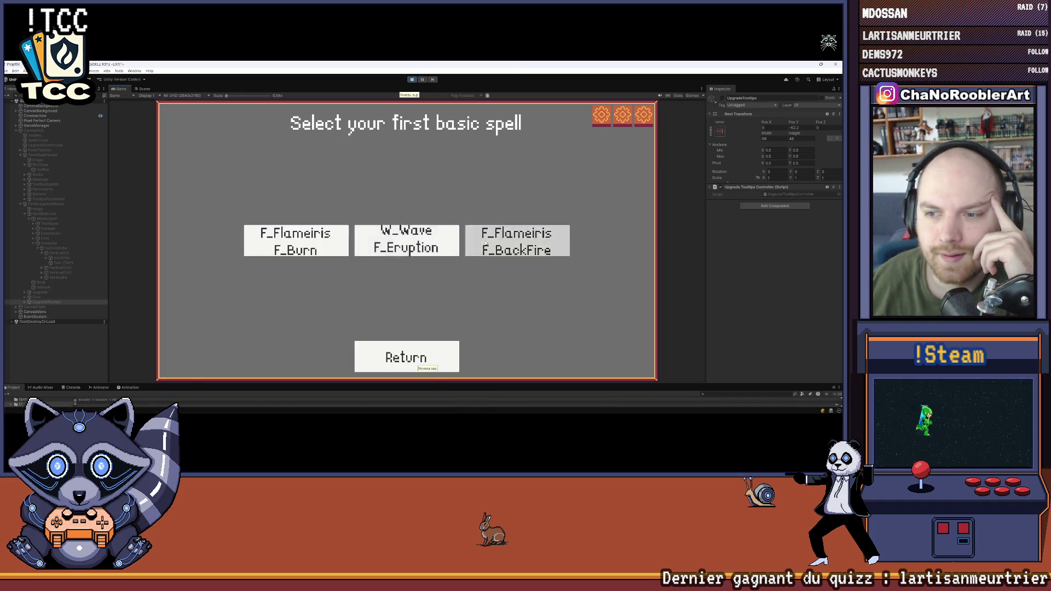
left_click(485, 244)
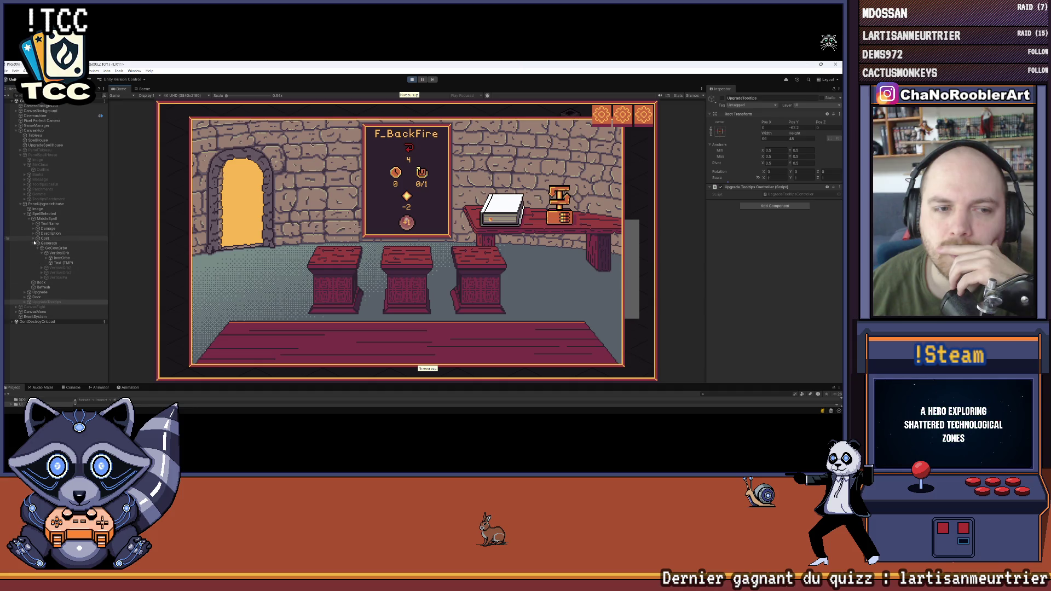
left_click(34, 243)
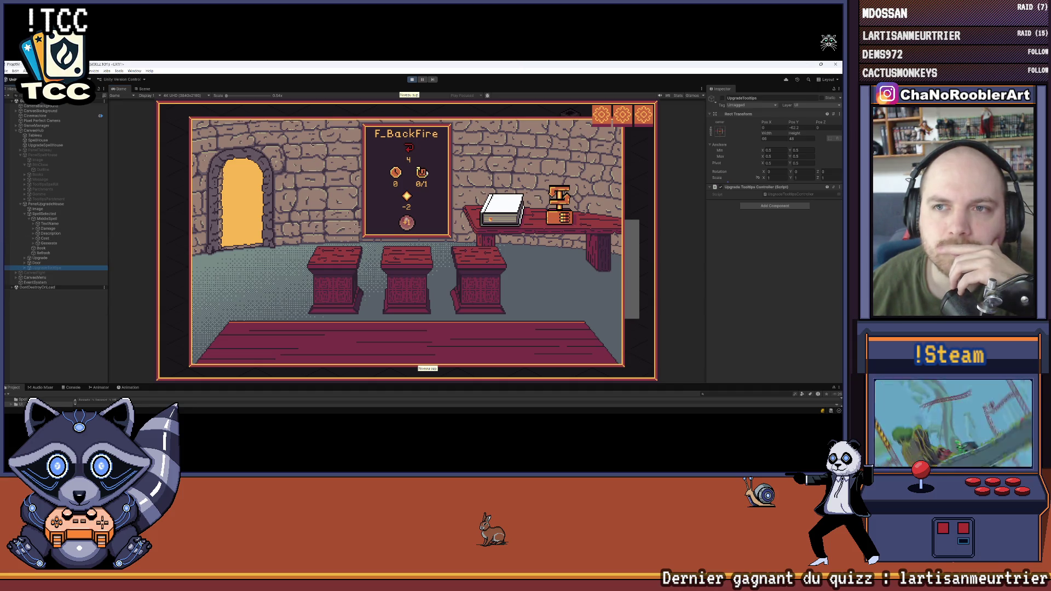
left_click(437, 185)
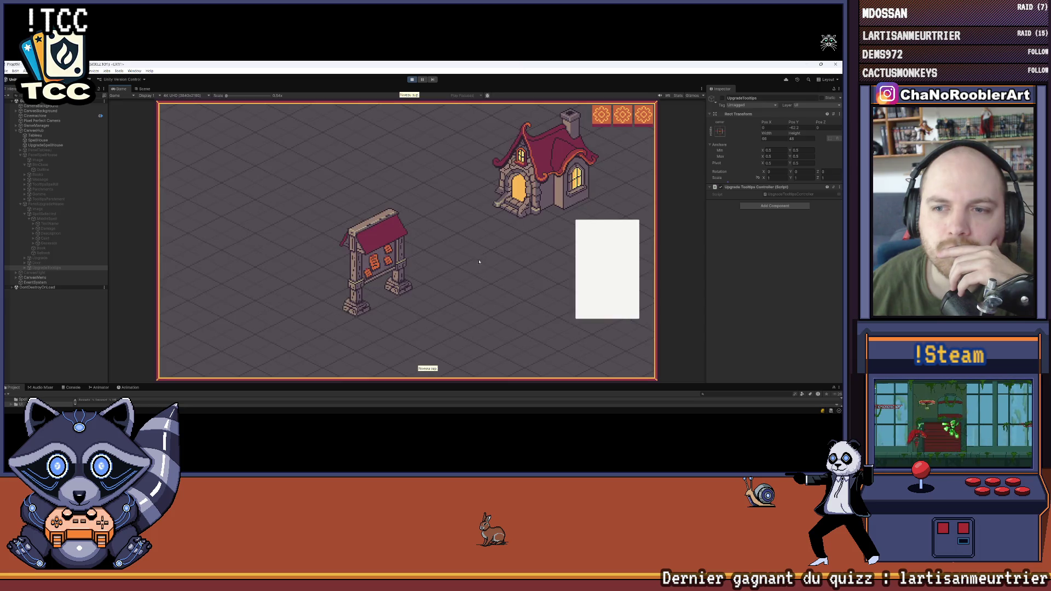
left_click(377, 247)
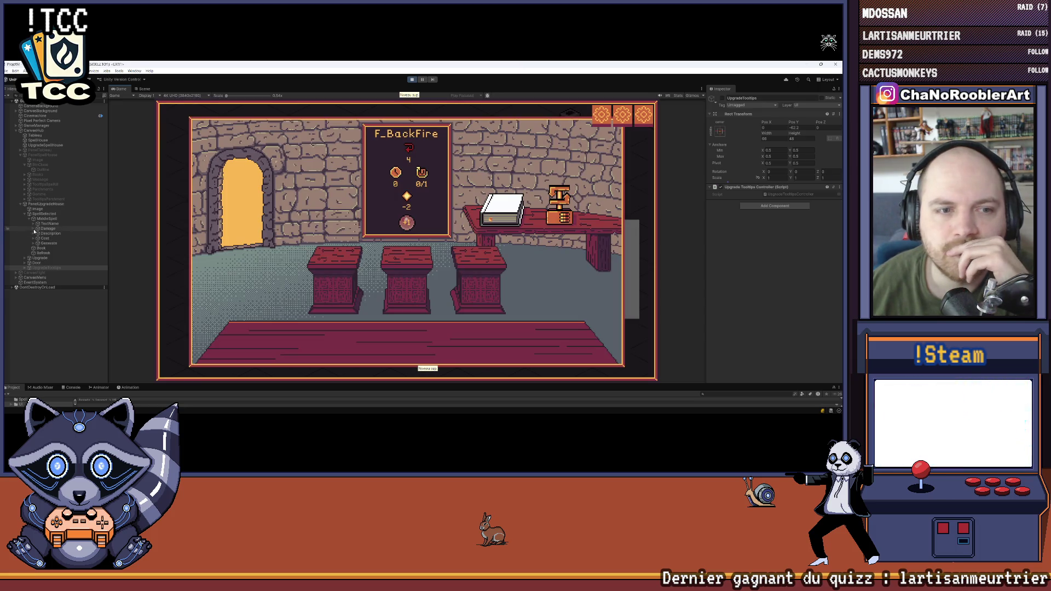
Step: Expand PanelUpgradeHouse > Upgrade and toggle Upgrade1 on and off to preview its book
left_click(21, 204)
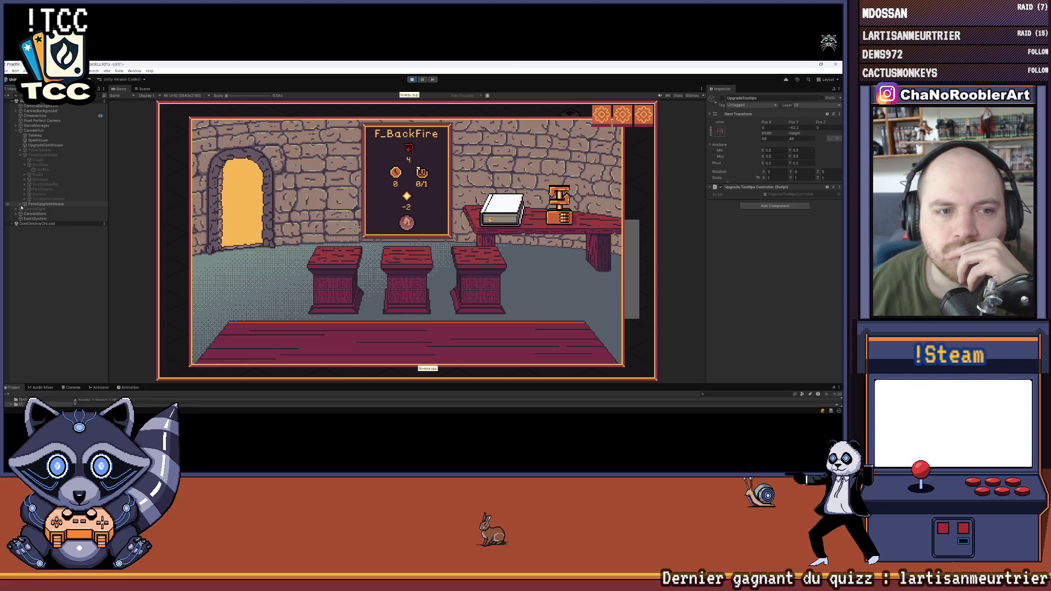
left_click(20, 204)
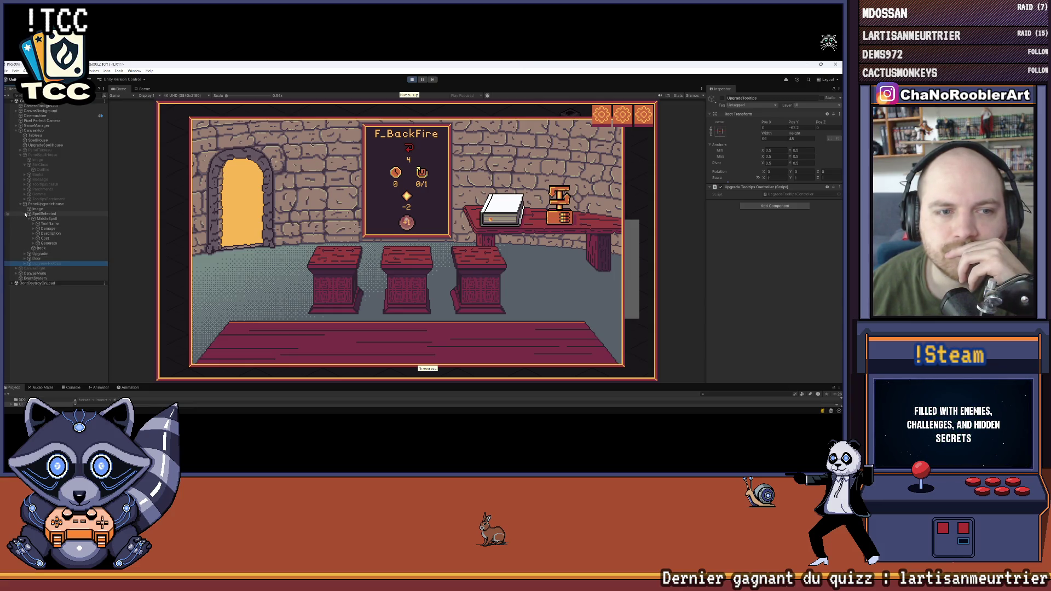
left_click(26, 215)
left_click(26, 219)
left_click(40, 224)
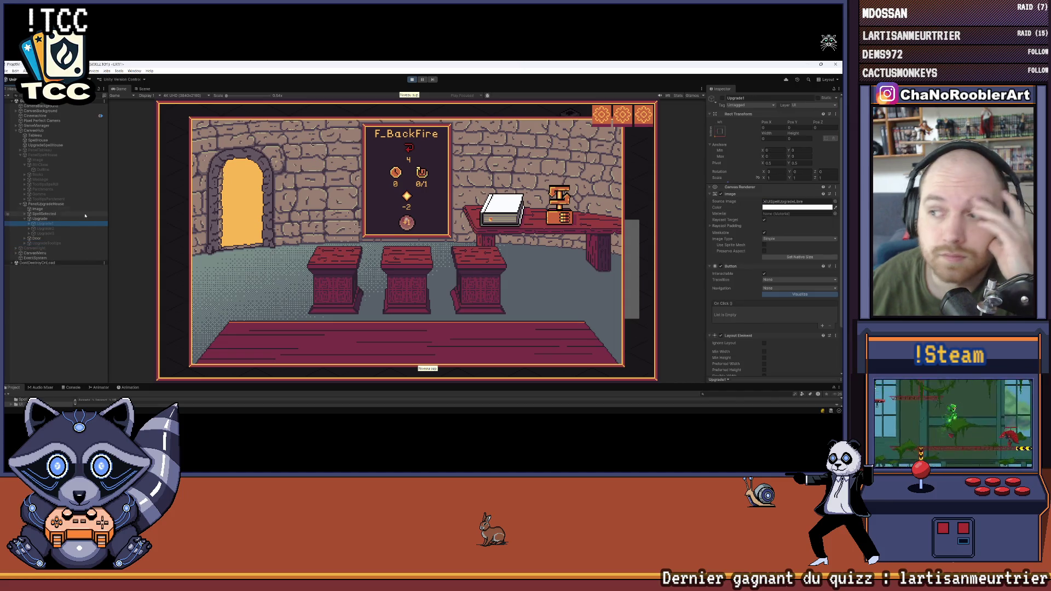
left_click(722, 98)
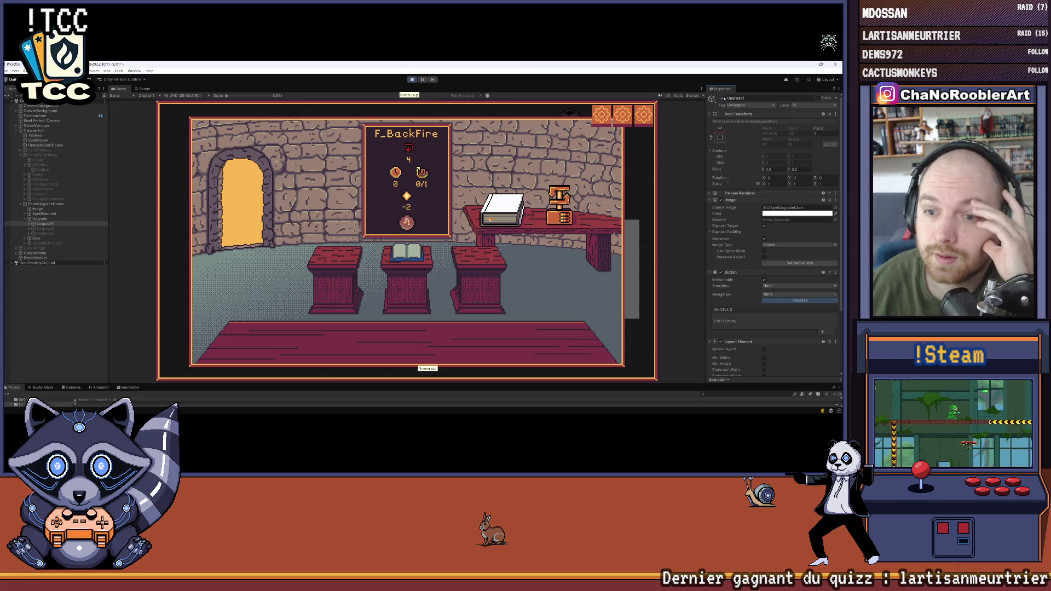
left_click(722, 98)
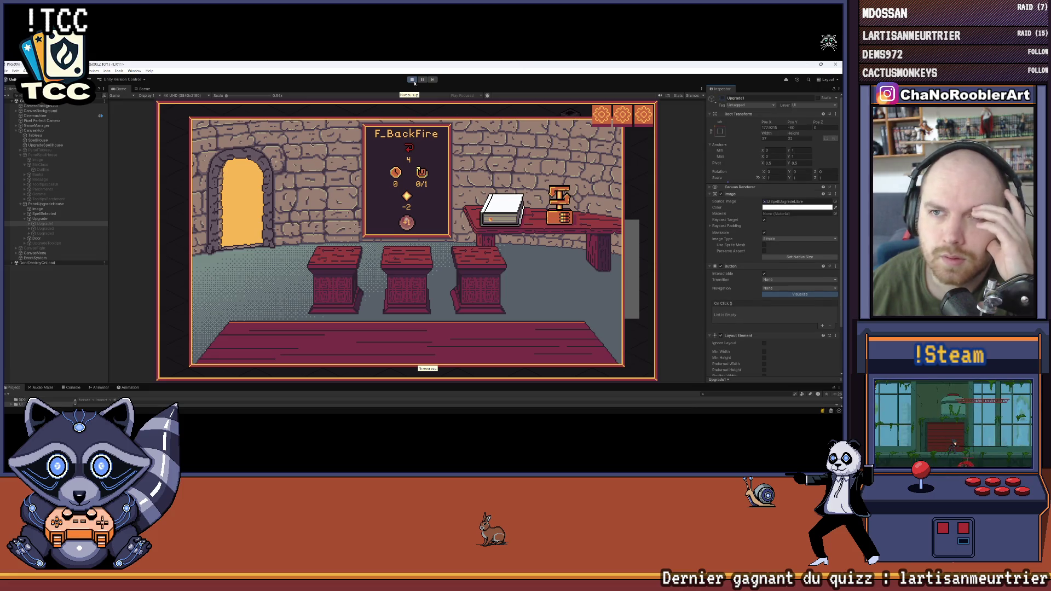
Step: Stop play mode and return to Visual Studio
left_click(414, 82)
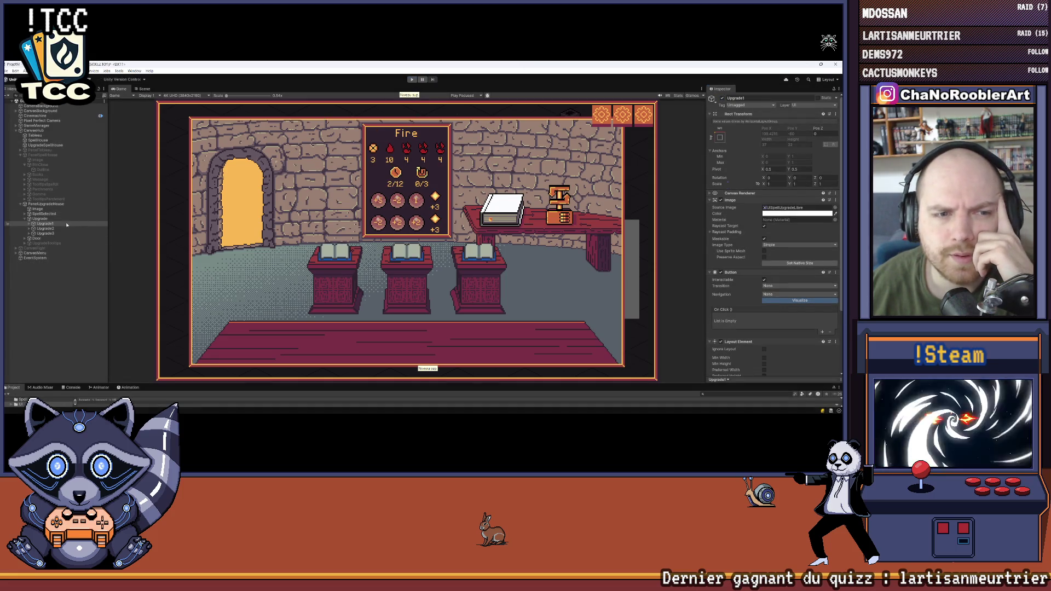
left_click(449, 408)
scroll(274, 256, "up", 6)
scroll(143, 223, "down", 10)
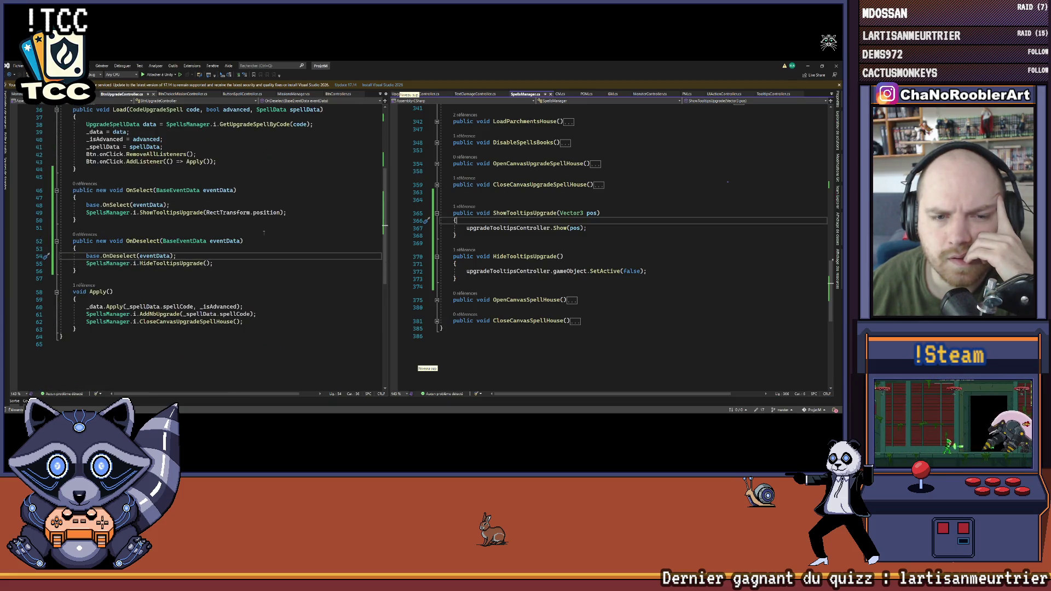
Step: Trace upgradeTooltipsController from HideTooltipsUpgrade up to its field declaration in SpellsManager.cs
left_click(164, 264)
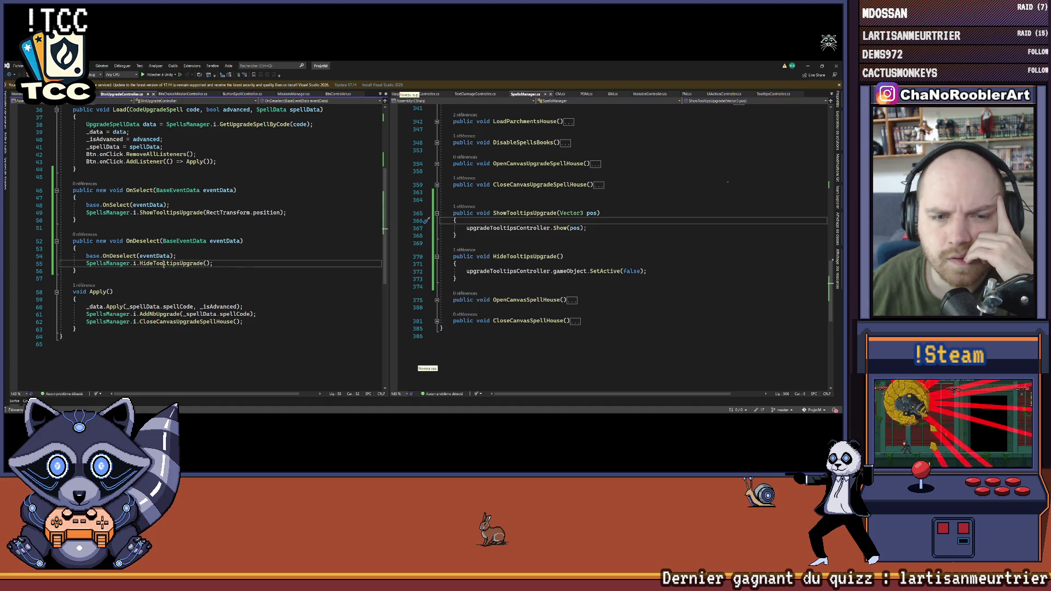
left_click(494, 272)
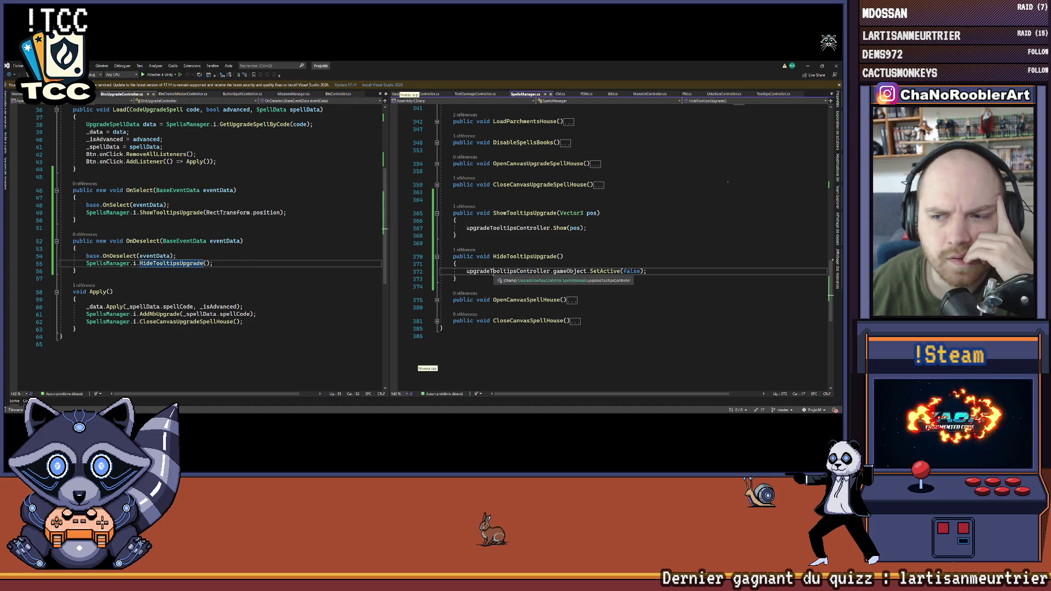
scroll(210, 292, "up", 10)
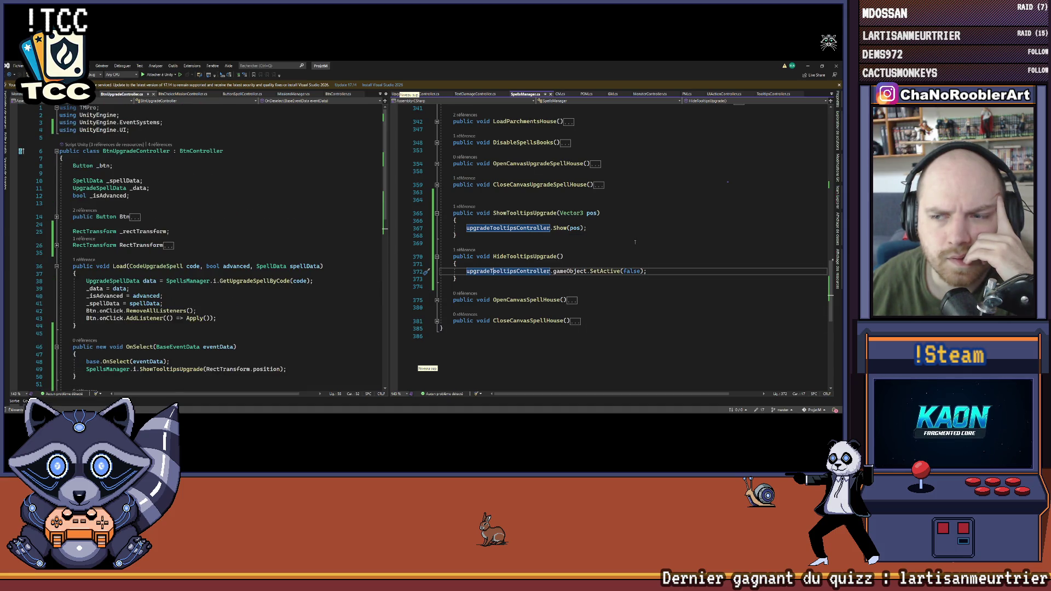
scroll(699, 279, "up", 10)
scroll(698, 278, "up", 10)
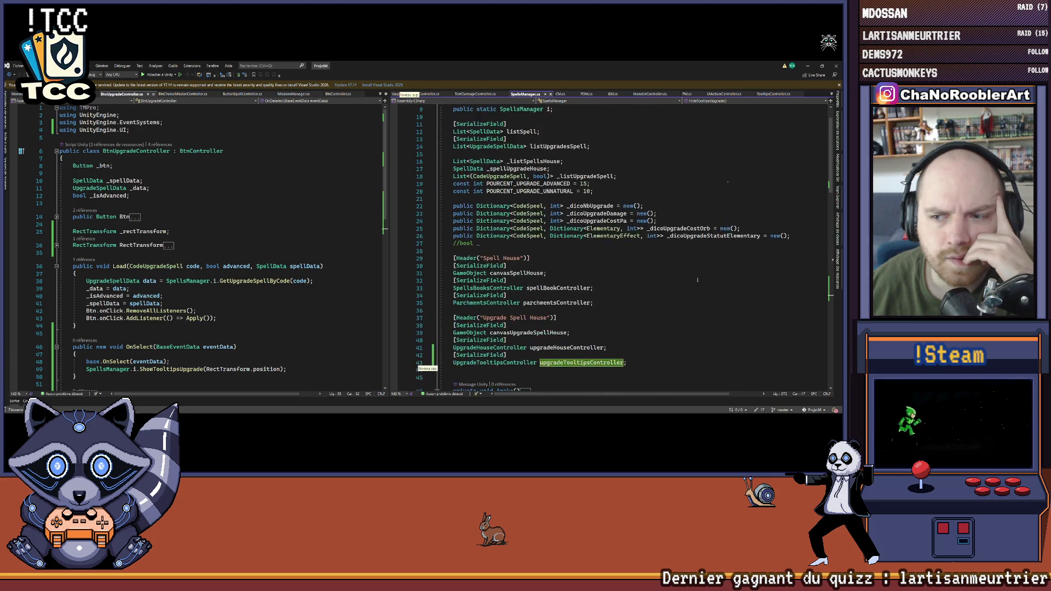
left_click(807, 66)
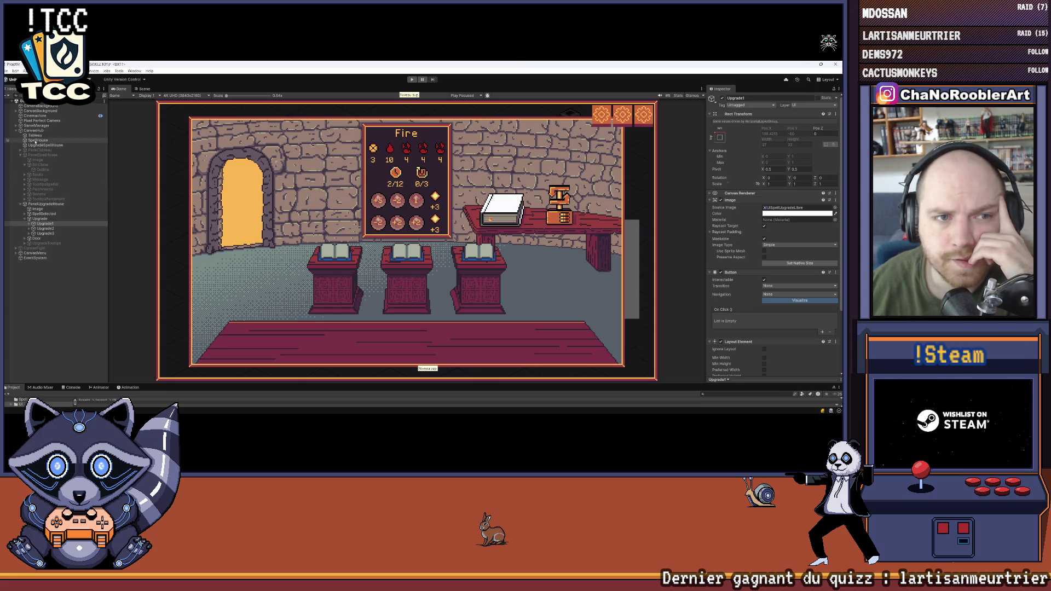
Step: Inspect PanelUpgradeHouse, Upgrade, Upgrade1 and the UpgradeTooltips object in the Hierarchy
left_click(46, 203)
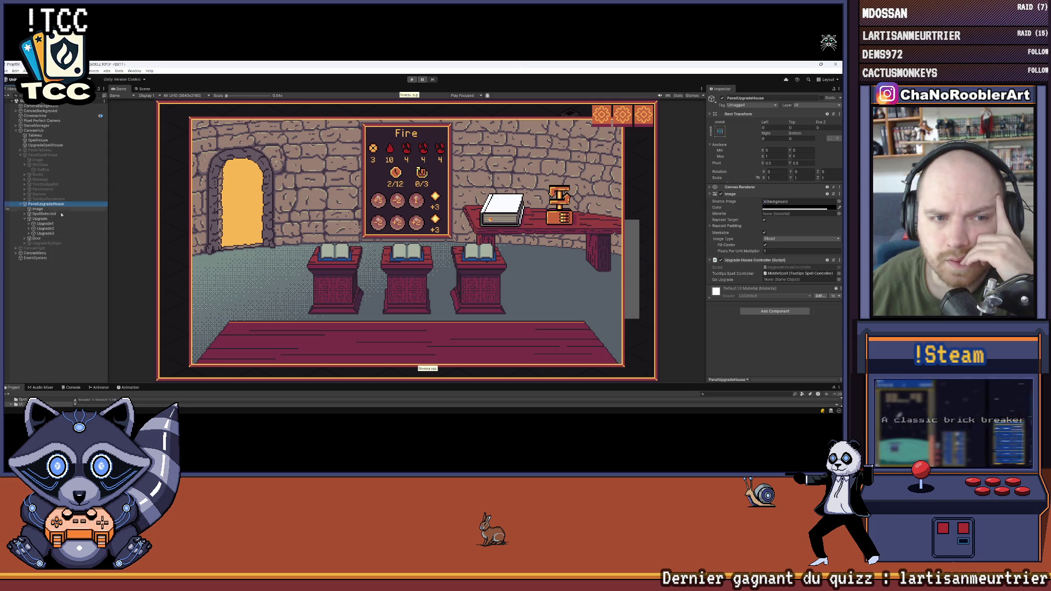
mouse_move(82, 412)
left_click(449, 407)
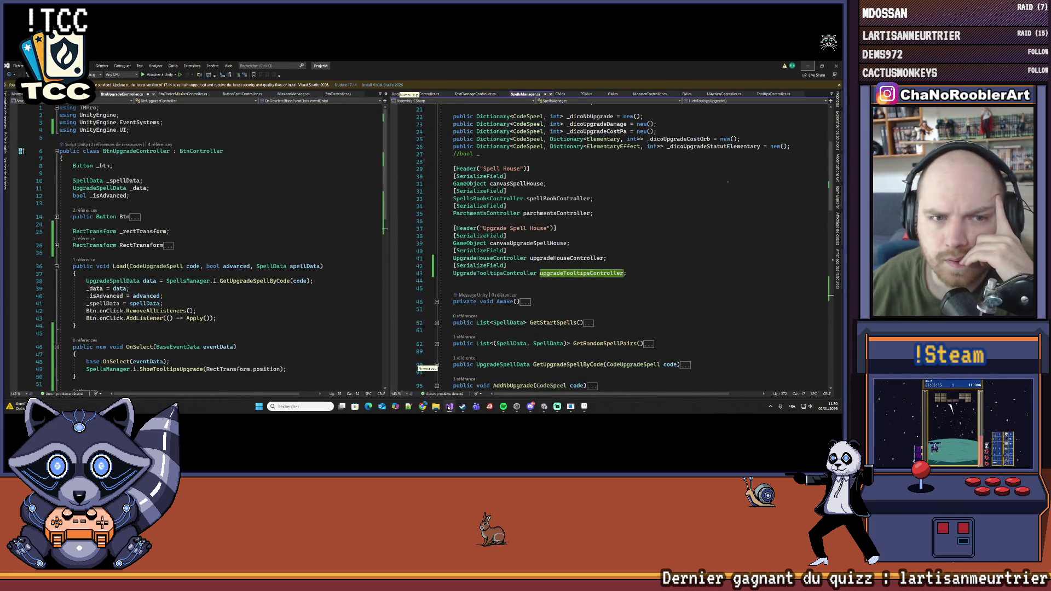
left_click(449, 407)
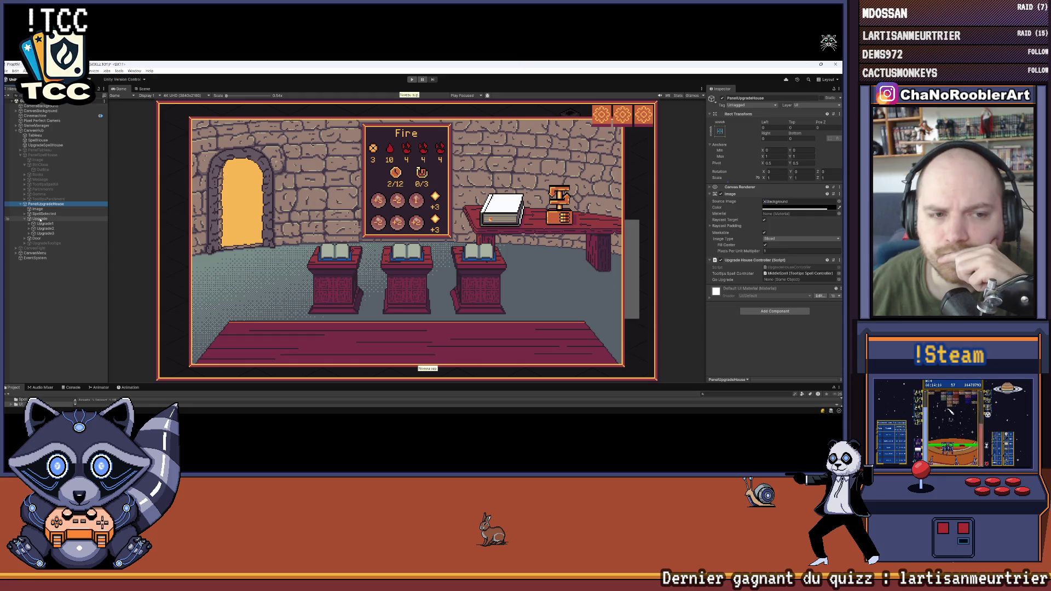
left_click(40, 219)
left_click(43, 224)
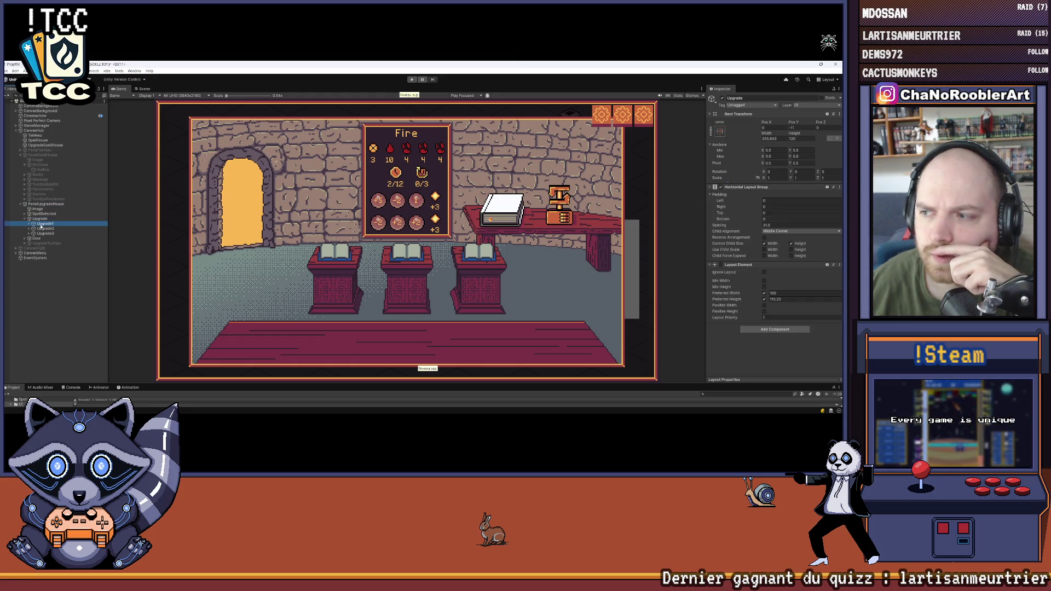
scroll(767, 274, "down", 3)
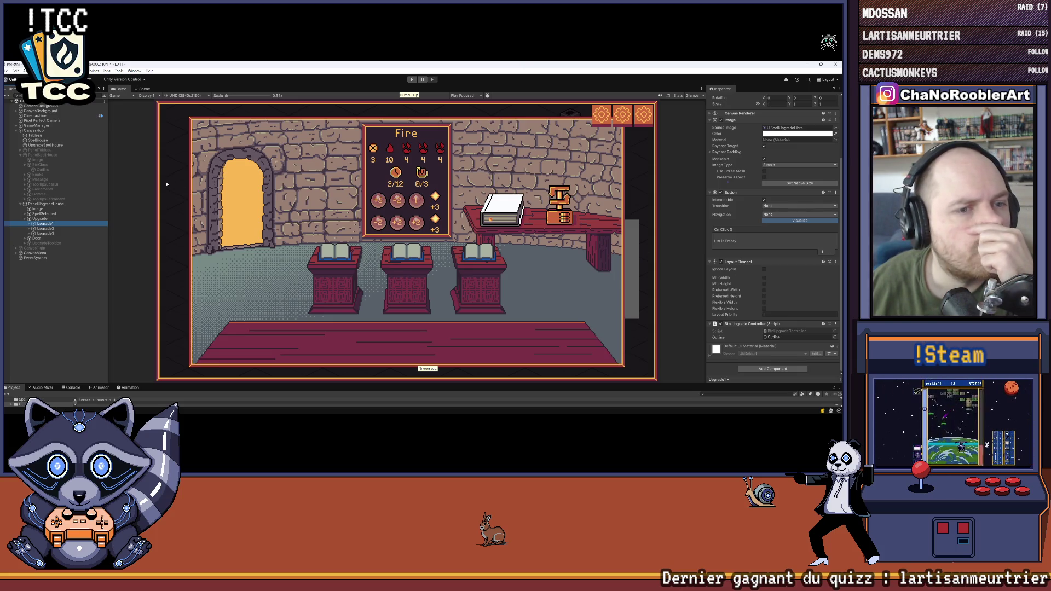
left_click(38, 243)
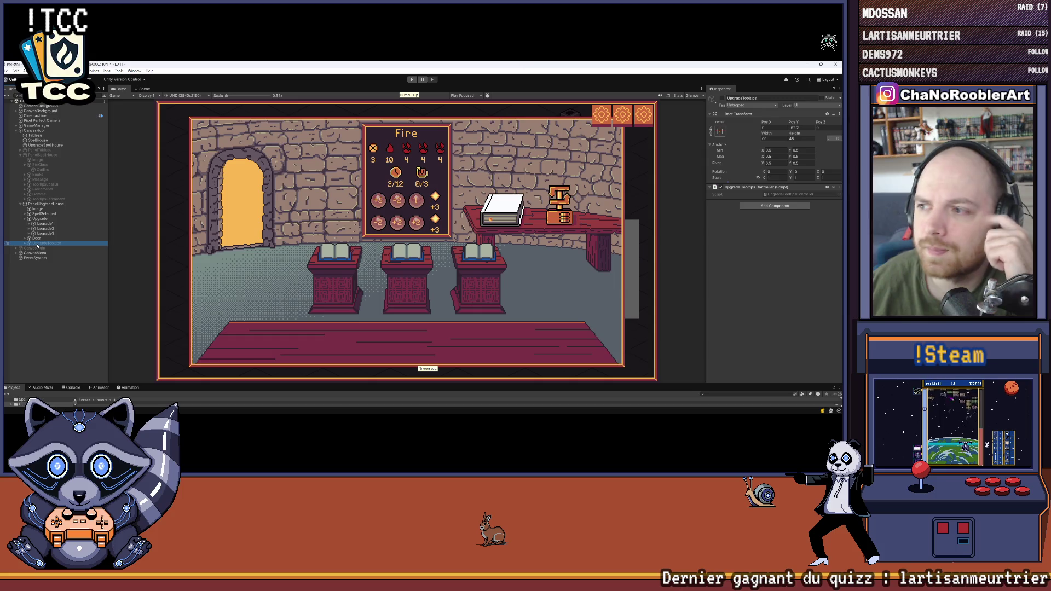
Step: On GameManager's Spells Manager, assign UpgradeTooltips to the Upgrade Tooltips Controller field
left_click(75, 127)
scroll(749, 266, "down", 2)
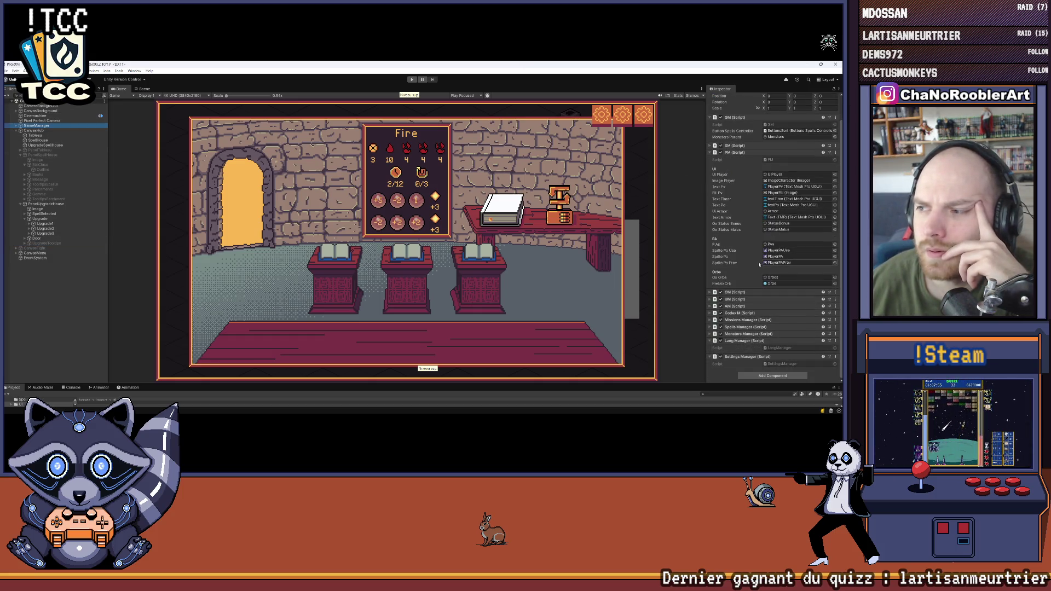
scroll(769, 347, "up", 2)
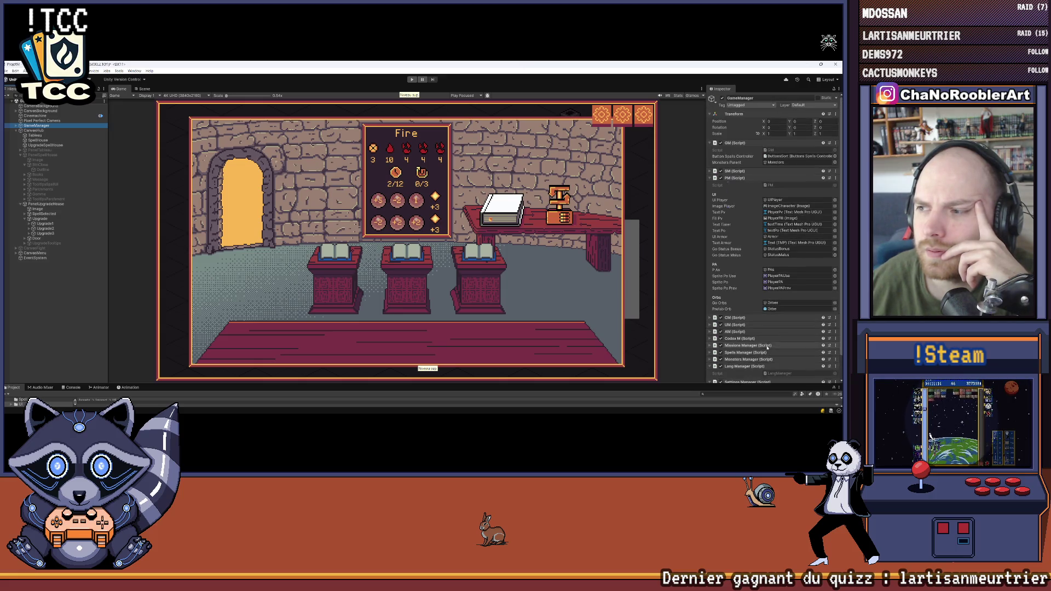
left_click(709, 178)
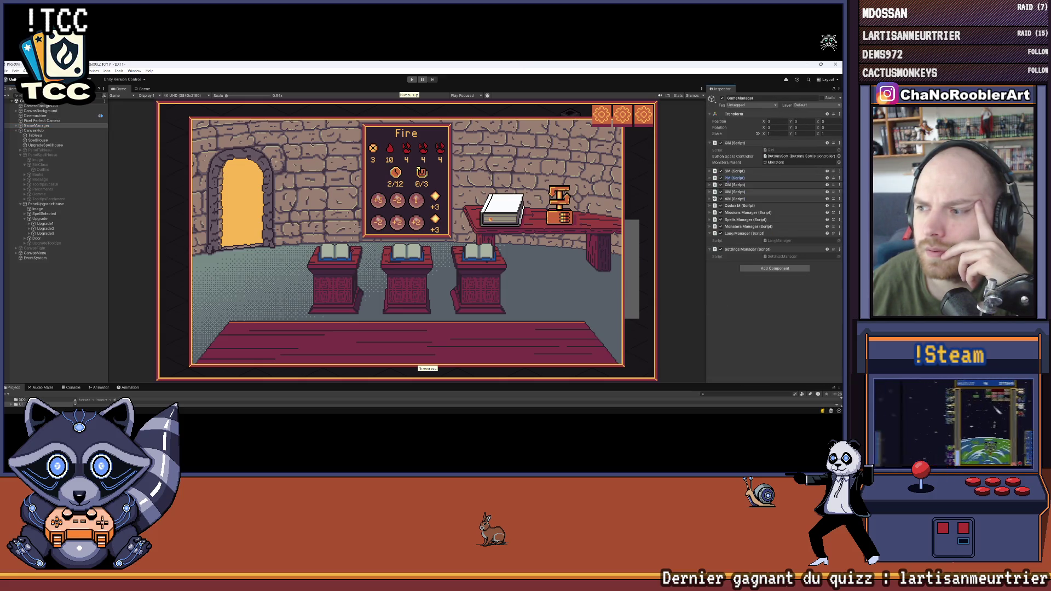
left_click(712, 220)
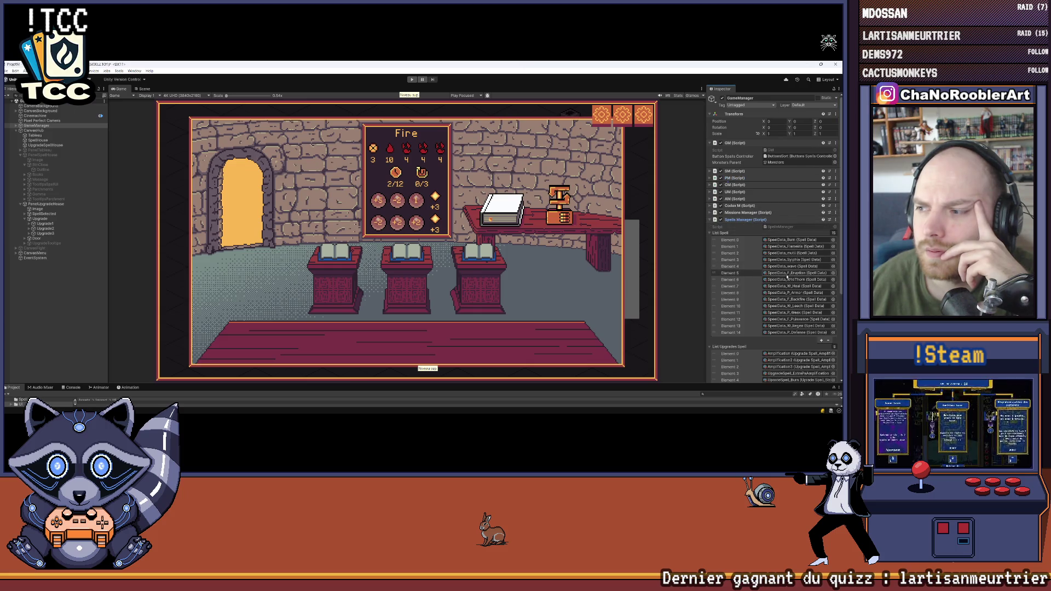
left_click(711, 233)
left_click(710, 240)
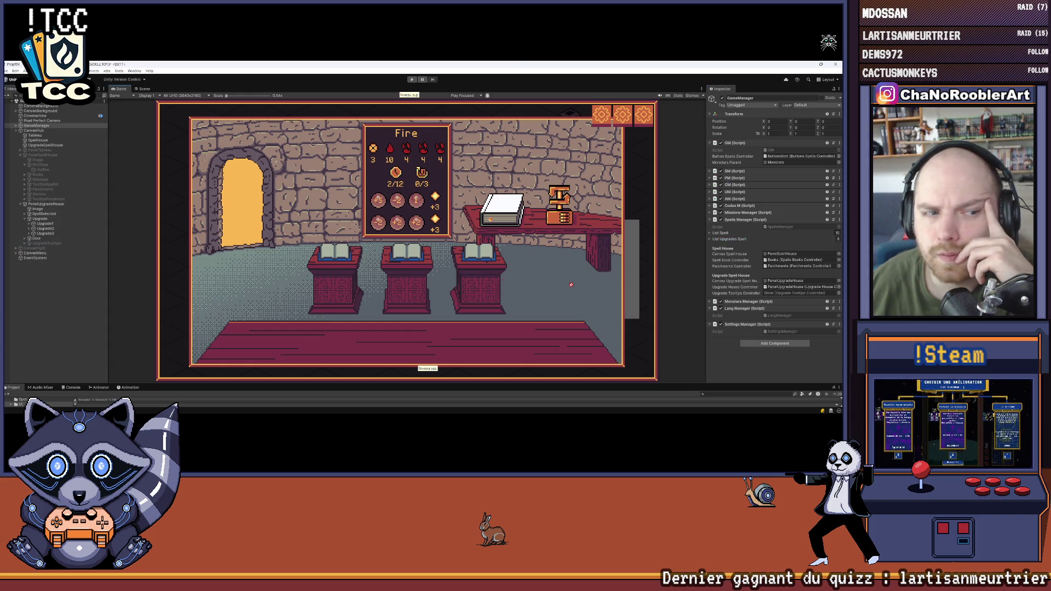
left_click(784, 293)
left_click_drag(786, 295, 786, 295)
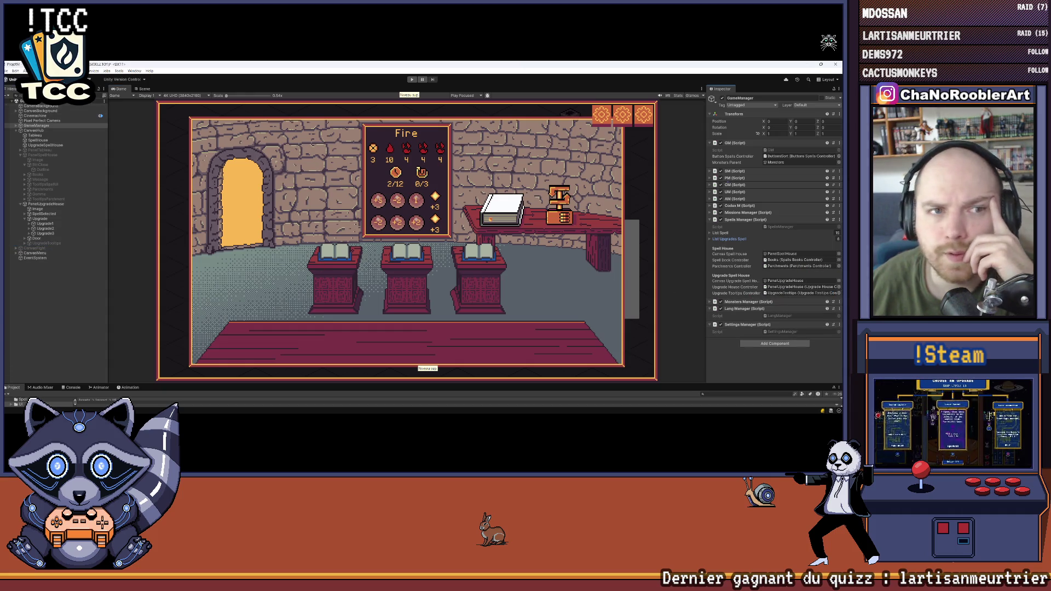
Step: Reselect the Upgrade1 button object and bring Visual Studio back to the front
left_click(10, 71)
key("Escape")
left_click(45, 224)
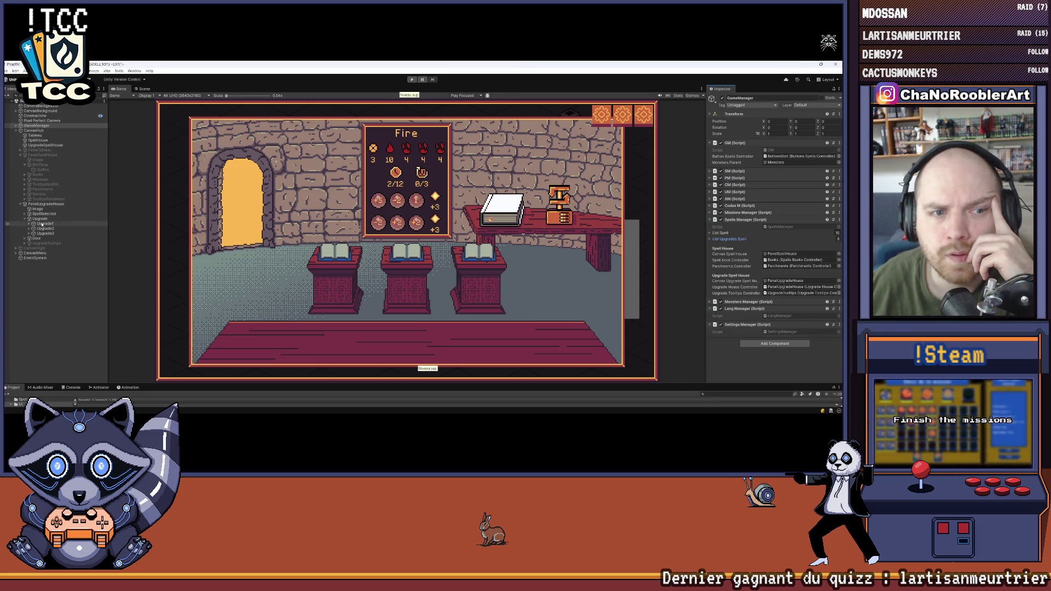
scroll(729, 219, "down", 3)
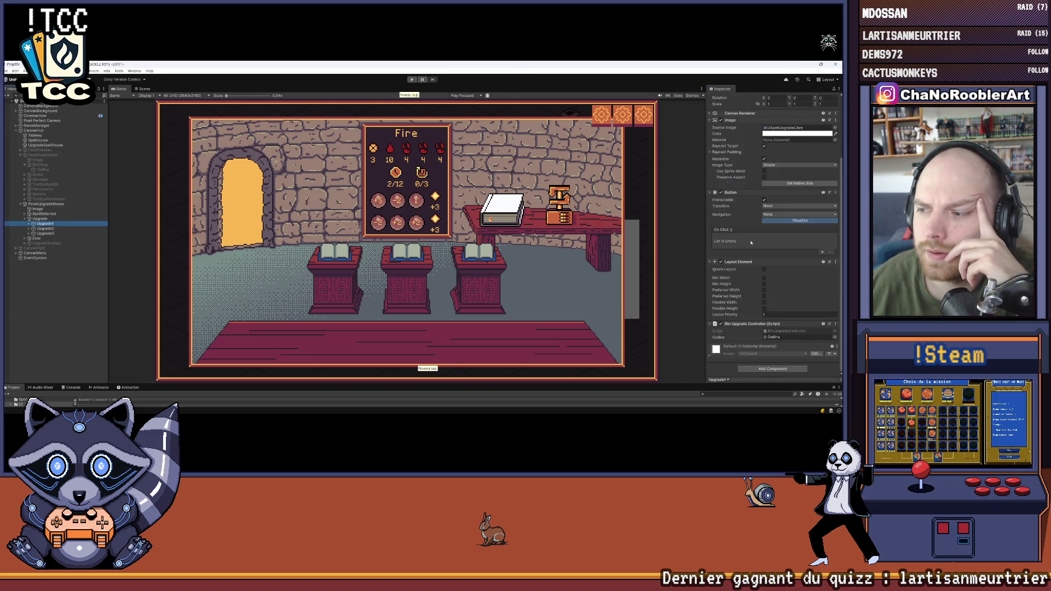
scroll(766, 230, "up", 3)
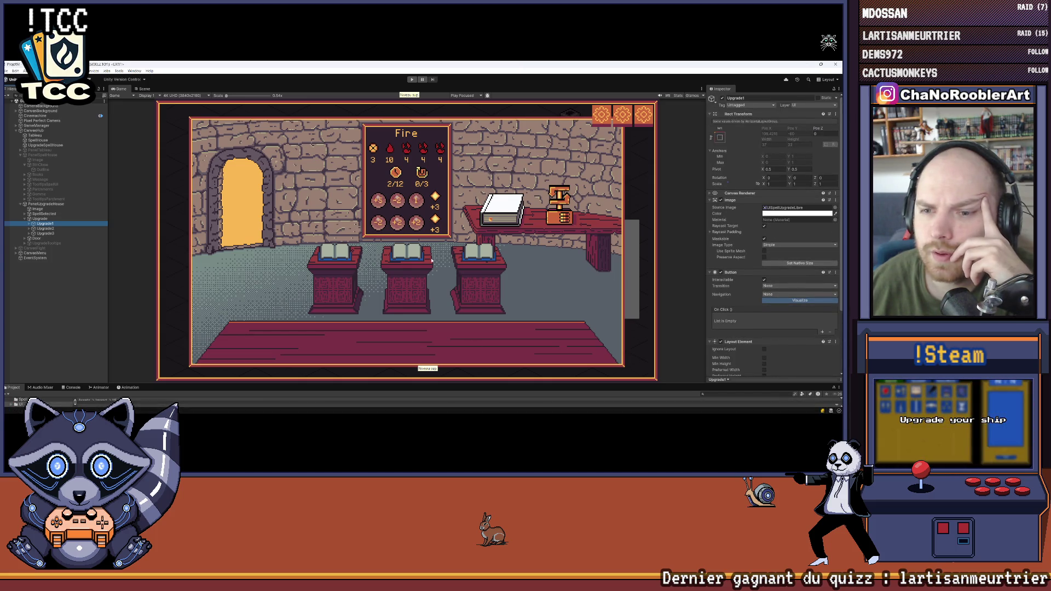
mouse_move(369, 399)
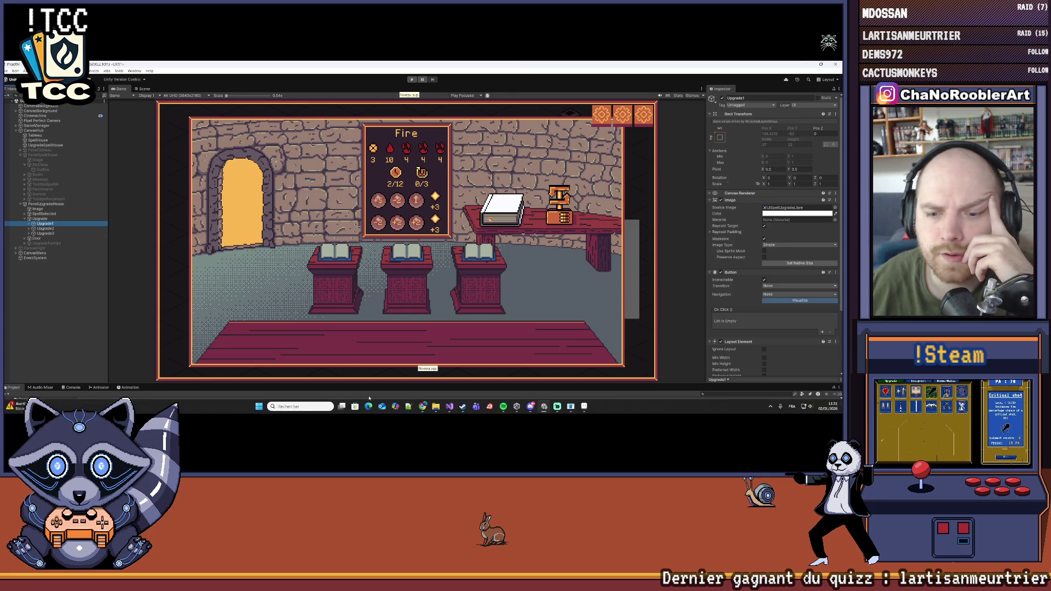
mouse_move(462, 408)
left_click(471, 372)
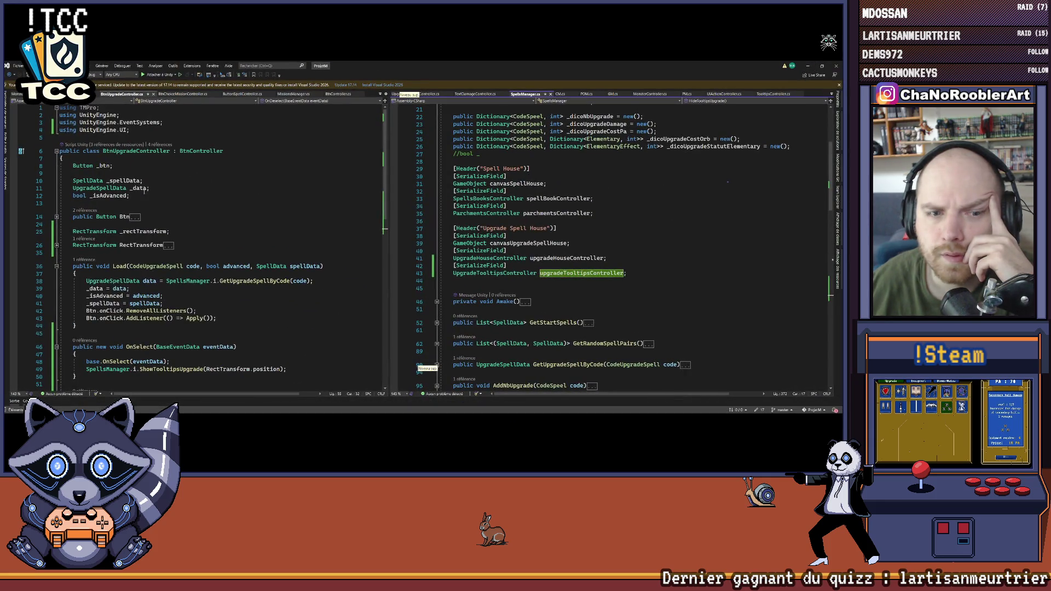
Step: Review ShowTooltipsUpgrade and HideTooltipsUpgrade in SpellsManager.cs, then view UpgradeTooltipsController.cs in the right pane
scroll(152, 188, "down", 1)
scroll(152, 188, "down", 3)
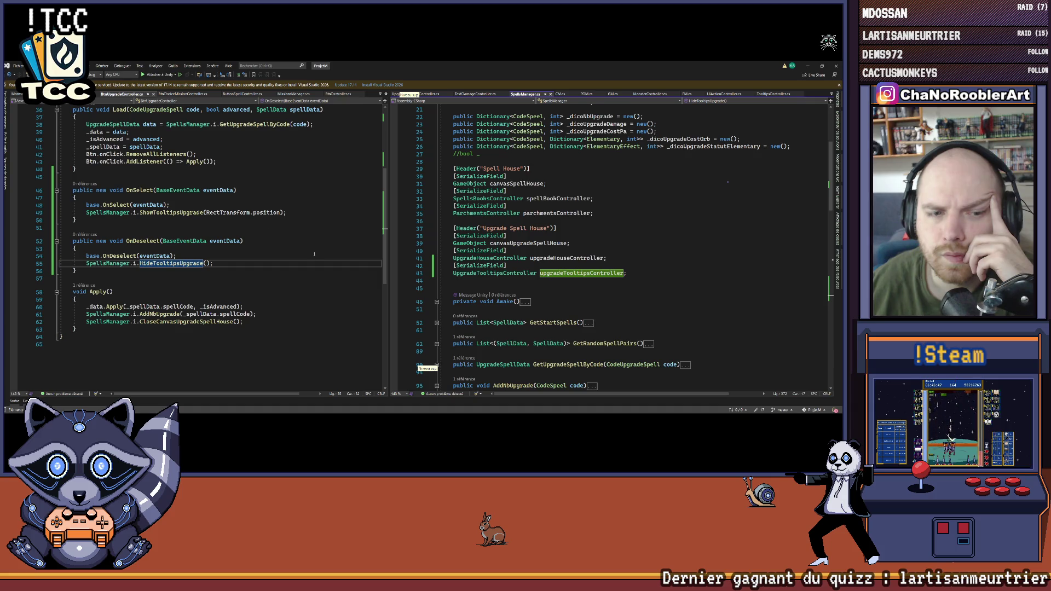
scroll(315, 254, "up", 7)
scroll(590, 267, "down", 20)
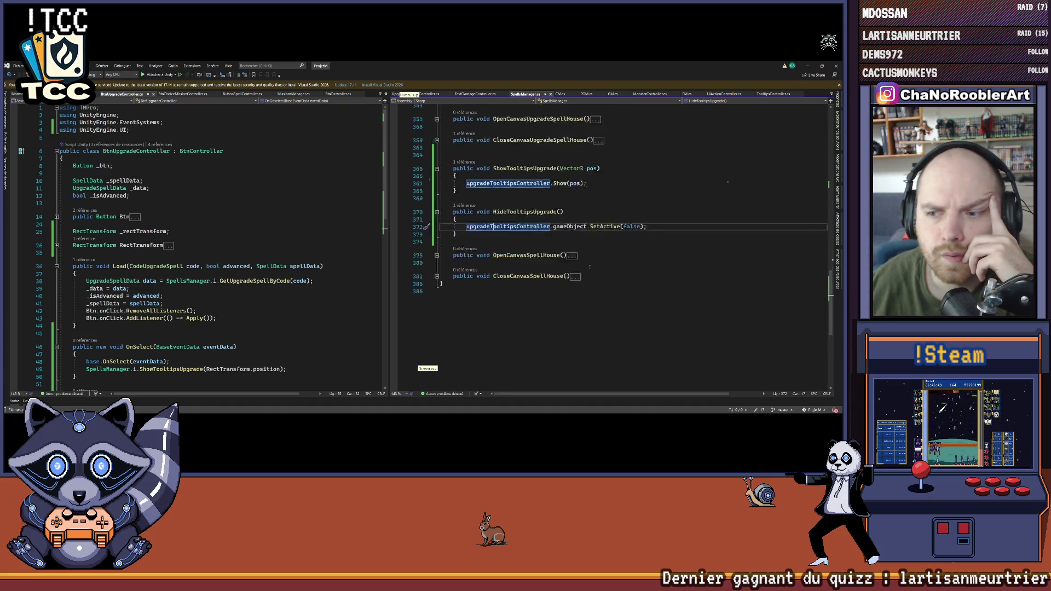
scroll(590, 267, "up", 1)
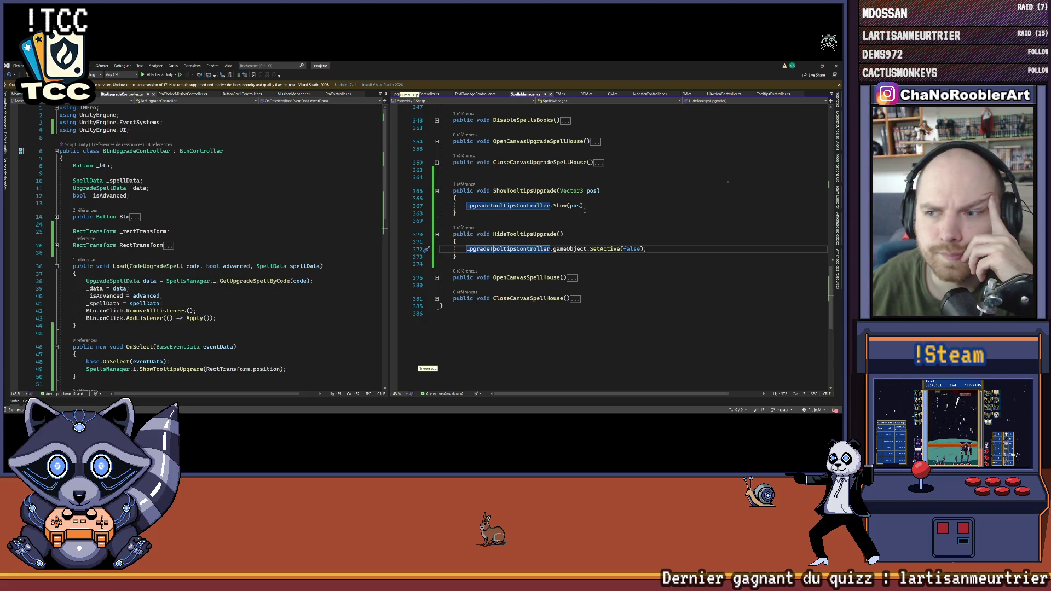
left_click(513, 234)
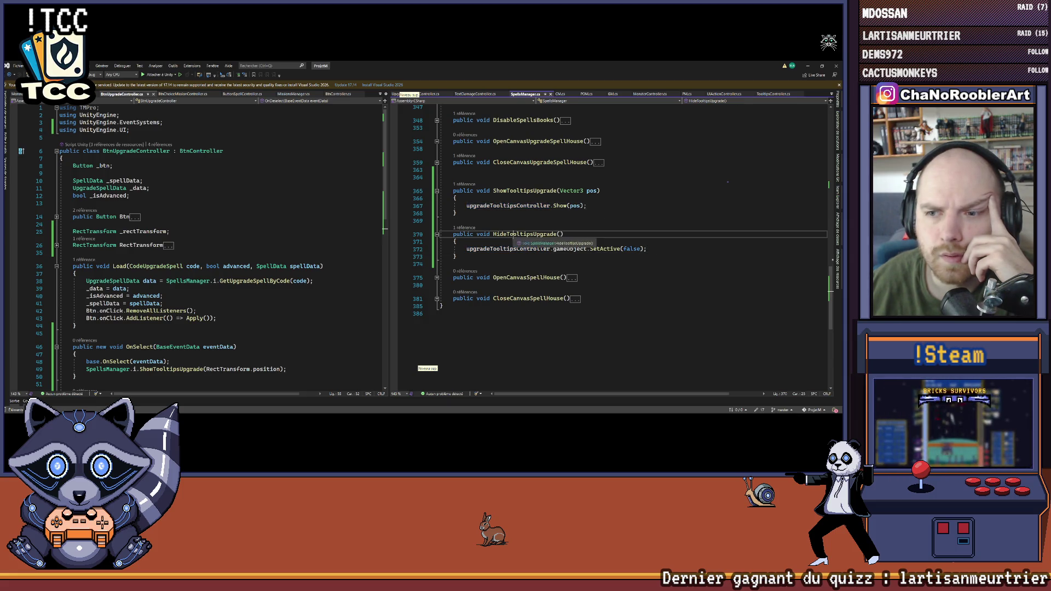
left_click(331, 266)
scroll(332, 267, "down", 5)
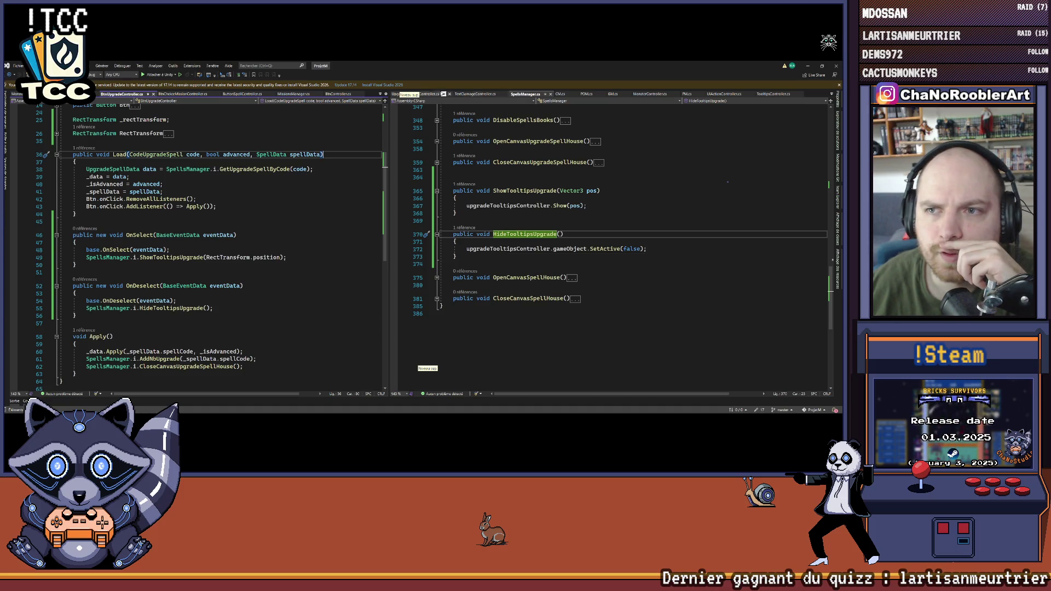
left_click(430, 94)
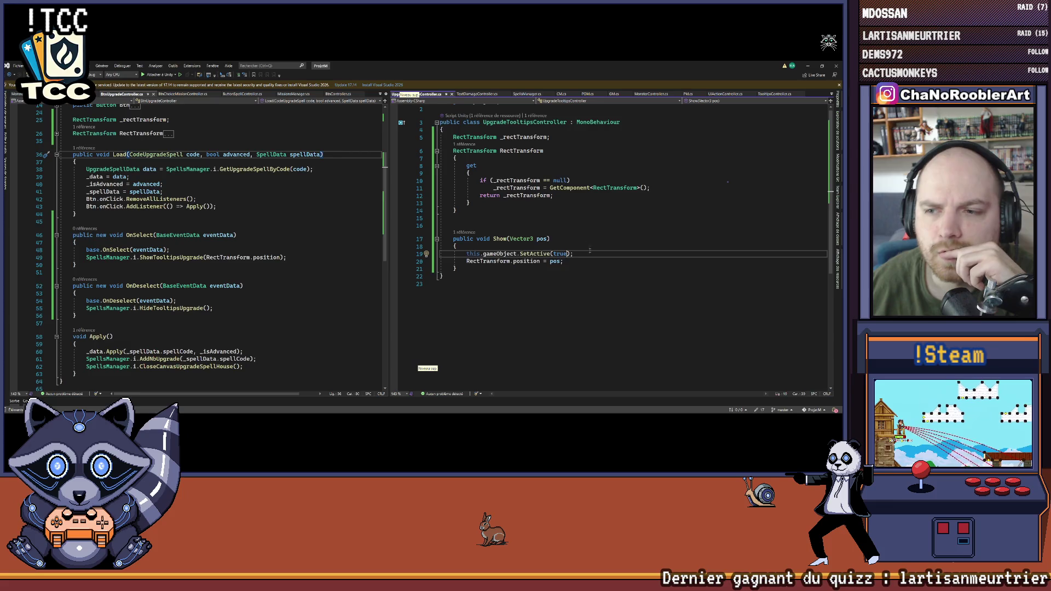
Step: Delete empty line 9 in BtnUpgradeController.cs, save, and switch to Unity to recompile
scroll(586, 246, "up", 1)
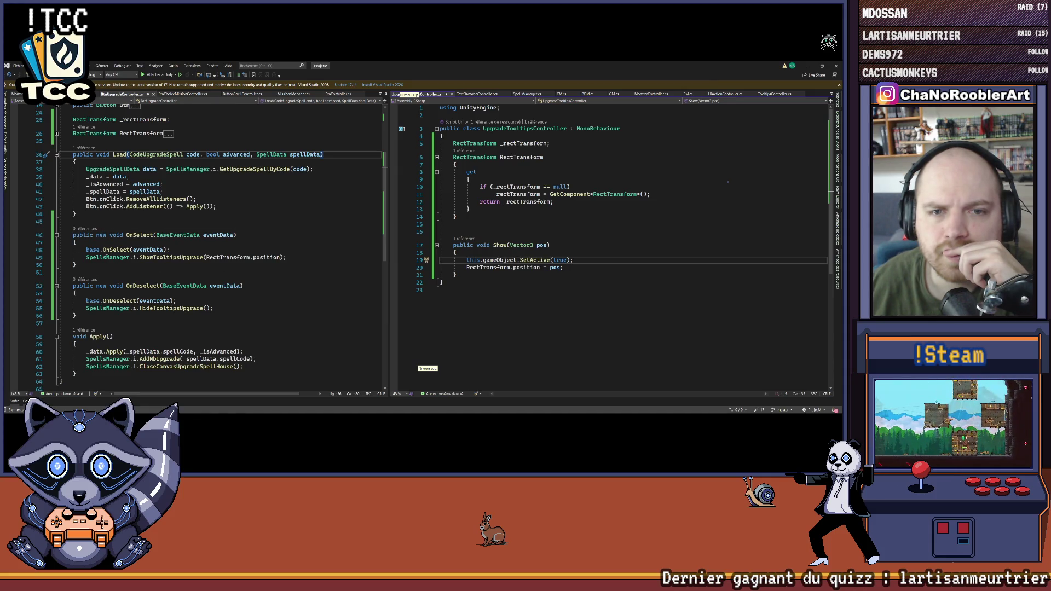
scroll(208, 247, "up", 5)
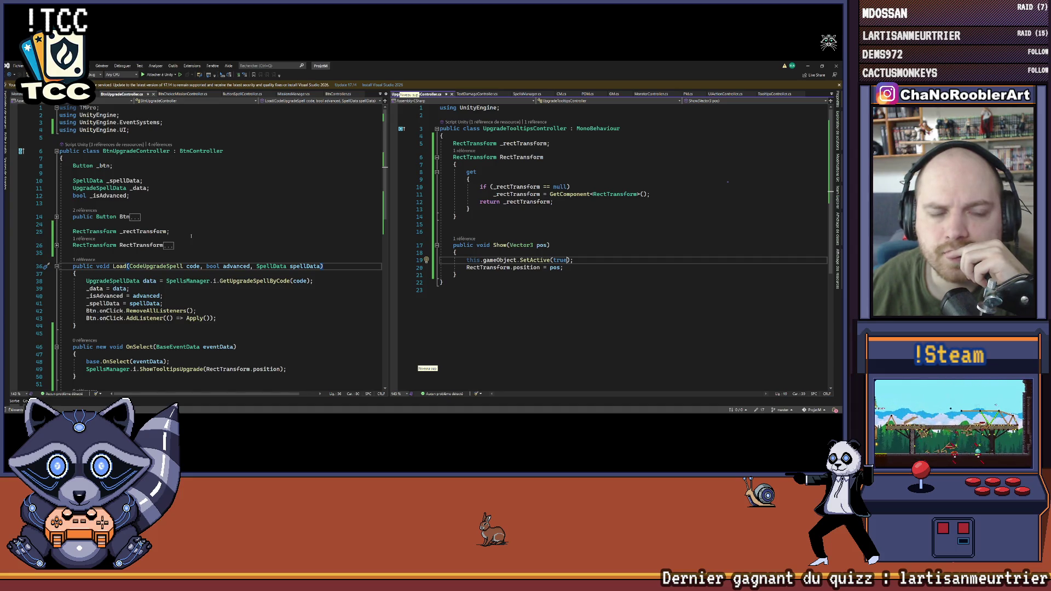
left_click(151, 173)
key("BackSpace")
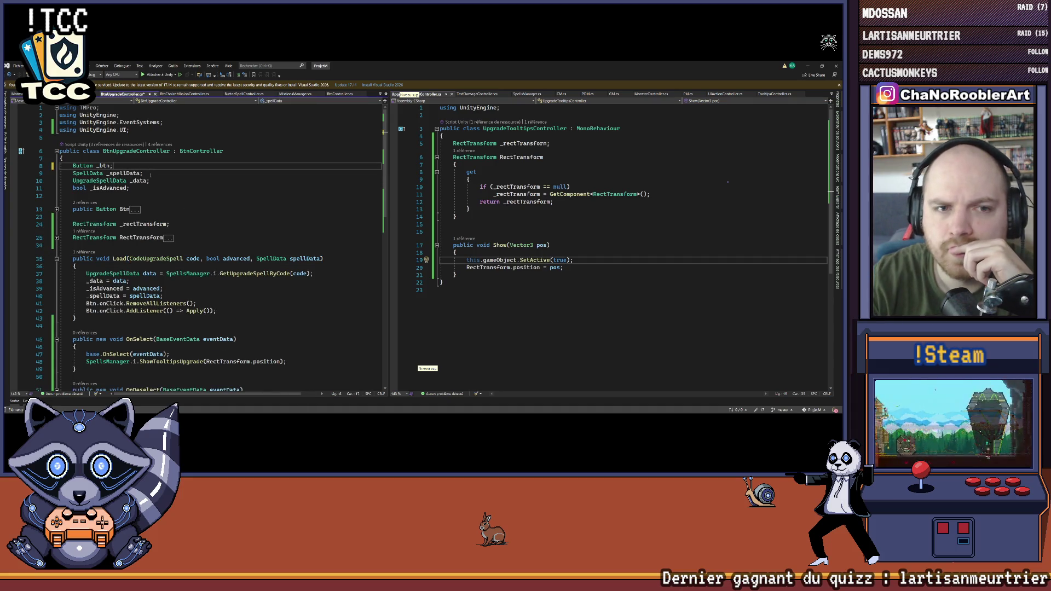
key("ctrl+s")
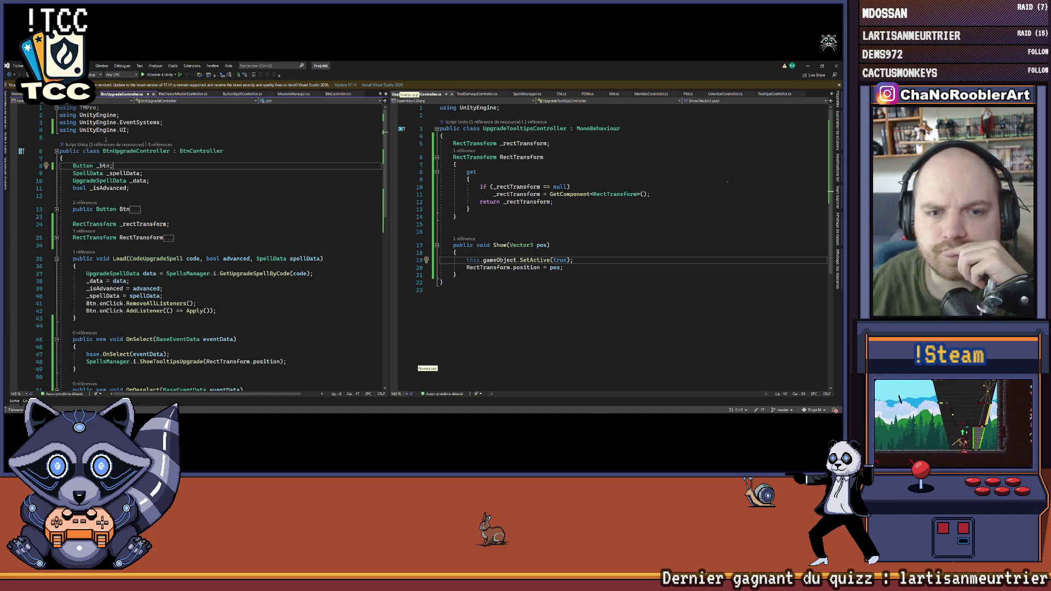
key("alt+Tab")
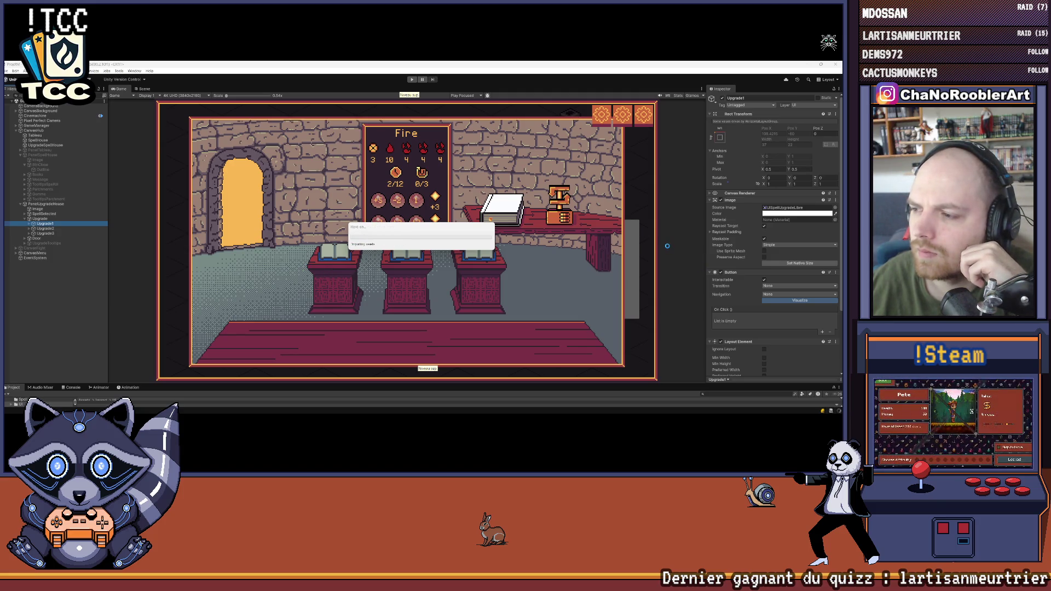
Step: Check Upgrade1, Upgrade2 and Upgrade3 for their Btn Upgrade Controller script and Outline child
scroll(789, 326, "down", 3)
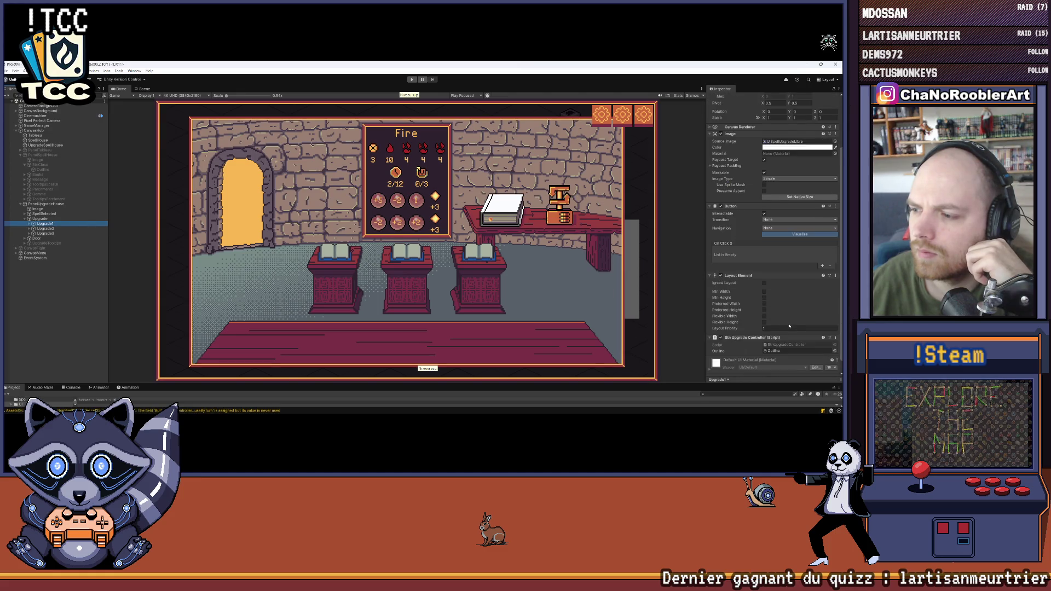
scroll(789, 327, "down", 1)
left_click(710, 326)
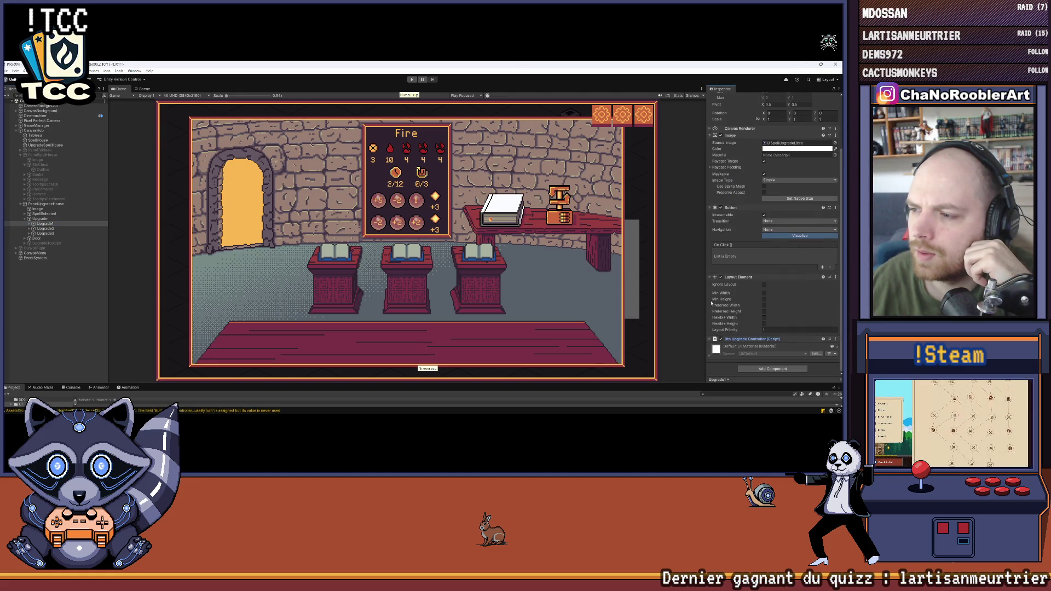
left_click(710, 277)
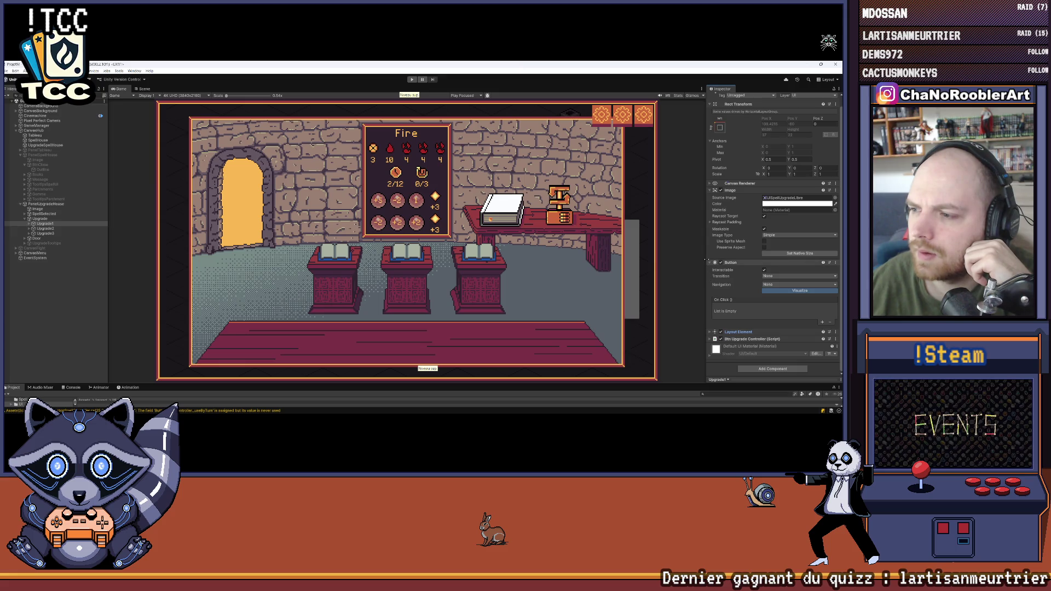
left_click(712, 264)
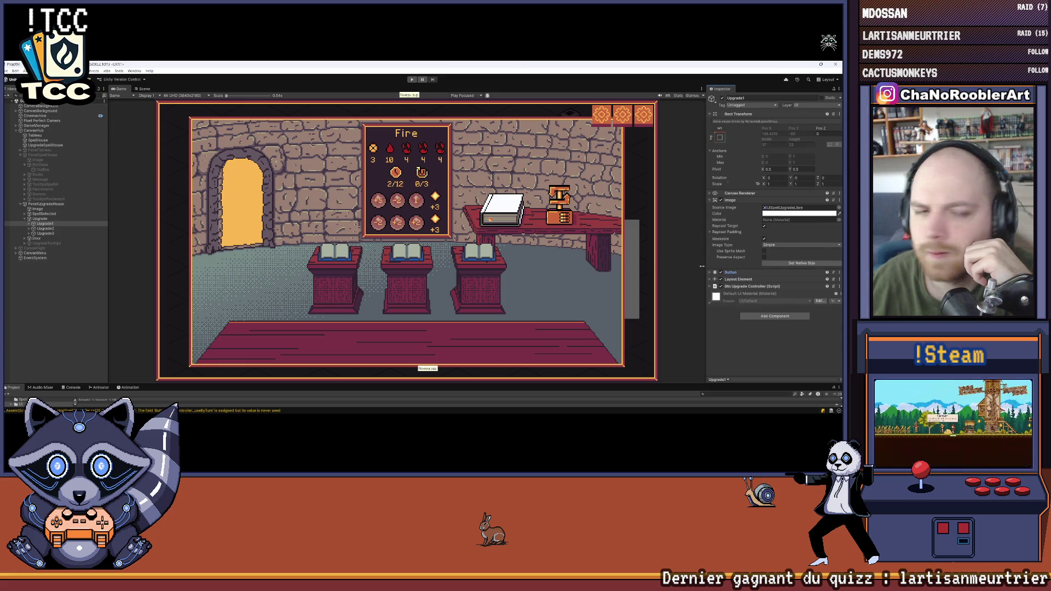
left_click(31, 224)
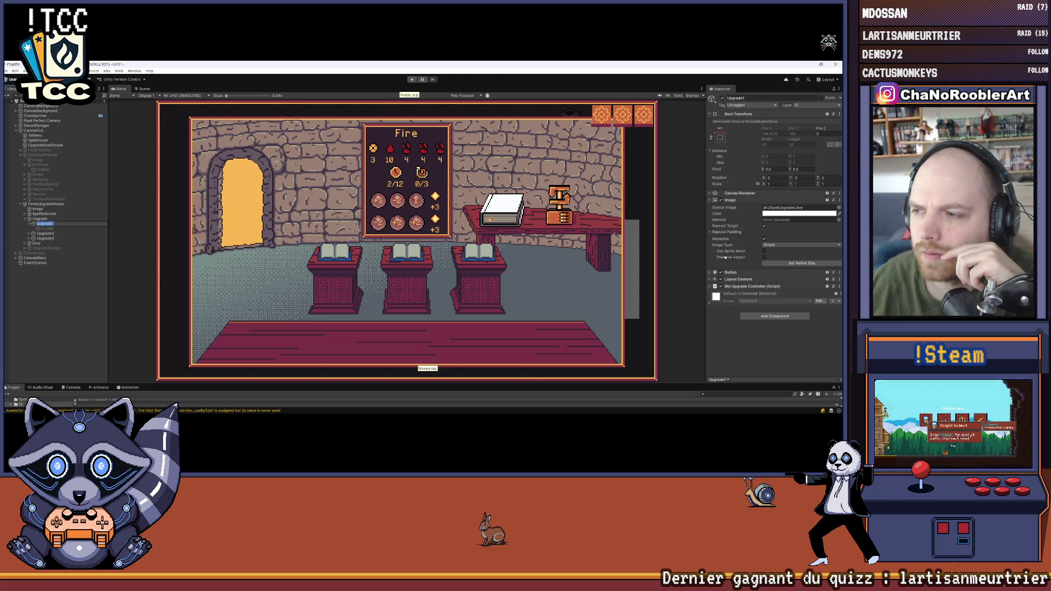
left_click(709, 290)
left_click(710, 288)
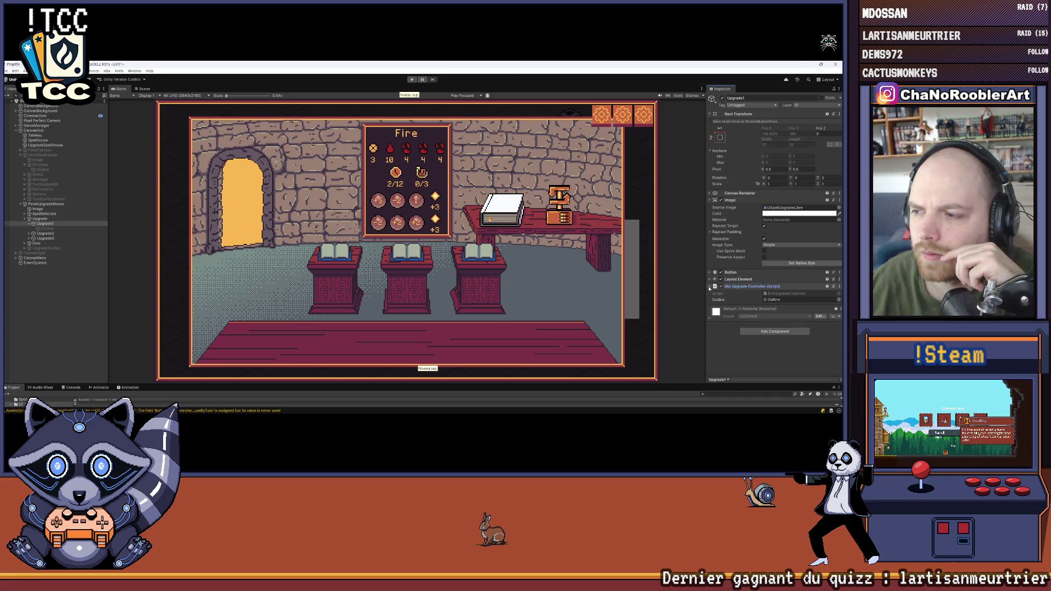
left_click(31, 233)
left_click(43, 234)
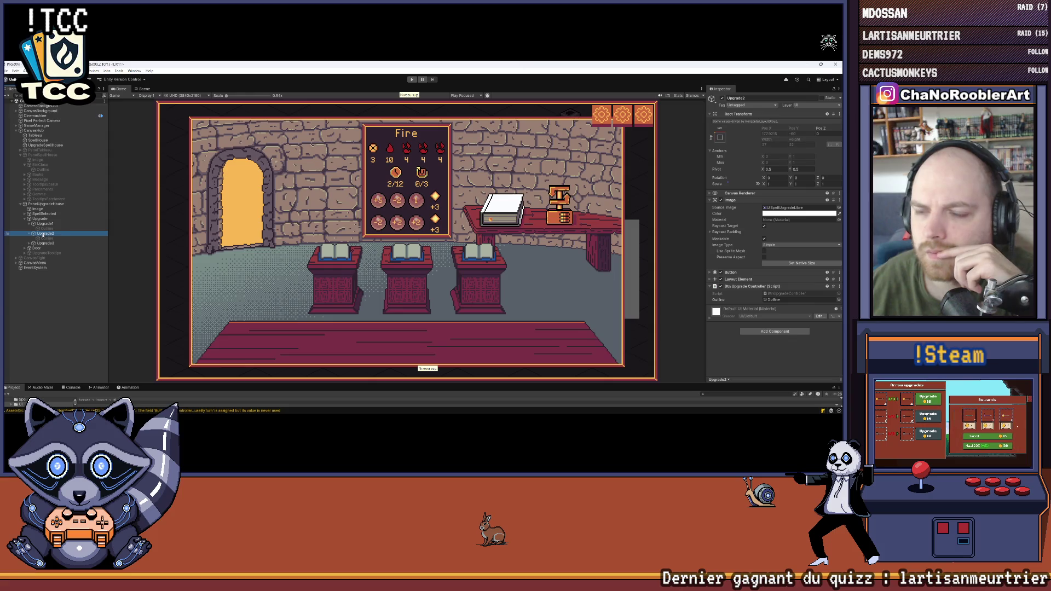
left_click(44, 244)
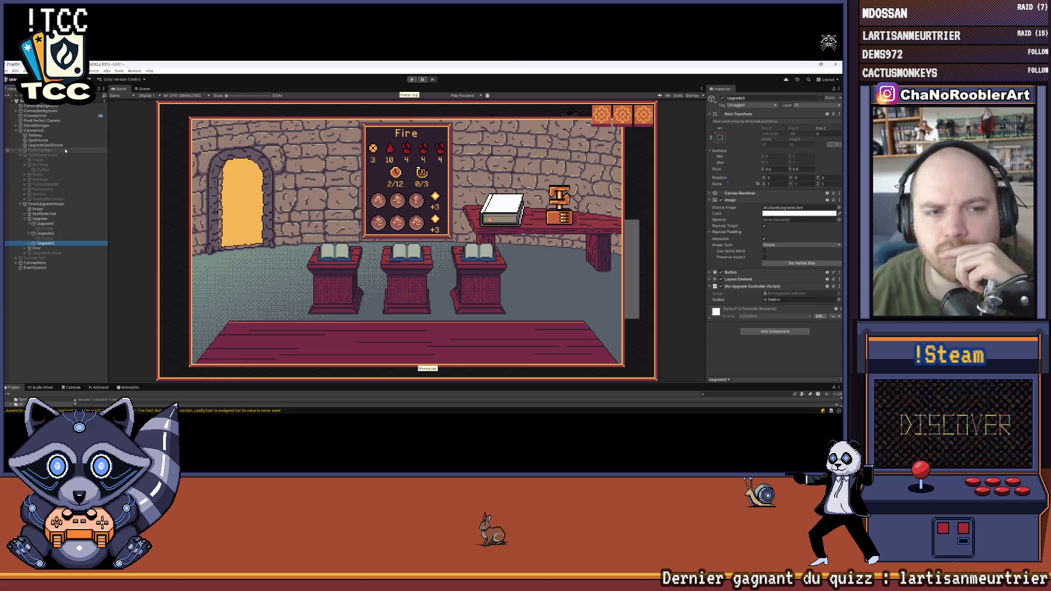
left_click(38, 220)
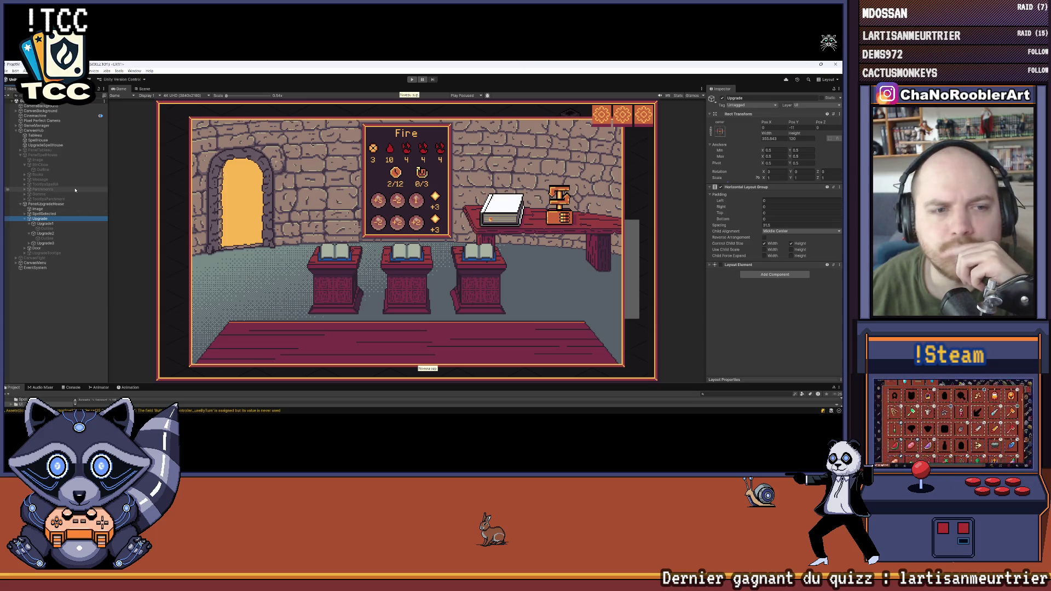
Step: Save the scene via File > Save and expand Upgrade3's children
left_click(27, 215)
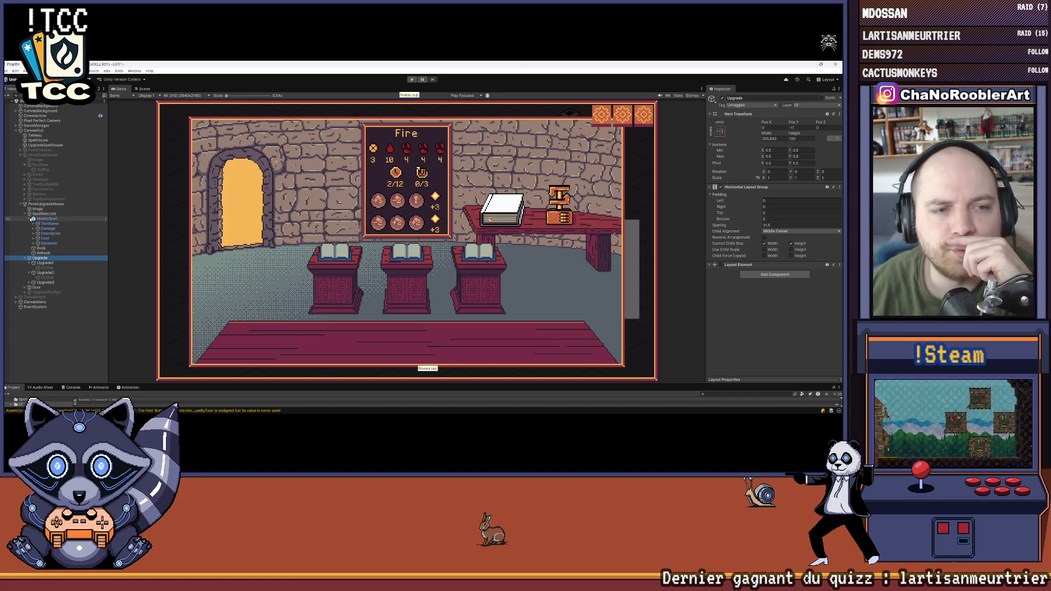
left_click(27, 214)
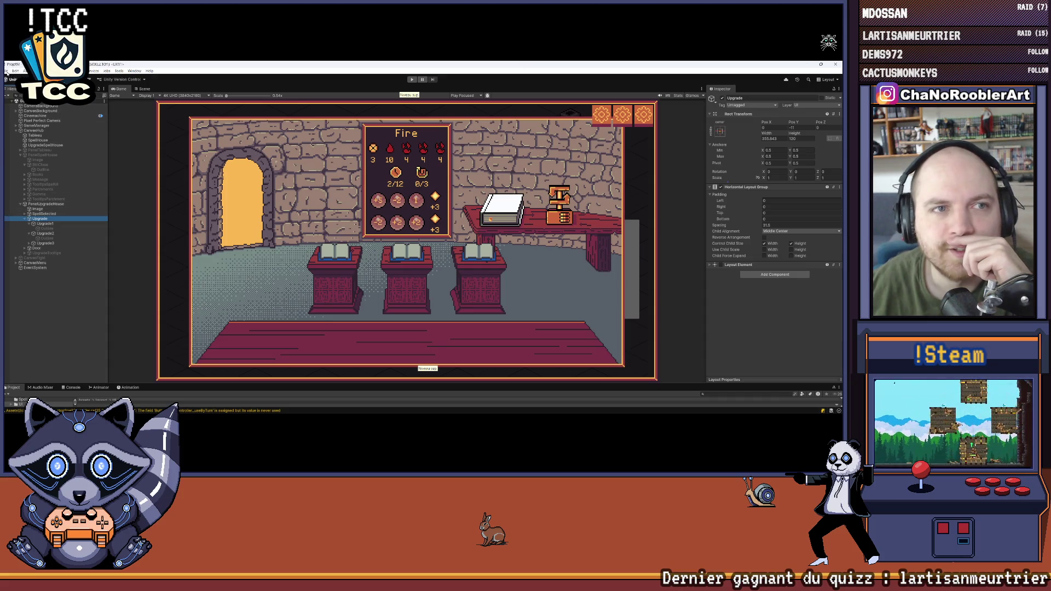
left_click(8, 71)
left_click(20, 100)
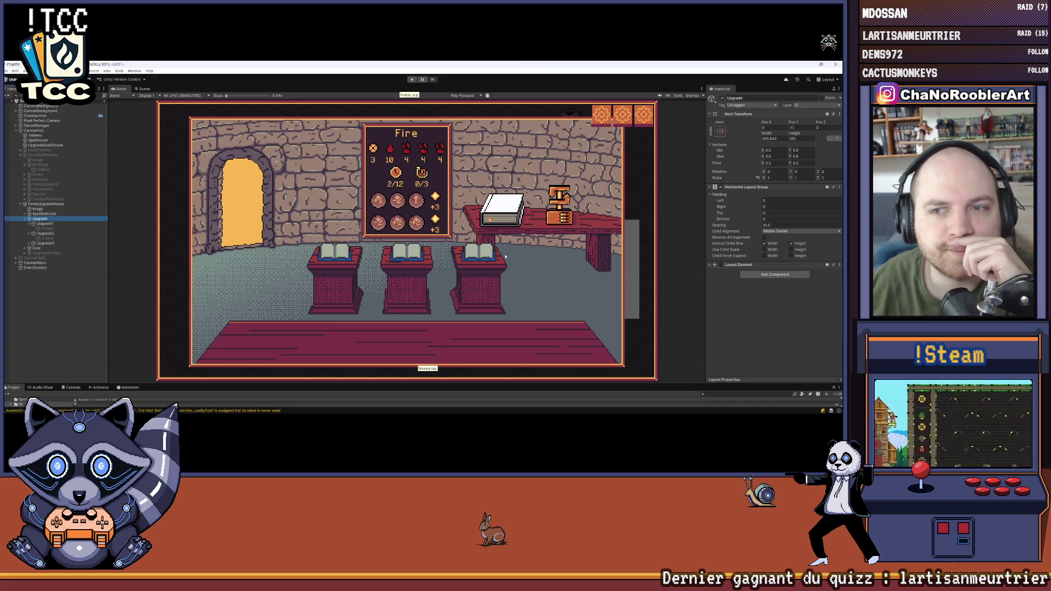
left_click(30, 243)
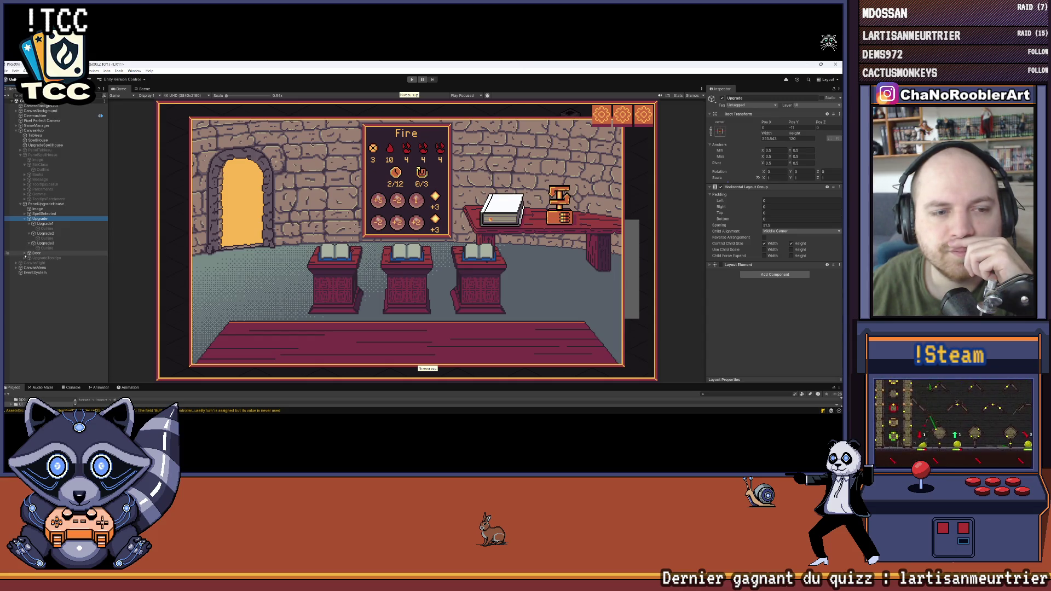
left_click(7, 77)
mouse_move(301, 415)
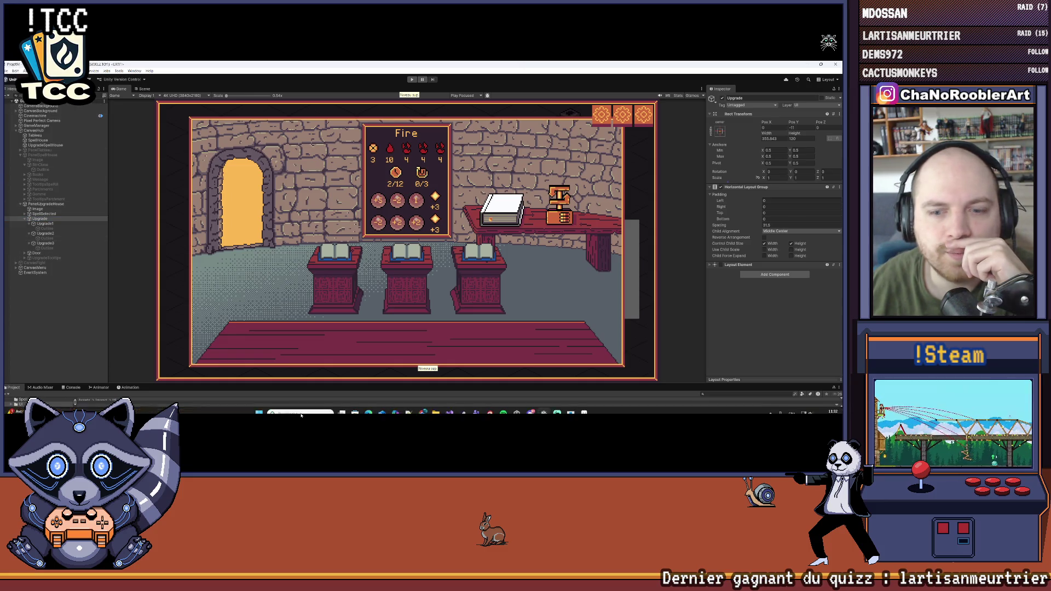
left_click(449, 412)
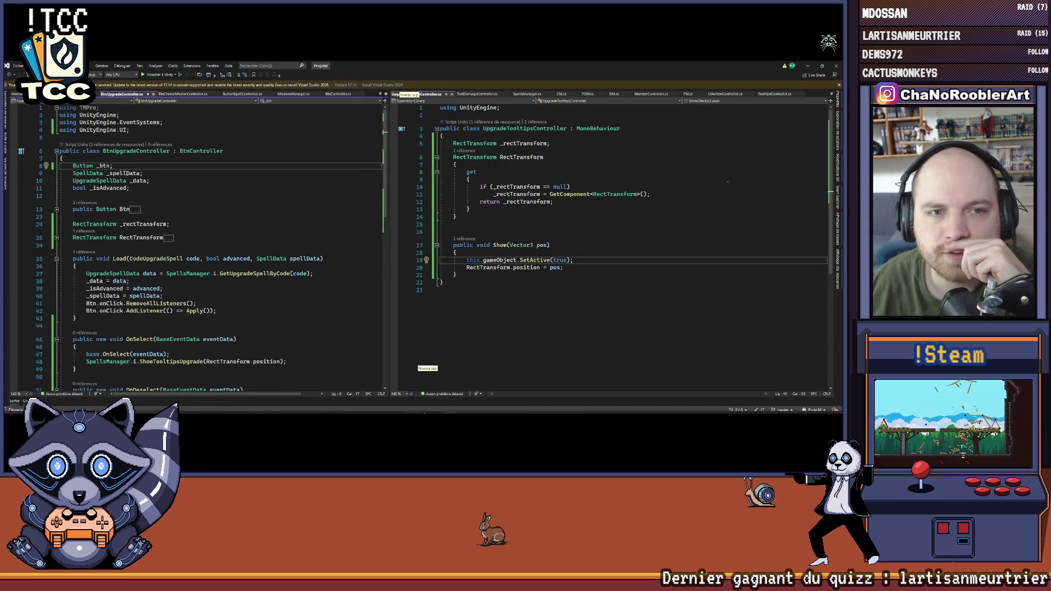
scroll(120, 296, "down", 3)
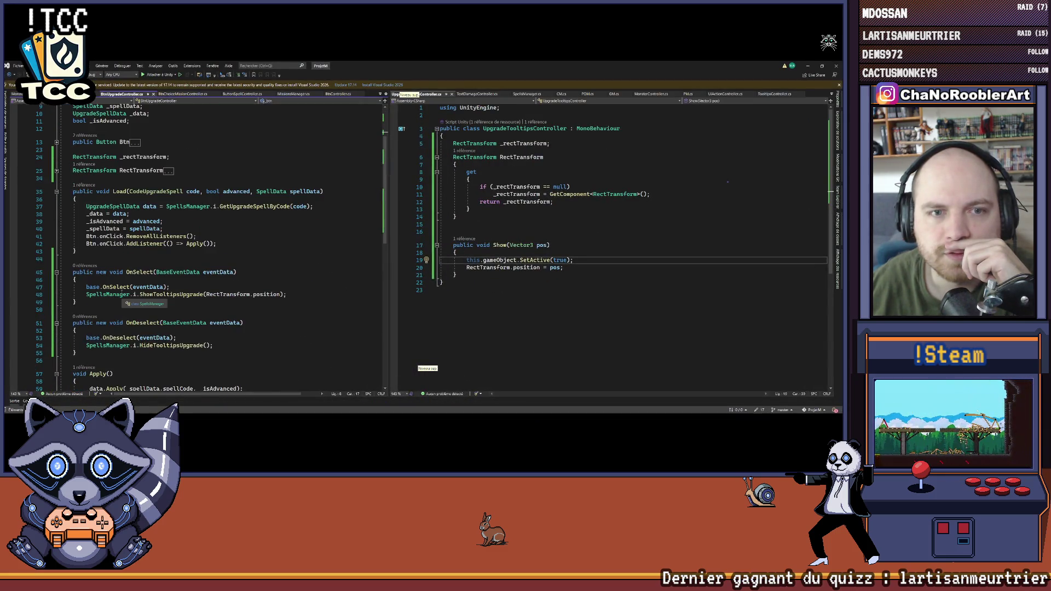
scroll(177, 206, "down", 3)
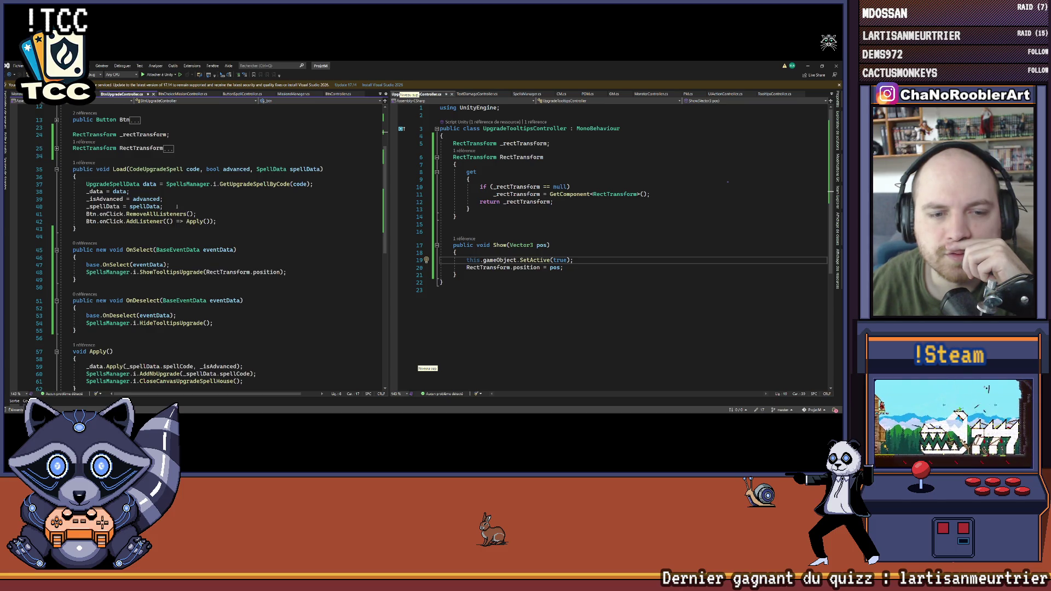
left_click(118, 265)
right_click(118, 265)
left_click(137, 273)
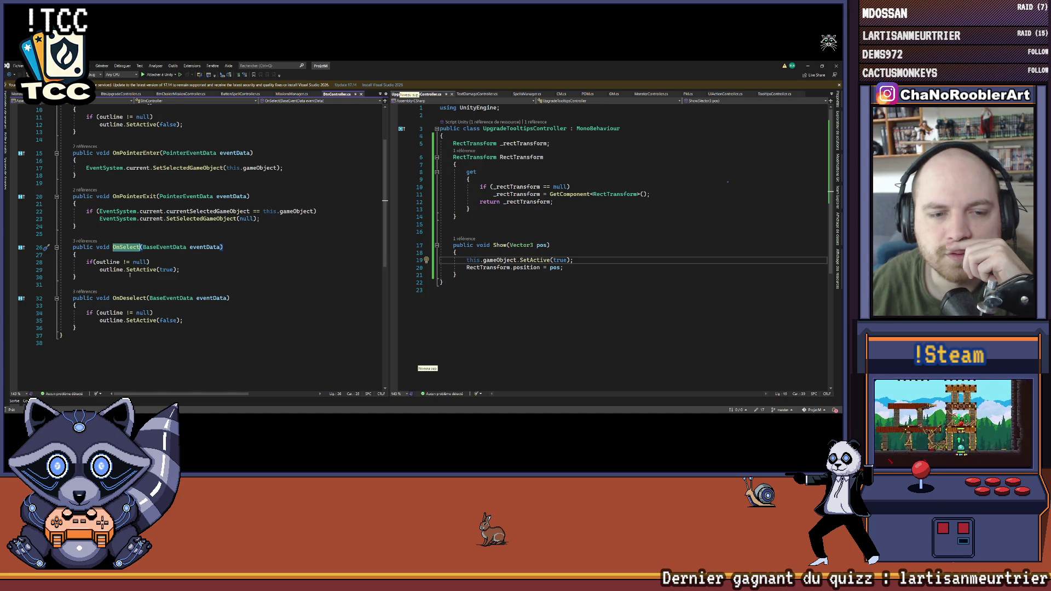
key("ctrl+minus")
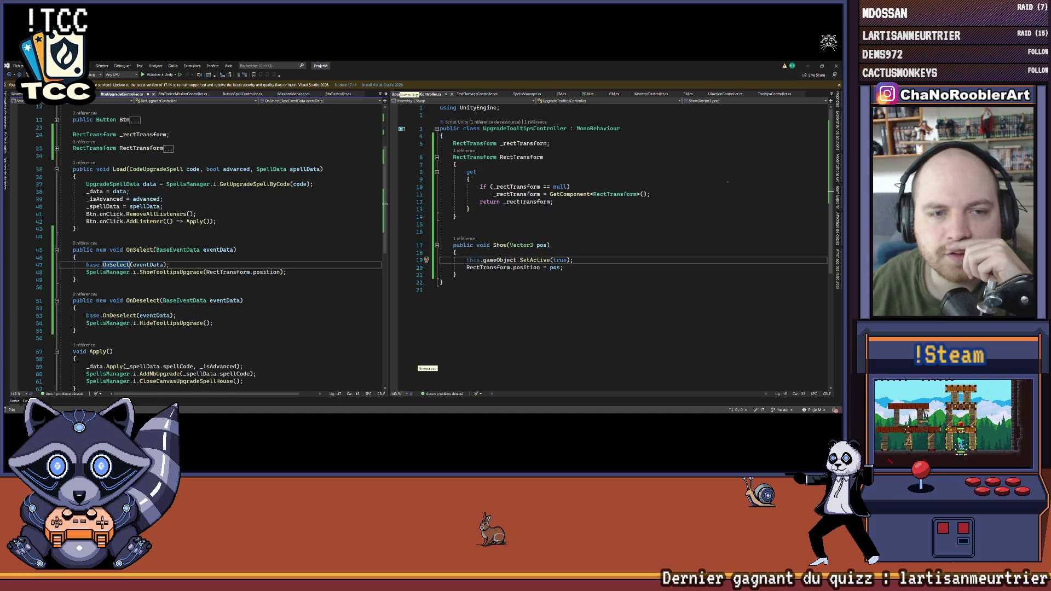
scroll(115, 223, "up", 3)
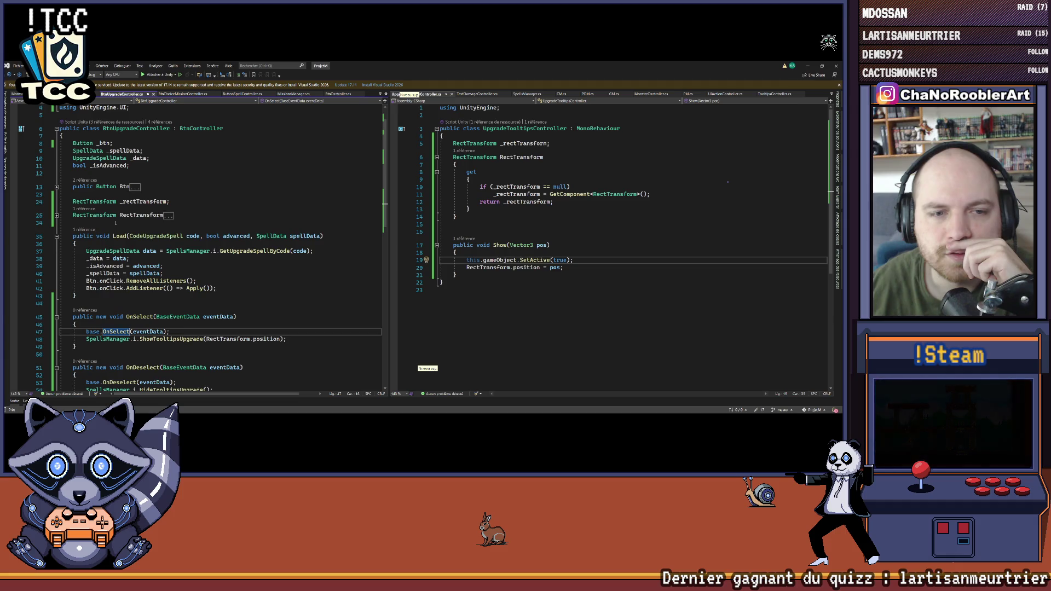
scroll(56, 188, "down", 7)
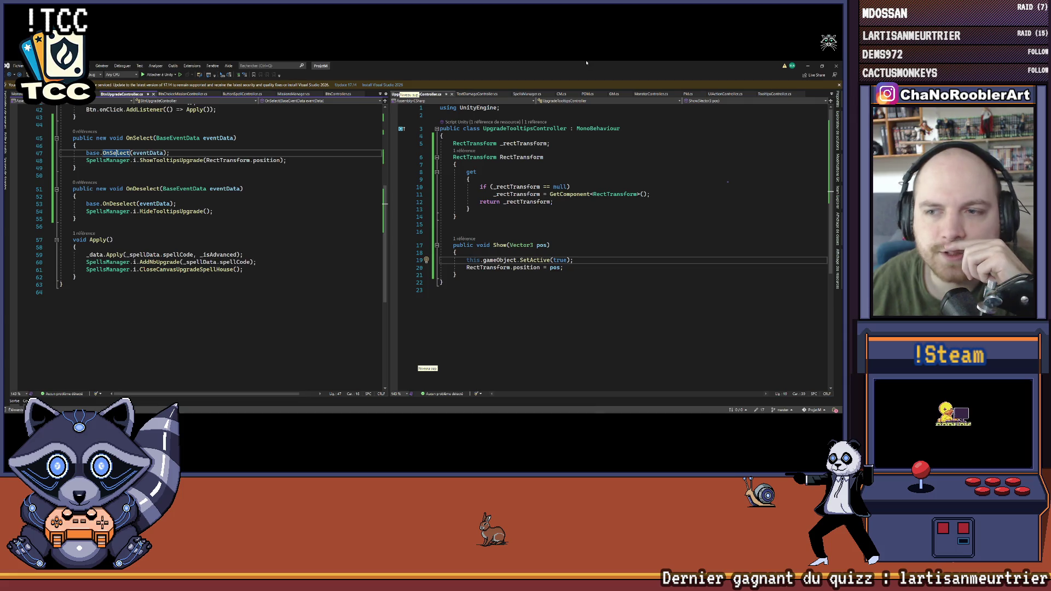
key("alt+Tab")
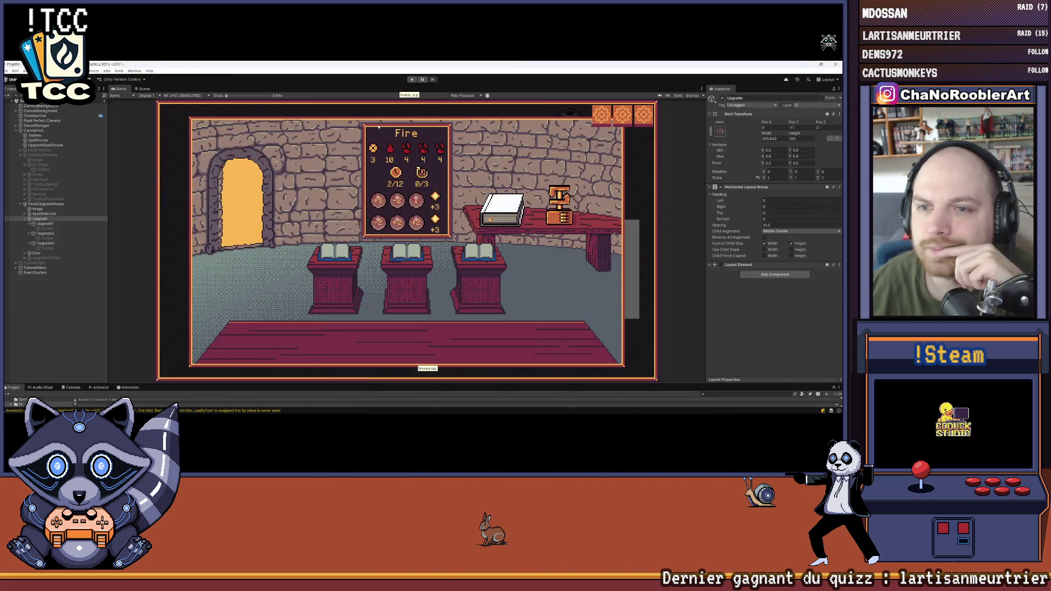
Step: Play a new game with an apprentice wizard and a basic spell, reaching the upgrade room
left_click(412, 80)
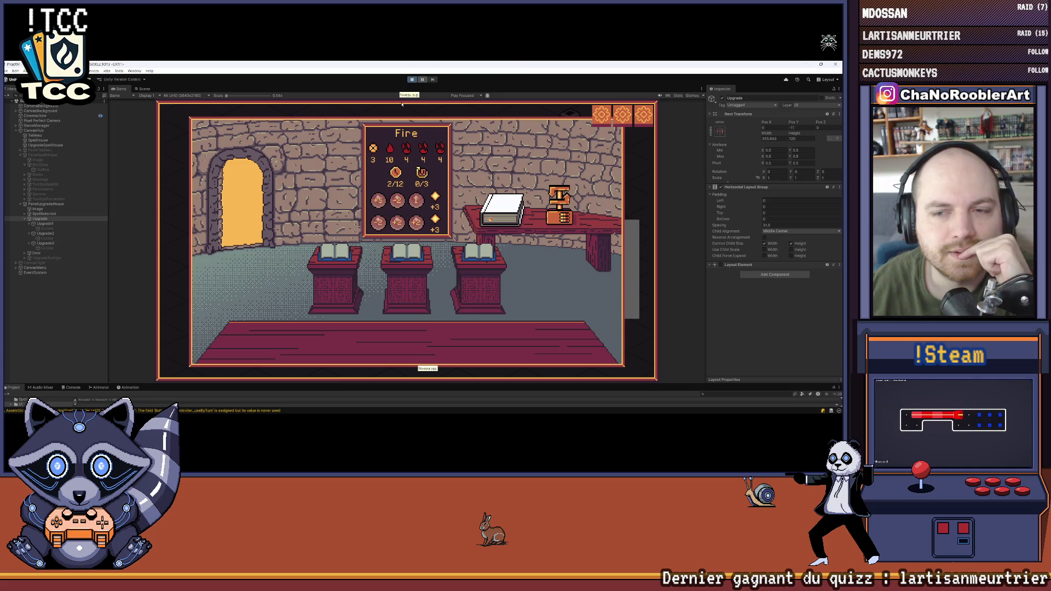
left_click(396, 214)
left_click(408, 259)
left_click(521, 240)
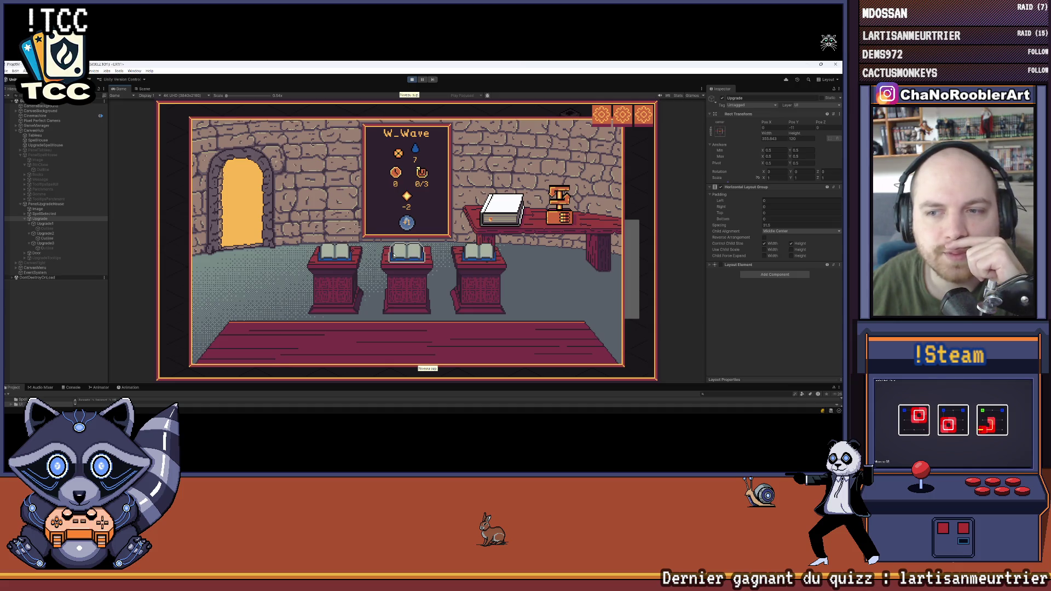
left_click(241, 208)
left_click(372, 258)
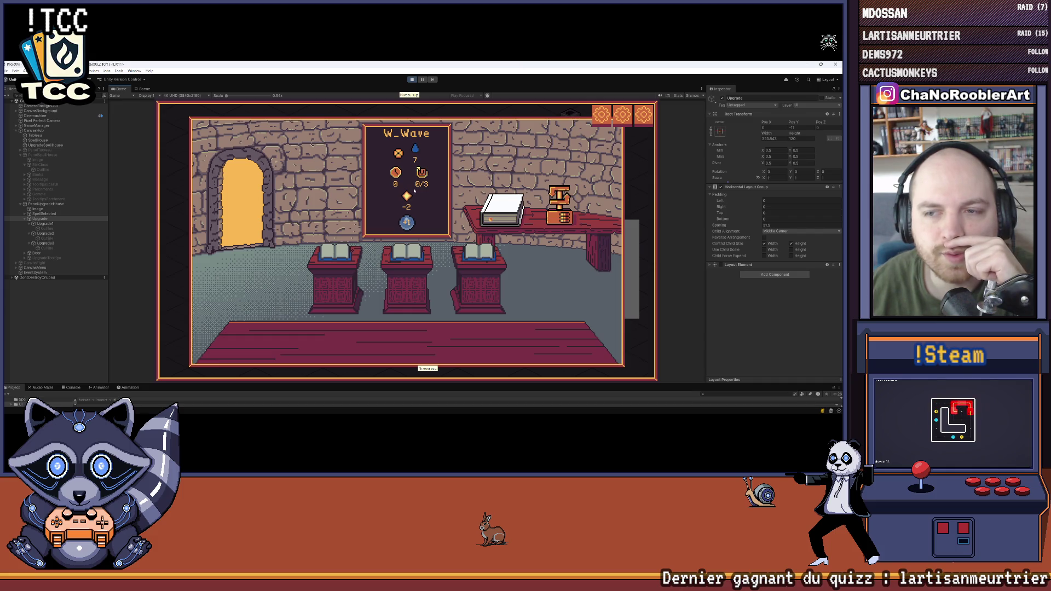
Step: Visit the spell room to select the blue W_Leech book, return to the upgrade room, then Visual Studio
left_click(241, 208)
left_click(542, 170)
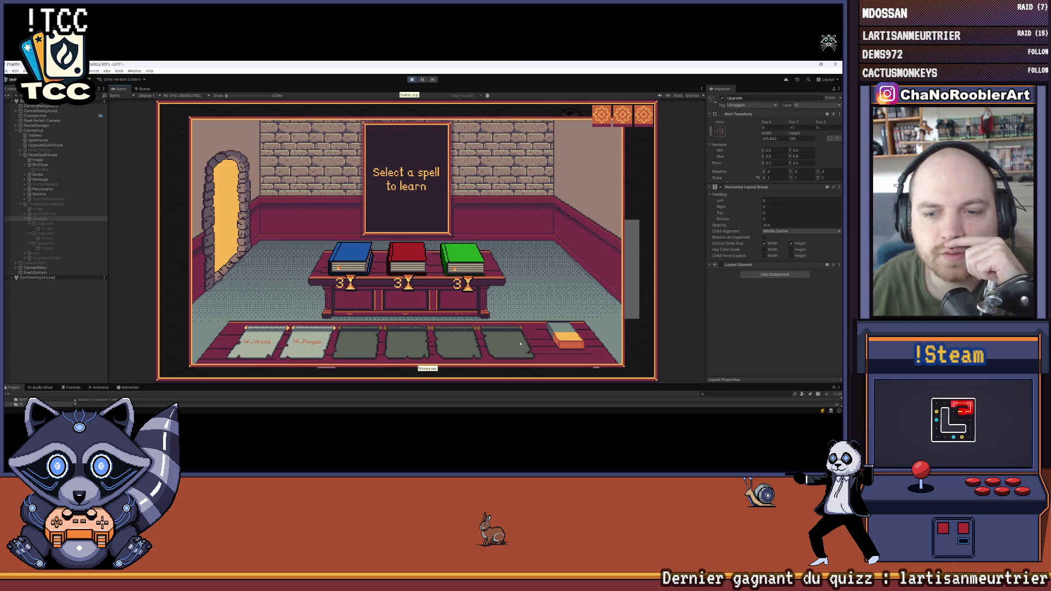
left_click(350, 260)
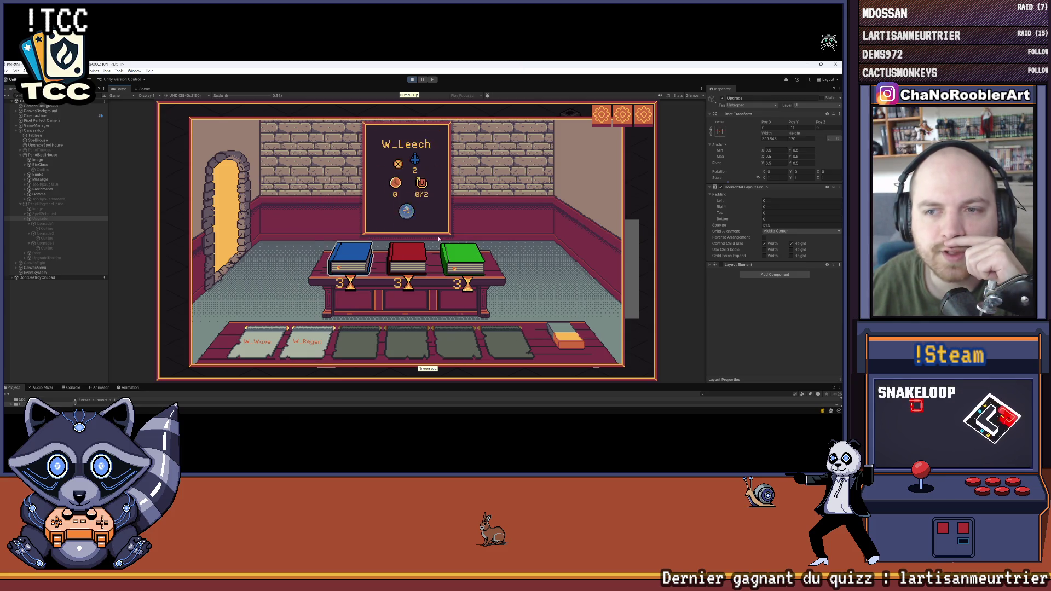
left_click(230, 219)
left_click(356, 252)
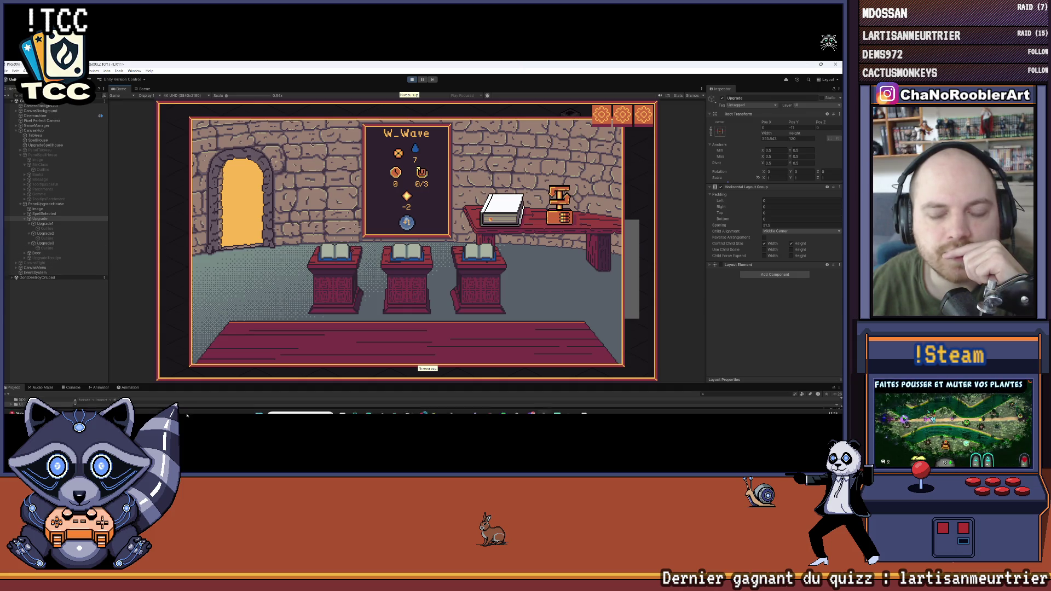
mouse_move(406, 400)
left_click(450, 406)
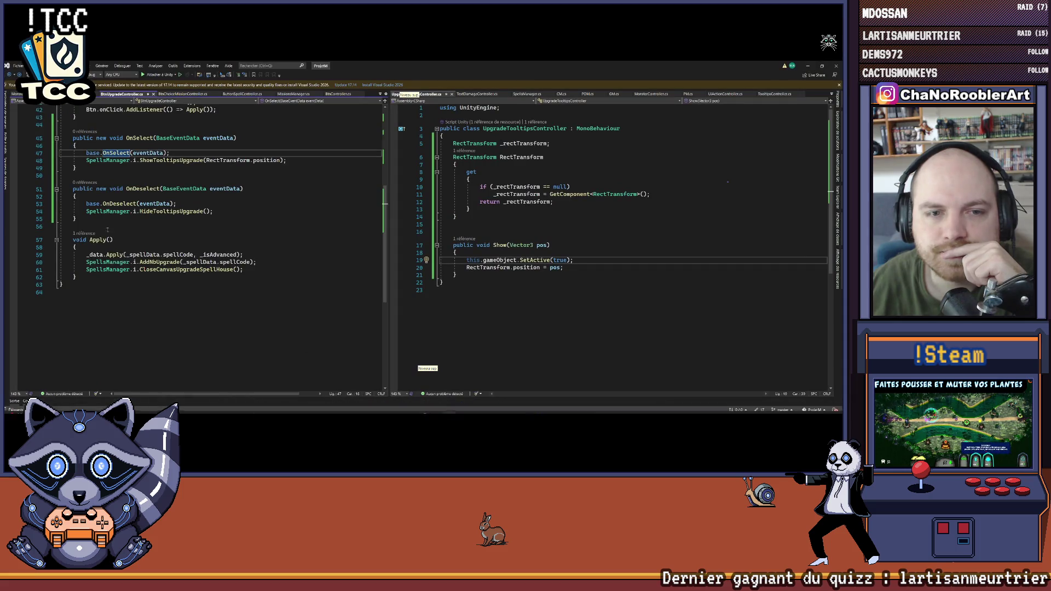
Step: Follow ShowTooltipsUpgrade to UpgradeTooltipsController's Show method, review its SetActive line, then return to Unity
scroll(176, 196, "up", 1)
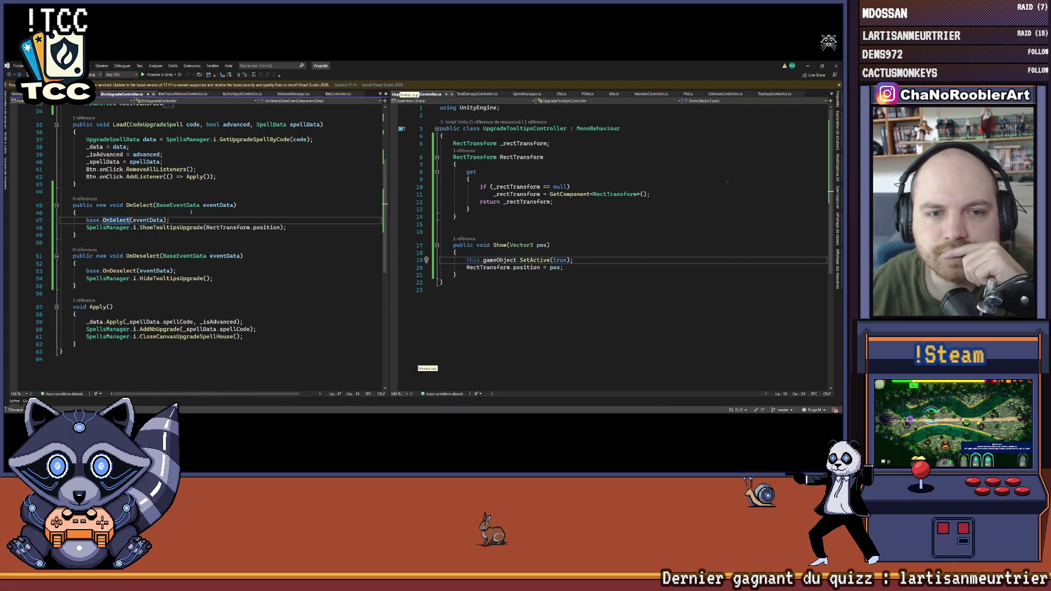
left_click(159, 228)
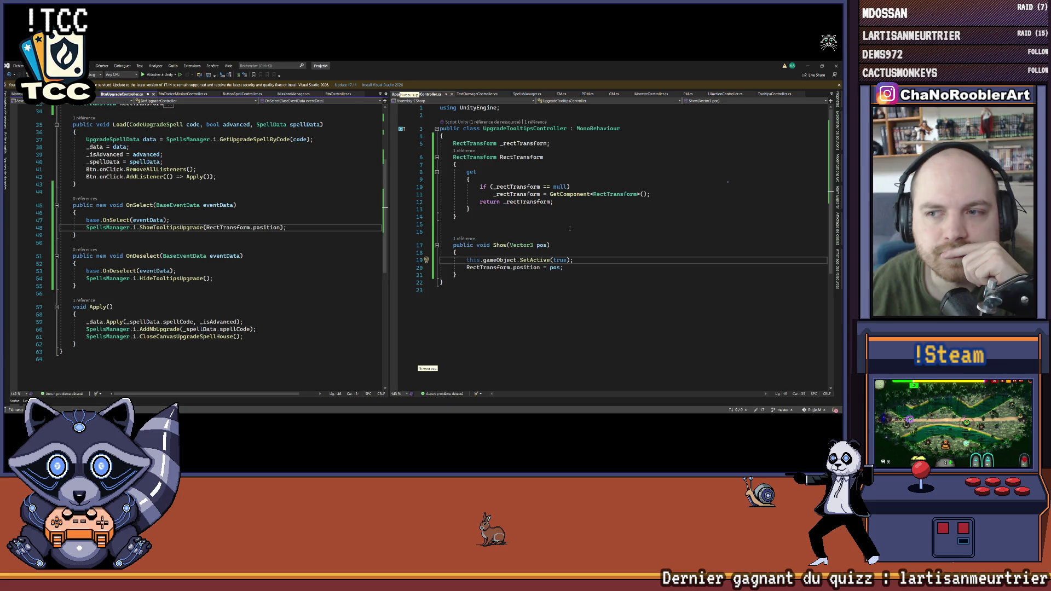
right_click(175, 227)
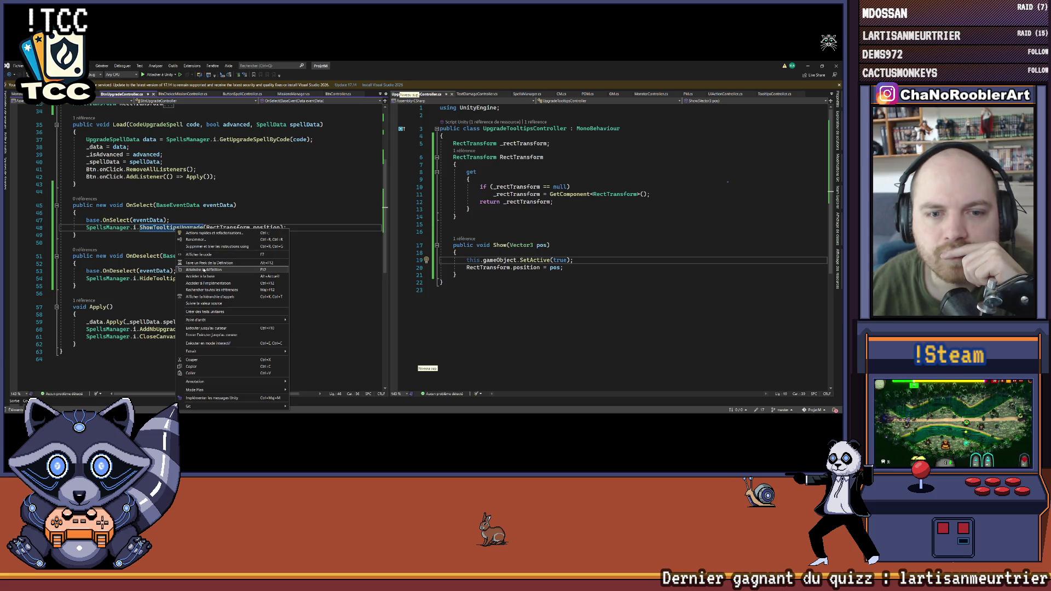
left_click(202, 265)
scroll(631, 253, "down", 1)
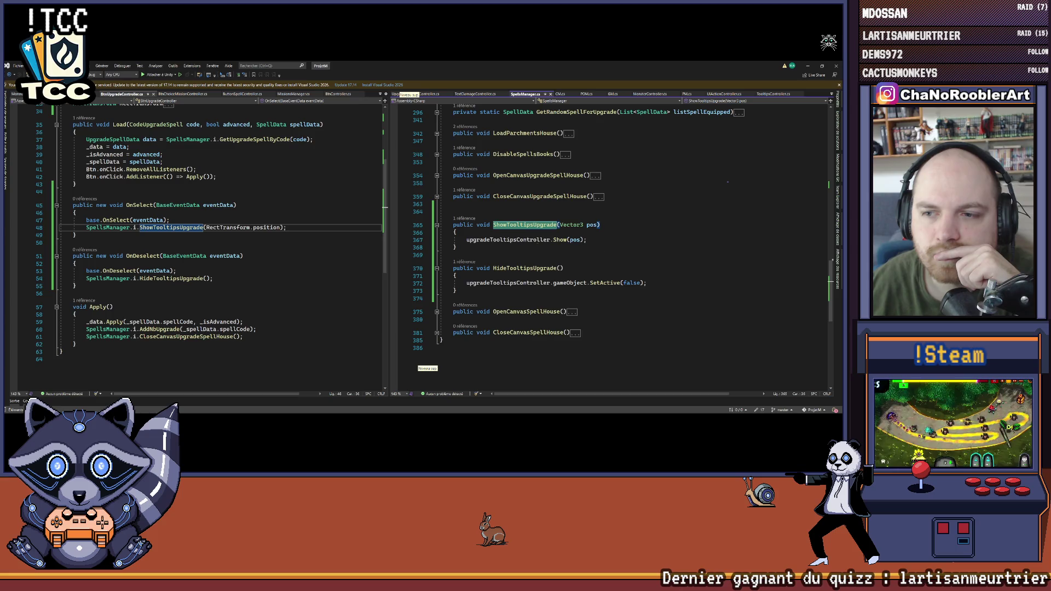
left_click(560, 240)
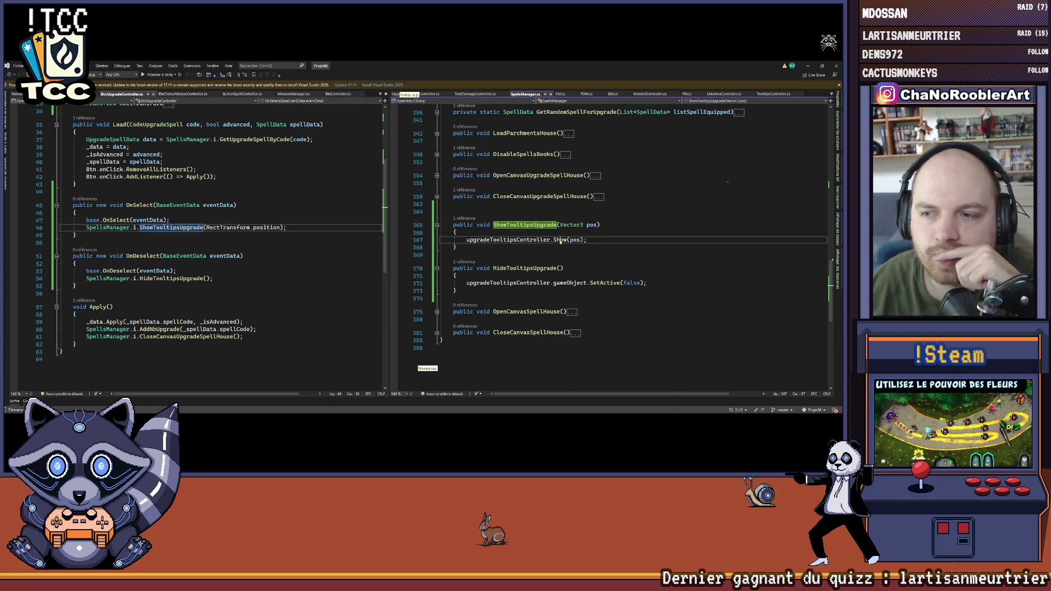
key("F12")
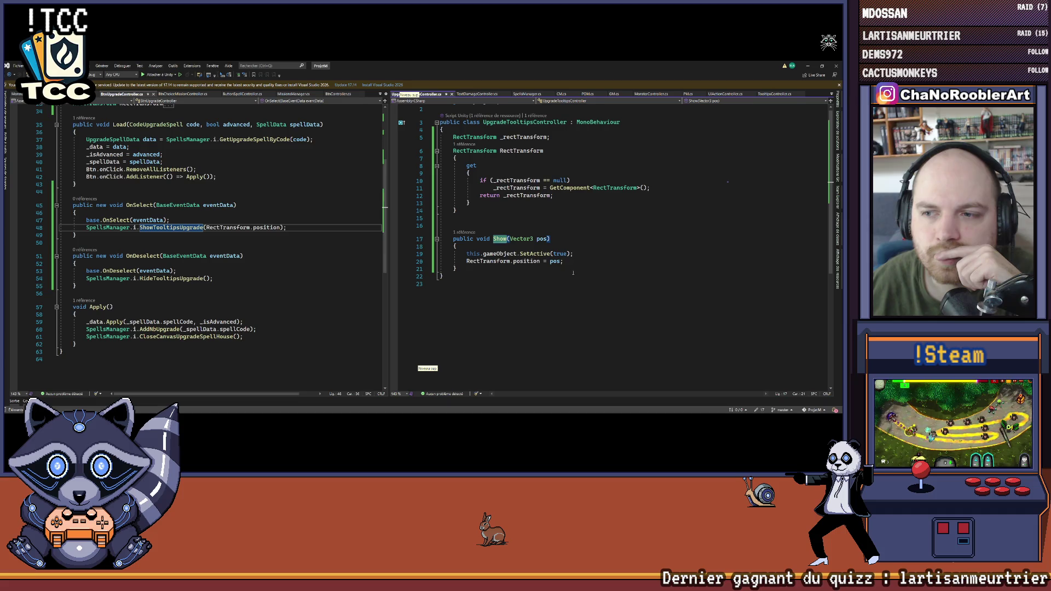
scroll(554, 204, "up", 1)
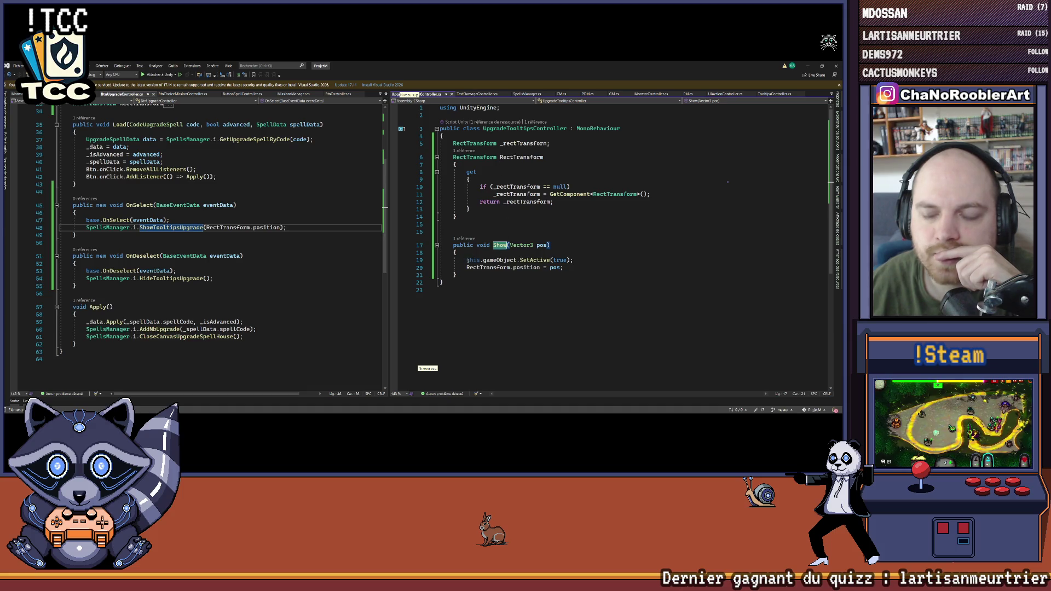
left_click(573, 261)
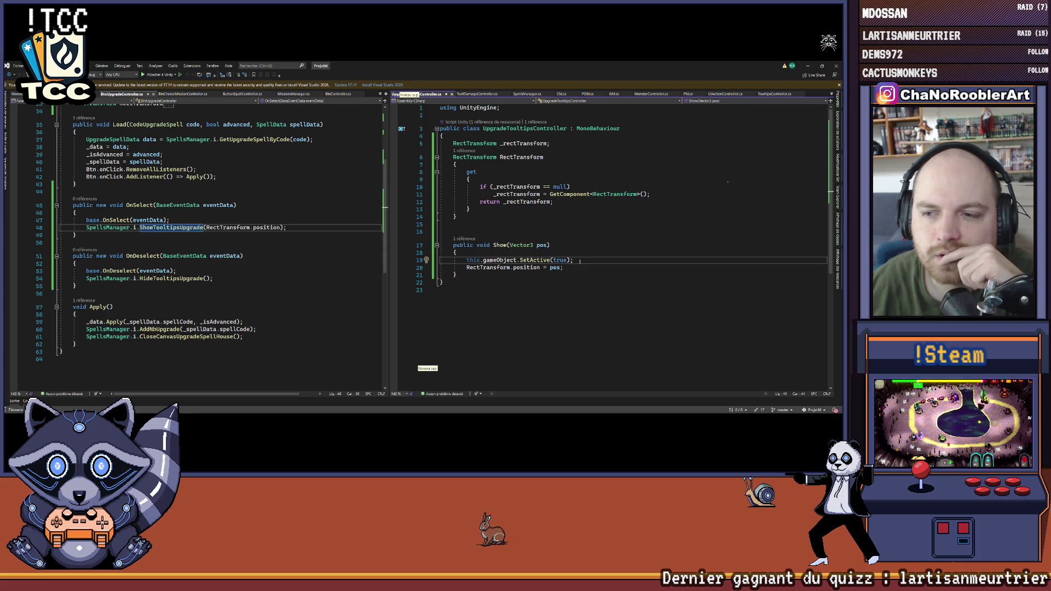
mouse_move(399, 408)
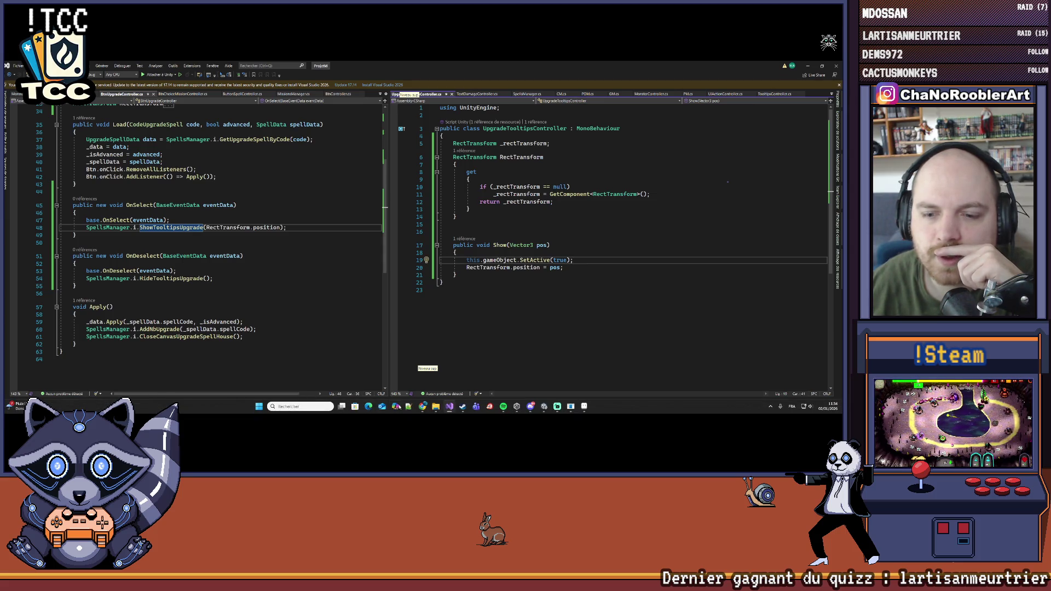
left_click(516, 406)
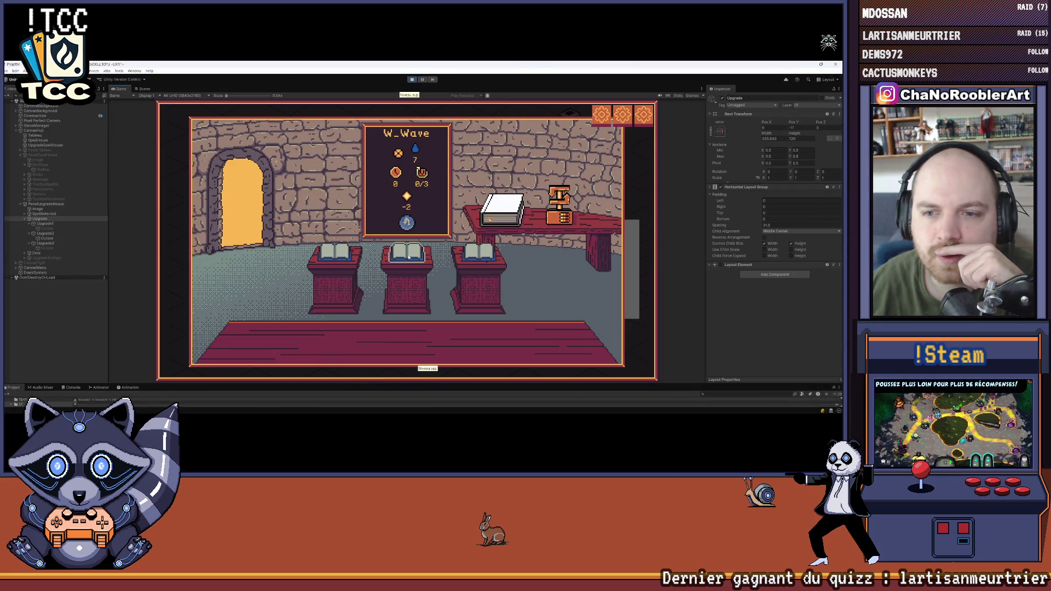
Step: Select UpgradeTooltips to view its Upgrade Tooltips Controller script, then go back to Visual Studio
left_click(57, 258)
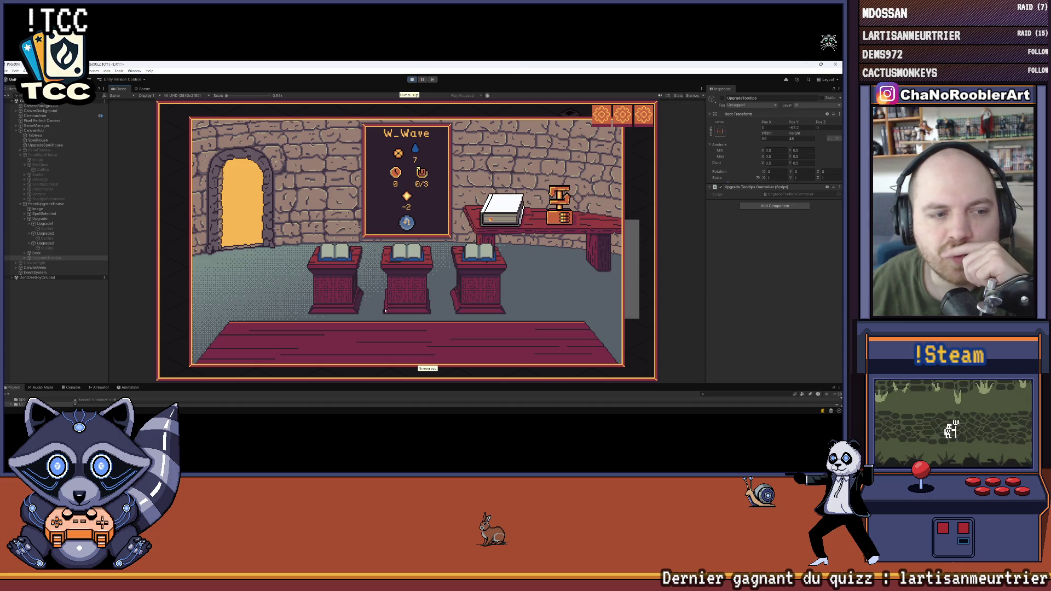
mouse_move(405, 414)
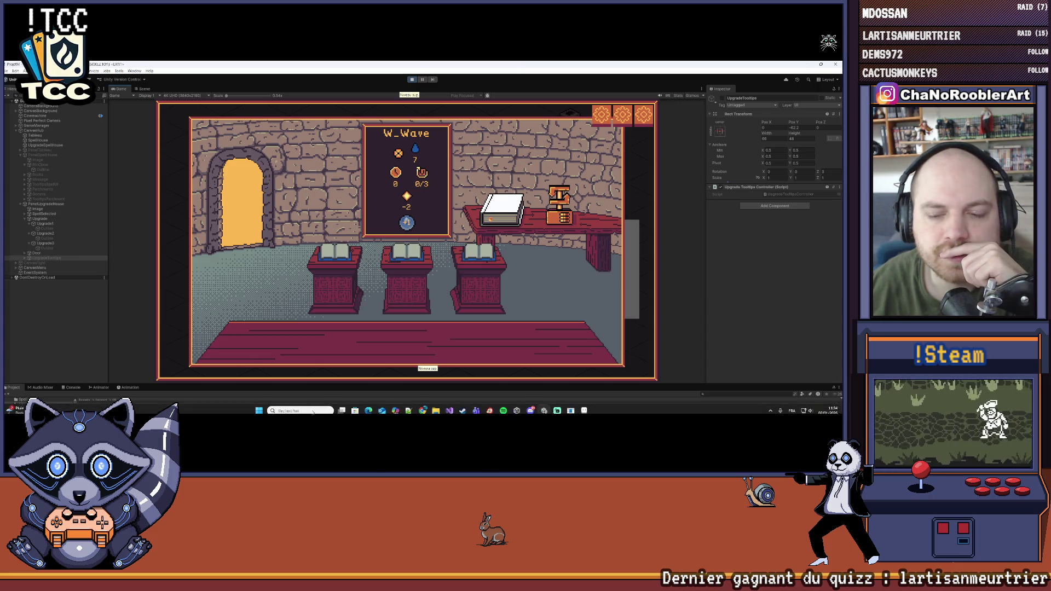
left_click(449, 406)
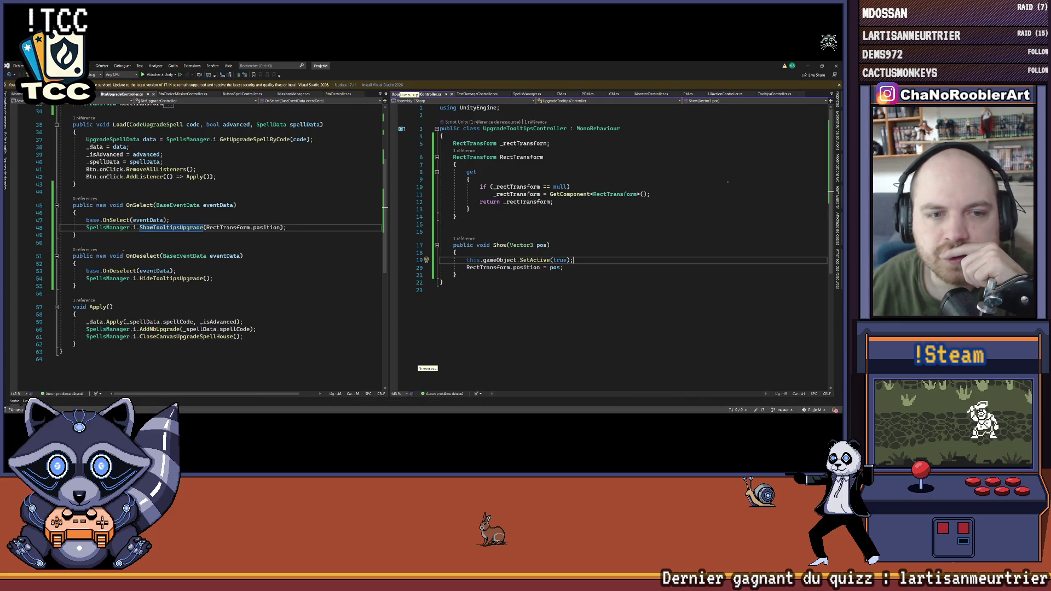
Step: Go to the ShowTooltipsUpgrade definition and set a breakpoint on its Show(pos) call at line 367
scroll(119, 229, "down", 1)
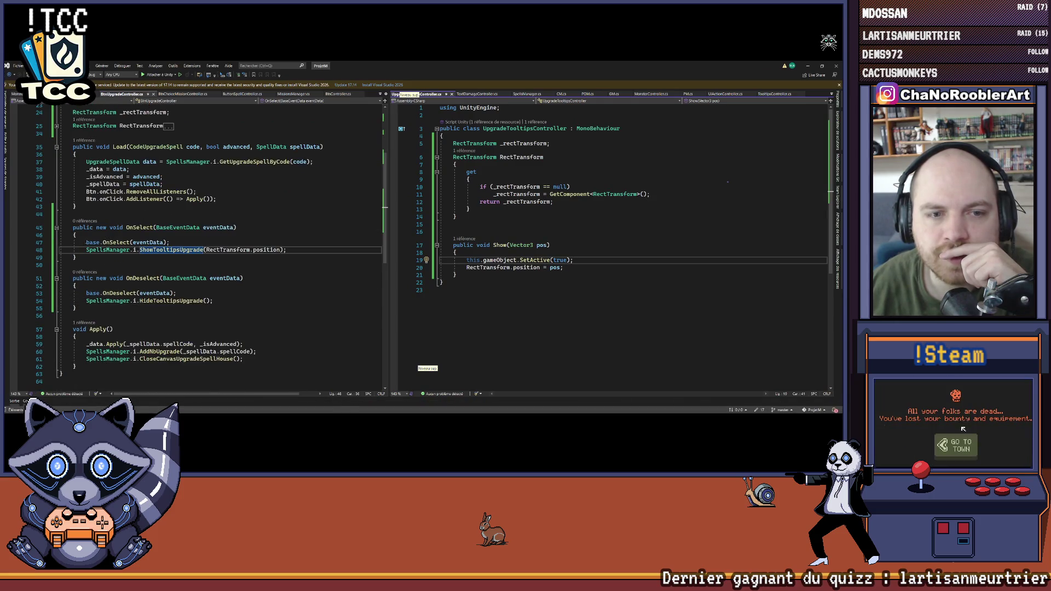
left_click_drag(86, 242, 174, 242)
left_click_drag(86, 249, 305, 249)
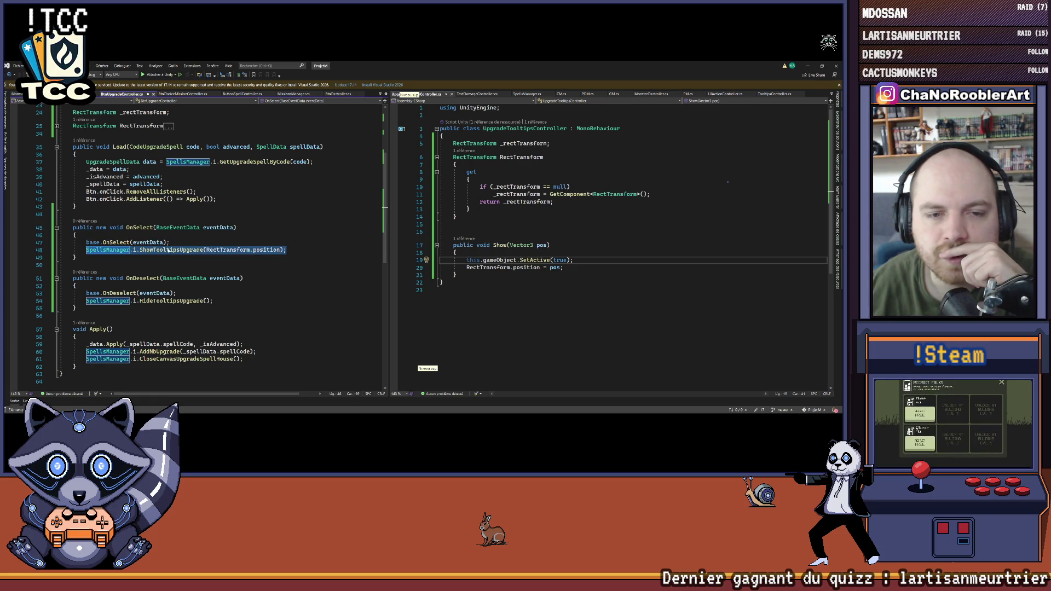
left_click(168, 249)
right_click(168, 250)
left_click(200, 268)
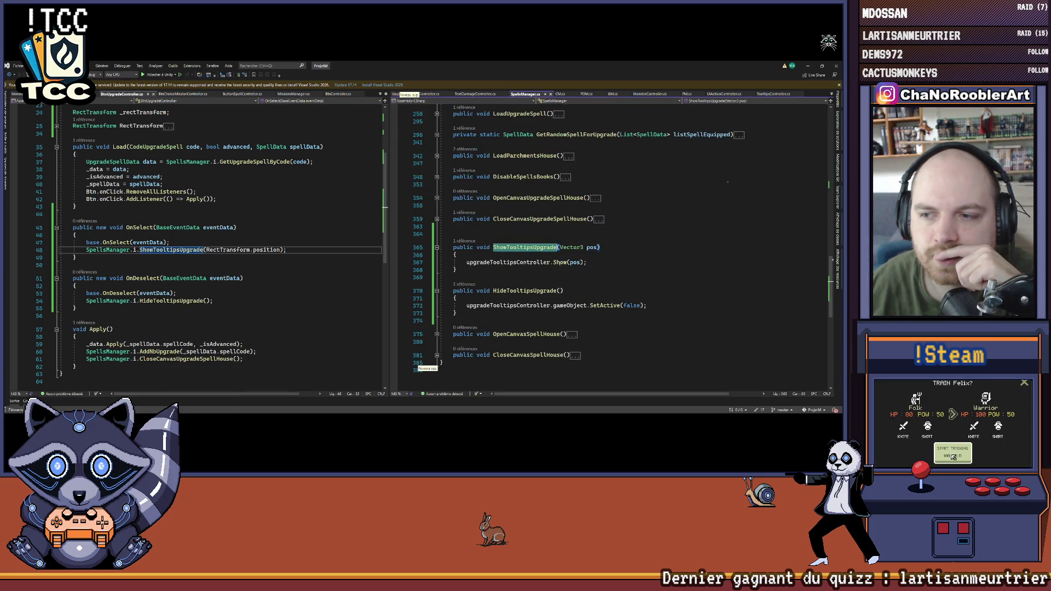
left_click(394, 263)
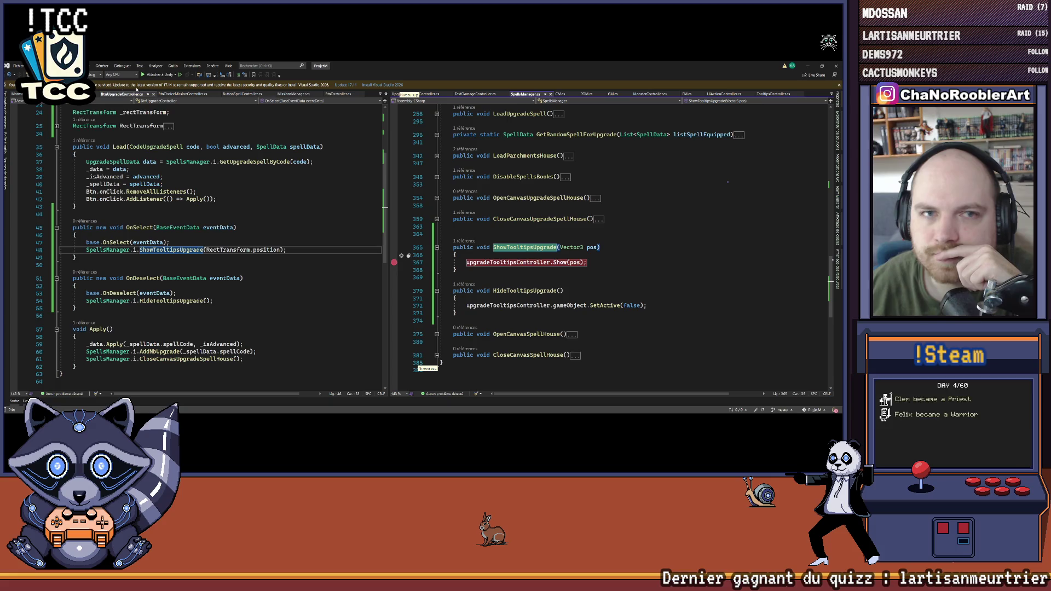
Step: Attach the Visual Studio debugger to Unity and return to the Unity editor
left_click(151, 74)
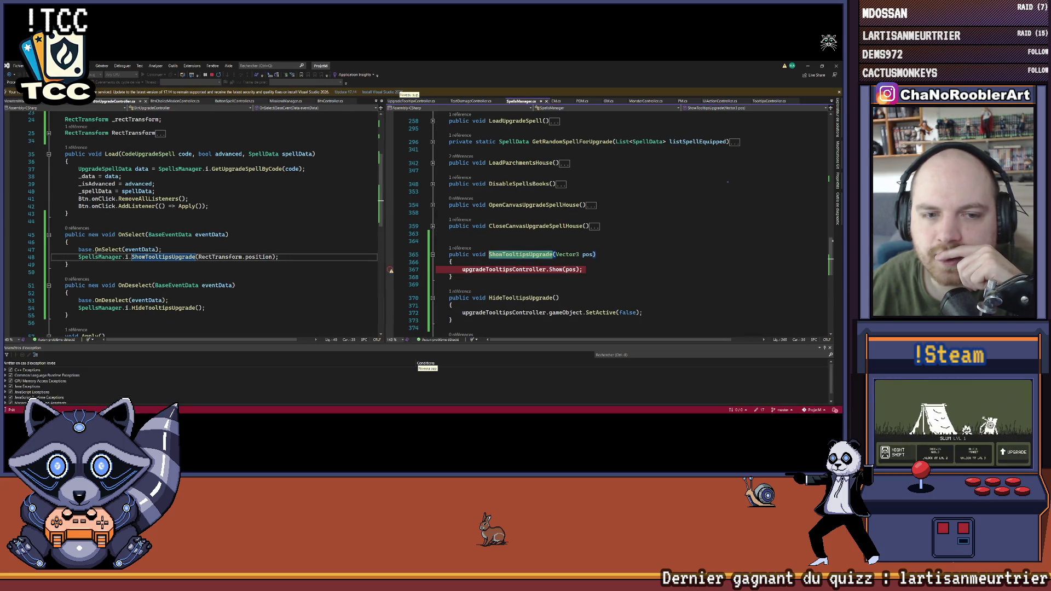
left_click(460, 284)
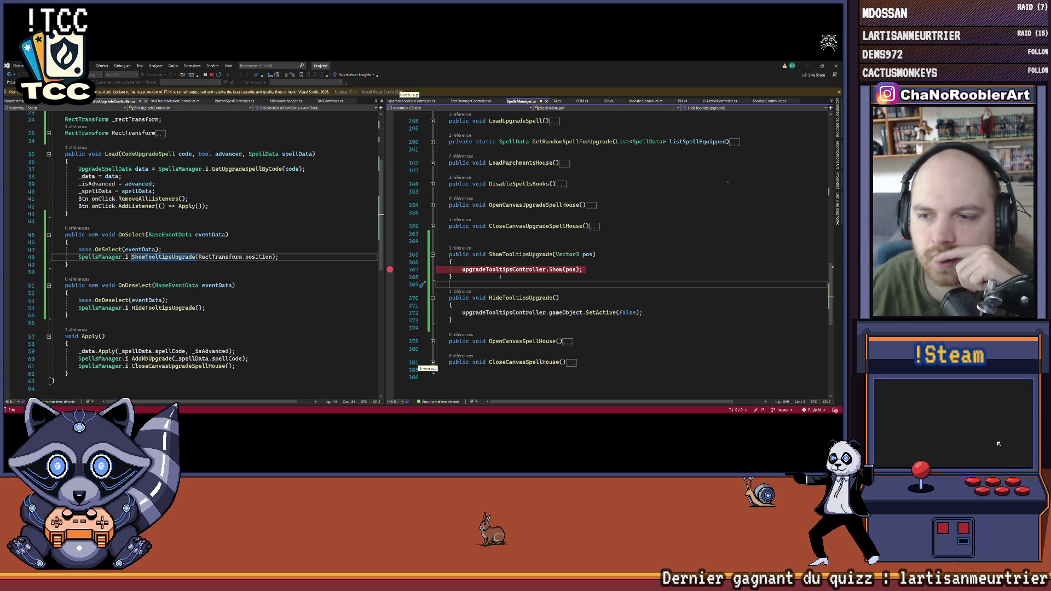
left_click(476, 406)
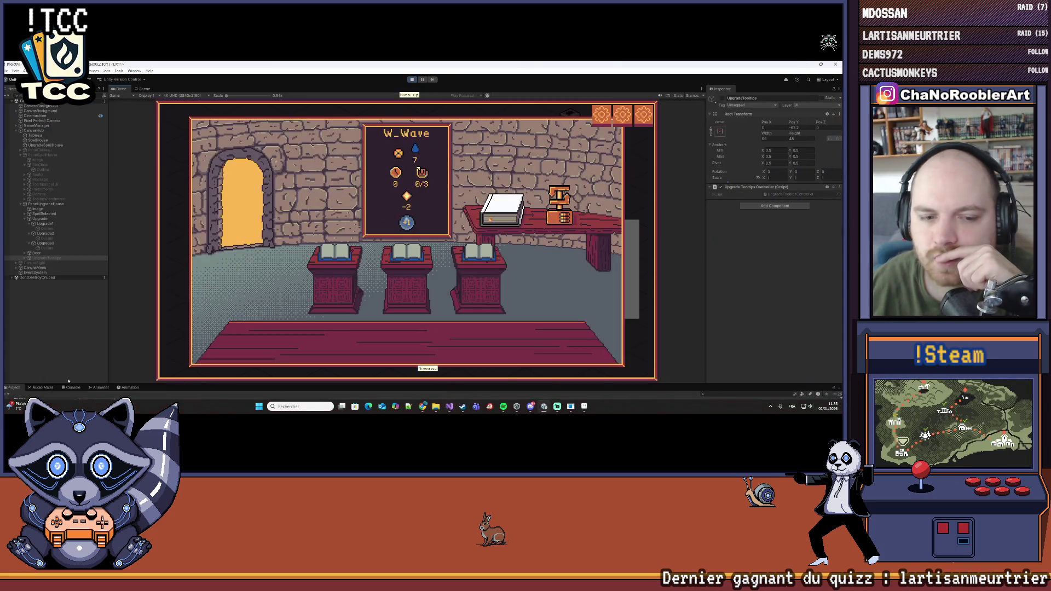
Step: Enlarge the Unity Console, then add a breakpoint on base.OnSelect at line 47 in Visual Studio
left_click_drag(158, 383, 159, 265)
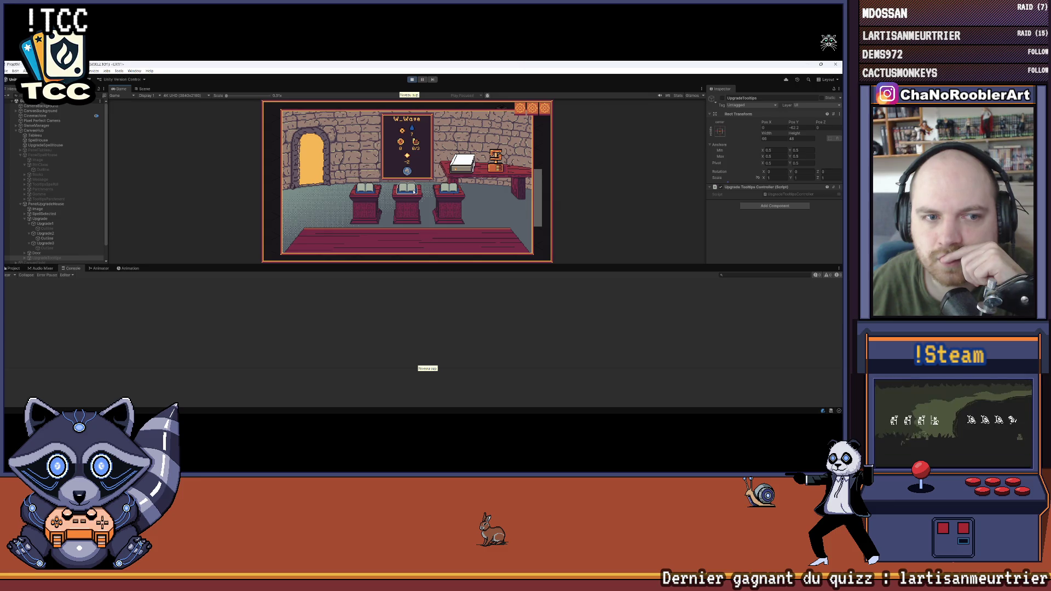
mouse_move(362, 405)
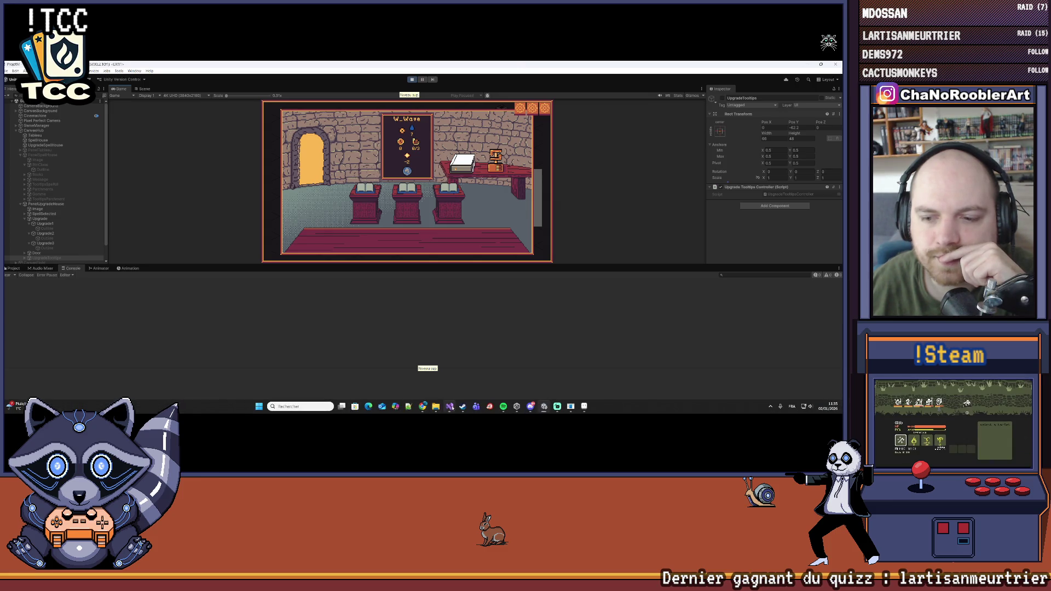
left_click(450, 407)
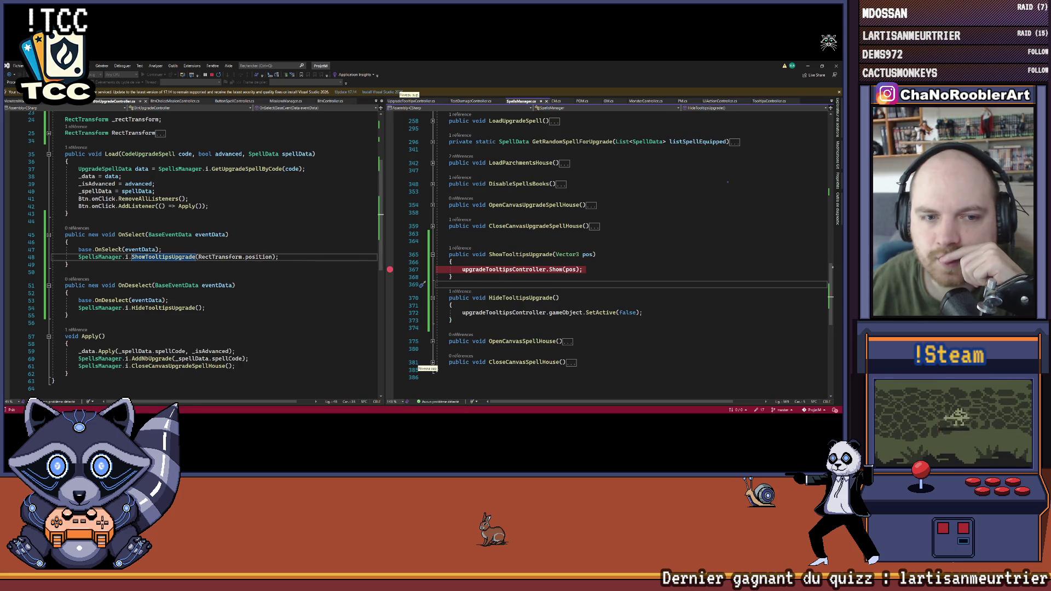
left_click(6, 250)
Step: In the running game, enlarge the game view, select UpgradeTooltips and the Upgrade1 book, then return to Visual Studio
mouse_move(380, 406)
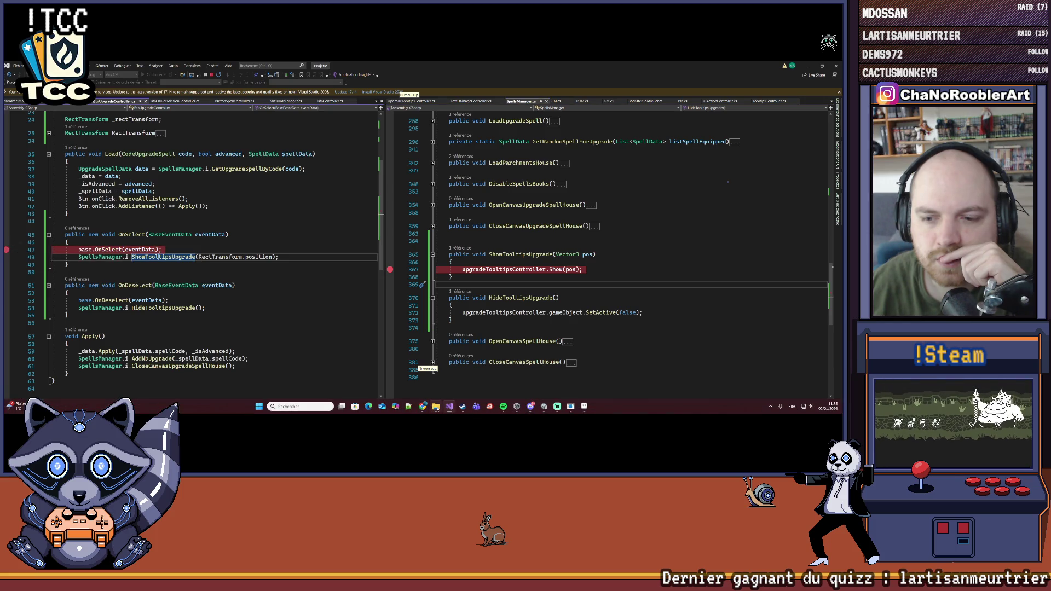
left_click(437, 408)
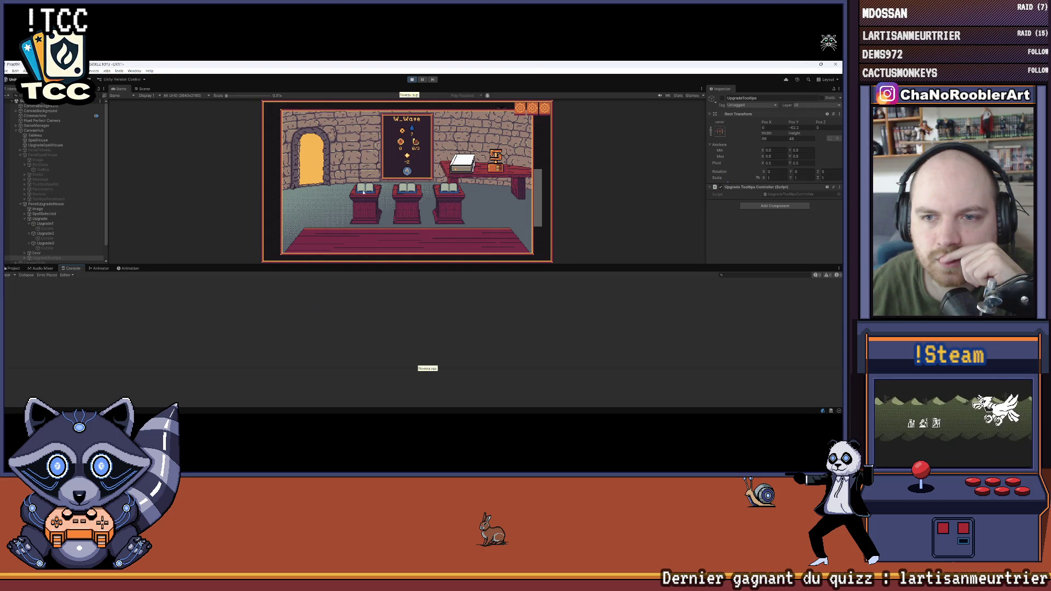
left_click_drag(382, 264, 382, 347)
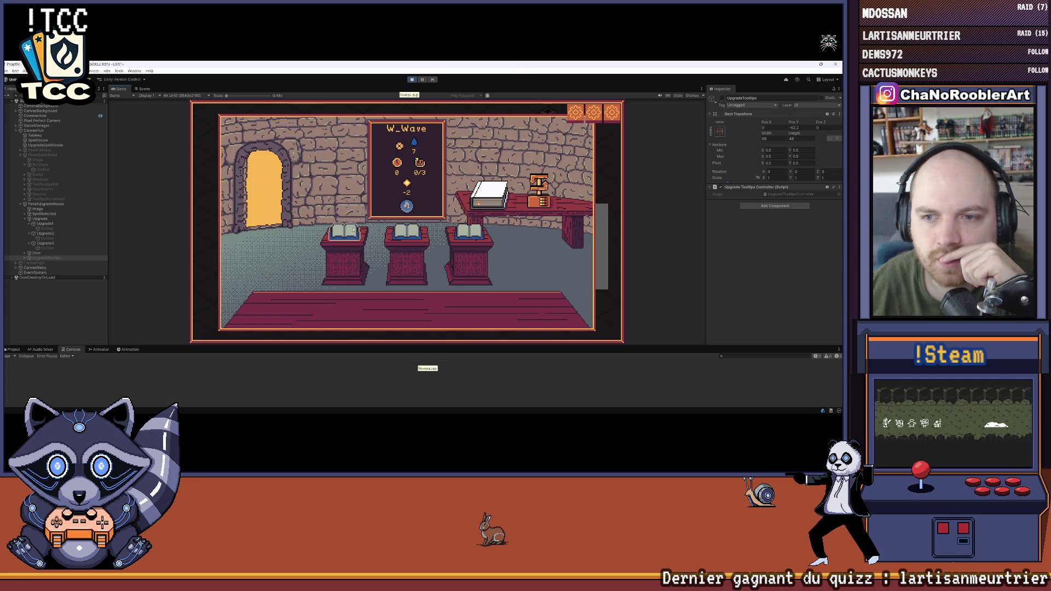
left_click(47, 258)
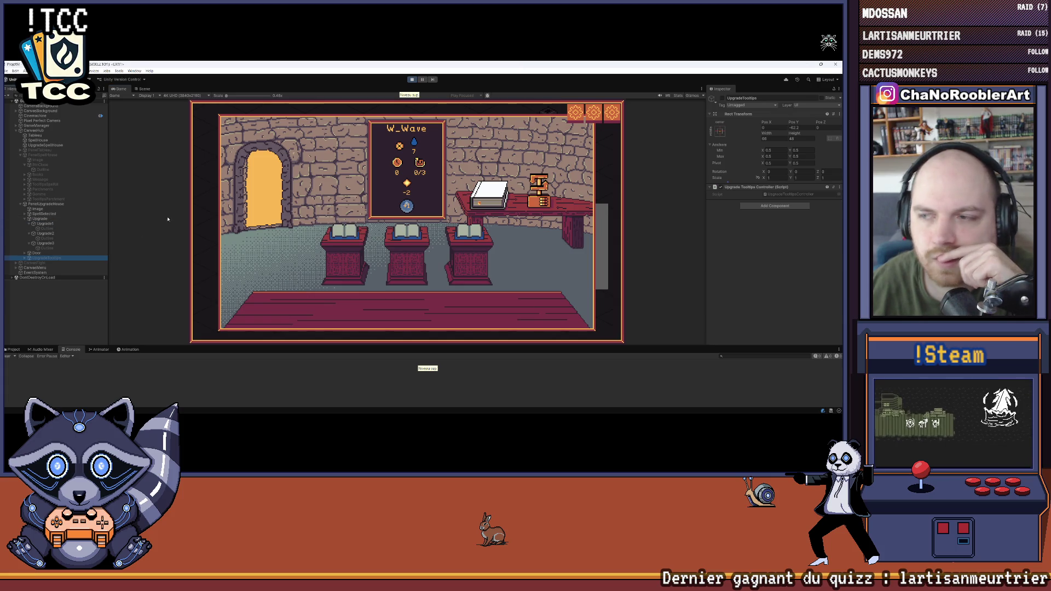
left_click(45, 224)
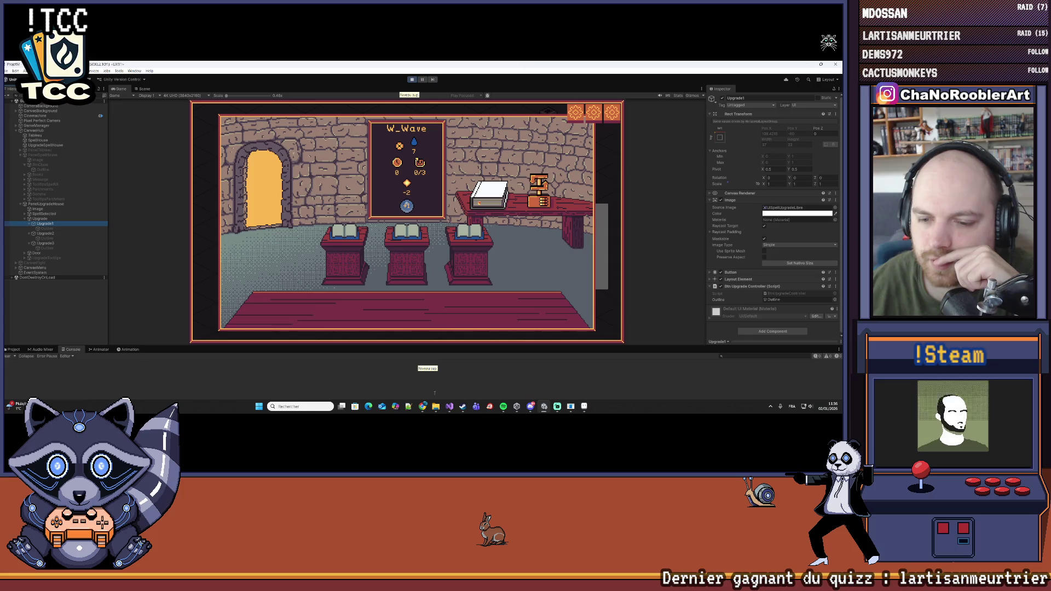
left_click(449, 406)
scroll(164, 247, "up", 5)
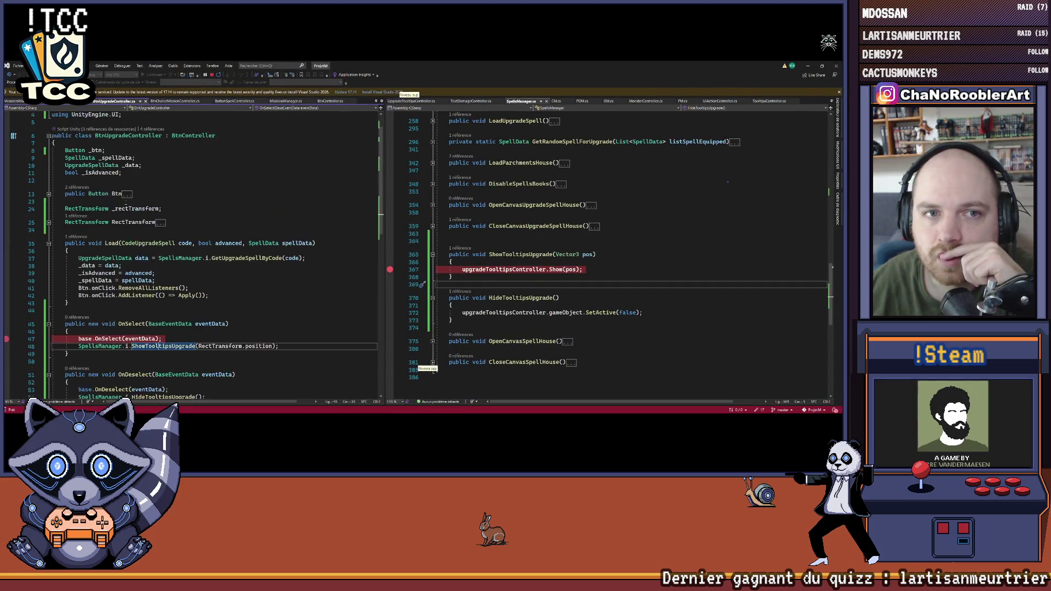
Step: Open the BtnController definition, breakpoint the outline check in OnSelect, try it in Unity, then stop debugging
scroll(115, 301, "down", 2)
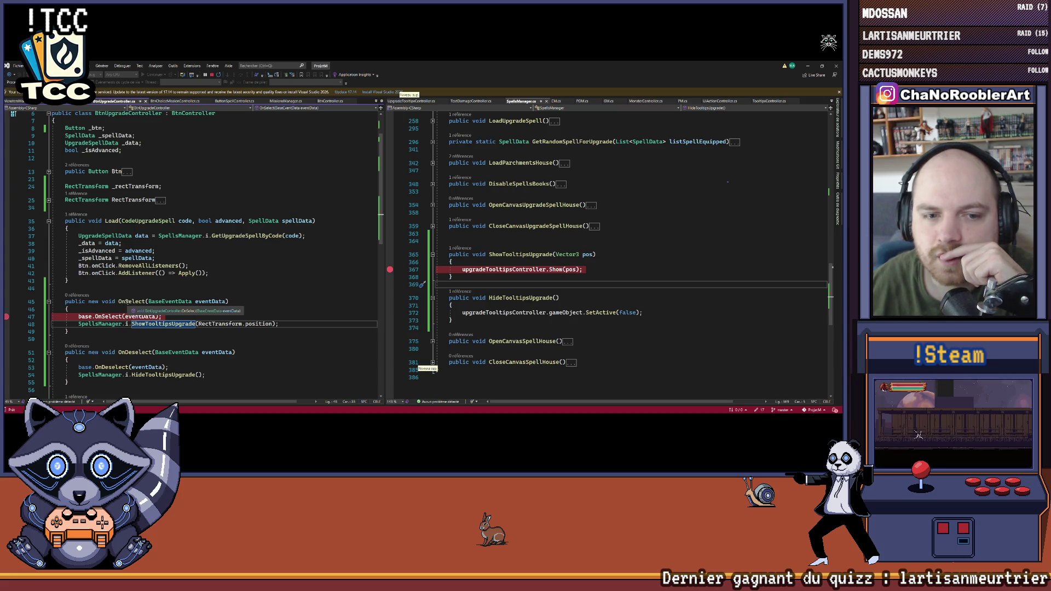
scroll(176, 171, "up", 2)
right_click(179, 157)
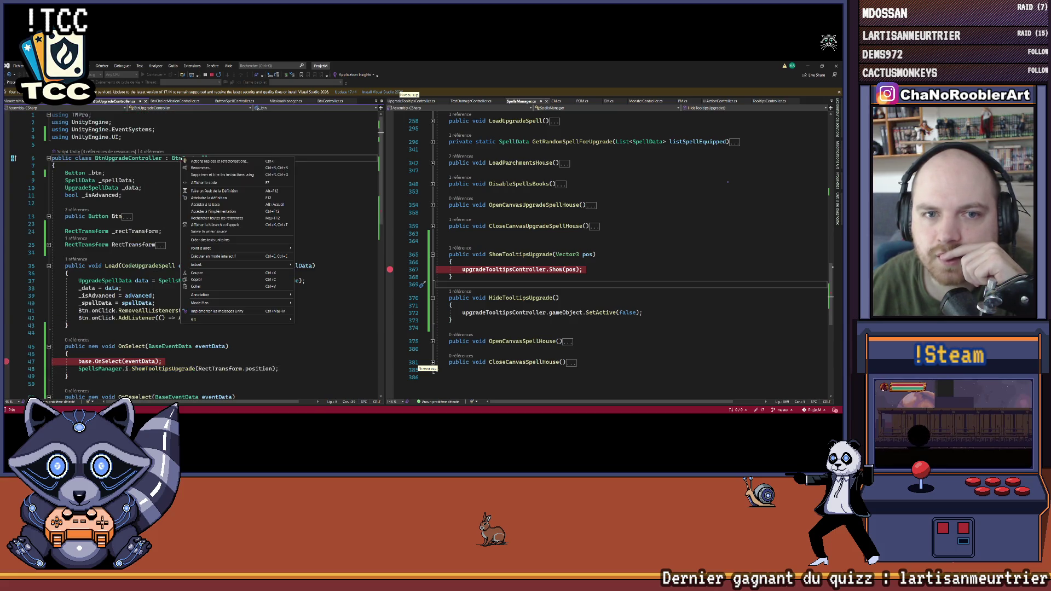
left_click(212, 197)
scroll(188, 214, "down", 3)
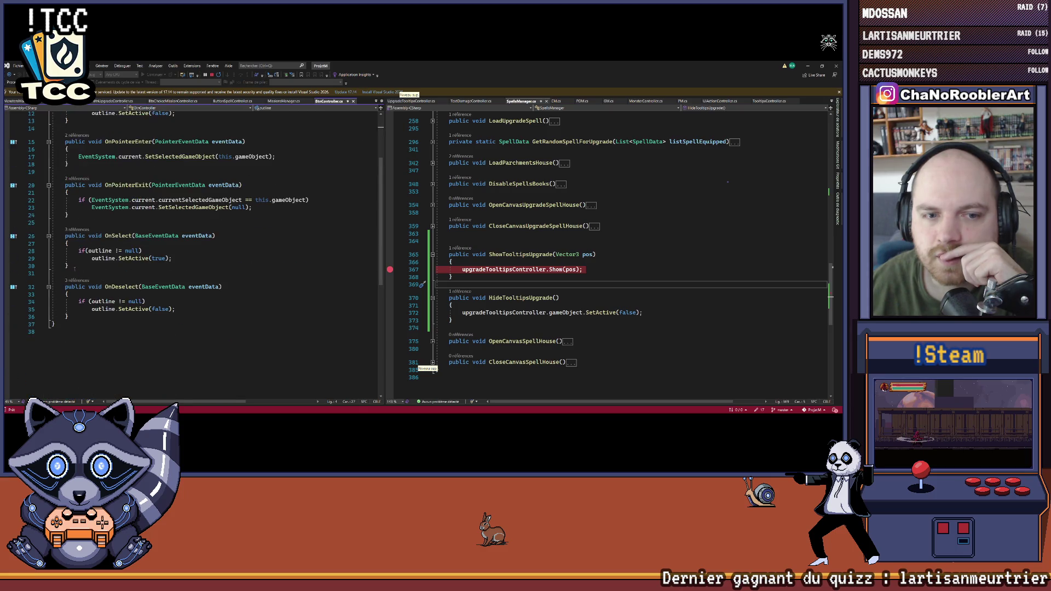
left_click(6, 253)
scroll(6, 252, "up", 4)
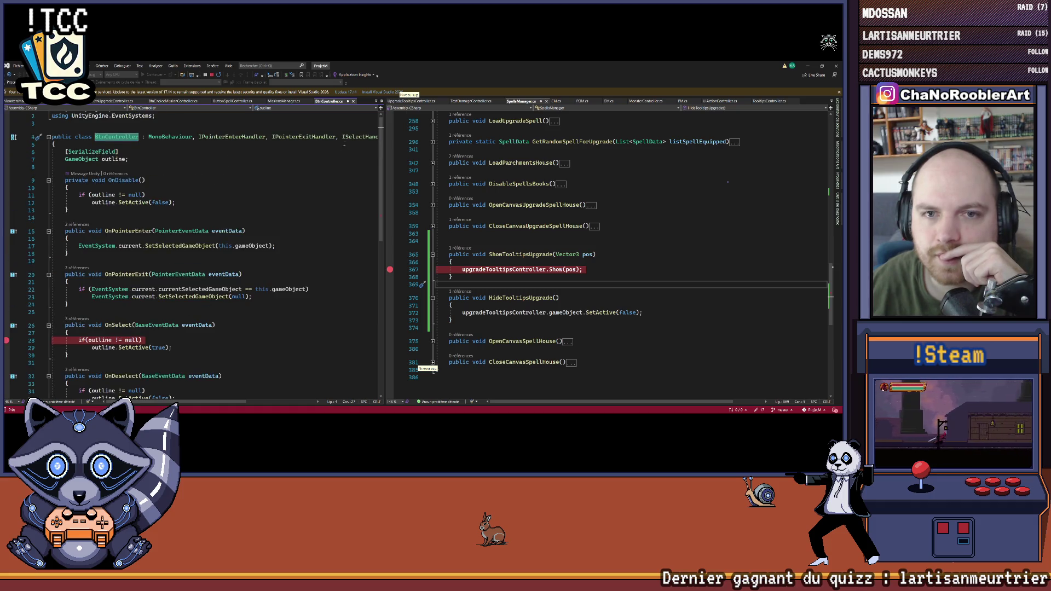
left_click(408, 415)
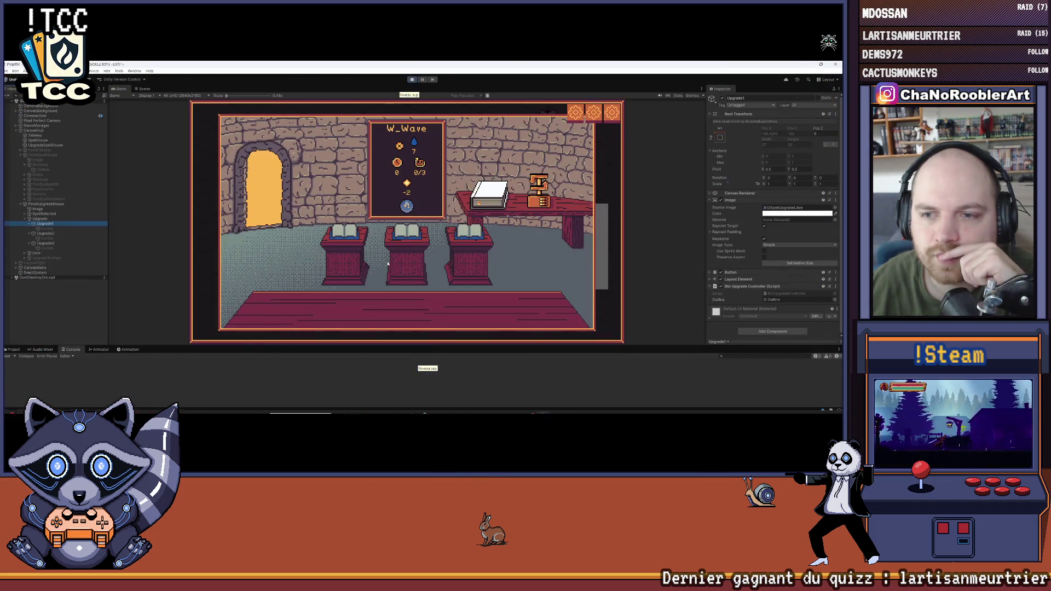
mouse_move(414, 242)
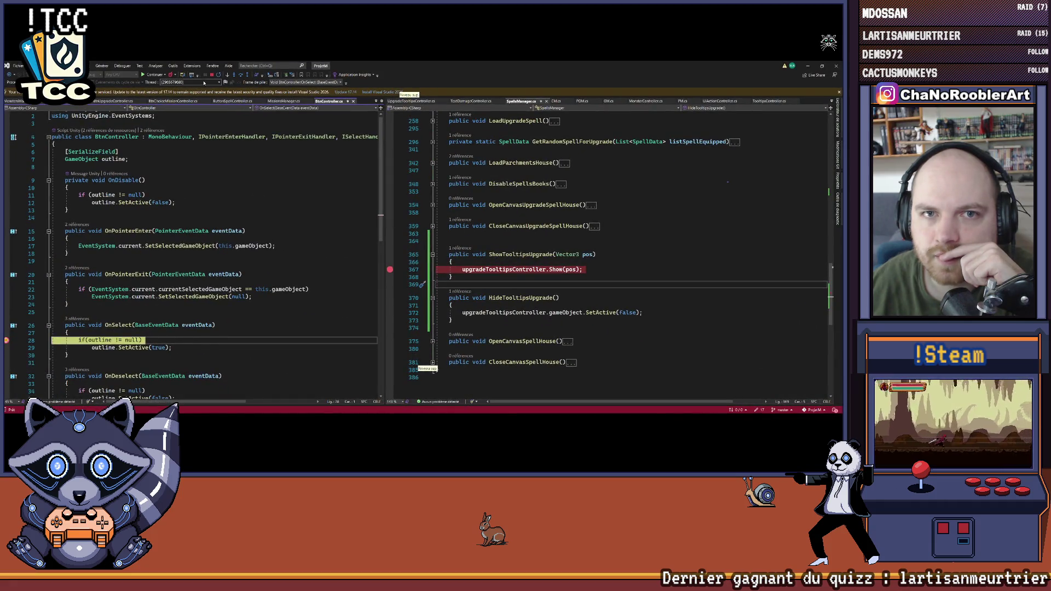
key("shift+F5")
Step: Return to BtnUpgradeController.cs, widen the code pane, and remove the breakpoint on line 28
scroll(161, 258, "down", 2)
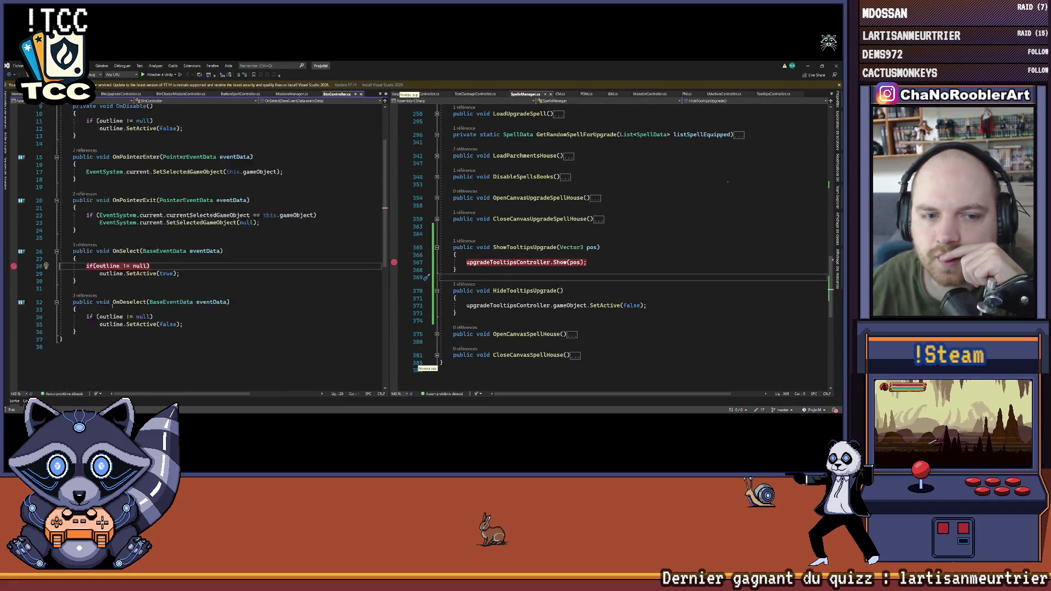
scroll(161, 258, "up", 2)
left_click(146, 135)
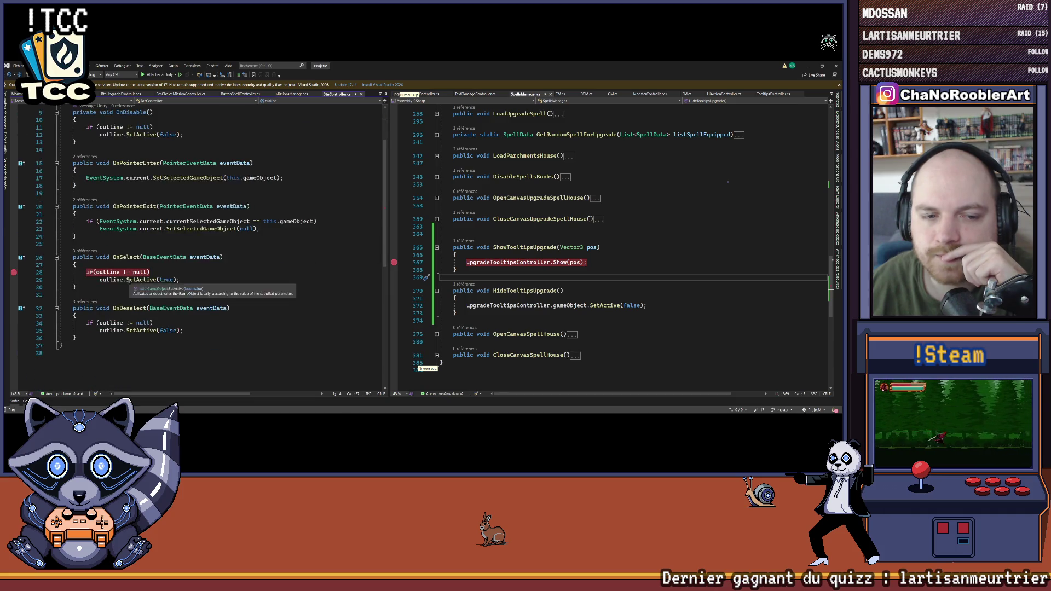
key("ctrl+F12")
scroll(197, 246, "down", 2)
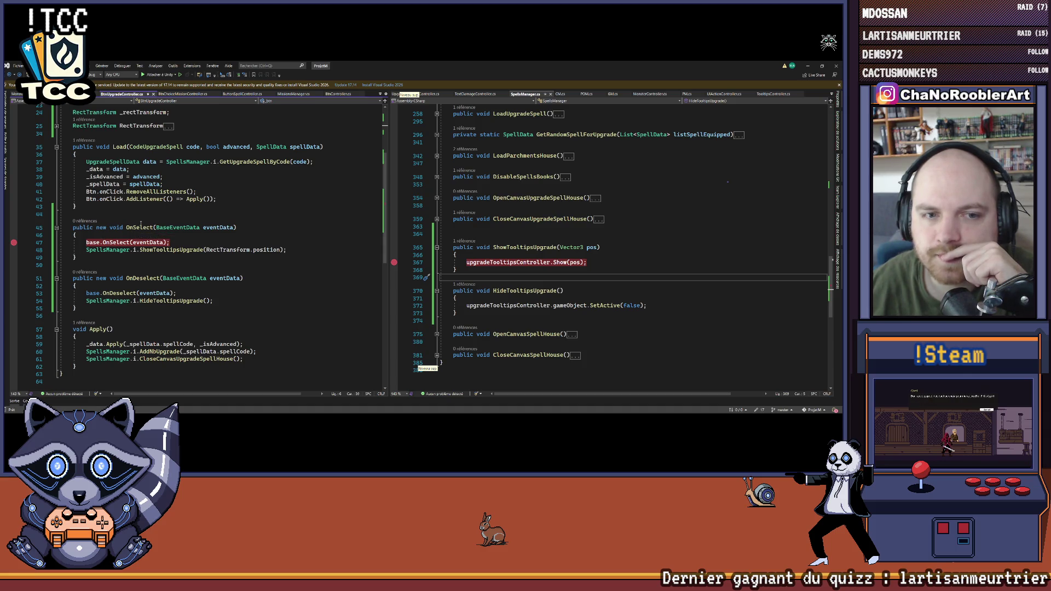
scroll(141, 223, "up", 5)
left_click_drag(389, 186, 472, 185)
right_click(200, 152)
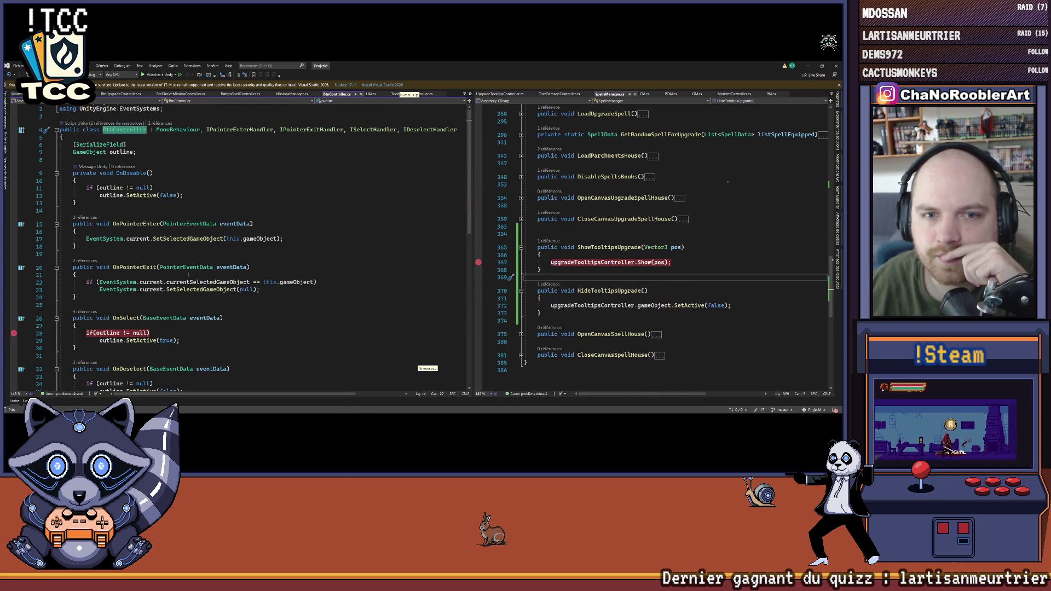
scroll(168, 286, "down", 3)
left_click(30, 248)
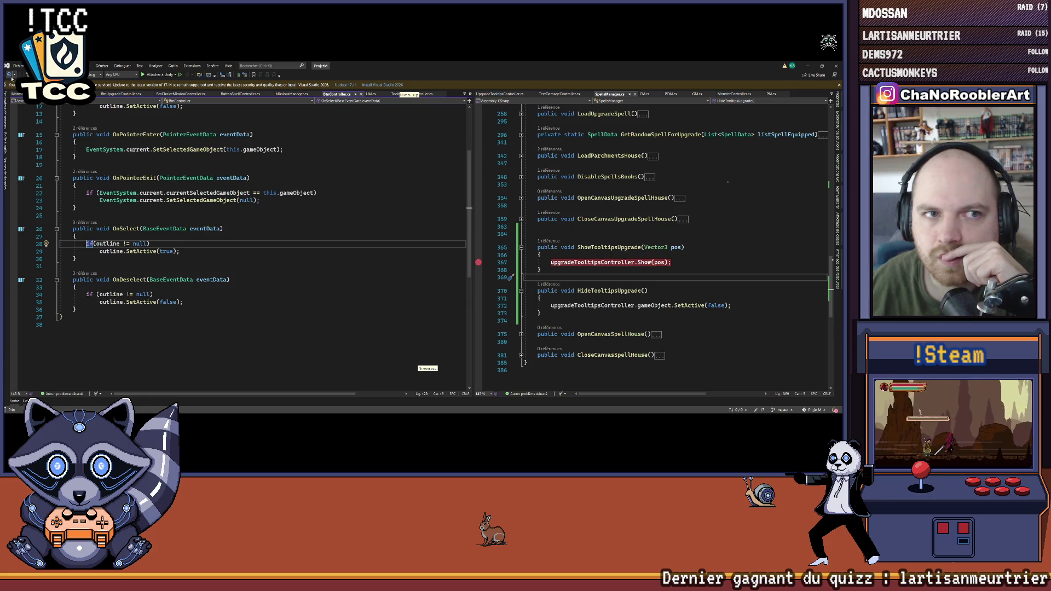
Step: In BtnUpgradeController, replace 'new' with 'override' on OnSelect at line 45 and save
left_click(9, 75)
scroll(106, 264, "down", 4)
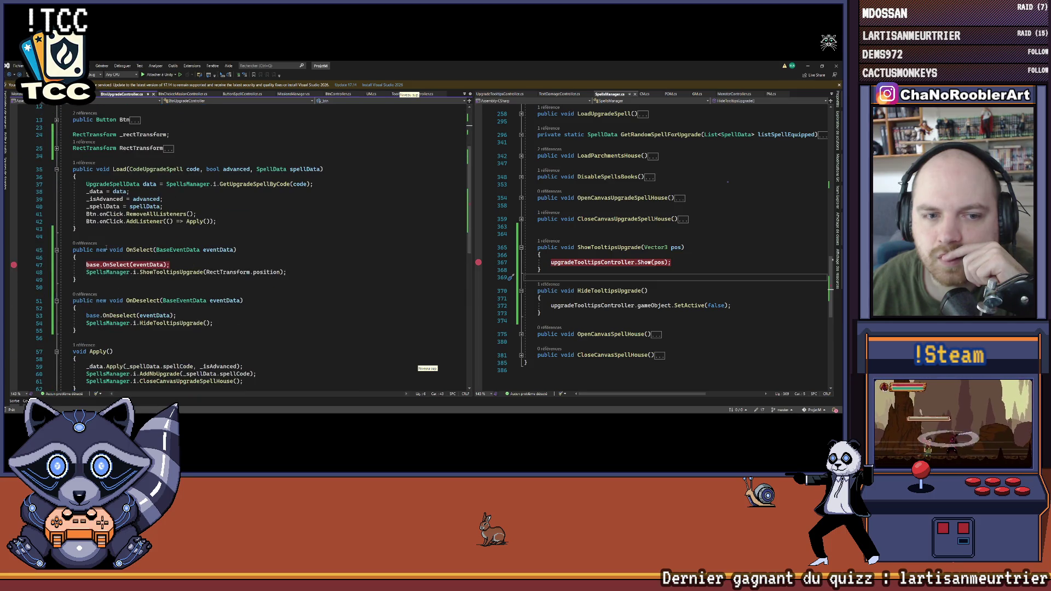
double_click(100, 249)
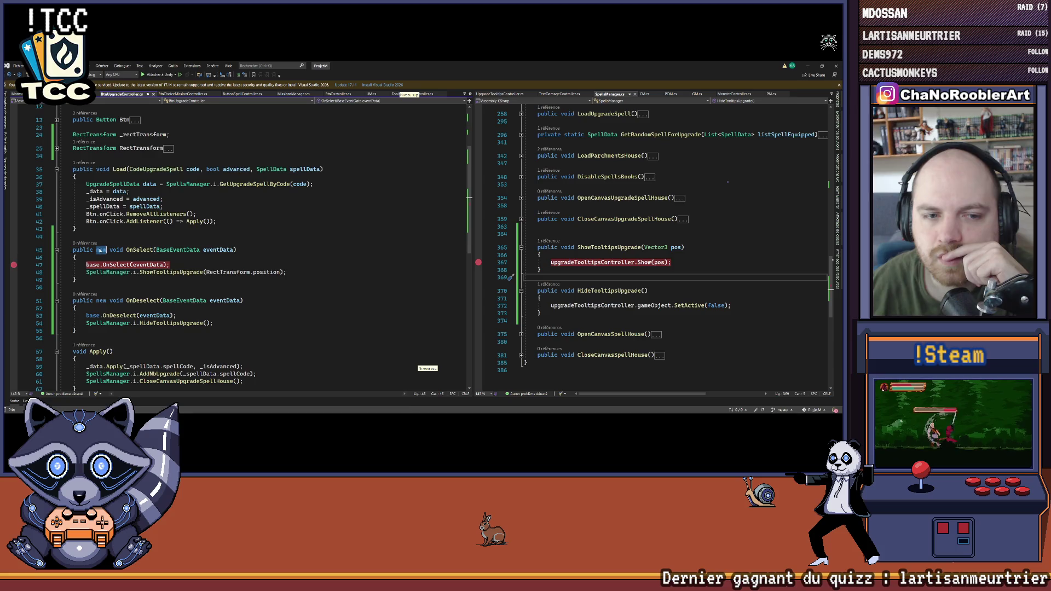
type("ovv")
key("Tab")
key("ctrl+s")
key("Down")
mouse_move(156, 251)
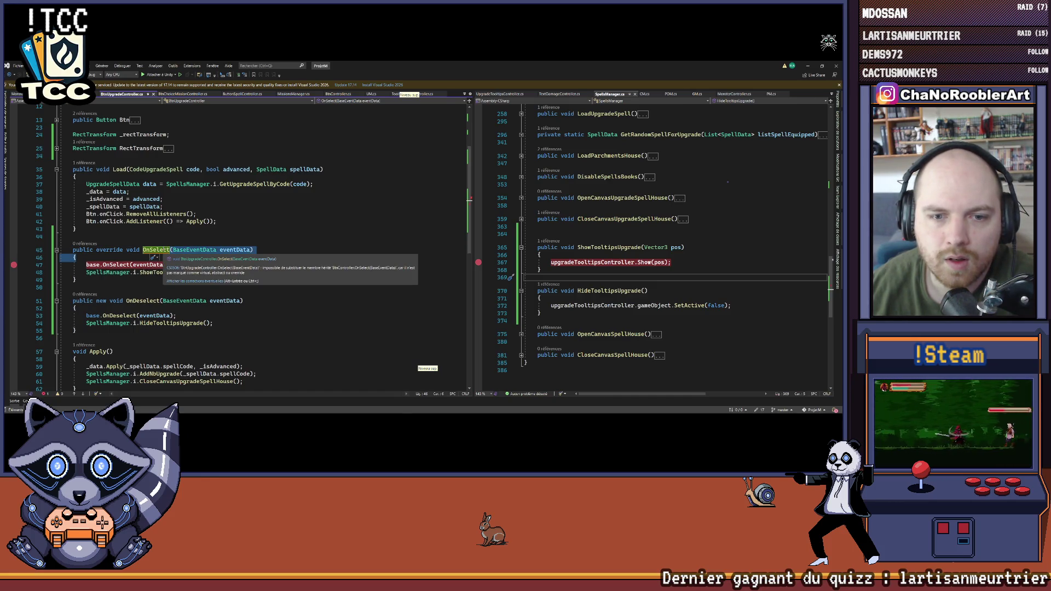
Step: In BtnController, mark both OnSelect and OnDeselect as virtual
scroll(271, 187, "up", 4)
left_click(198, 151, "ctrl")
scroll(199, 219, "down", 4)
scroll(94, 243, "up", 1)
left_click(97, 251)
type("viru void OnSelect(BaseEventData eventData")
key("Tab")
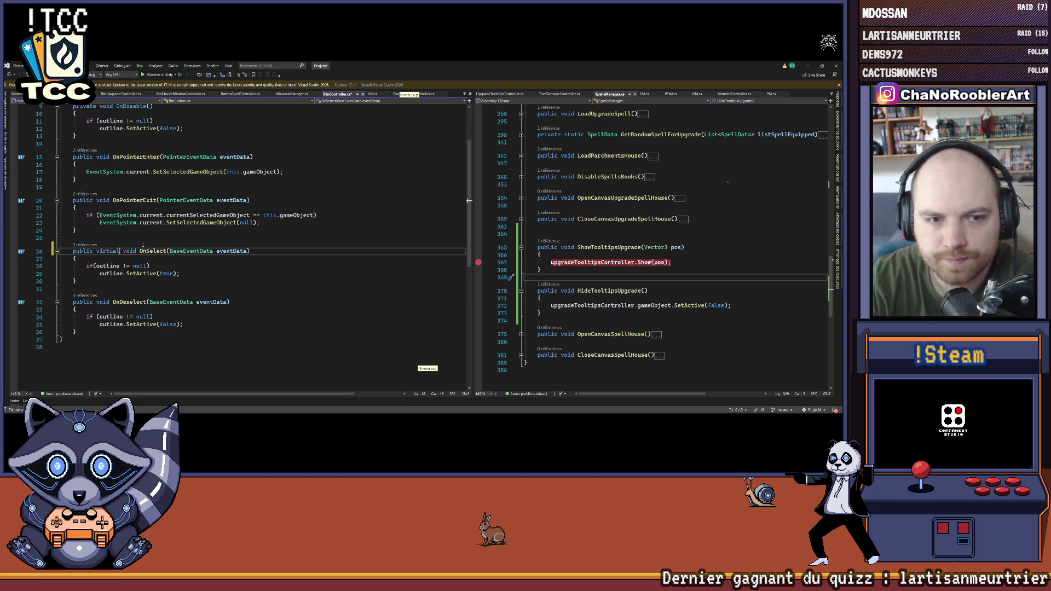
double_click(101, 251)
key("ctrl+c")
left_click(97, 302)
key("ctrl+v")
Step: Back in BtnUpgradeController, remove the line 47 breakpoint and change OnDeselect's 'new' to 'override'
key("ctrl+Tab")
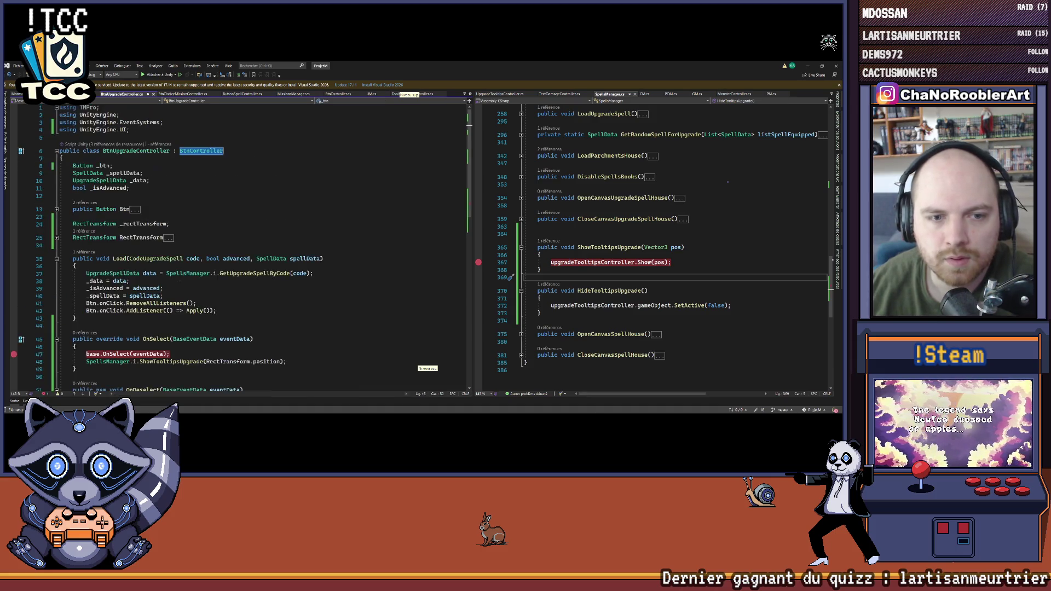
scroll(110, 259, "down", 4)
scroll(111, 258, "up", 3)
left_click(28, 196)
double_click(113, 184)
key("ctrl+c")
double_click(101, 234)
key("ctrl+v")
left_click(253, 248)
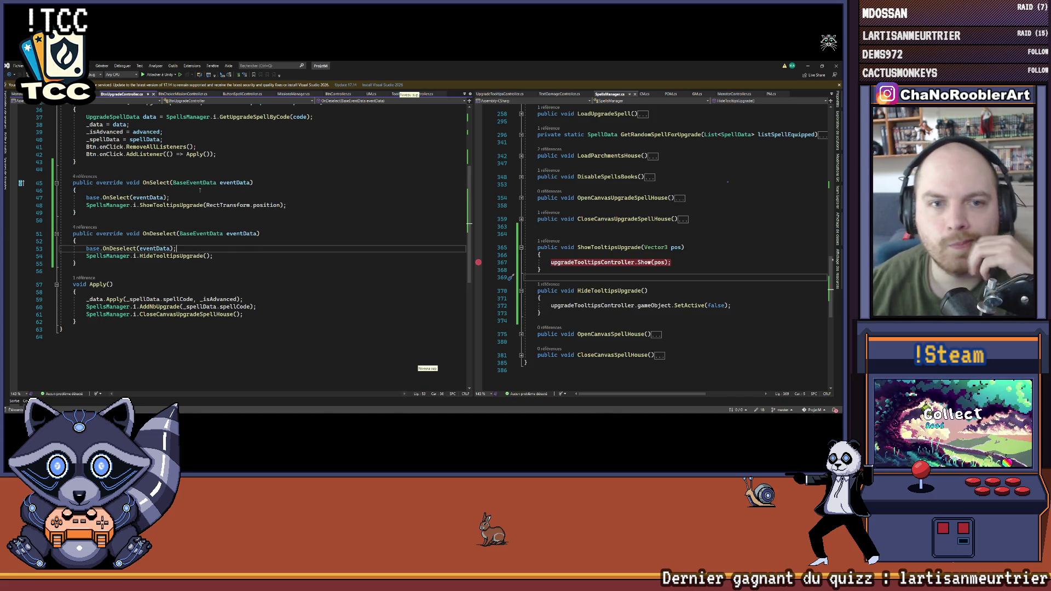
Step: Recheck the BtnController definition and BtnUpgradeController, then switch to Unity to recompile
scroll(288, 287, "up", 3)
scroll(262, 247, "down", 3)
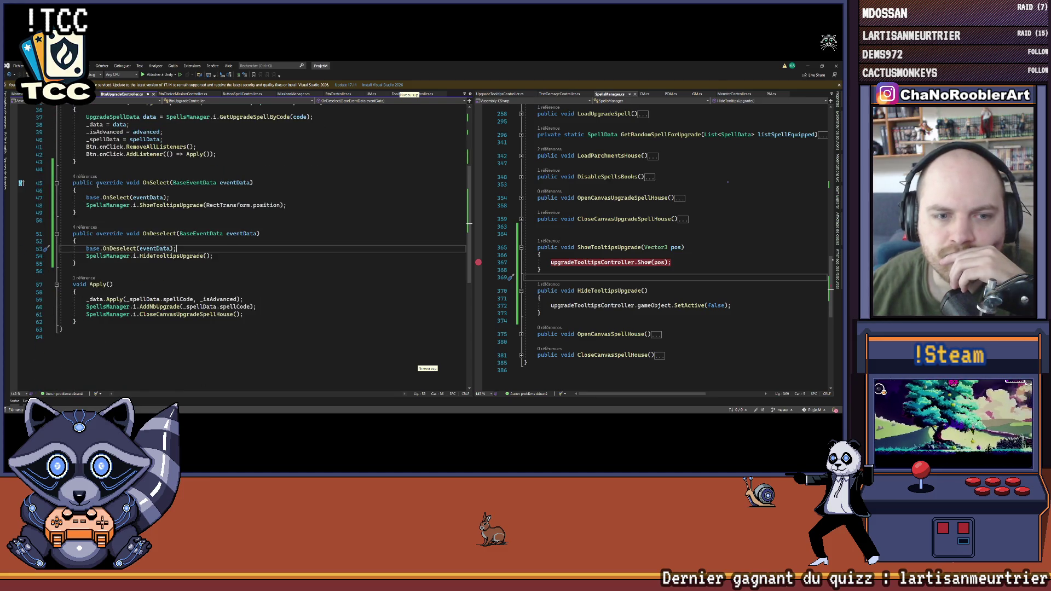
scroll(233, 224, "up", 10)
right_click(214, 150)
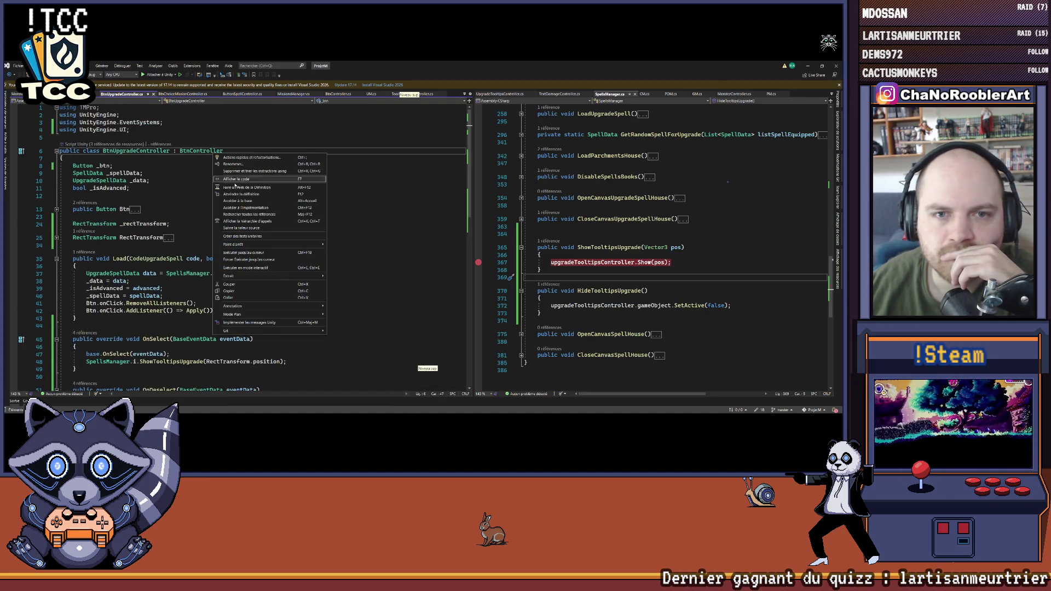
left_click(243, 192)
scroll(172, 252, "down", 1)
scroll(143, 241, "up", 1)
scroll(125, 230, "down", 1)
scroll(183, 221, "up", 2)
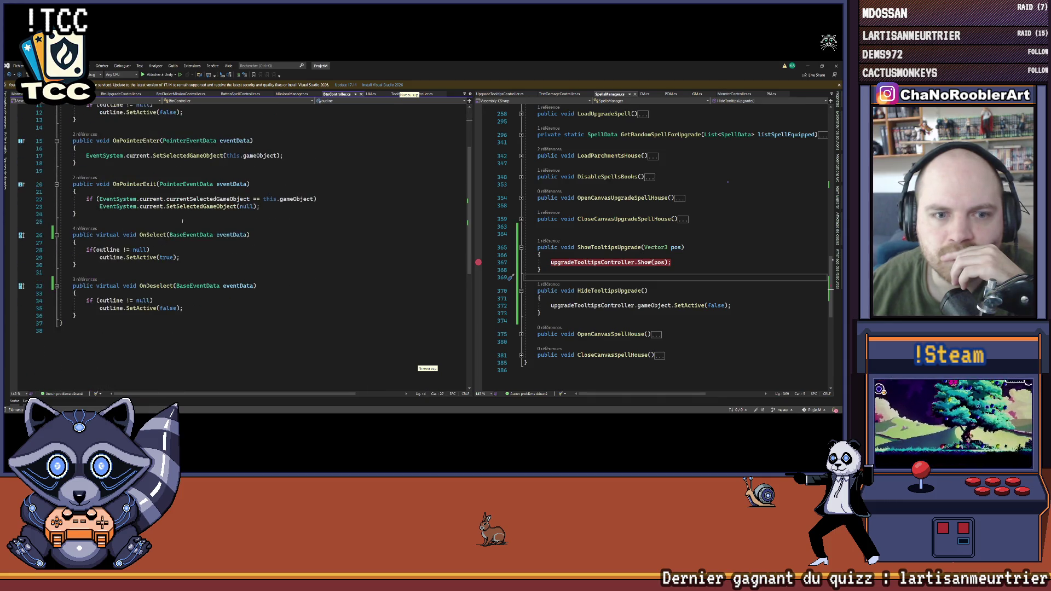
key("ctrl+minus")
scroll(120, 226, "down", 6)
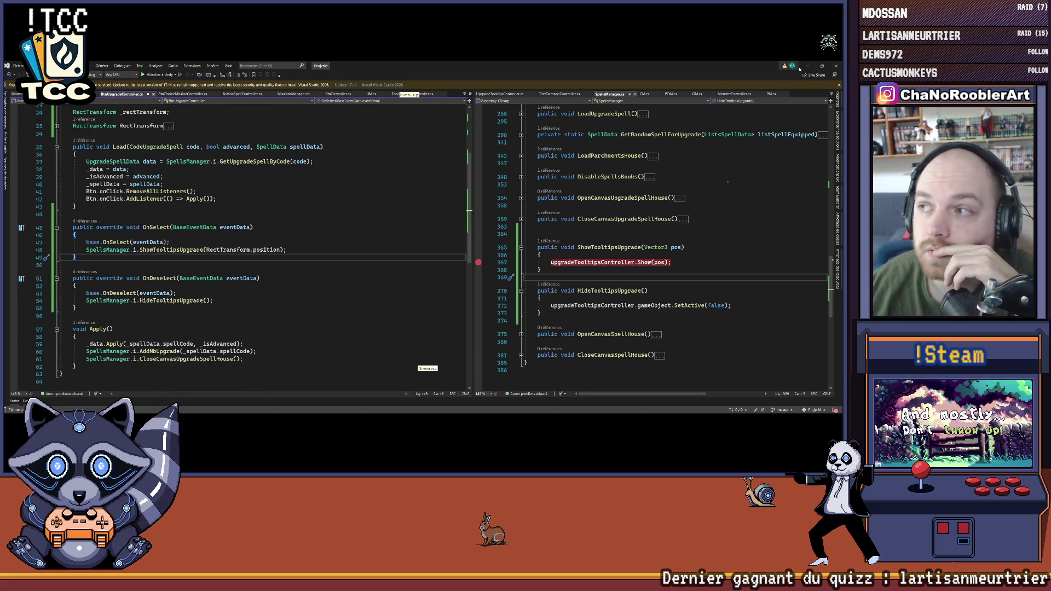
key("alt+Tab")
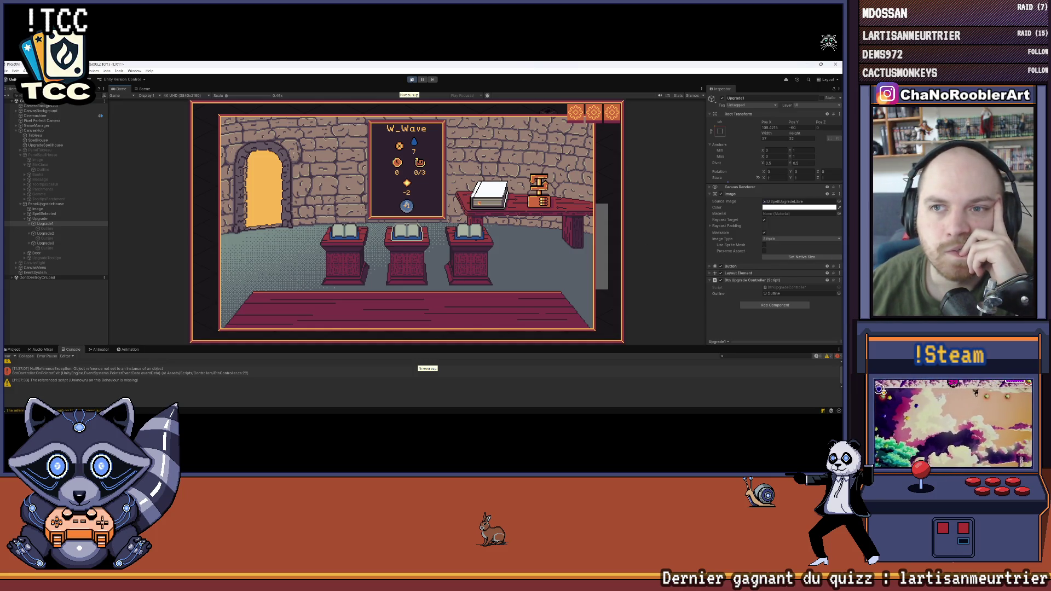
Step: After the recompile, clear the leftover NullReferenceException and remaining warnings from the Console
left_click(412, 79)
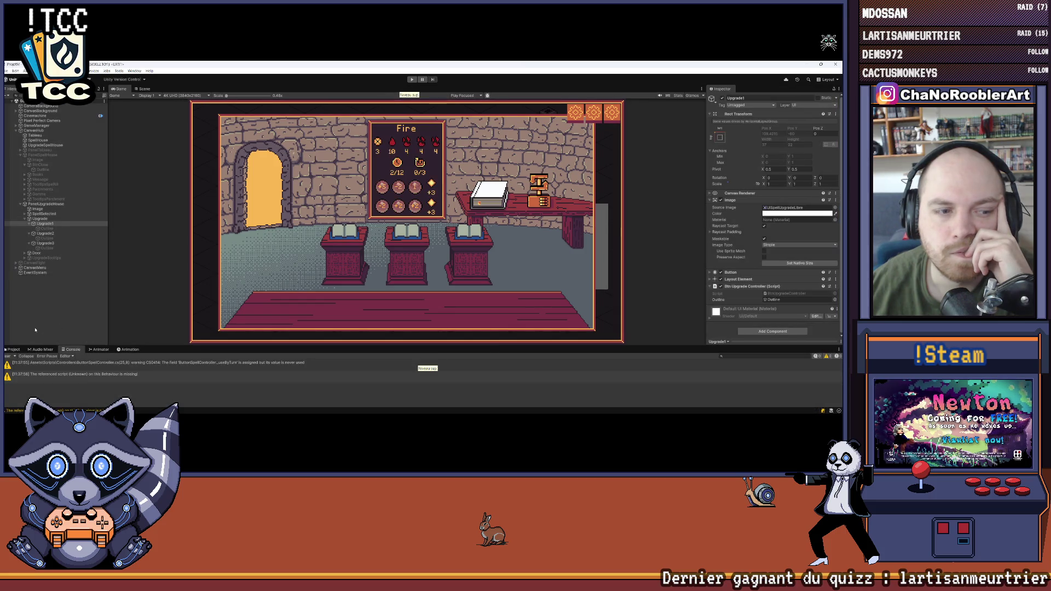
left_click(6, 357)
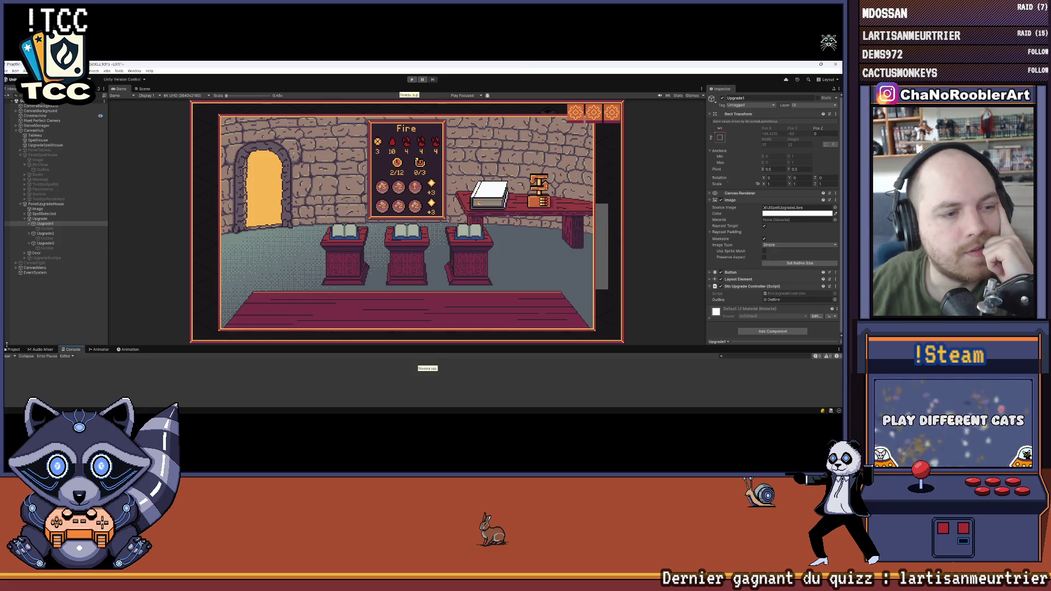
Step: Play a new game as the apprentice wizard into the upgrade room, hover a book, then select and expand UpgradeTooltips
left_click(409, 79)
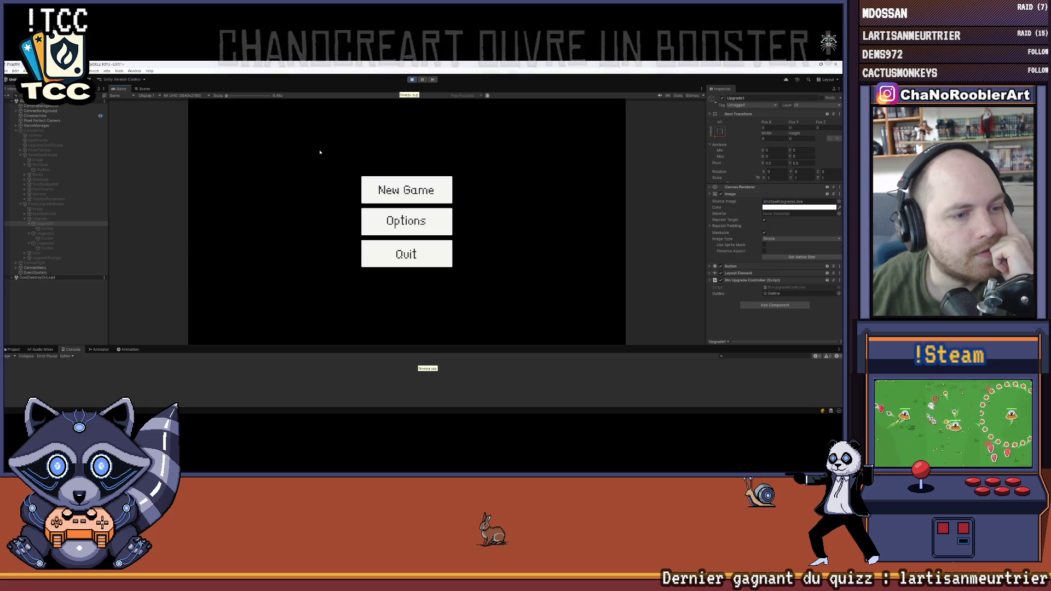
left_click(406, 190)
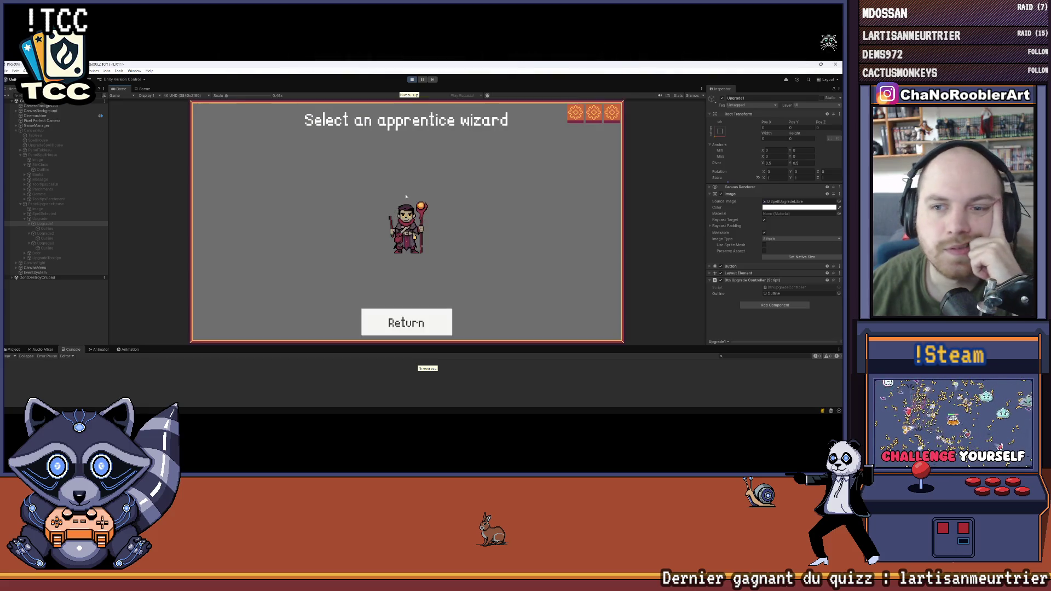
left_click(405, 224)
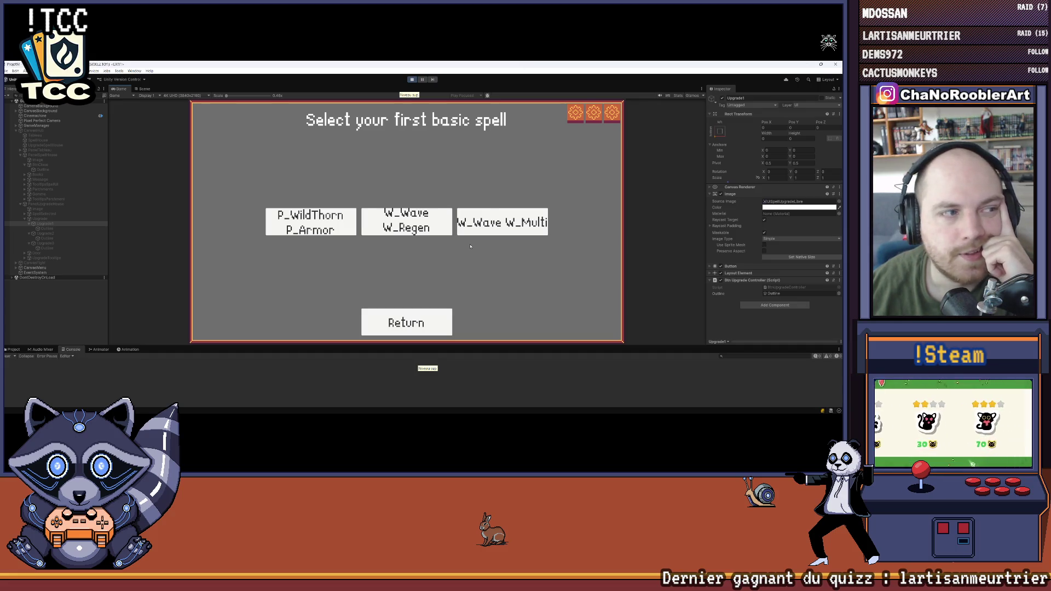
left_click(502, 221)
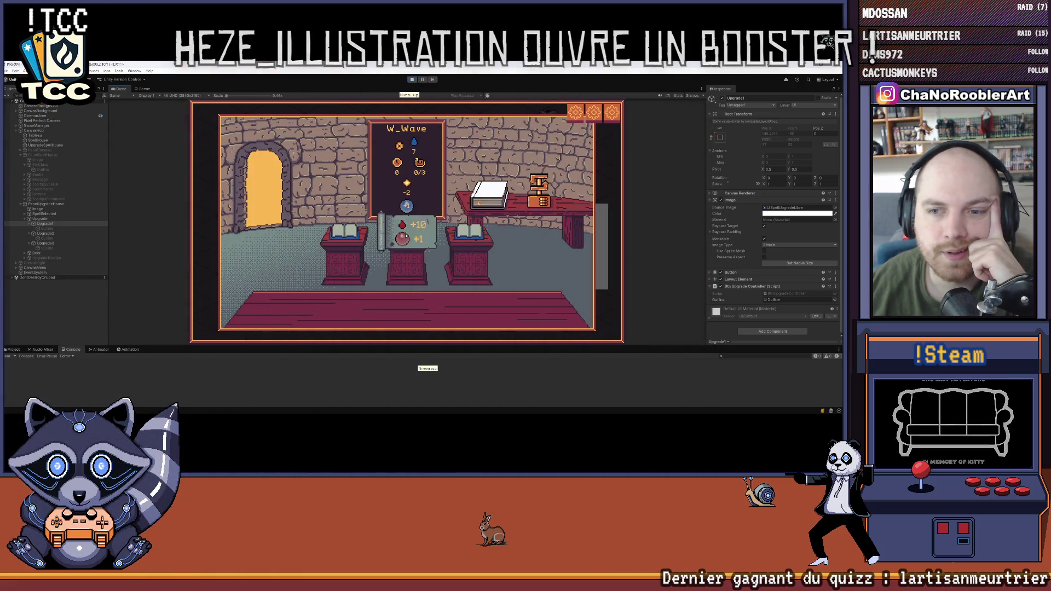
mouse_move(406, 232)
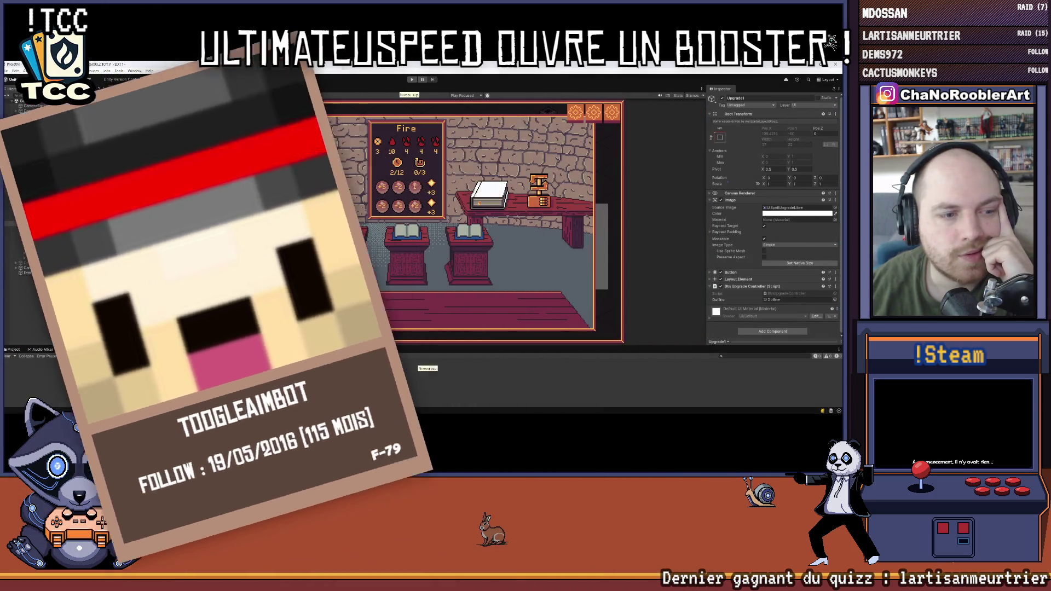
left_click(34, 258)
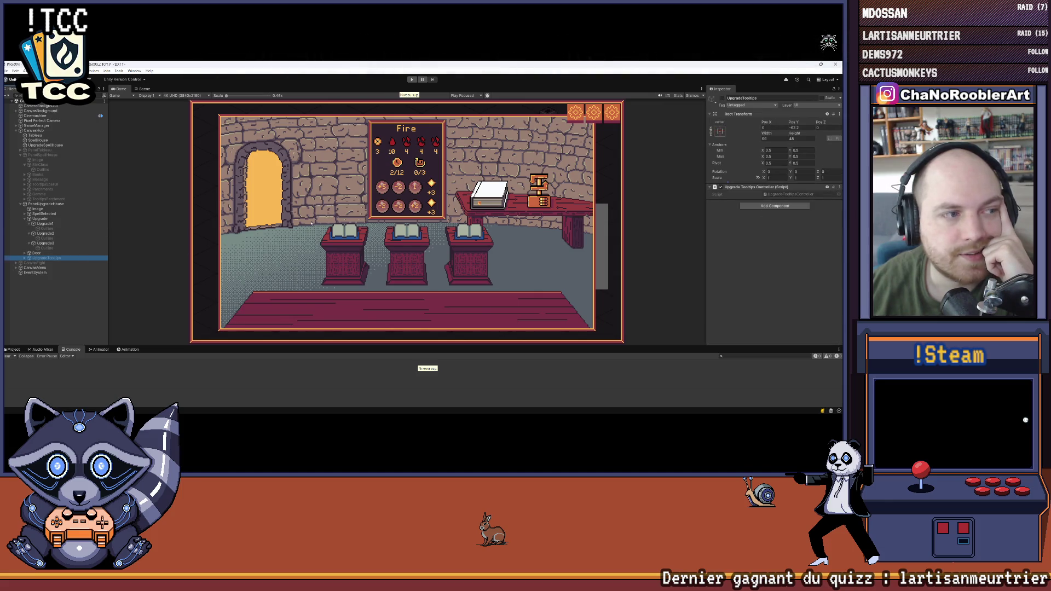
left_click(25, 259)
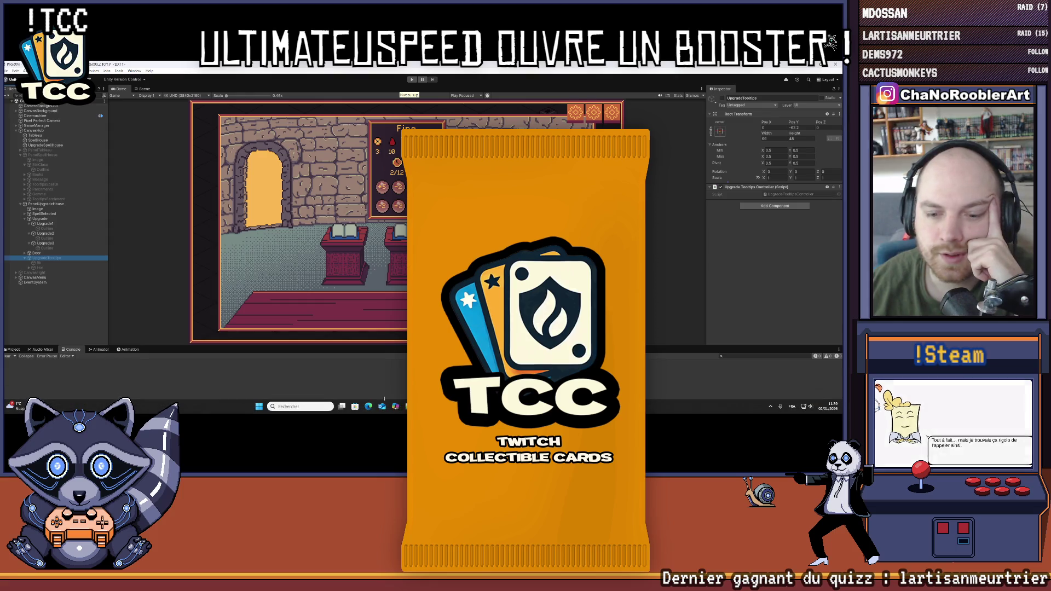
Step: Jump from the Show(pos) call to the Show method definition in UpgradeTooltipsController
left_click(395, 406)
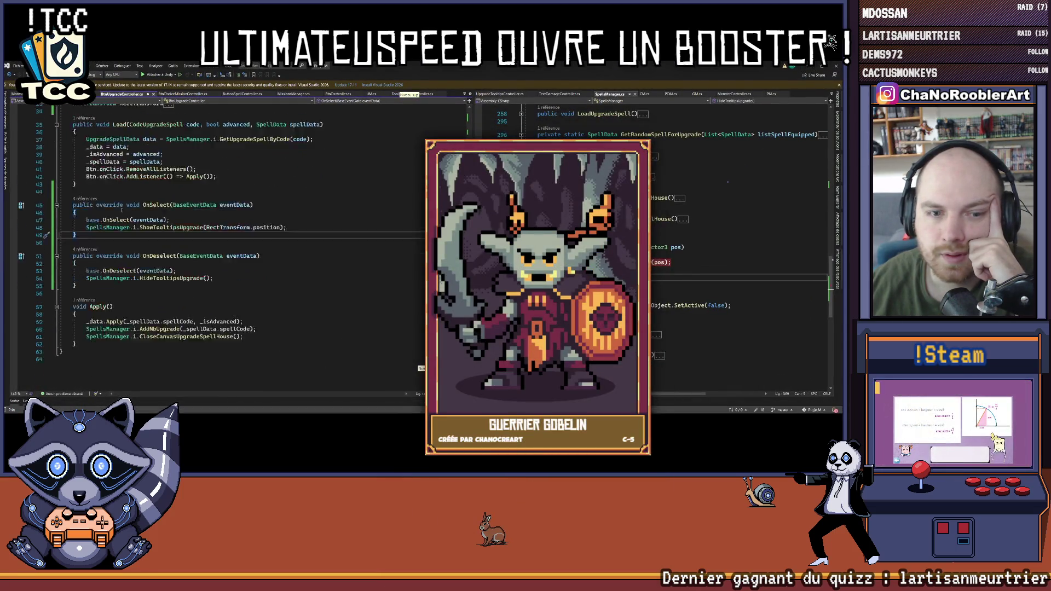
scroll(219, 246, "down", 2)
scroll(739, 246, "down", 1)
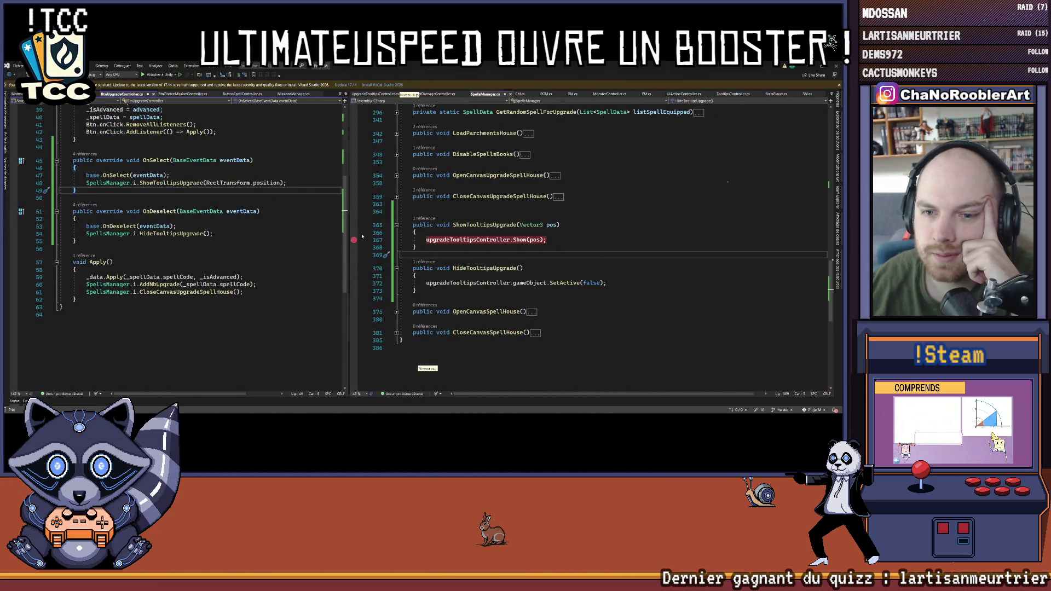
left_click(540, 242)
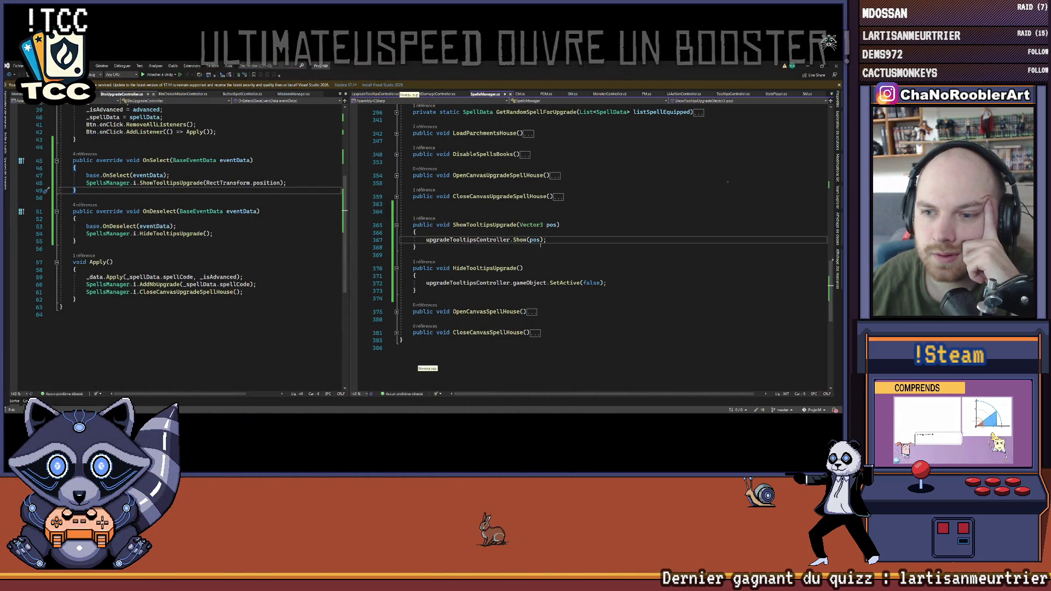
right_click(522, 240)
left_click(547, 273)
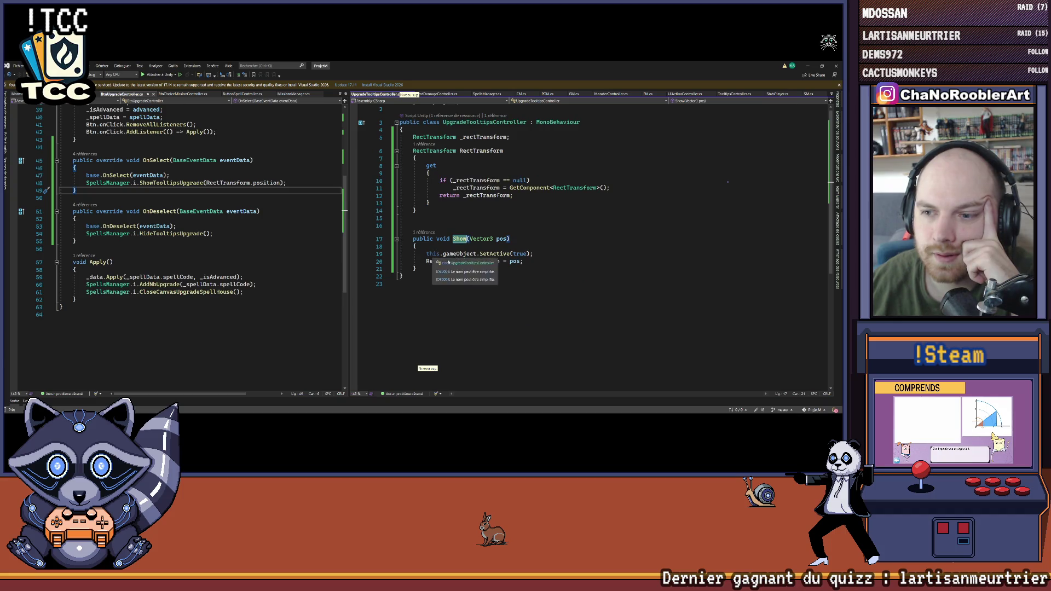
Step: Edit line 20 so the tooltip position becomes pos - new Vector3(0, 62.5f, 0)
left_click(604, 260)
type("+ ")
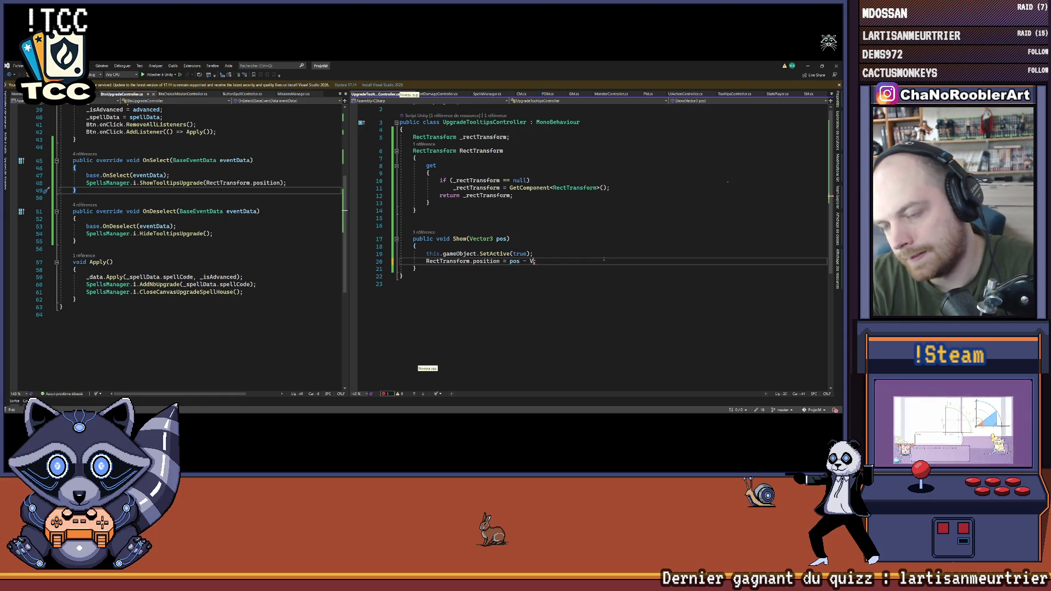
type("Vector3()")
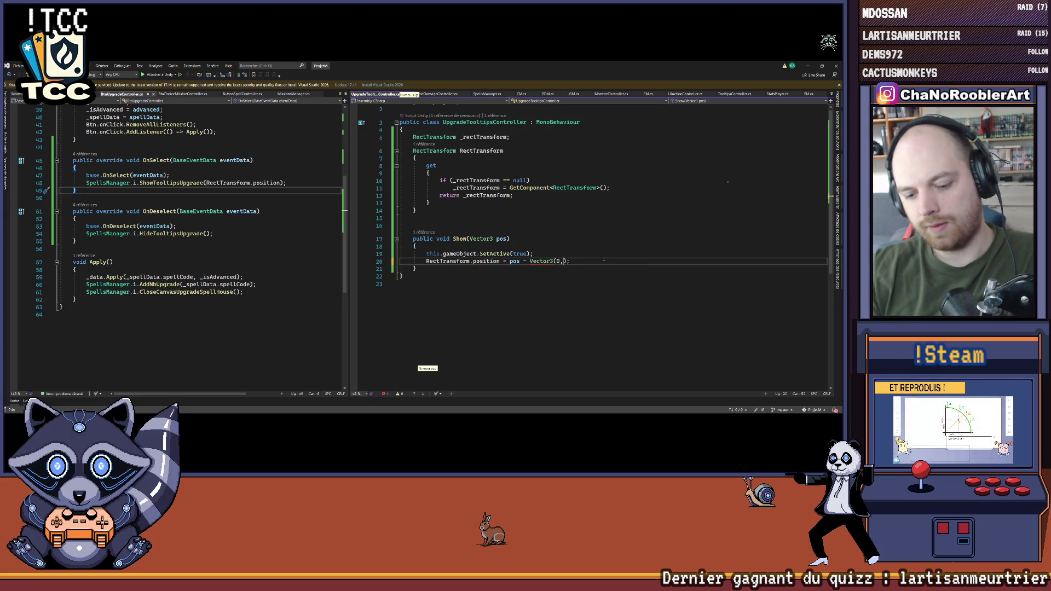
key("alt+Tab")
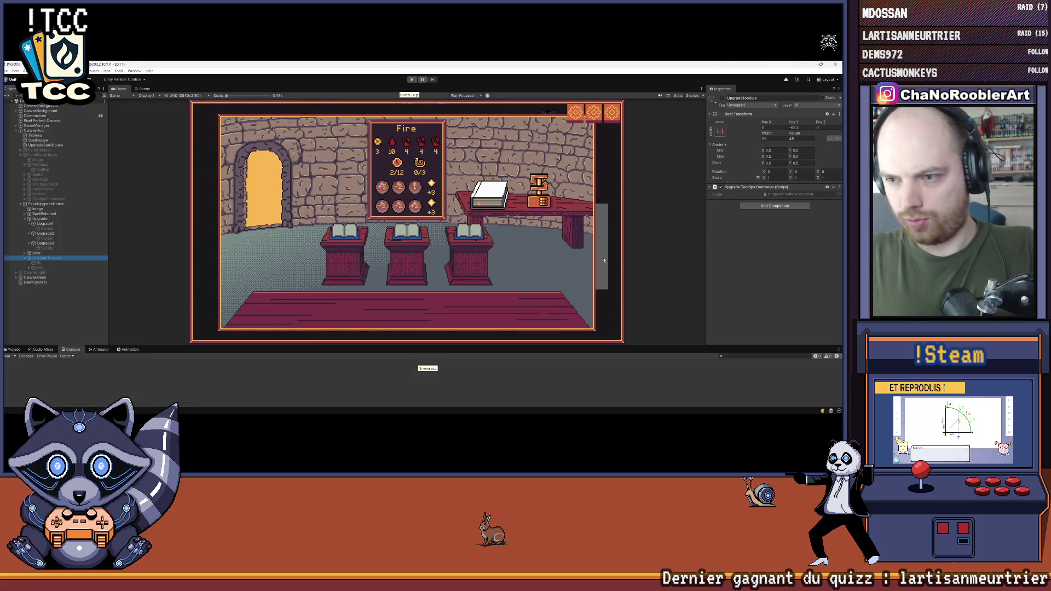
key("alt+Tab")
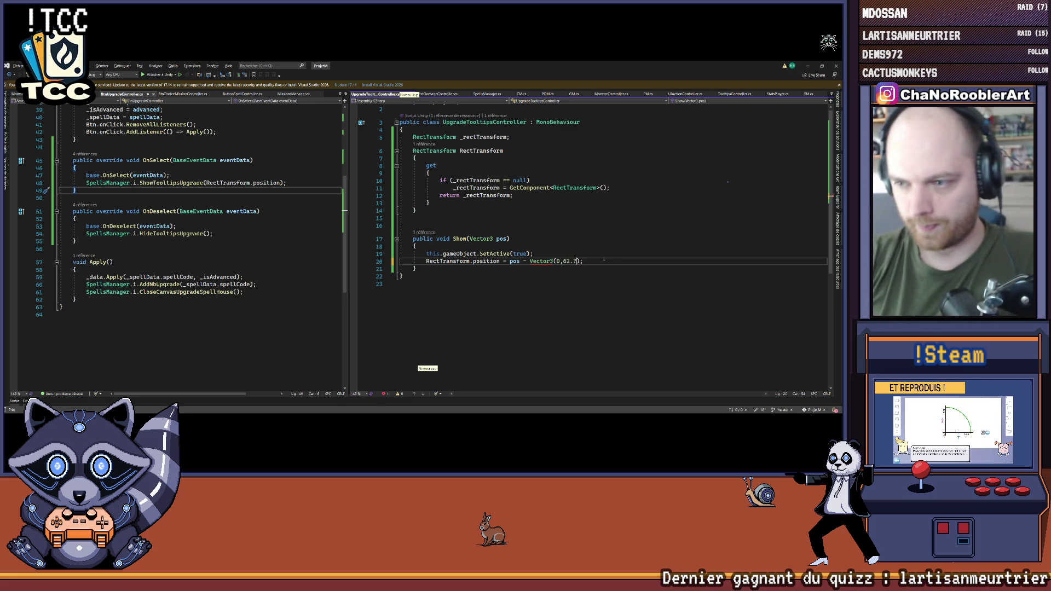
key("BackSpace")
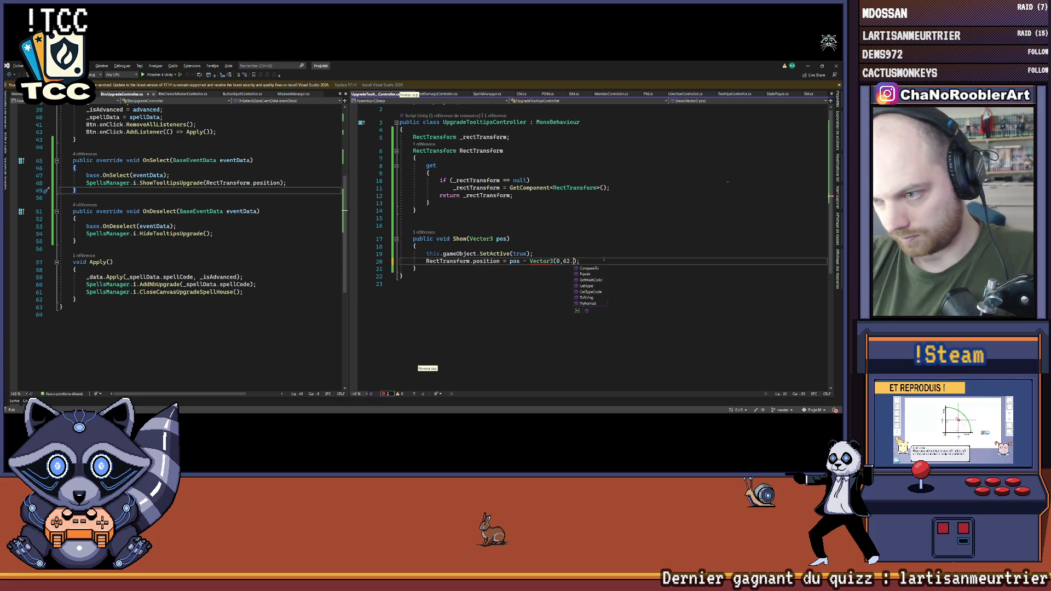
type("5f,0")
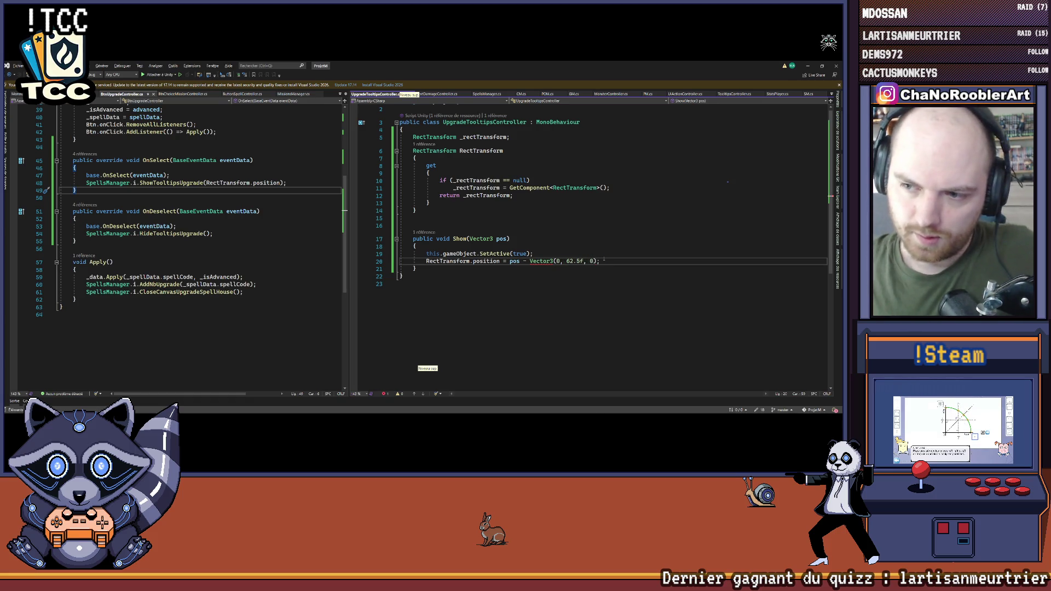
type("new")
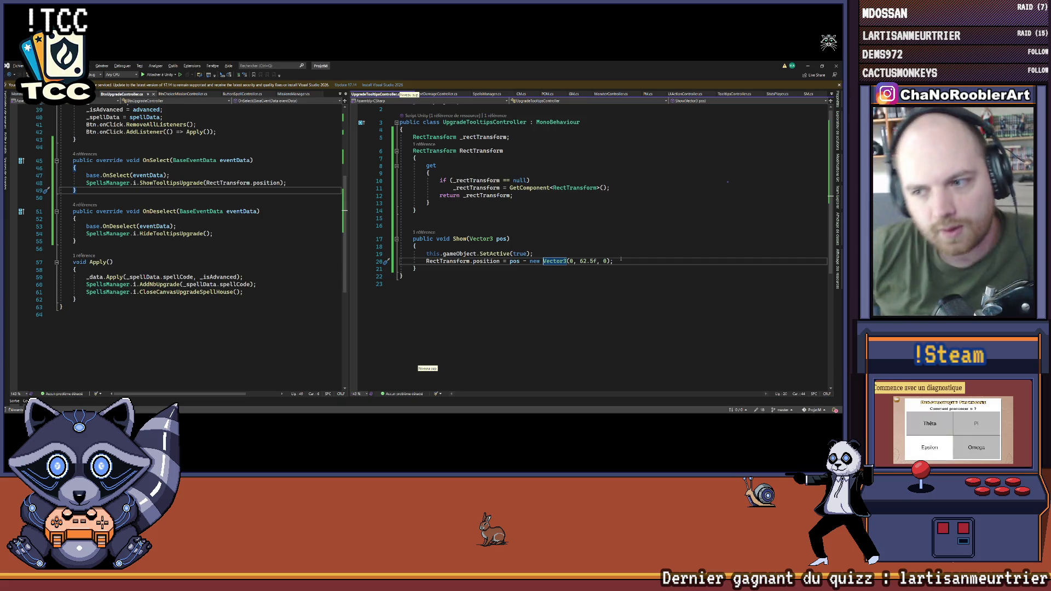
left_click(621, 258)
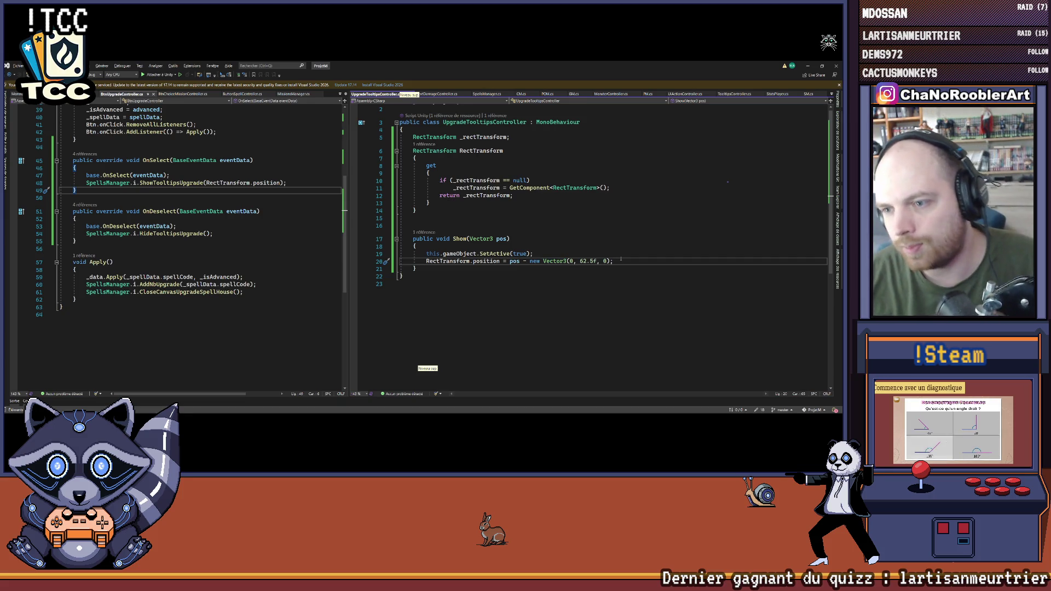
left_click(618, 251)
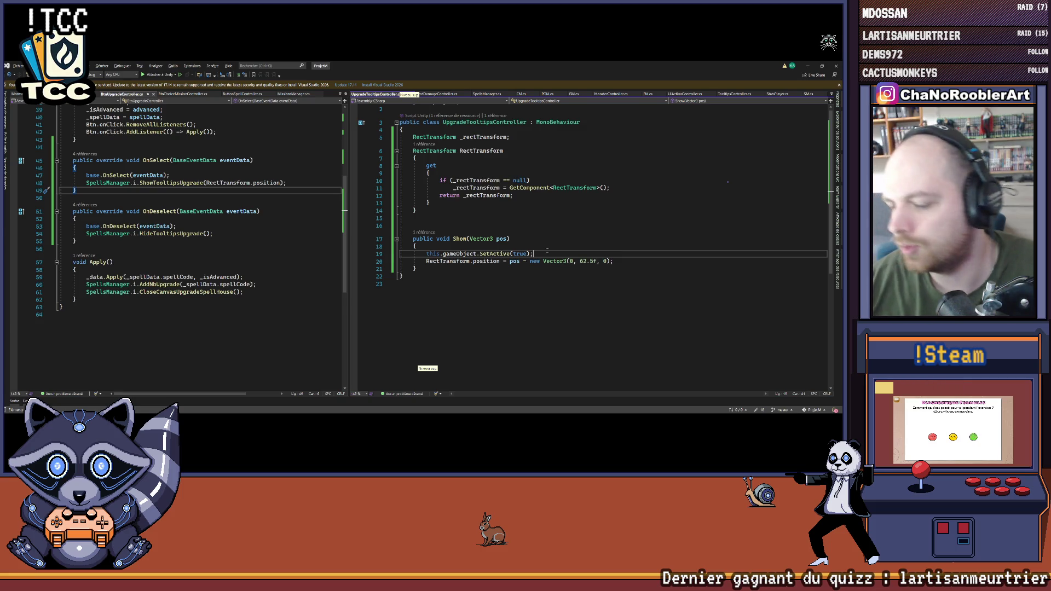
Step: In Unity, play a new game as the apprentice wizard with the first basic spell
key("alt+Tab")
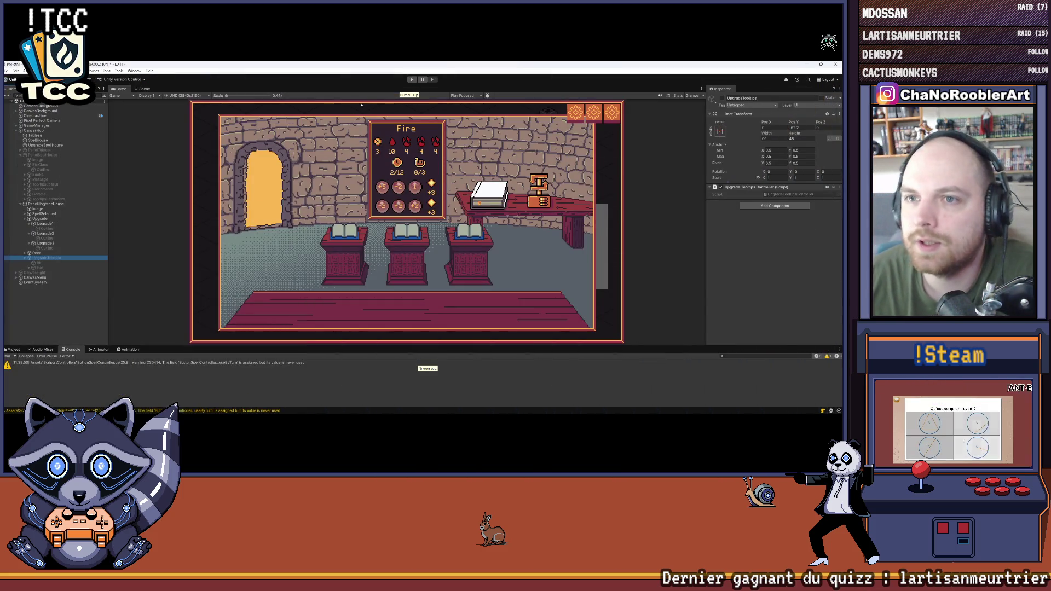
key("ctrl+p")
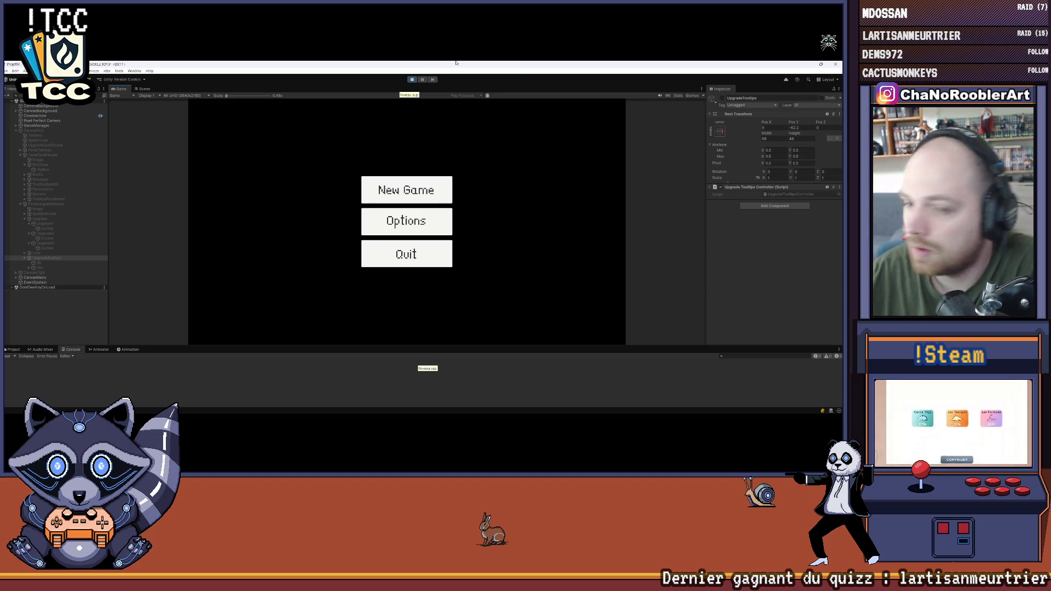
left_click(397, 189)
left_click(423, 229)
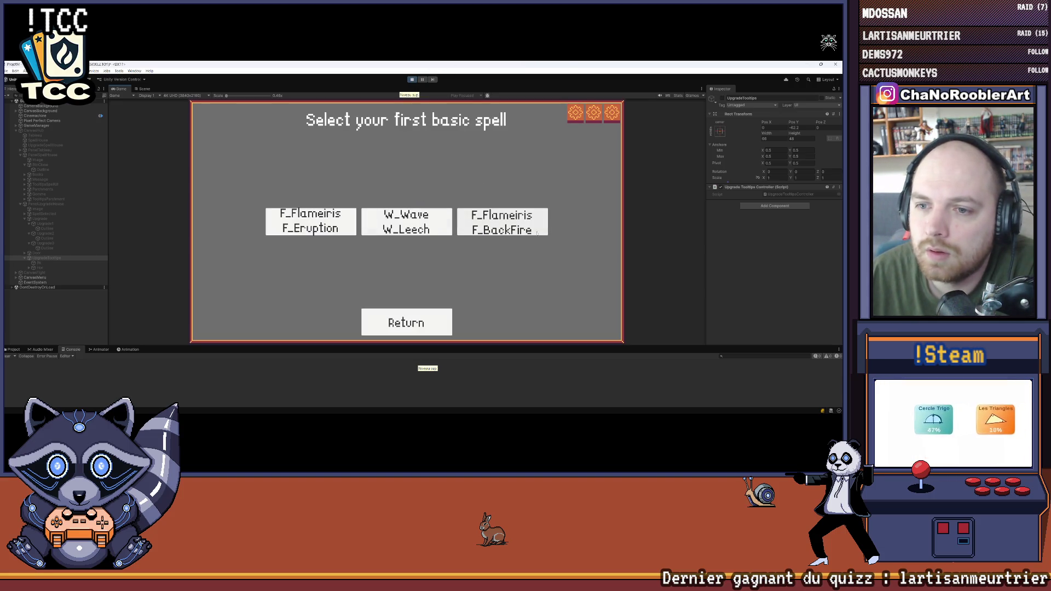
left_click(471, 225)
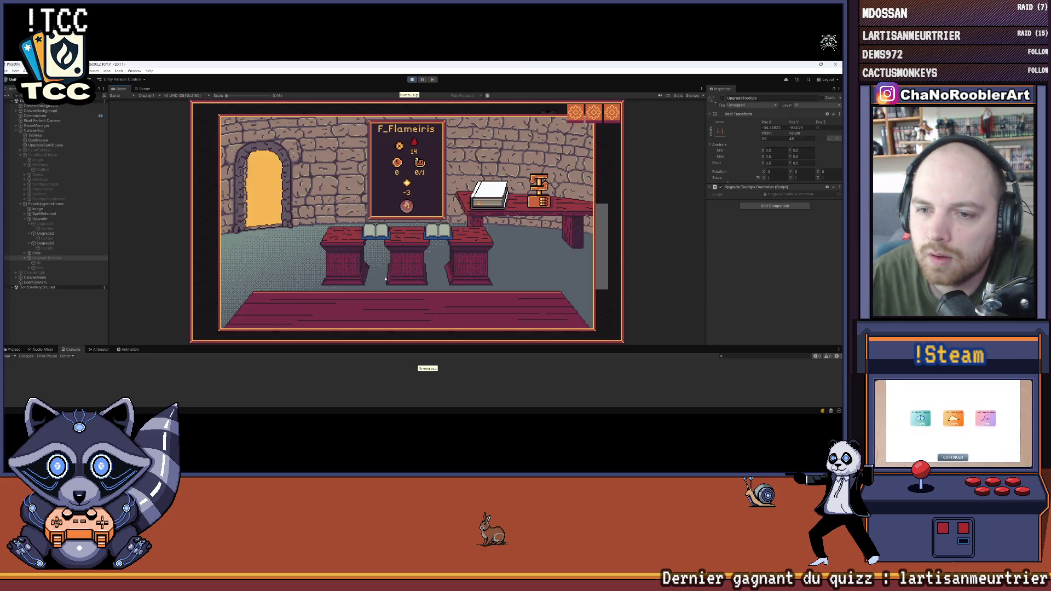
Step: Activate the Upgrade1 book, check UpgradeTooltips' position, stop play, and return to Visual Studio
left_click(57, 224)
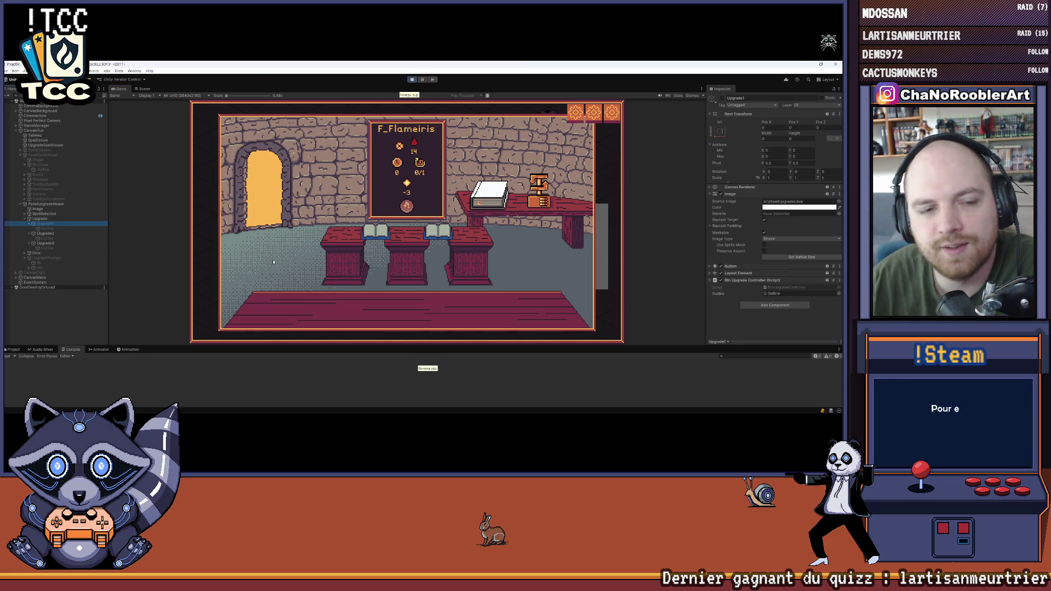
left_click(723, 99)
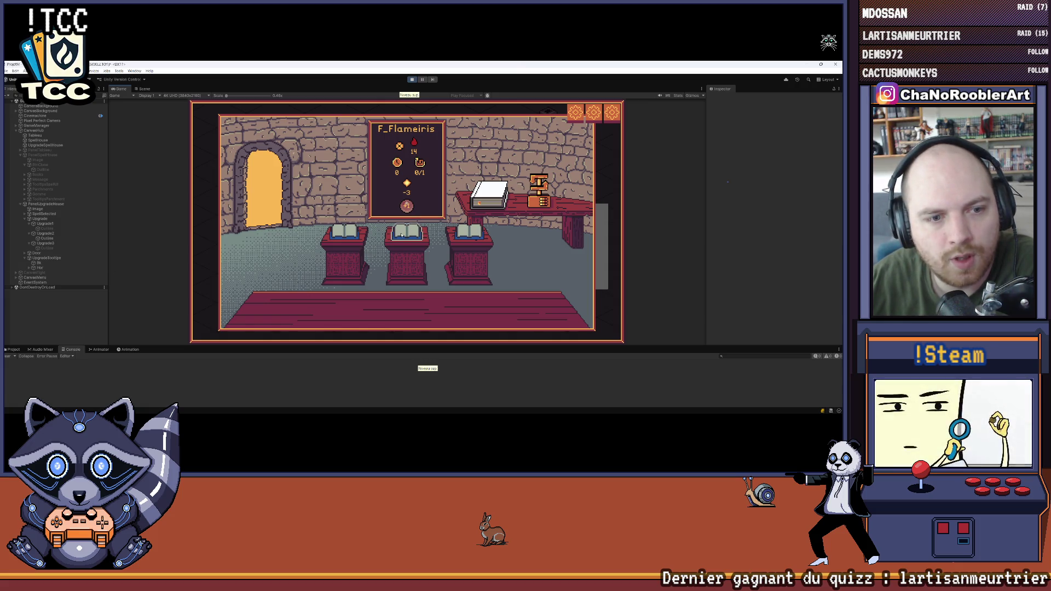
left_click(47, 257)
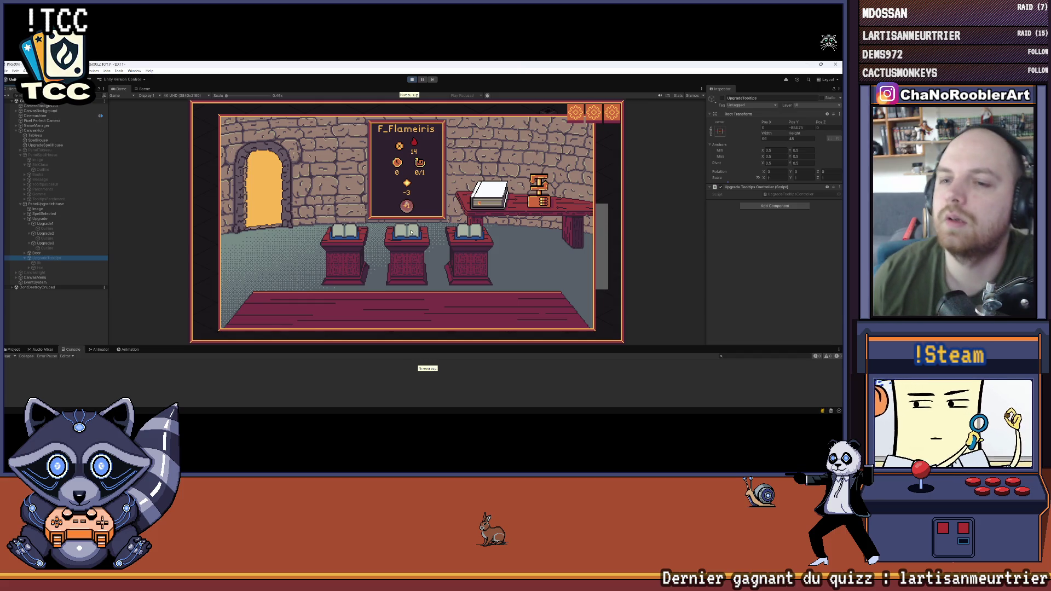
key("ctrl+p")
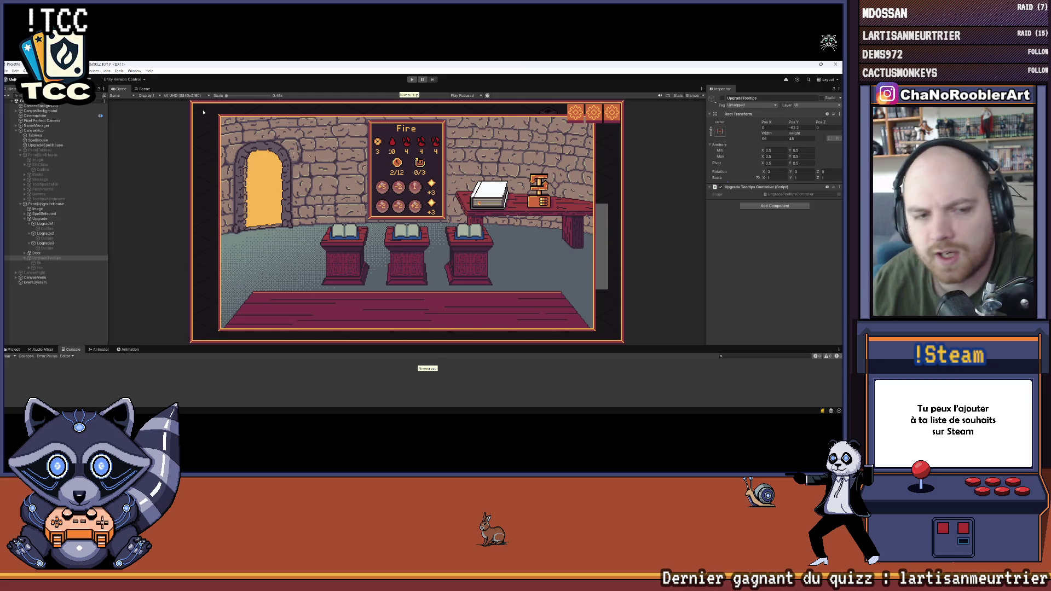
left_click(449, 406)
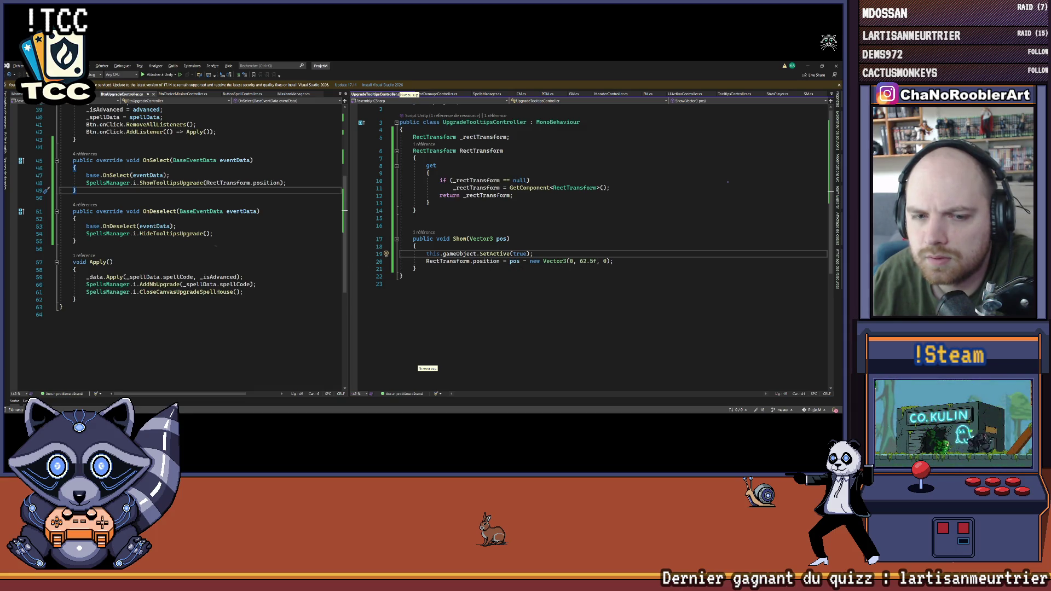
Step: In SpellsManager's Show call on line 48, change RectTransform.position to localPosition
left_click(432, 232)
left_click(466, 216)
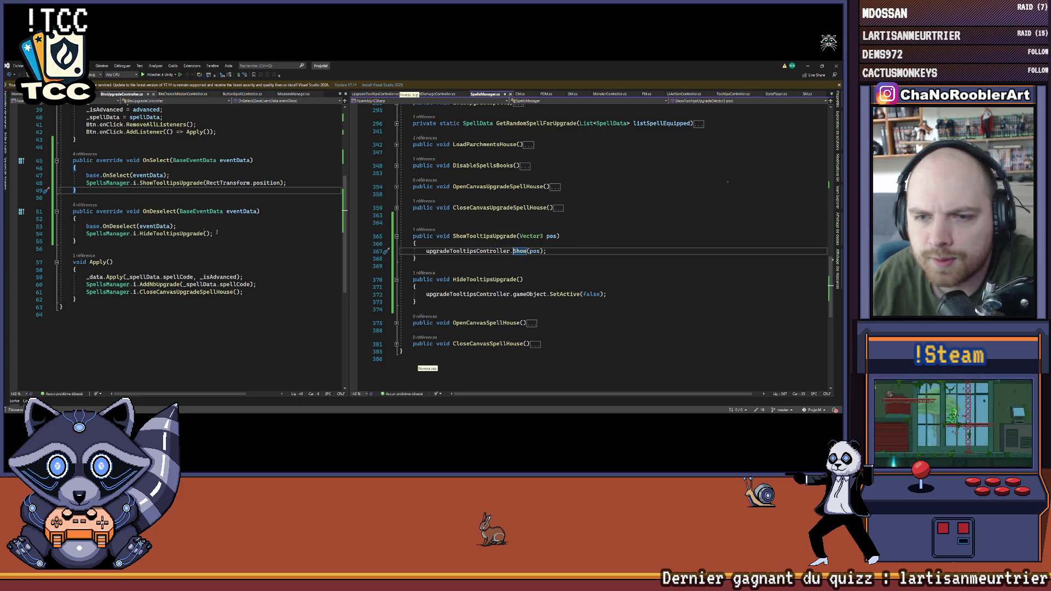
scroll(288, 201, "up", 1)
double_click(269, 205)
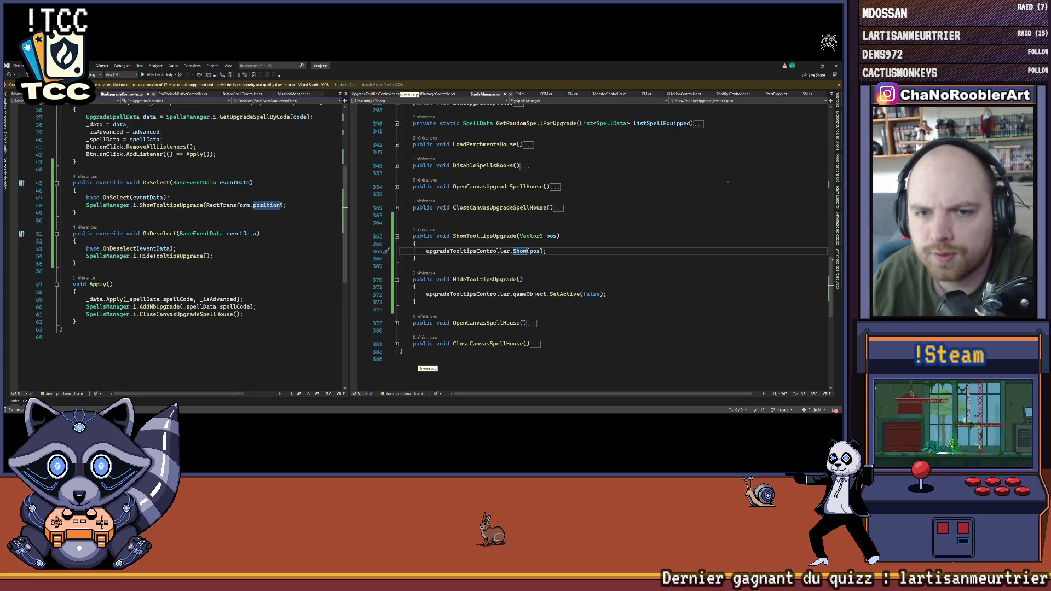
type("loca")
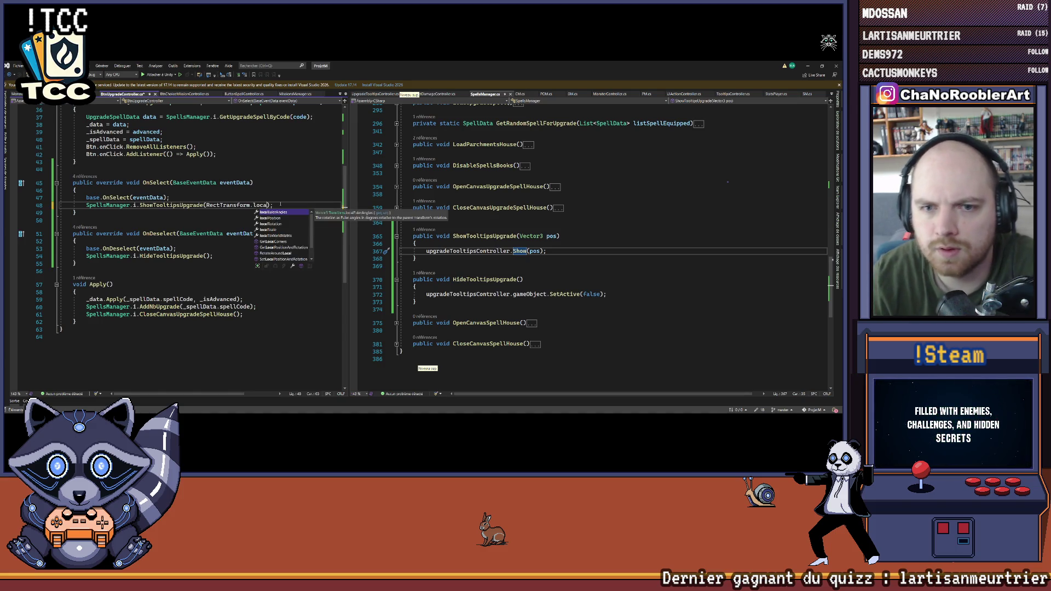
key("Down")
key("Tab")
Step: Use localPosition instead of position on line 20 of the Show method
left_click(519, 251, "ctrl")
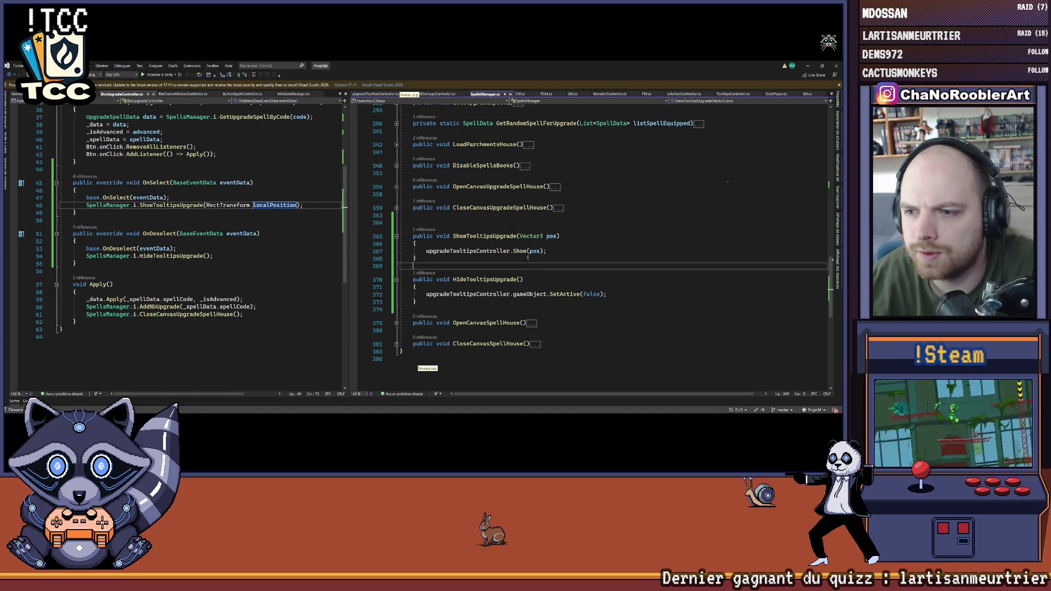
double_click(493, 262)
type("loca")
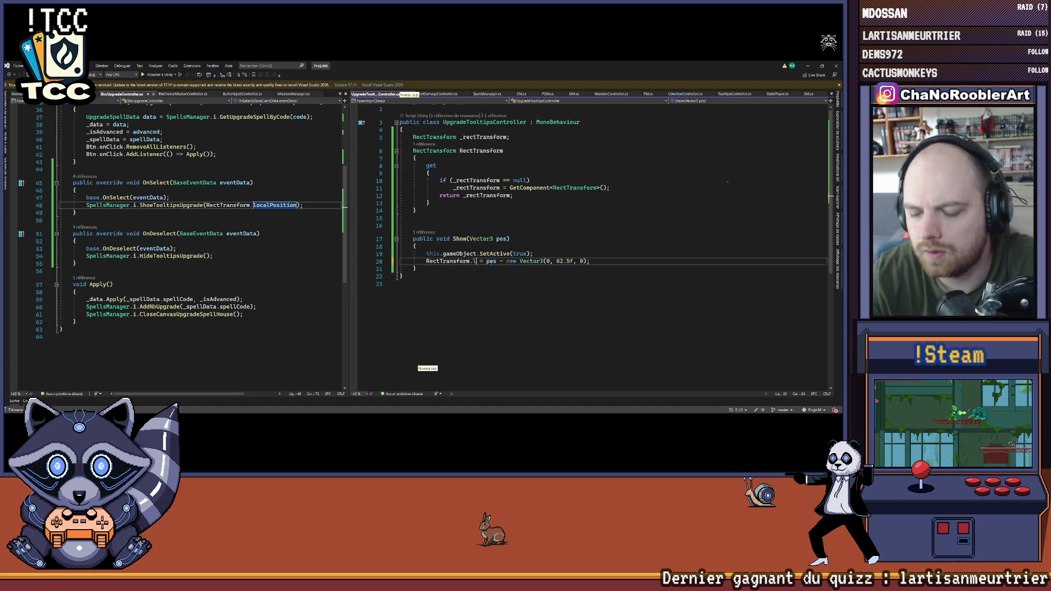
key("Down")
key("Tab")
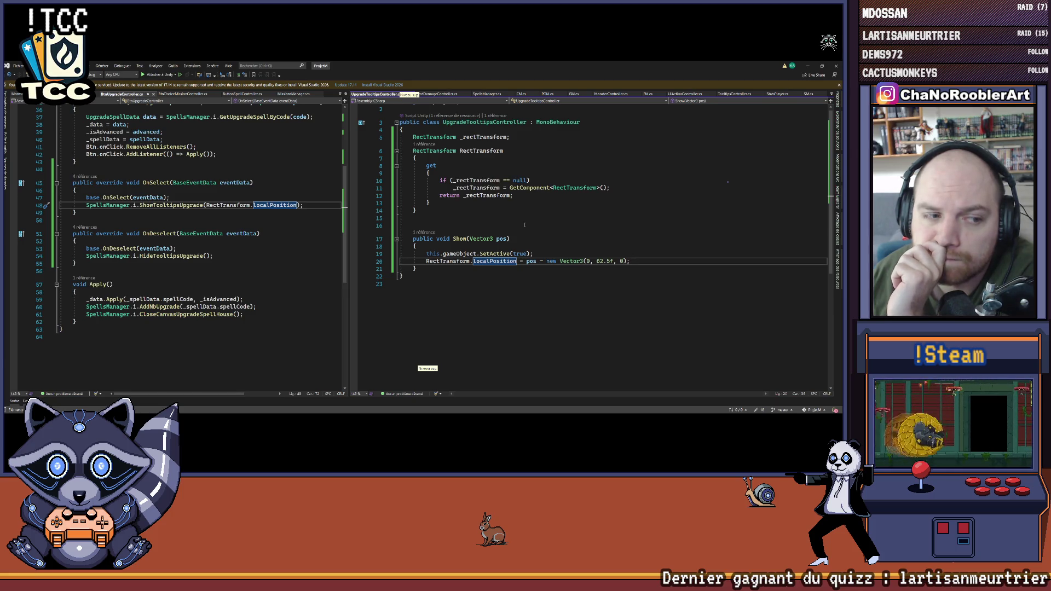
key("alt+Tab")
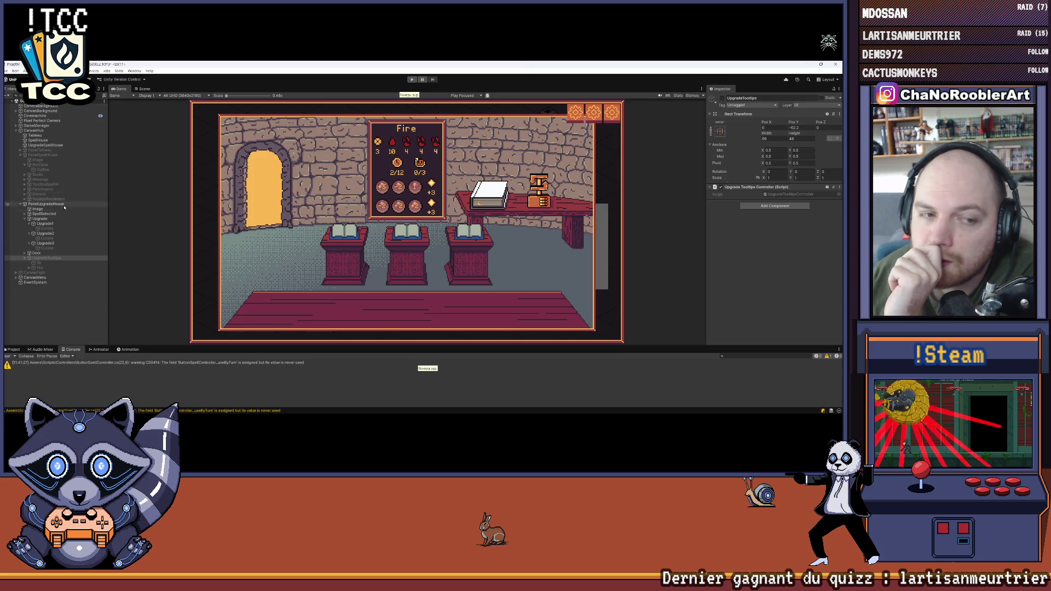
Step: Enter play mode and start a new game as the apprentice wizard with the first basic spell
left_click(413, 80)
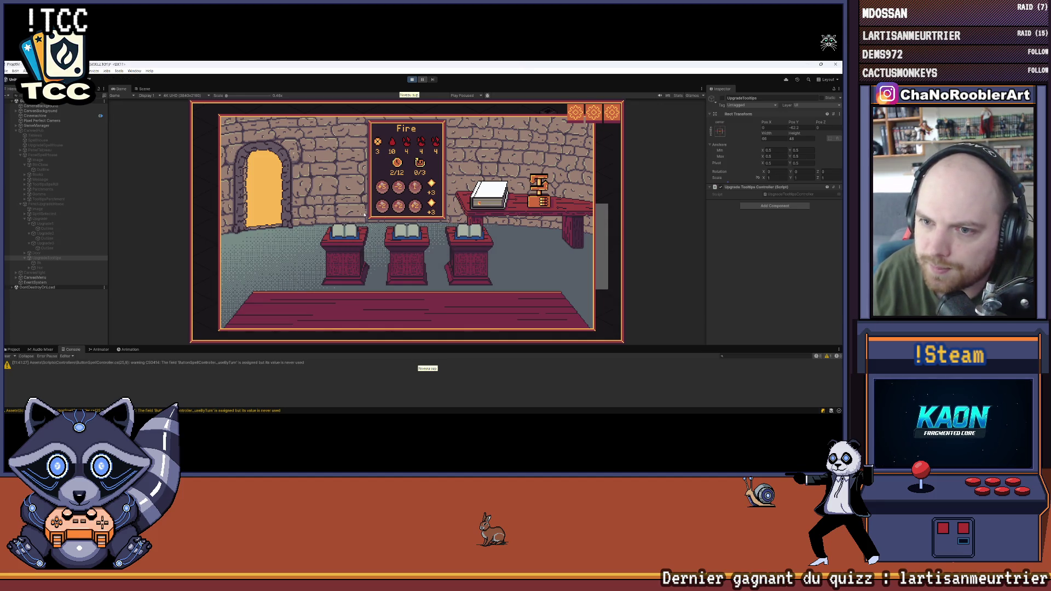
left_click(438, 202)
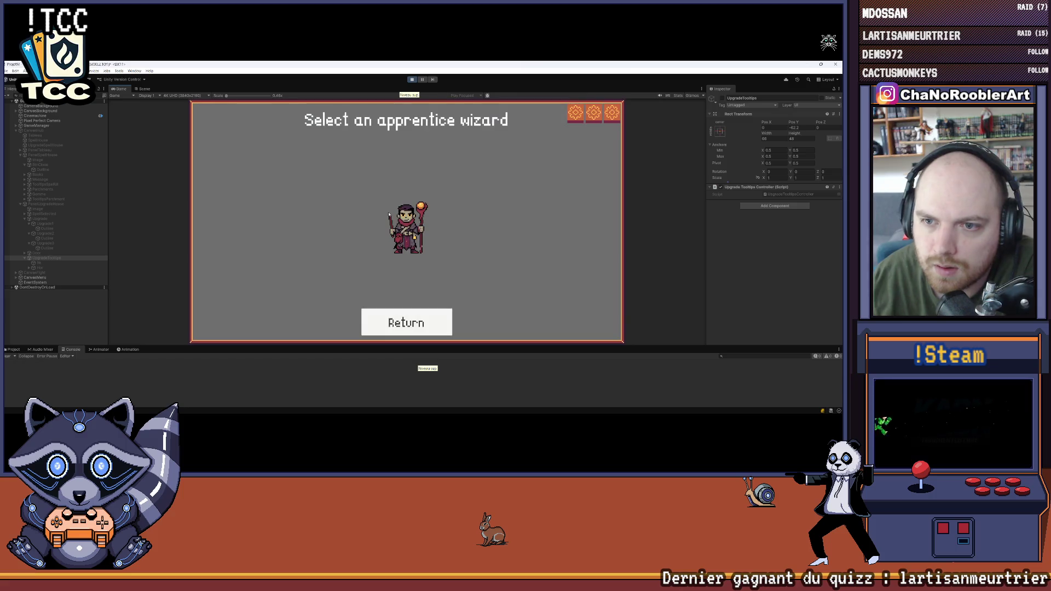
left_click(407, 241)
left_click(305, 222)
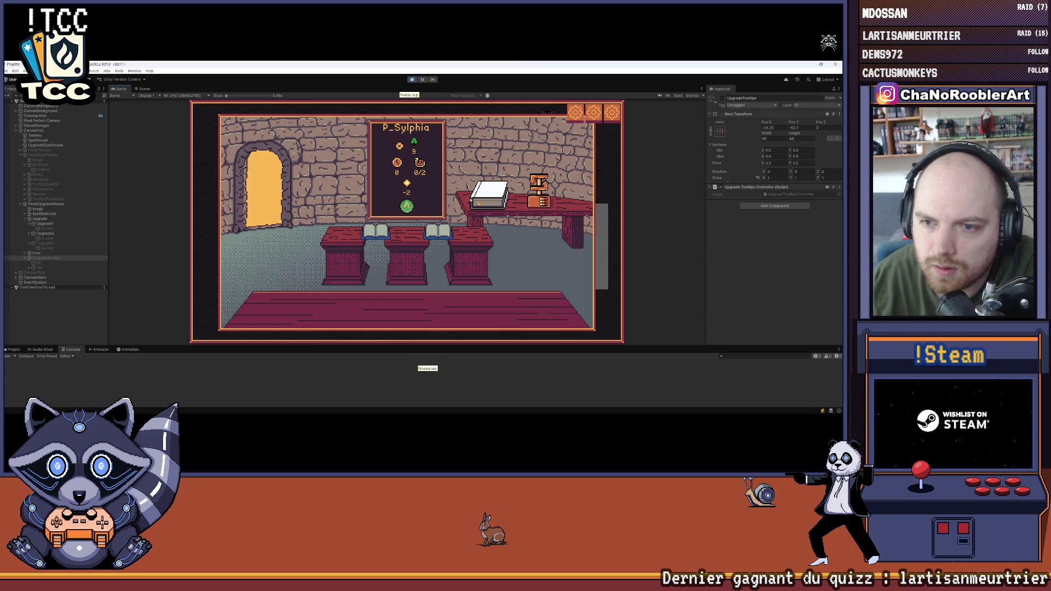
Step: Hover each book to confirm the +10/+1 card appears beneath it, inspect Upgrade3, then stop play
mouse_move(364, 241)
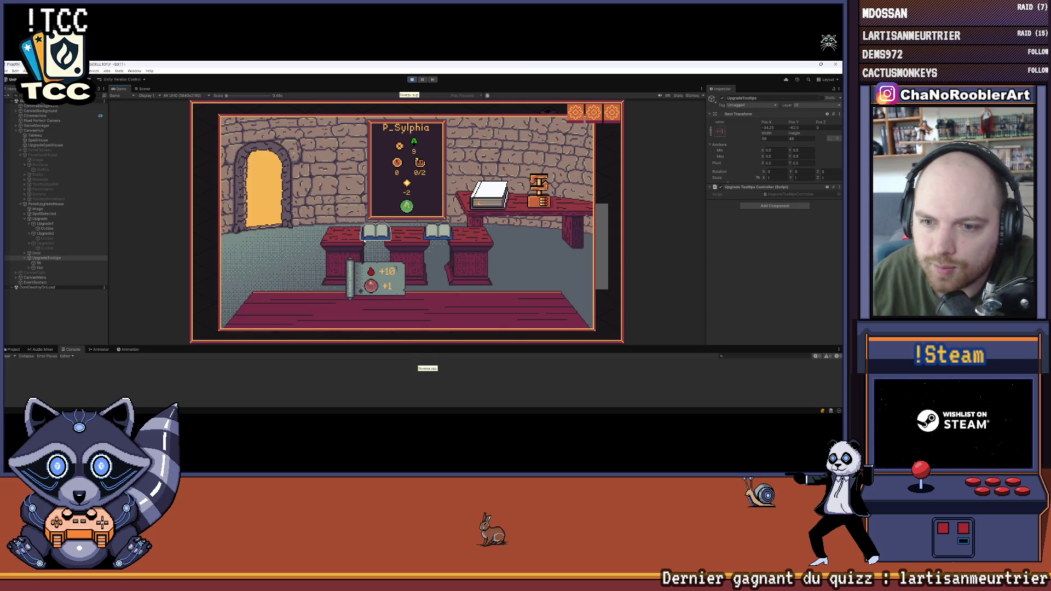
mouse_move(446, 237)
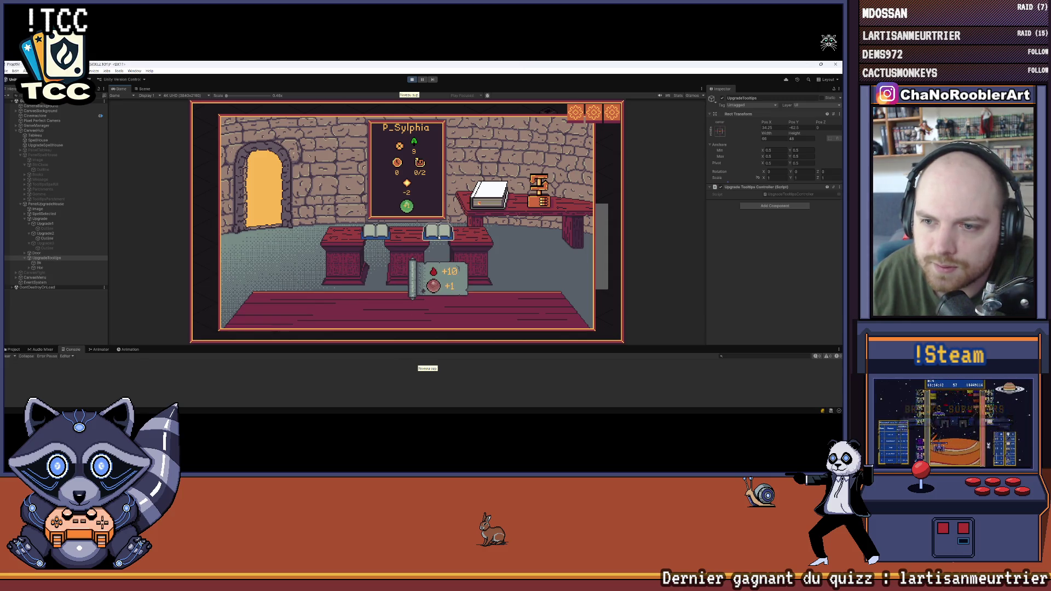
left_click(383, 226)
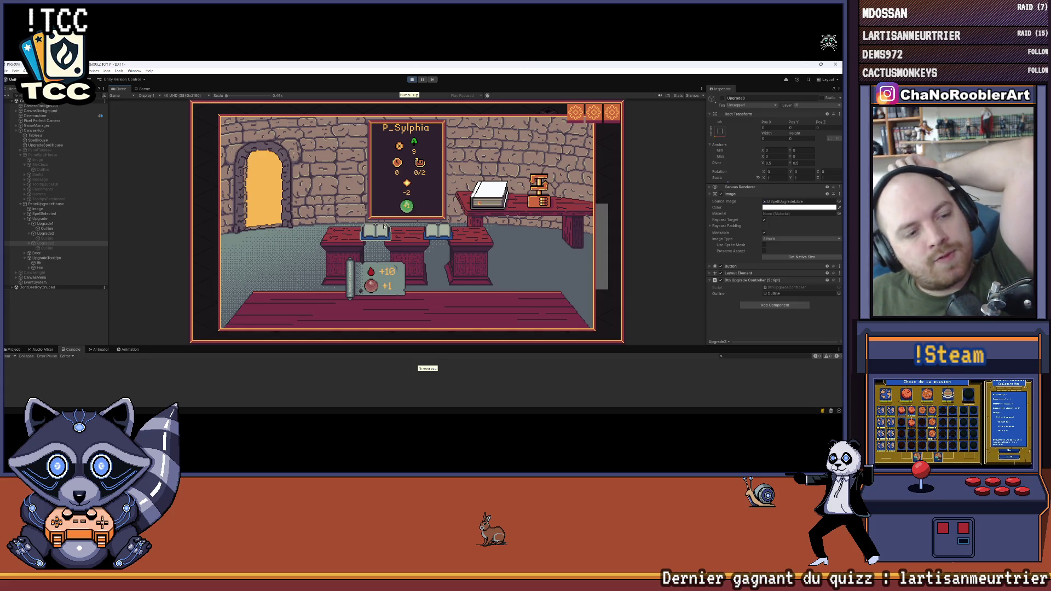
mouse_move(445, 234)
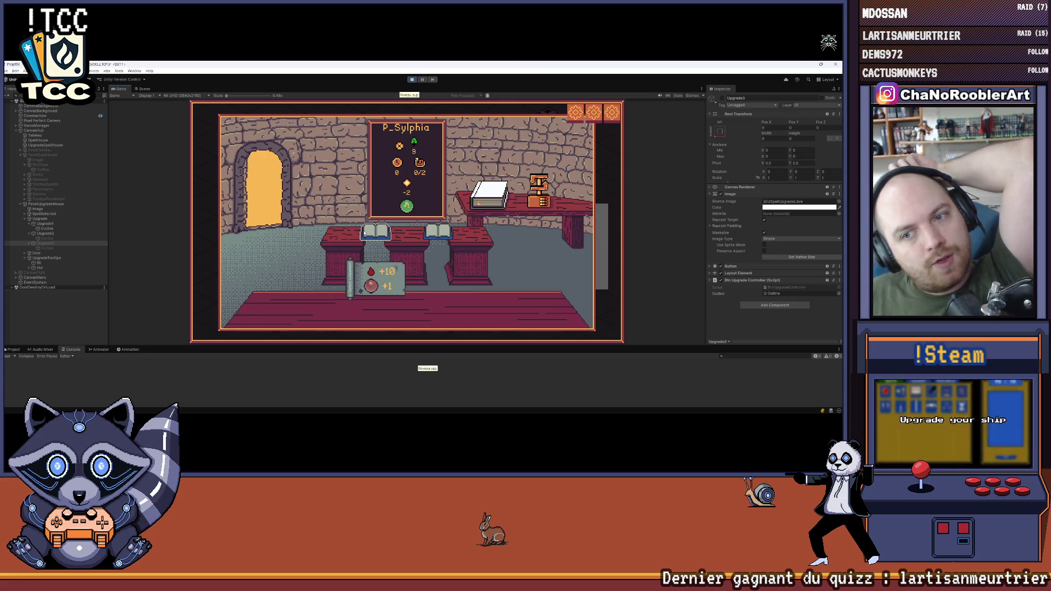
mouse_move(383, 235)
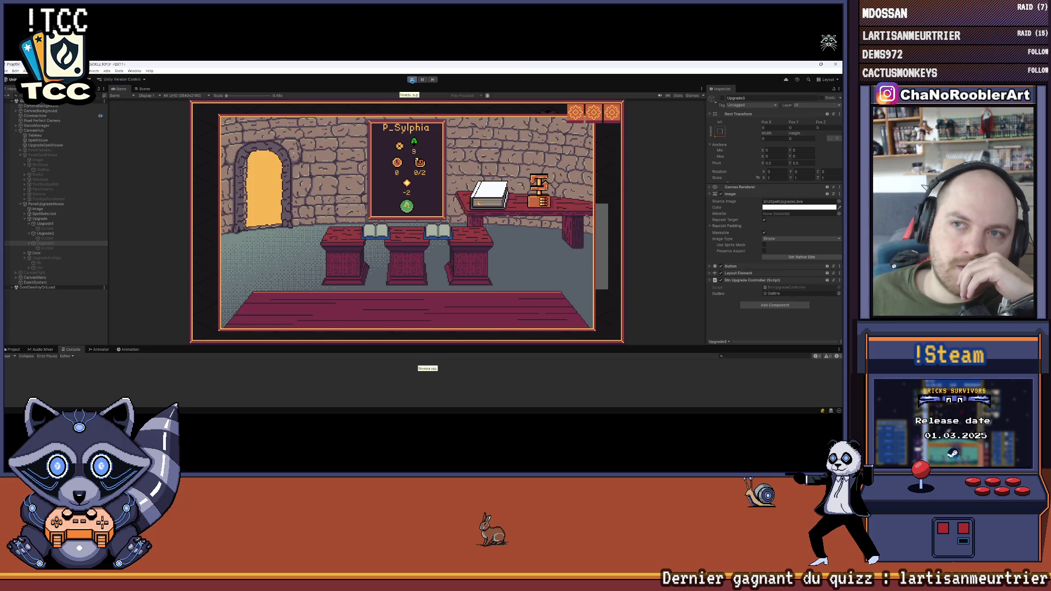
left_click(412, 80)
left_click(40, 219)
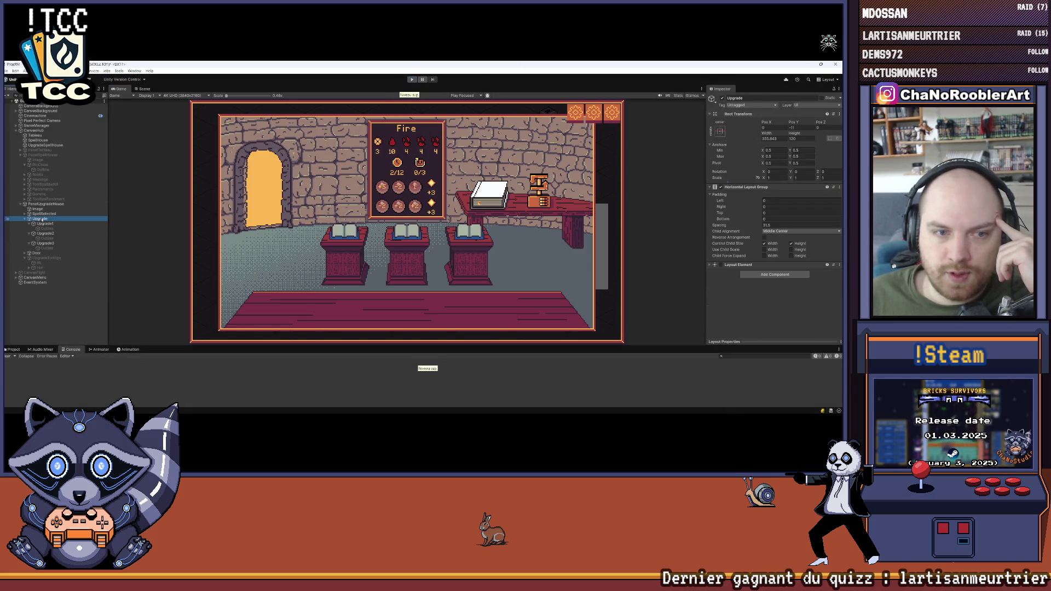
Step: Select the Upgrade container object in the Hierarchy
scroll(421, 253, "up", 3)
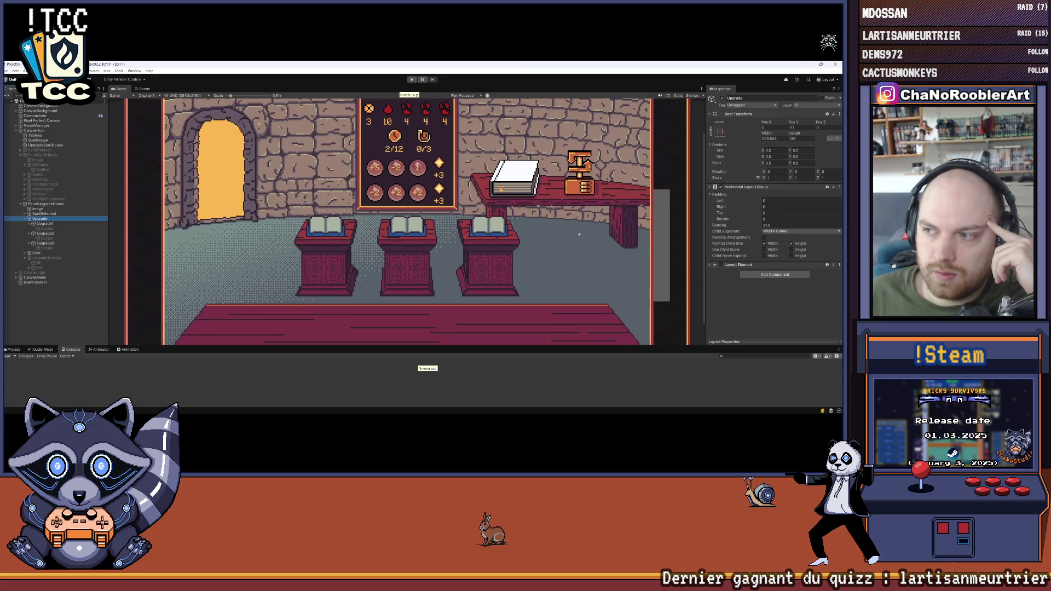
left_click(723, 188)
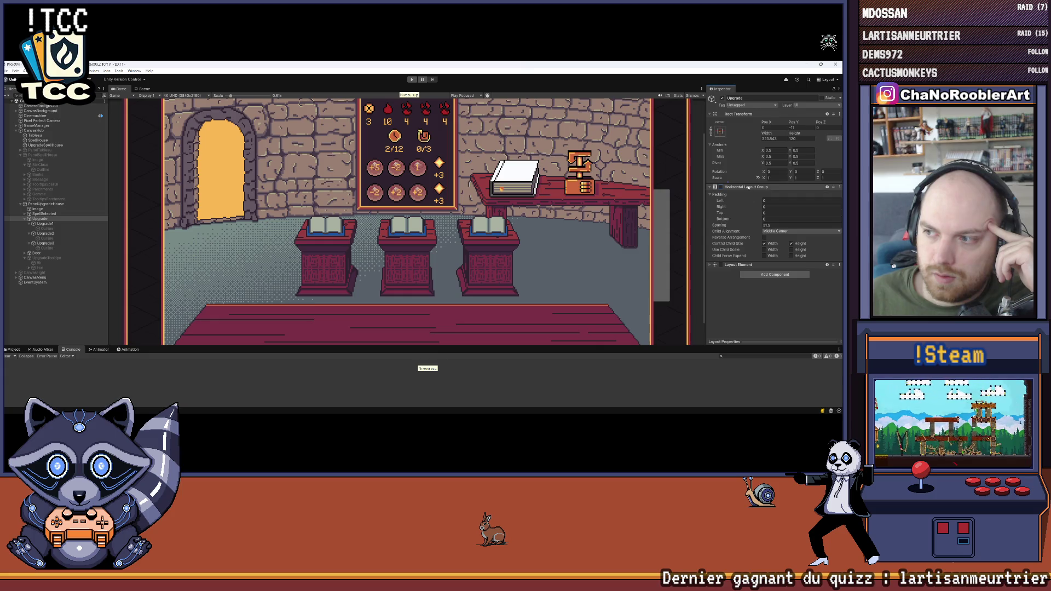
left_click(58, 223)
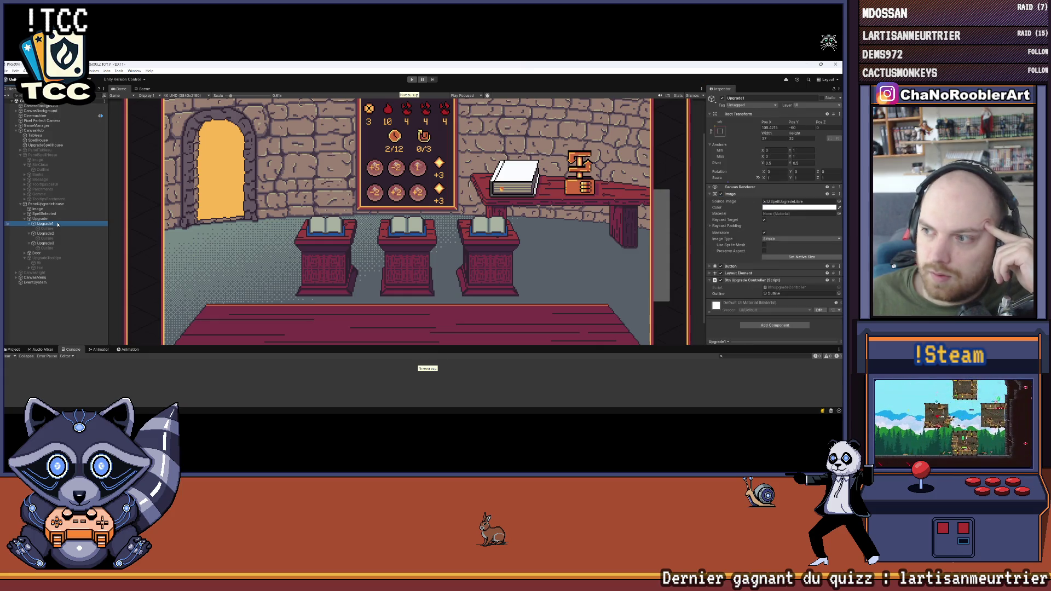
left_click(40, 219)
scroll(483, 255, "down", 3)
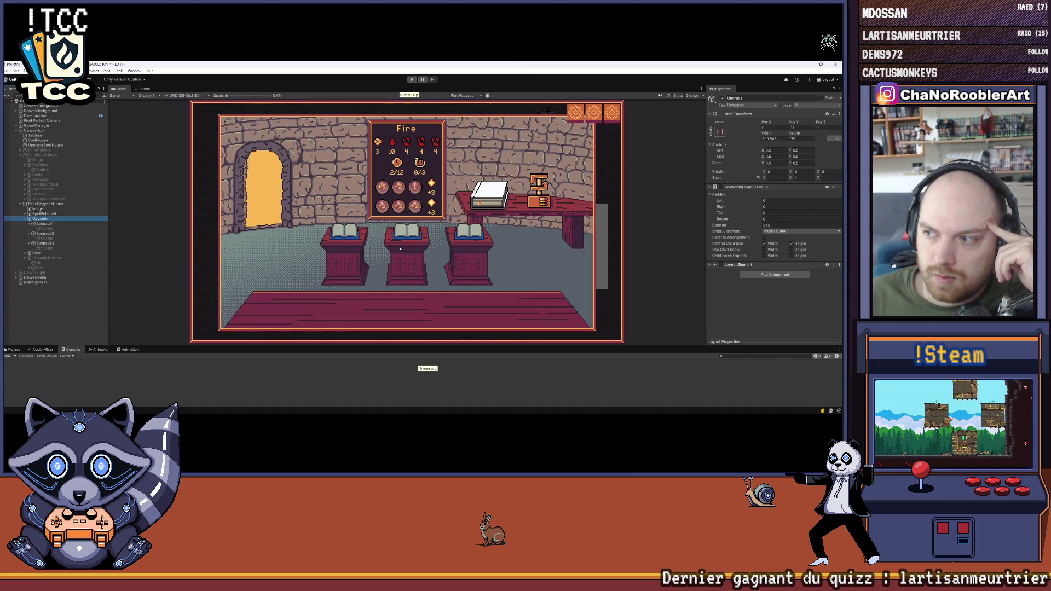
key("Down")
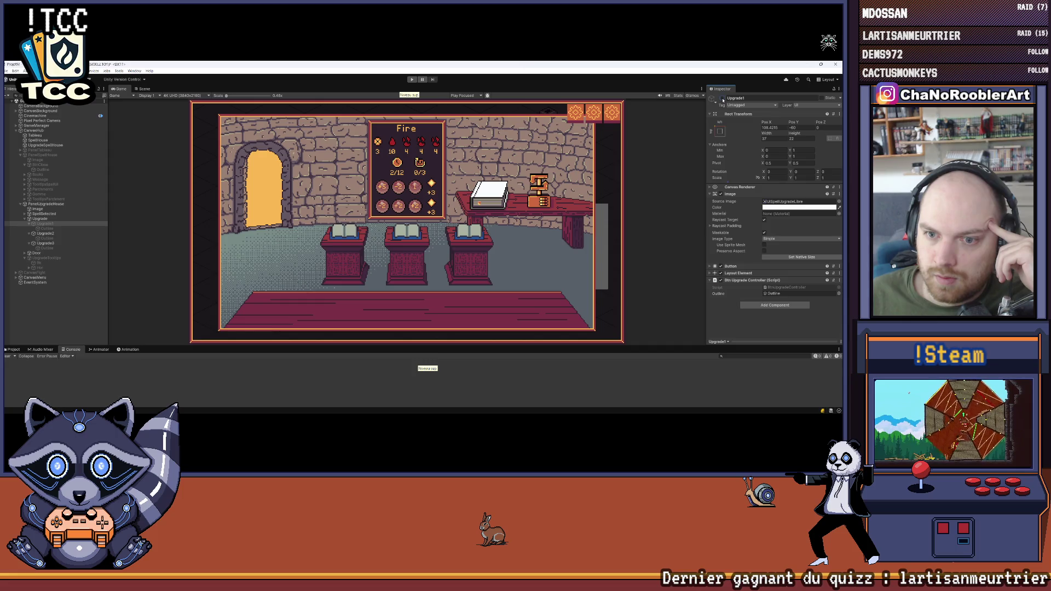
left_click(39, 219)
Step: Remove the Horizontal Layout Group and Layout Element components from Upgrade
right_click(750, 187)
left_click(758, 198)
right_click(745, 187)
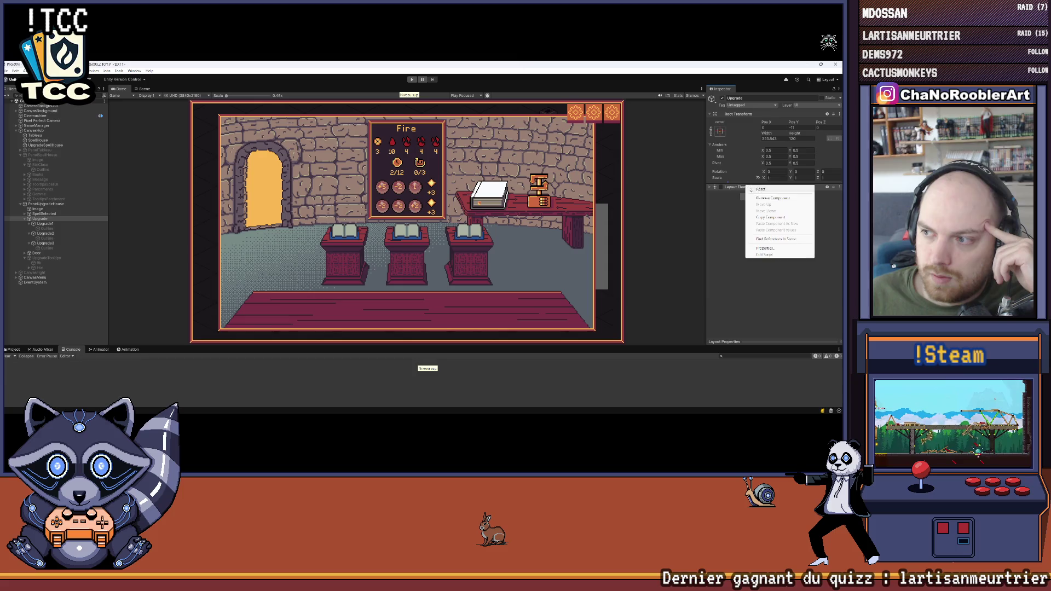
left_click(758, 195)
Step: Collapse the Upgrade object's children and clear the Hierarchy selection
left_click(101, 318)
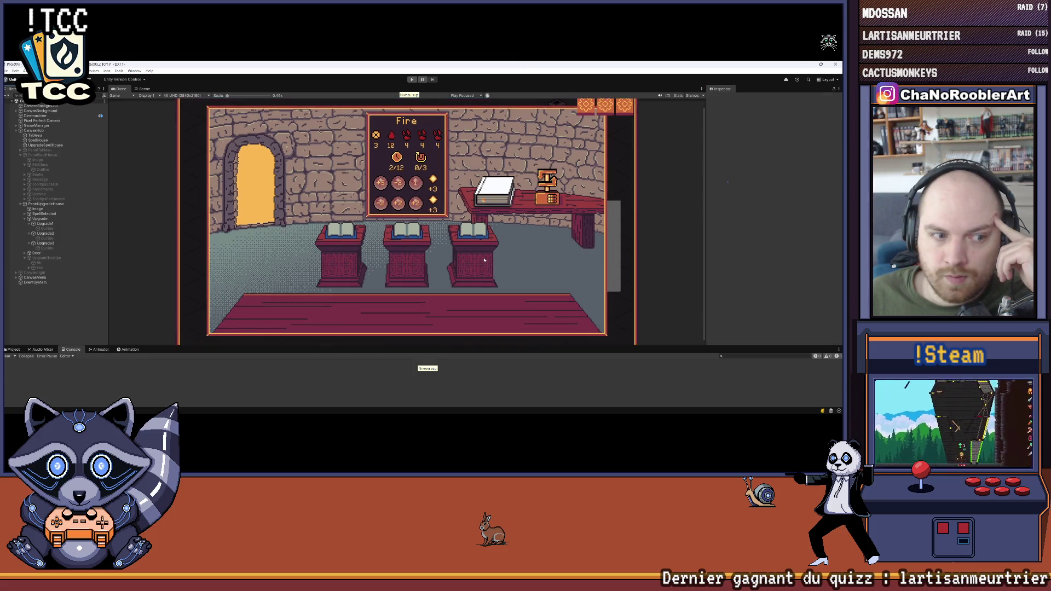
left_click(7, 70)
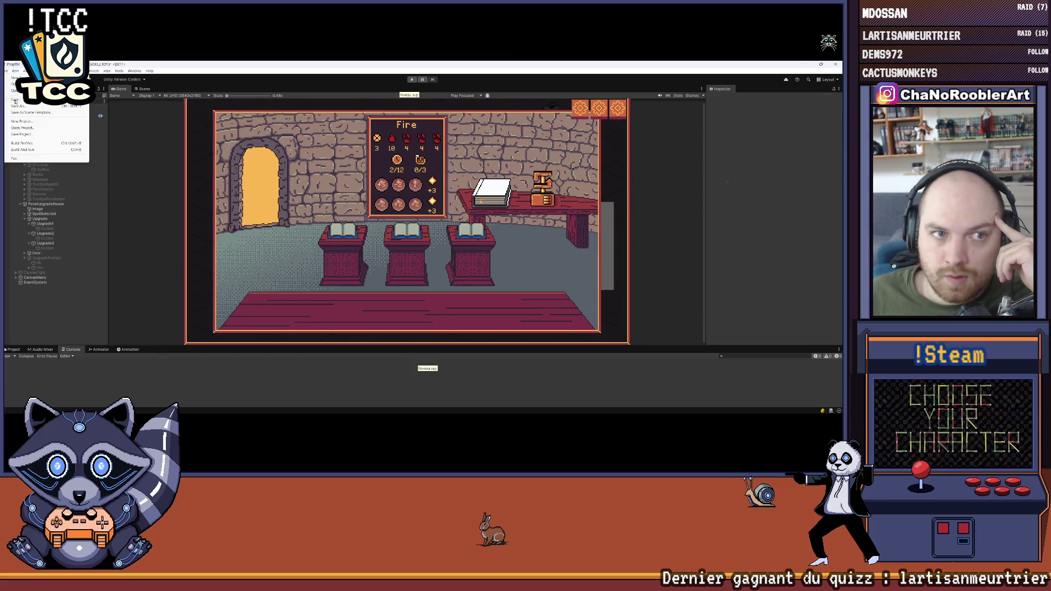
left_click(15, 101)
left_click(25, 219)
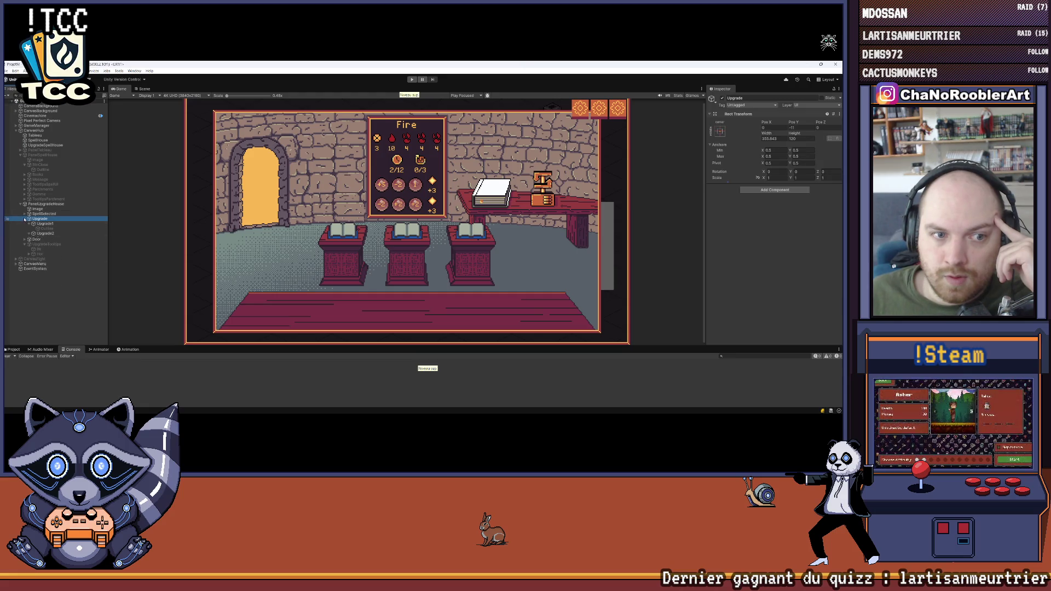
left_click(24, 219)
left_click(55, 306)
left_click(7, 71)
left_click(292, 88)
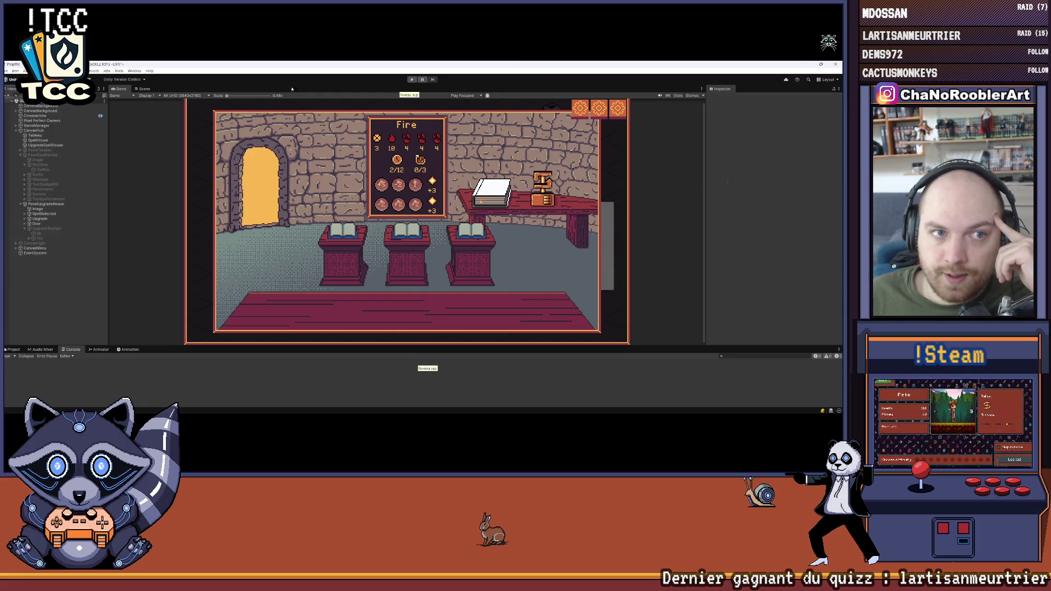
Step: Playtest a new game with the apprentice wizard and first basic spell, then stop
left_click(412, 80)
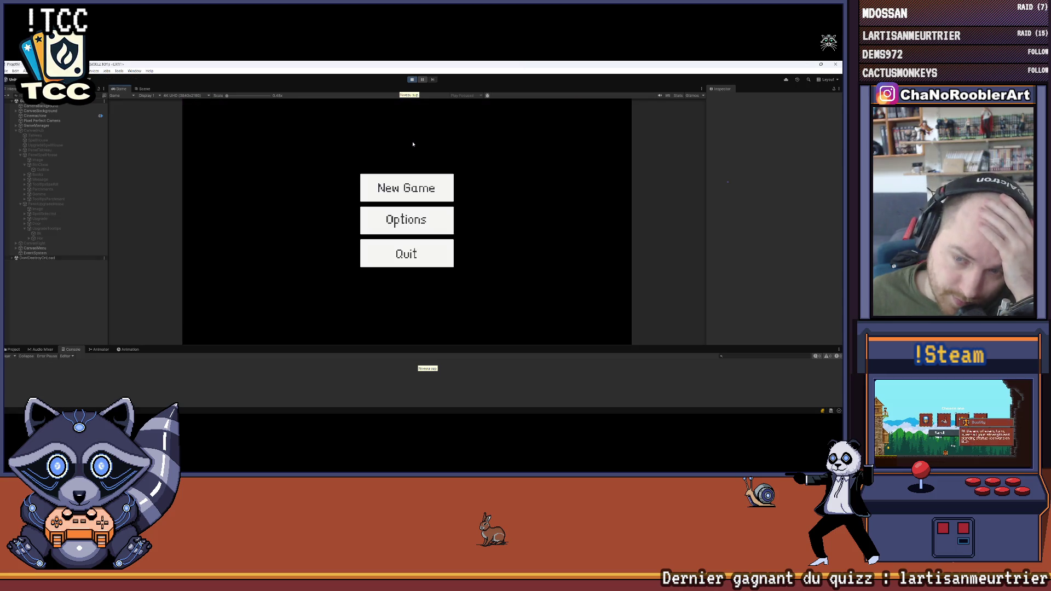
left_click(406, 186)
left_click(406, 223)
left_click(478, 225)
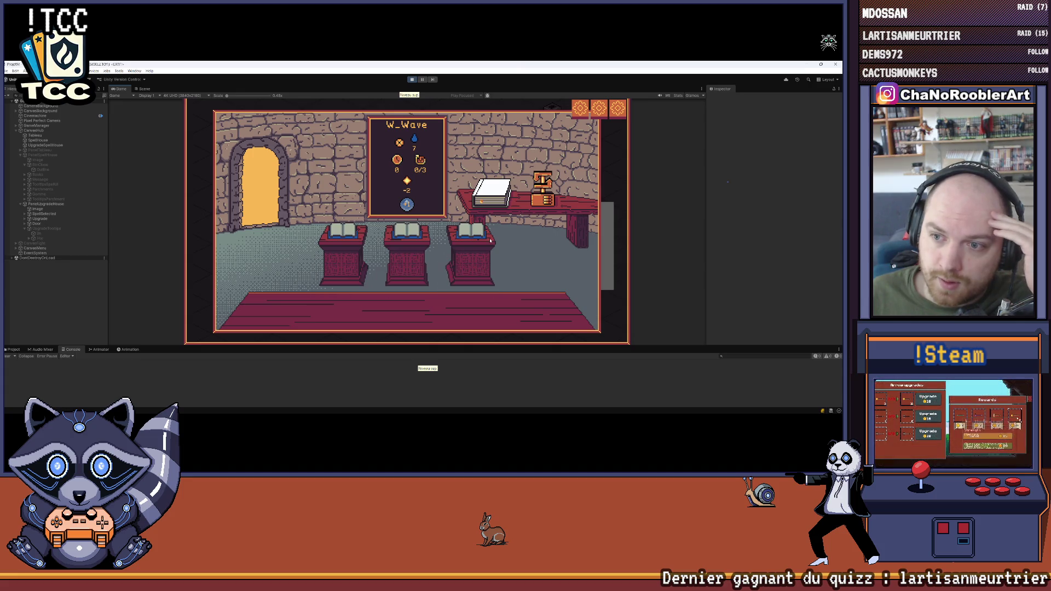
left_click(413, 80)
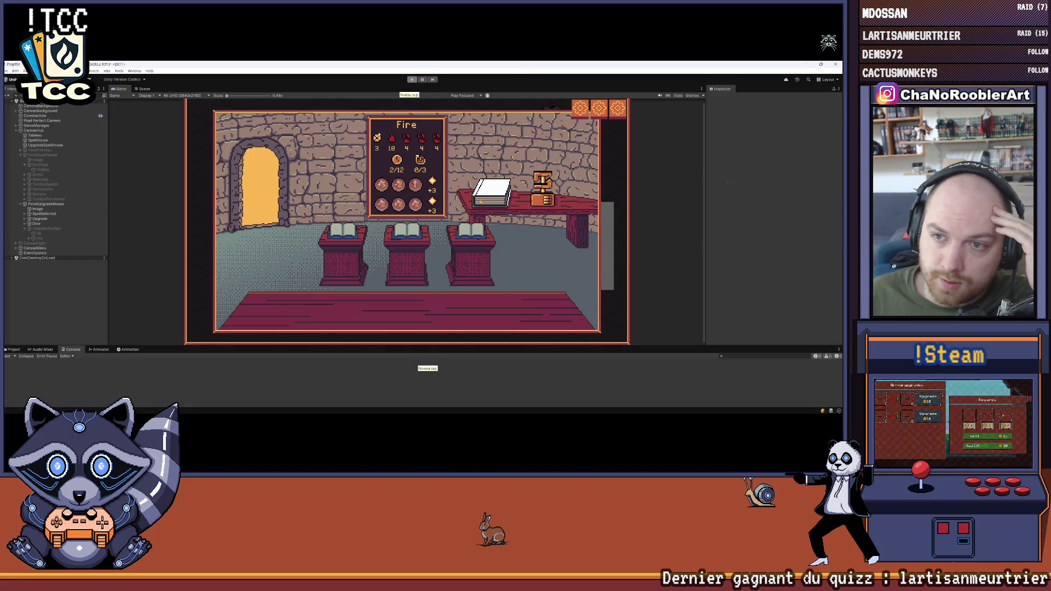
Step: Replay with P_Sylphia as first spell and check the +10/+1 card under hovered books
left_click(412, 79)
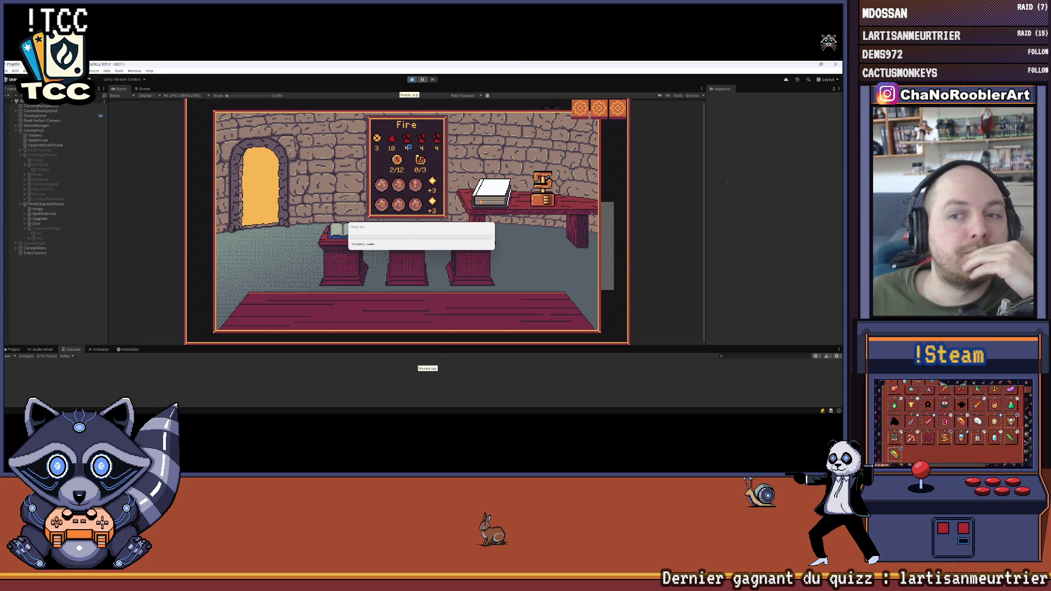
left_click(406, 187)
left_click(421, 223)
left_click(506, 220)
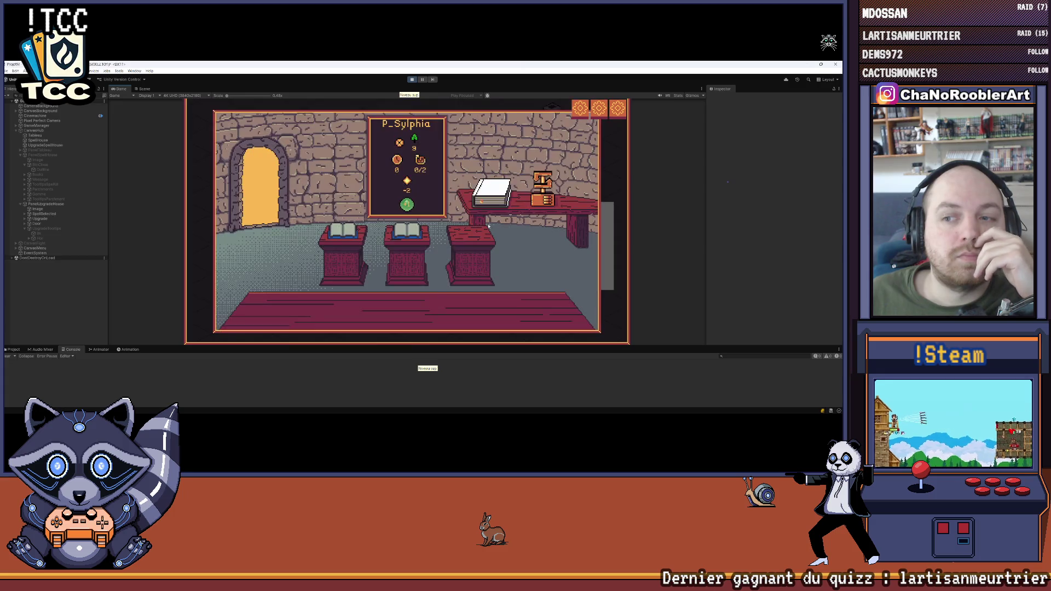
mouse_move(341, 233)
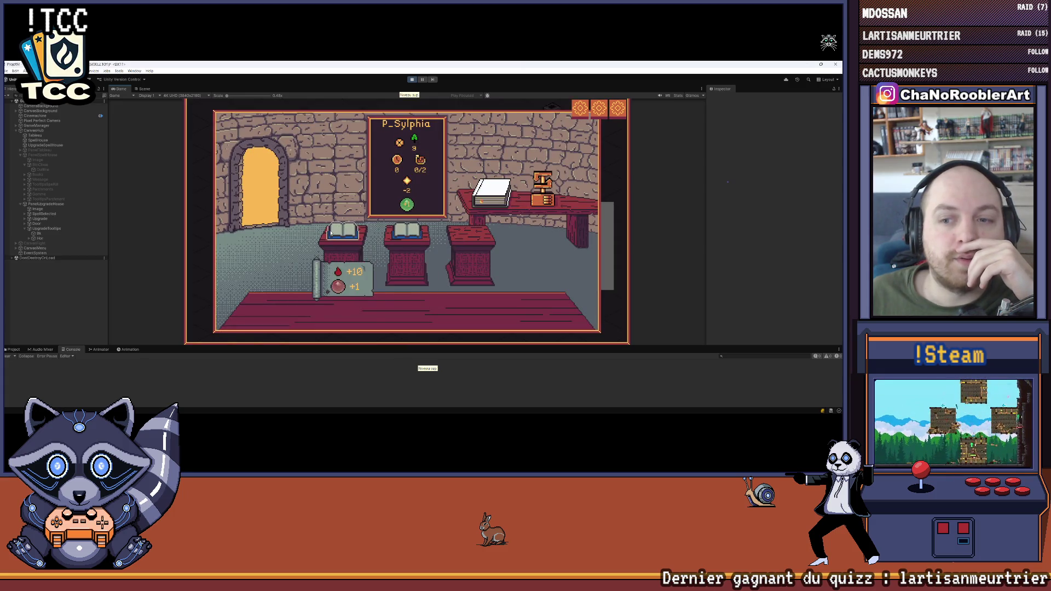
mouse_move(411, 234)
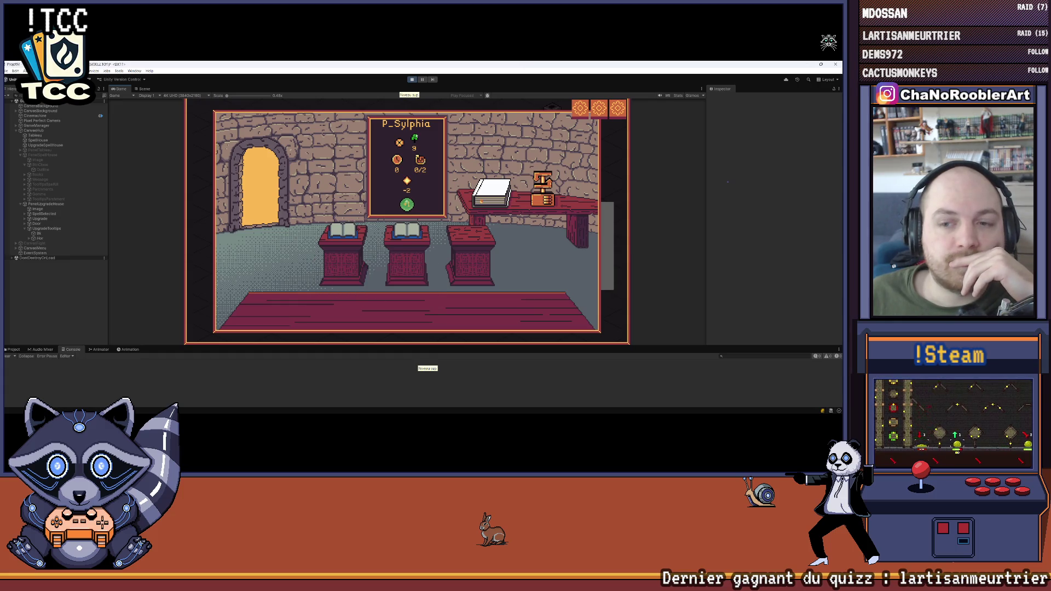
Step: Stop play mode, shrink the Console, and open UpgradeTooltips' controller script for editing
left_click(412, 80)
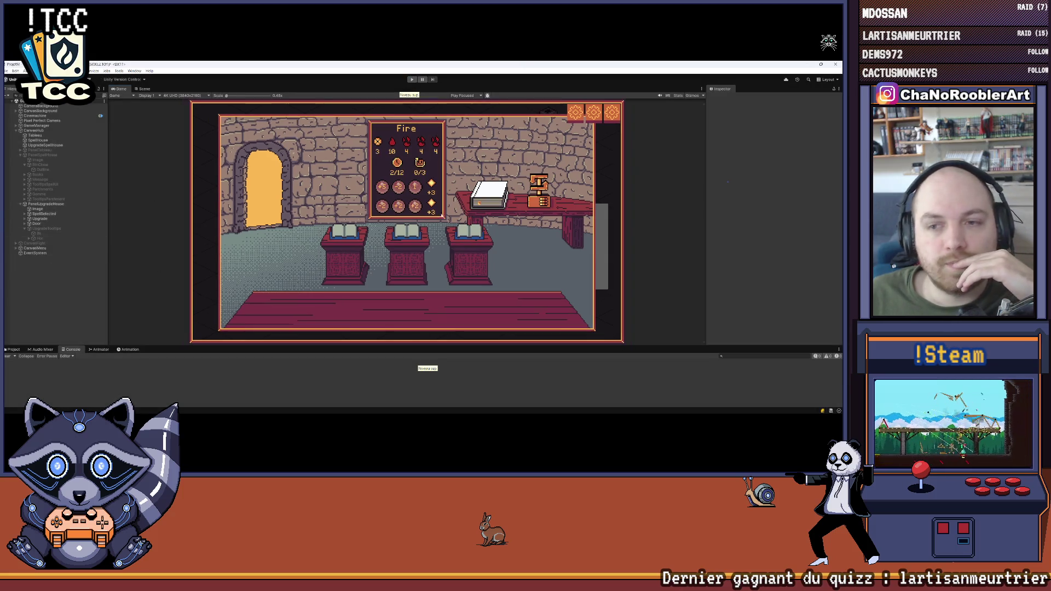
left_click_drag(401, 346, 386, 393)
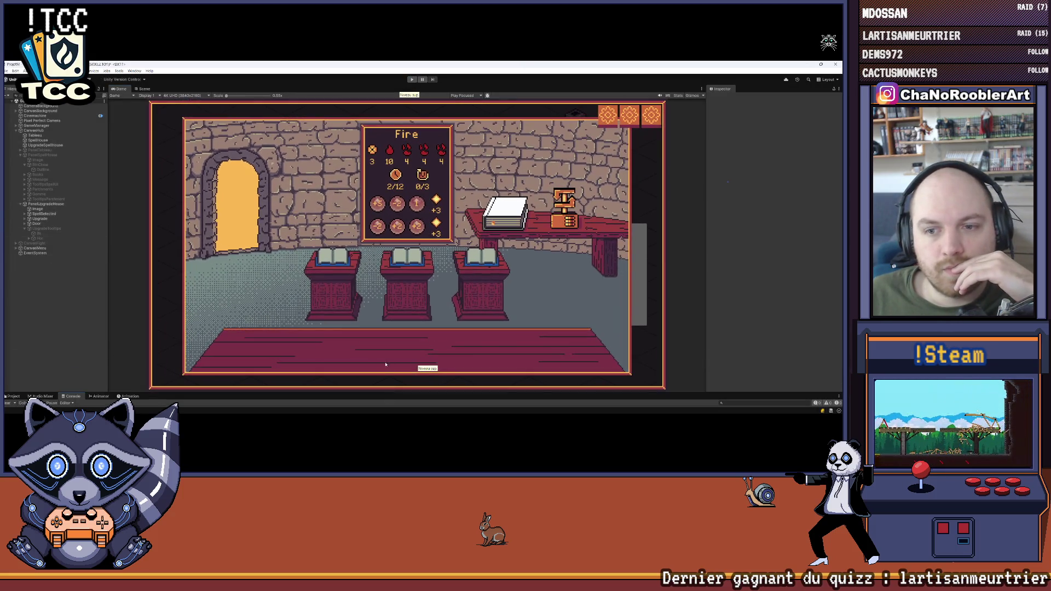
left_click(29, 239)
left_click(47, 228)
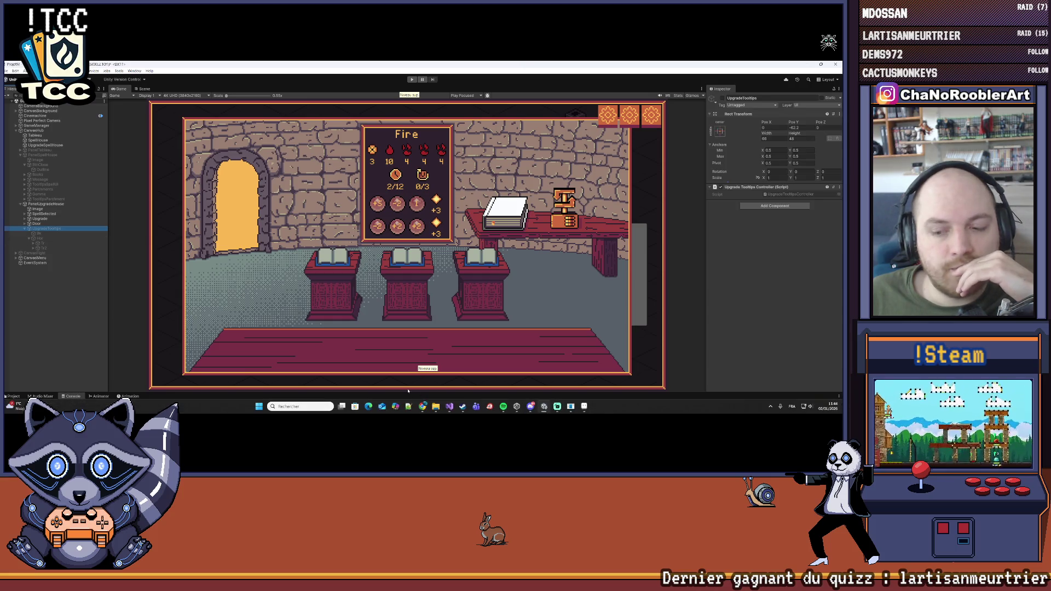
left_click(449, 406)
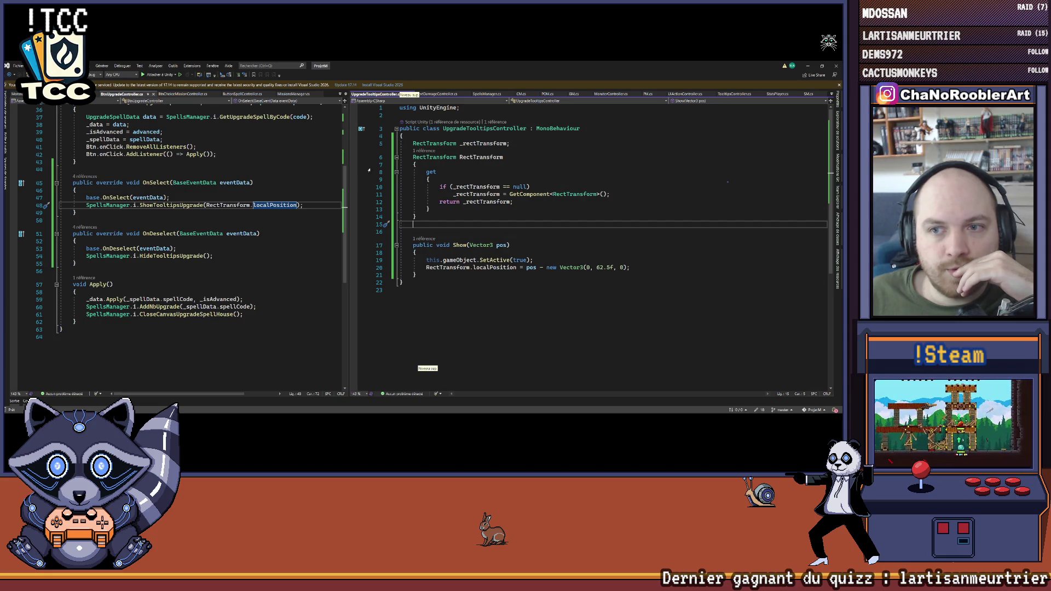
Step: Collapse UpgradeTooltipsController to definitions, add blank lines after _rectTransform, save, and return to Unity
left_click_drag(353, 165, 280, 171)
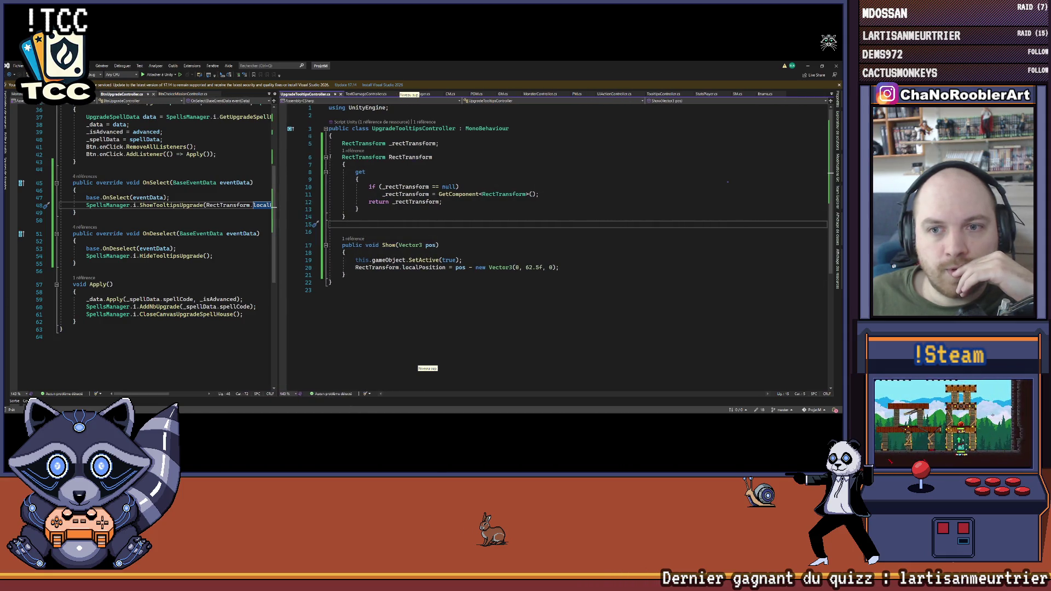
key("ctrl+m")
key("ctrl+o")
left_click(473, 142)
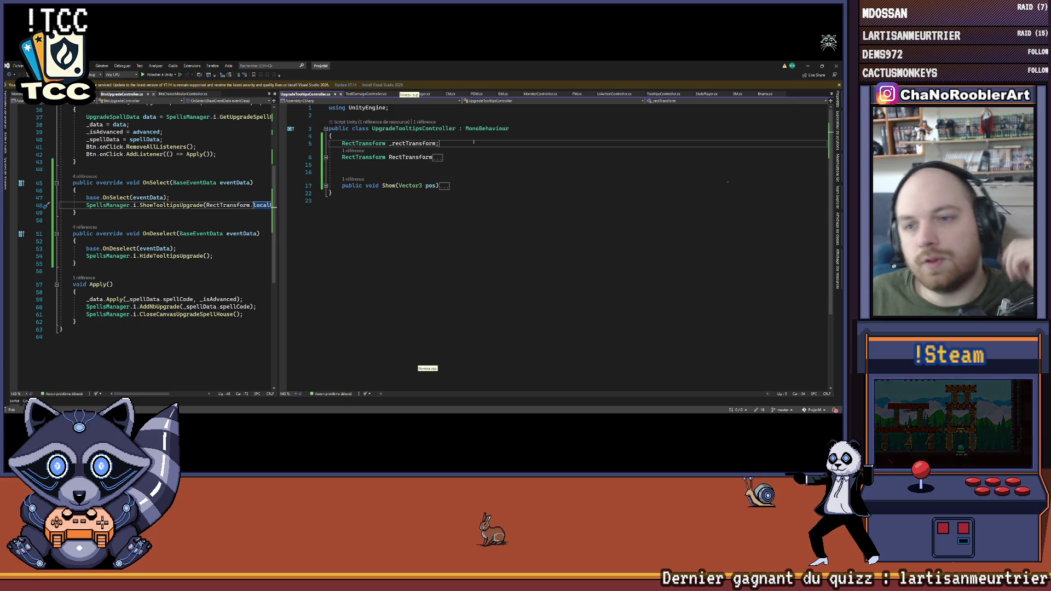
key("Return")
key("Return")
key("Up")
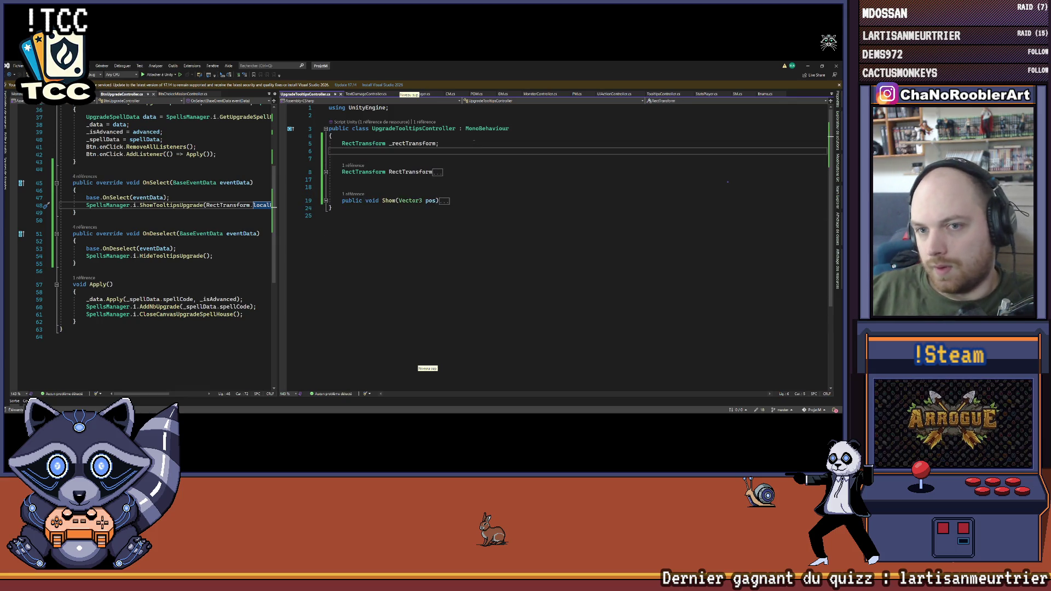
key("ctrl+s")
key("alt+Tab")
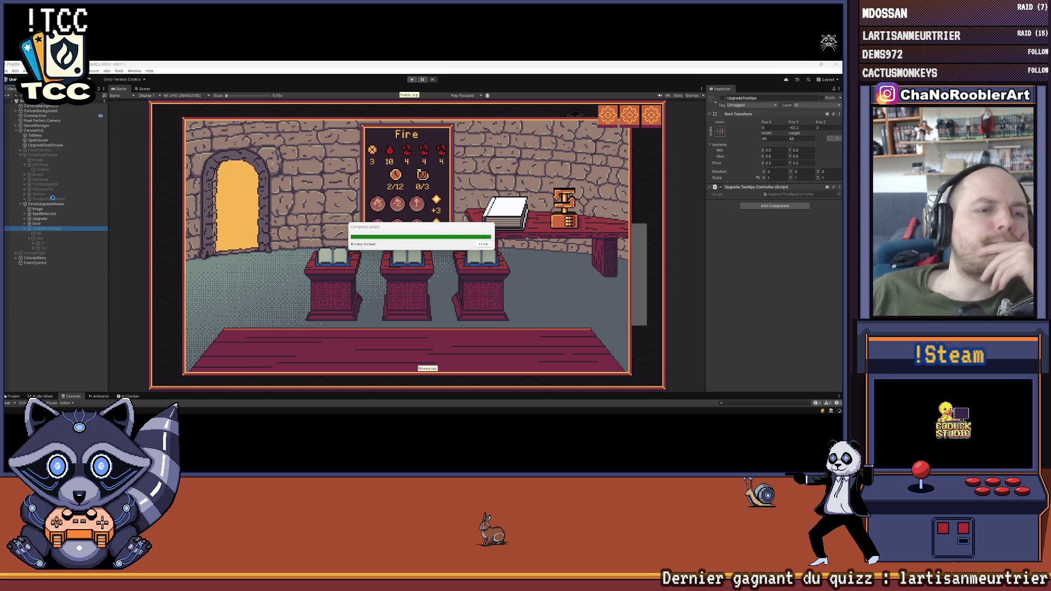
Step: Expand the tooltip children, including Tr2's IconDrive, and select Tr2's IconOrbe image
left_click(35, 244)
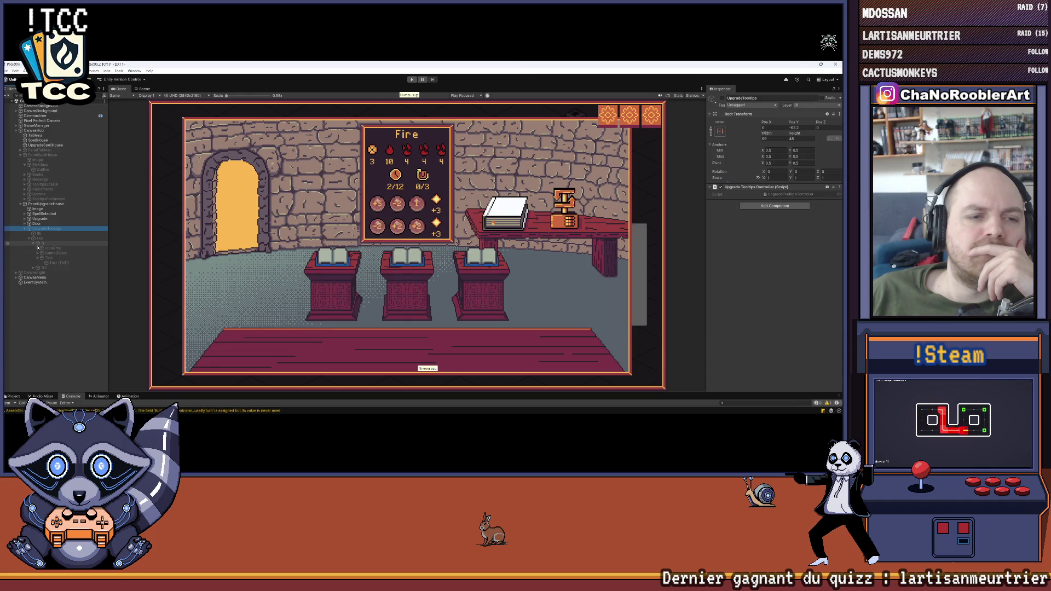
left_click(37, 258)
left_click(33, 263)
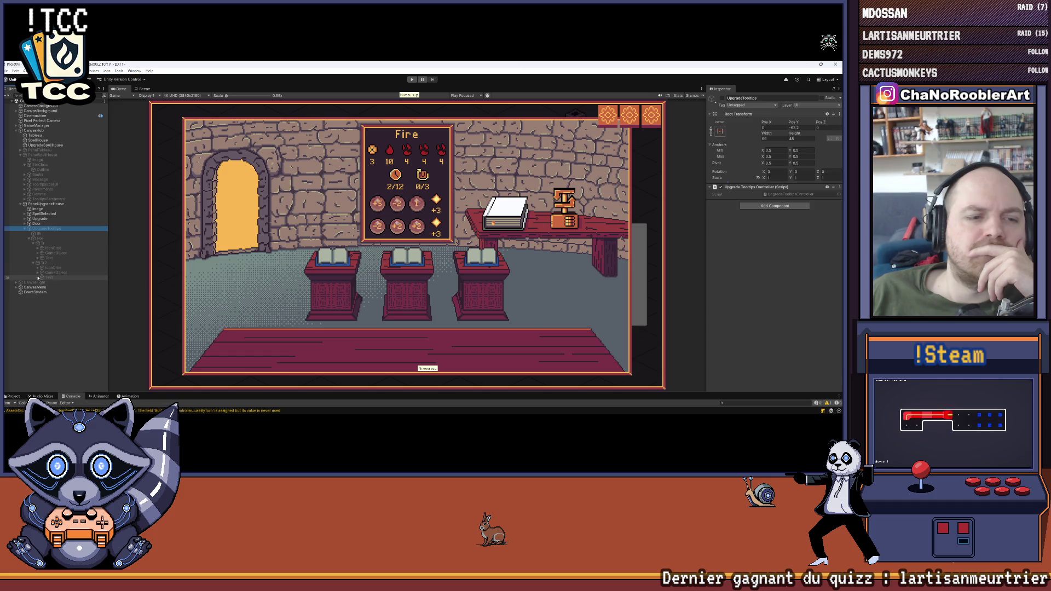
left_click(37, 268)
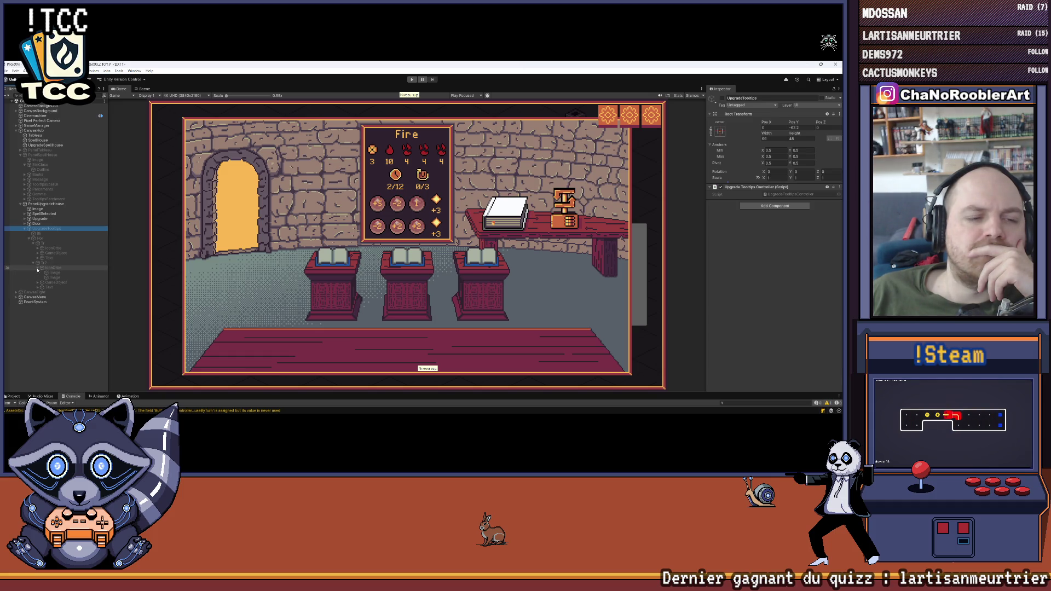
left_click(37, 268)
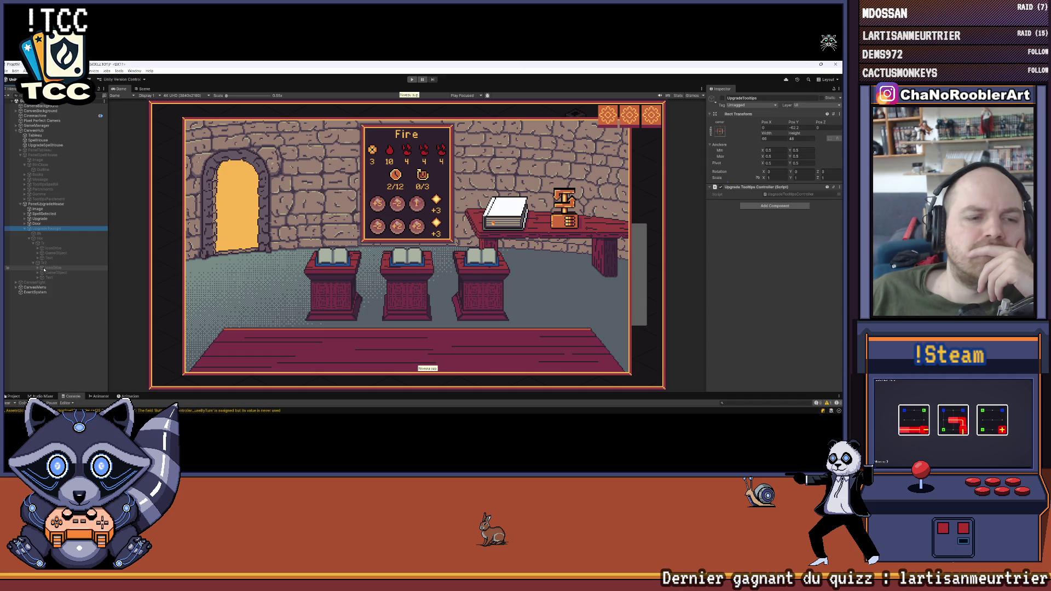
left_click(49, 269)
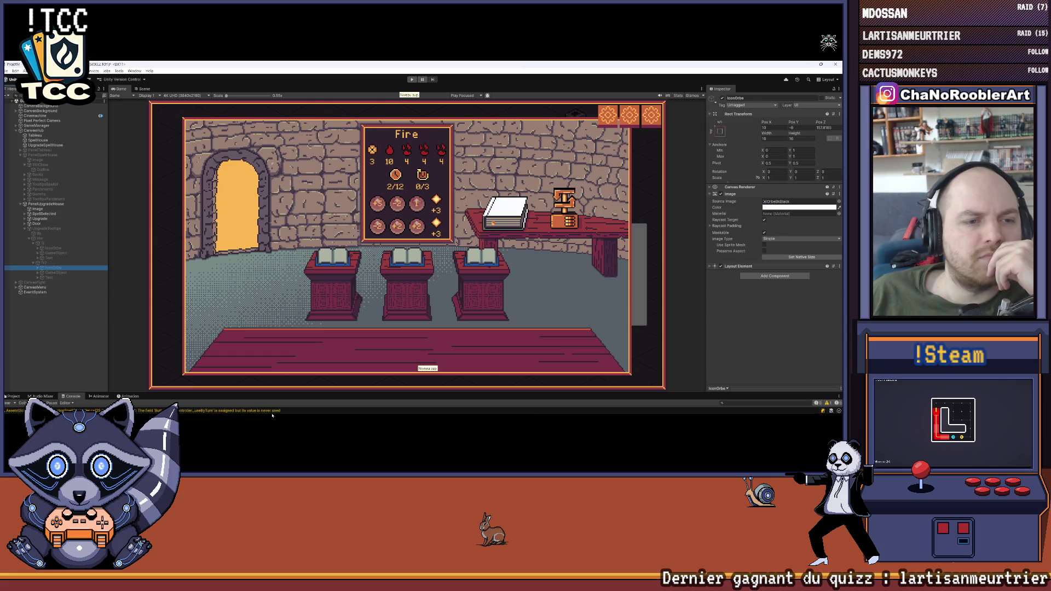
Step: Bring back the controller script and add a new line after the class at line 26
left_click(449, 406)
left_click(362, 218)
key("Return")
key("Return")
key("Return")
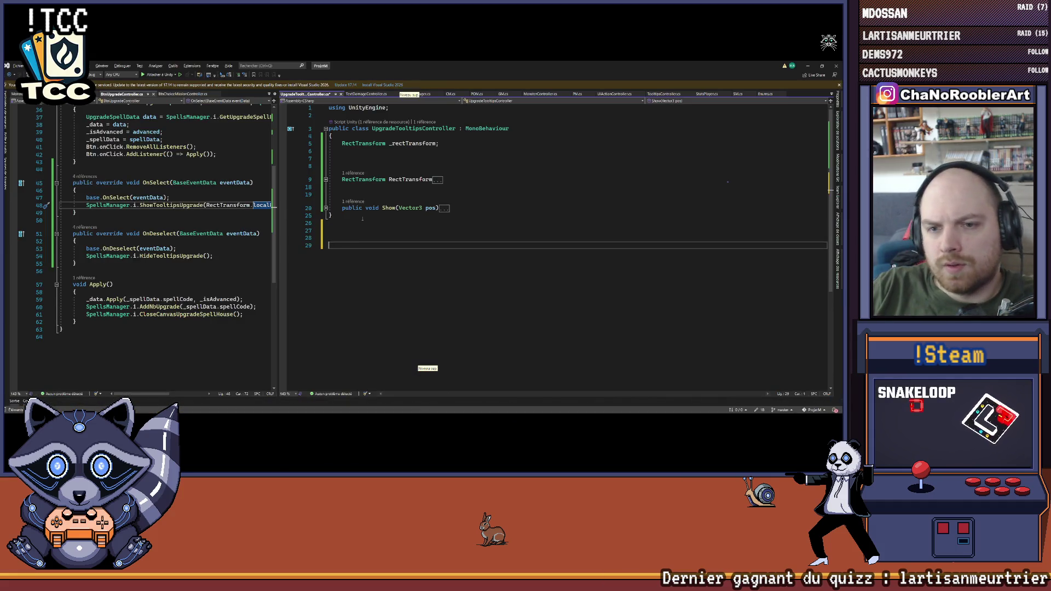
Step: Start a 'public' declaration, discard it, and switch to Unity to recompile
type("public")
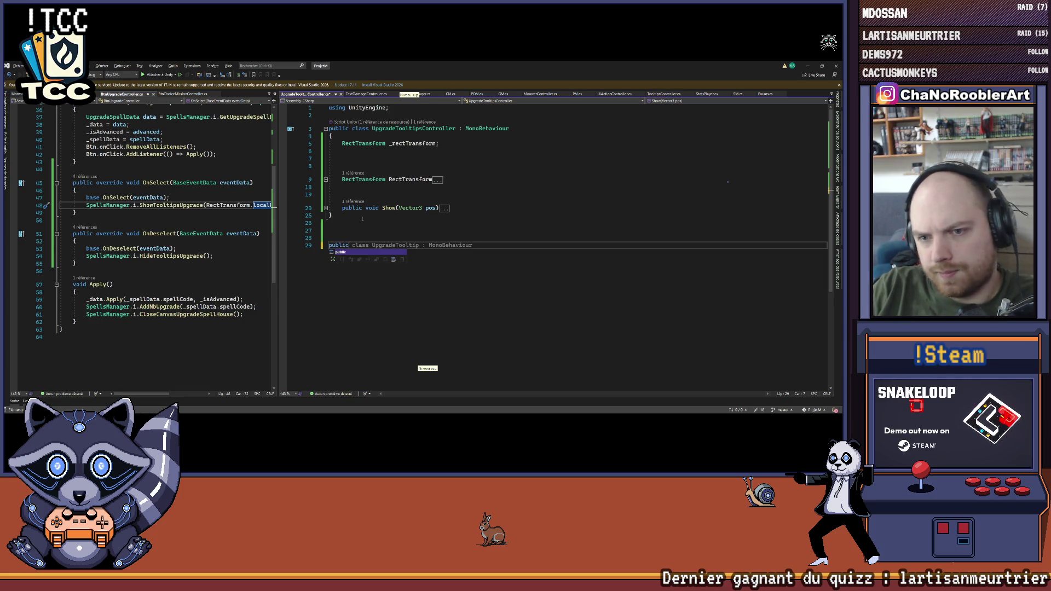
key("BackSpace")
key("BackSpace")
key("BackSpace")
key("BackSpace")
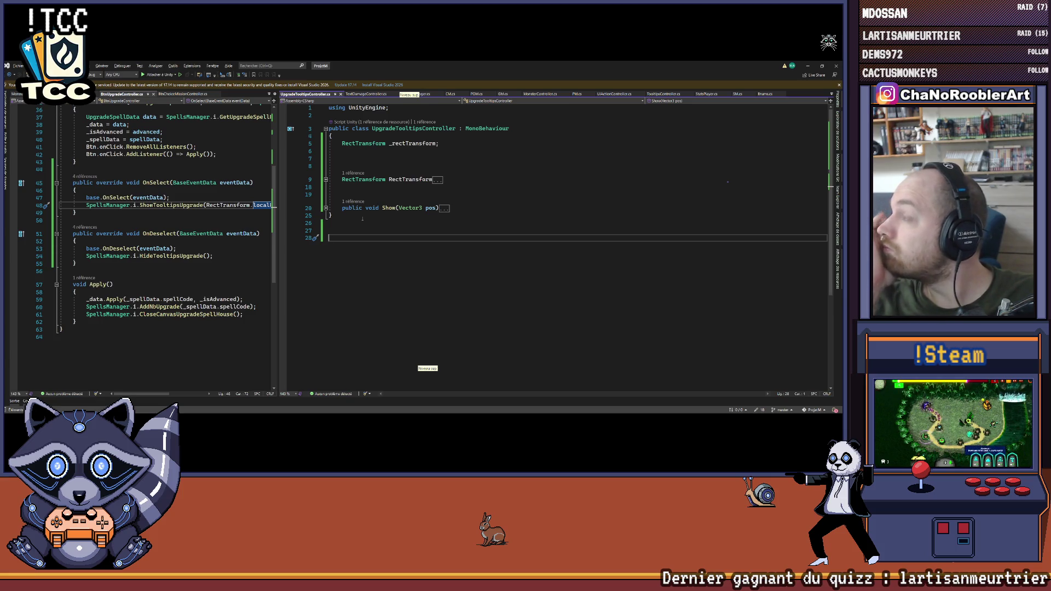
key("alt+Tab")
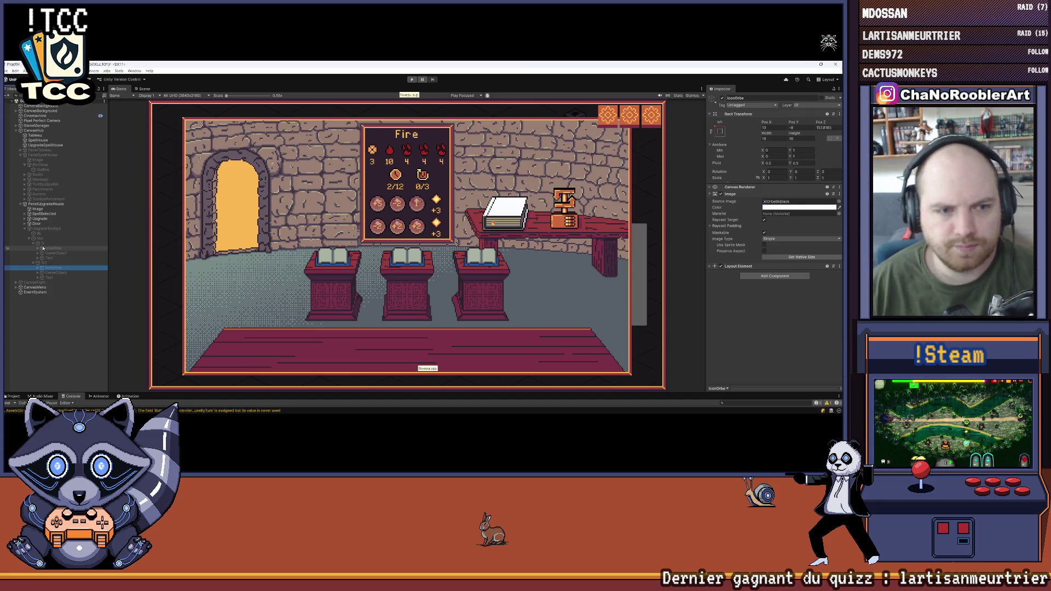
Step: Enlarge the bottom panel, show the Project assets, and open Scripts/Controllers
key("alt+Tab")
key("alt+Tab")
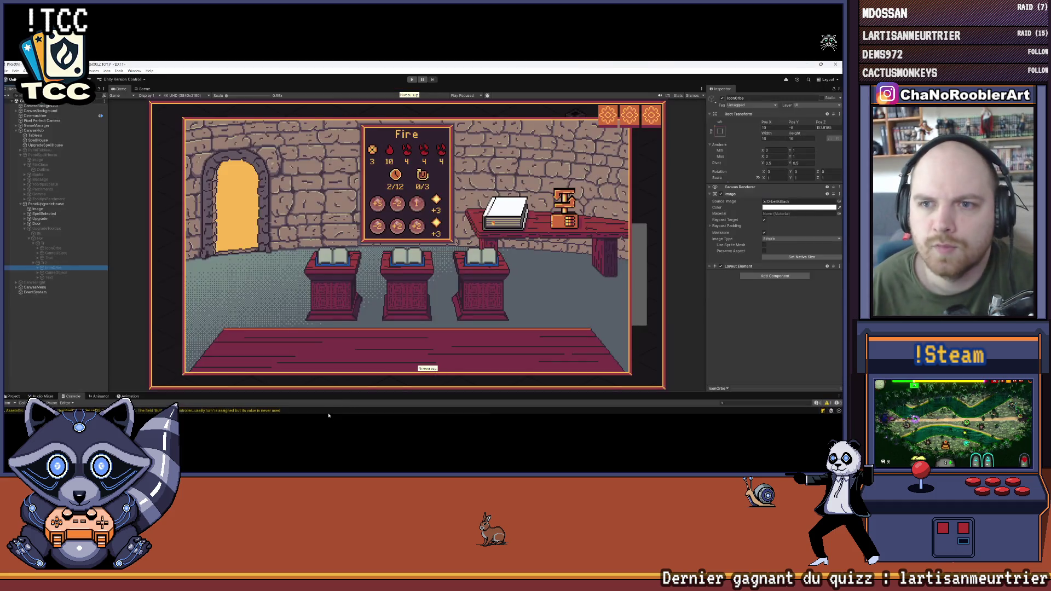
mouse_move(245, 392)
left_mouse_down()
mouse_move(245, 267)
mouse_move(5, 271)
left_mouse_up()
left_click(12, 268)
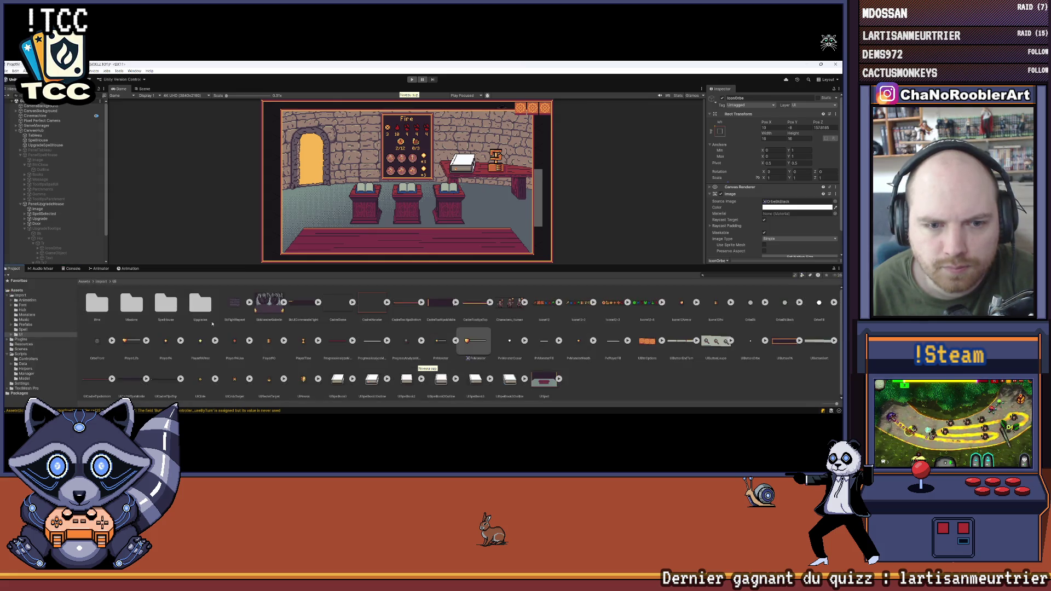
left_click(539, 351)
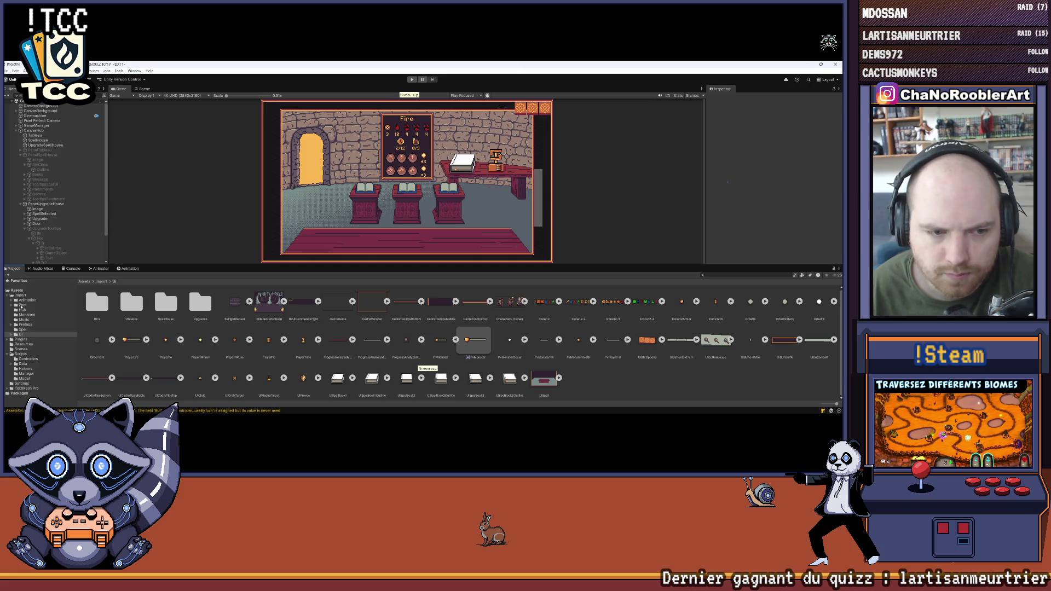
left_click(22, 354)
left_click(24, 359)
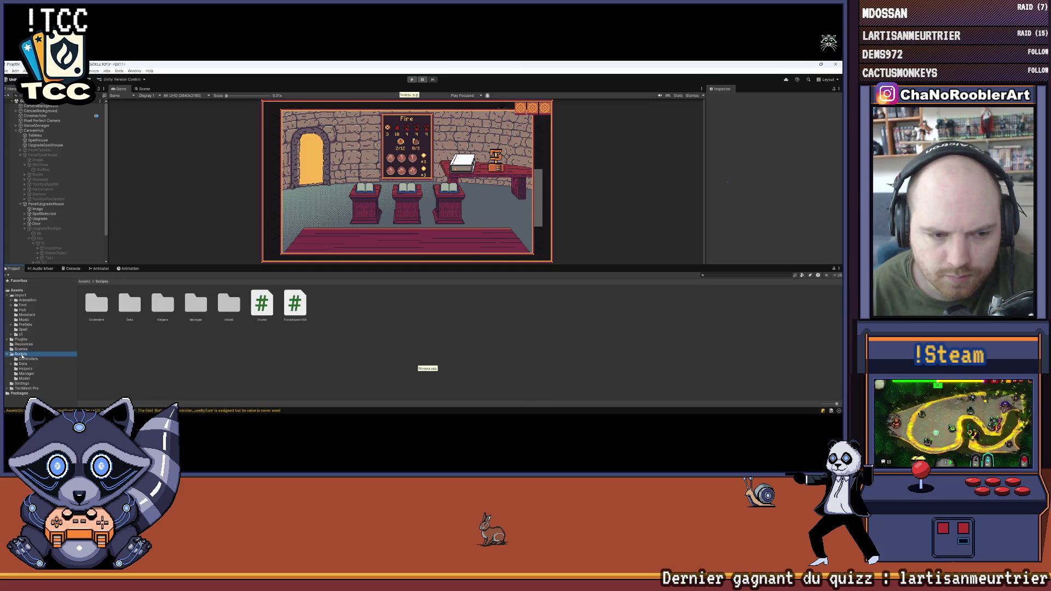
Step: Create a new MonoBehaviour script named UpgradeTooltipsTrController in the Controllers folder
left_click(166, 342)
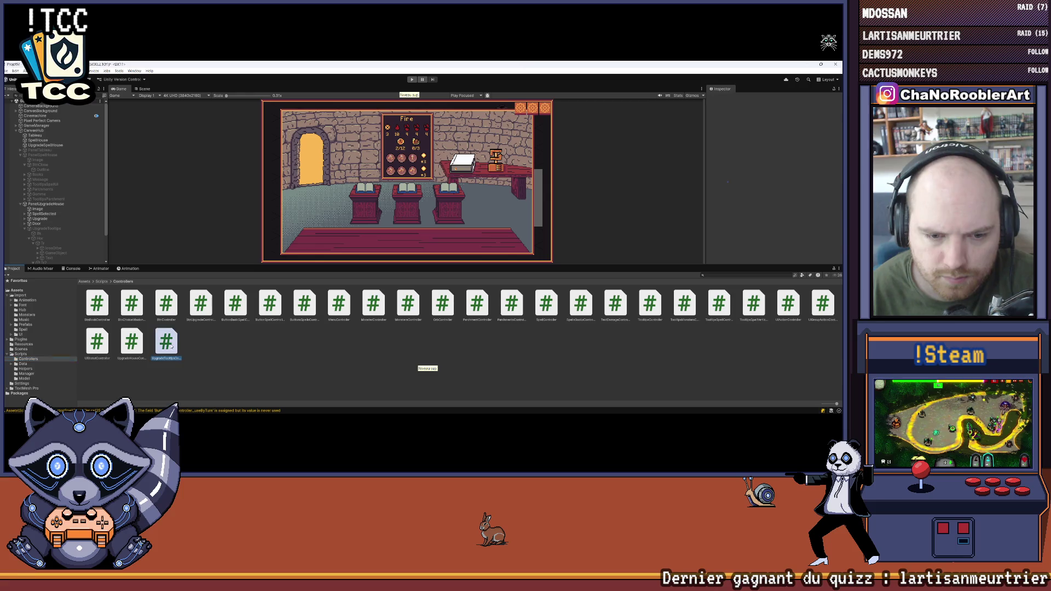
right_click(170, 344)
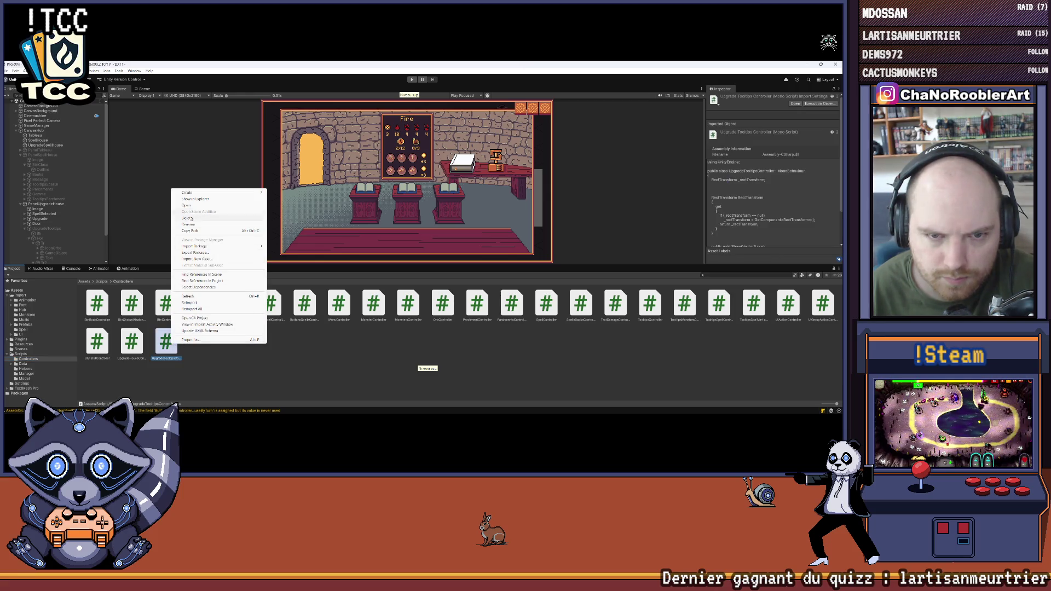
key("Escape")
right_click(221, 340)
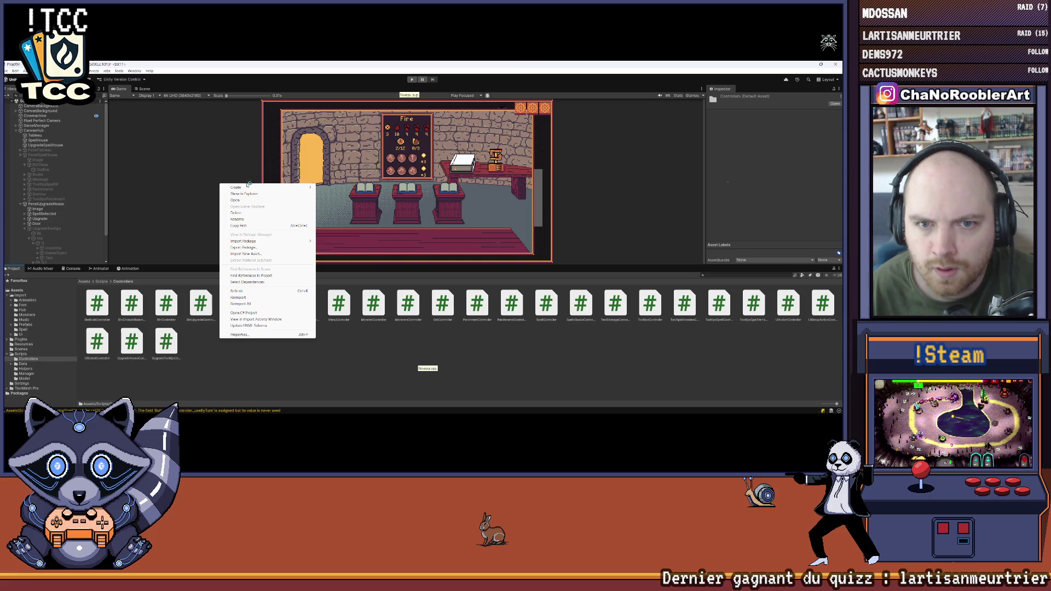
mouse_move(301, 188)
left_click(335, 199)
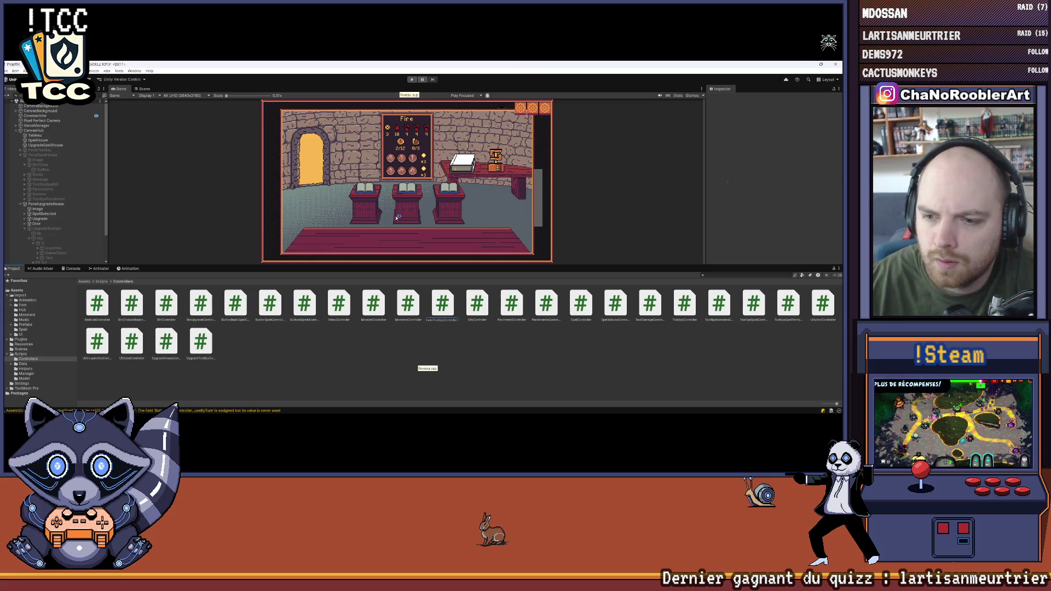
key("Return")
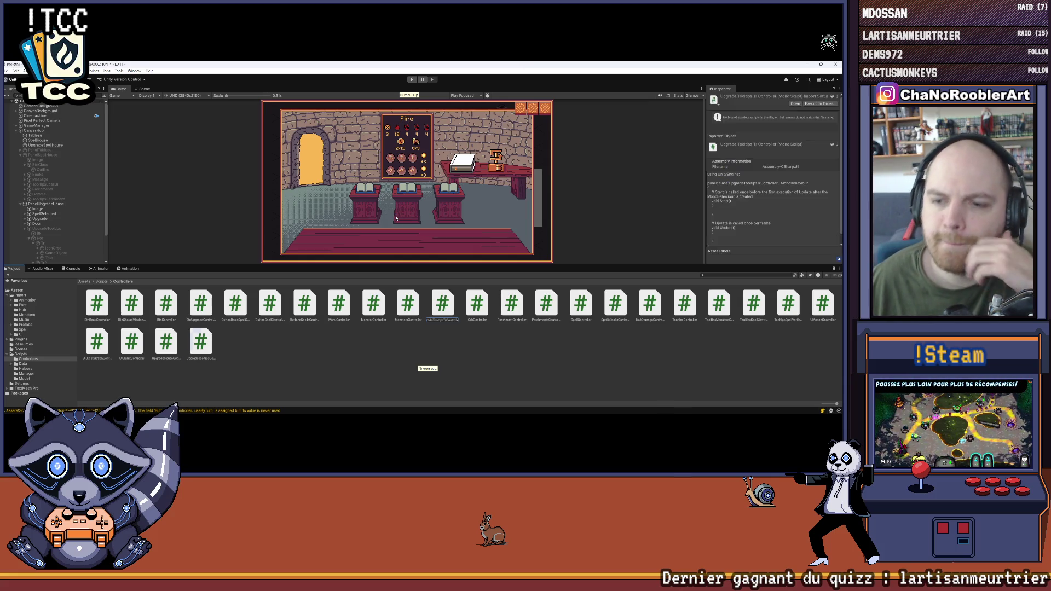
scroll(48, 213, "down", 2)
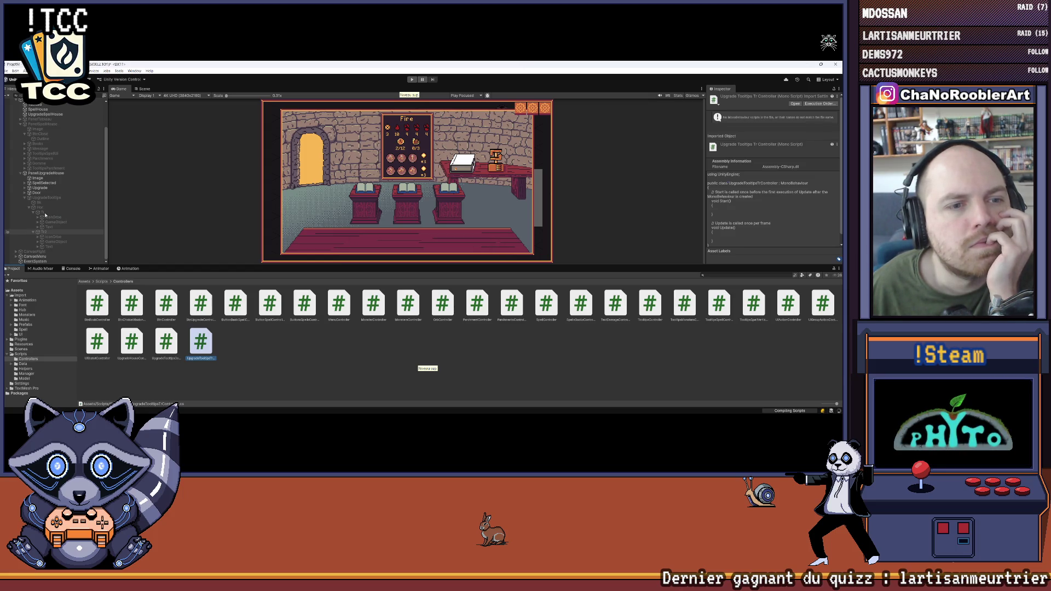
Step: Add the Upgrade Tooltips Tr Controller component to both Tr and Tr2
left_click(46, 214)
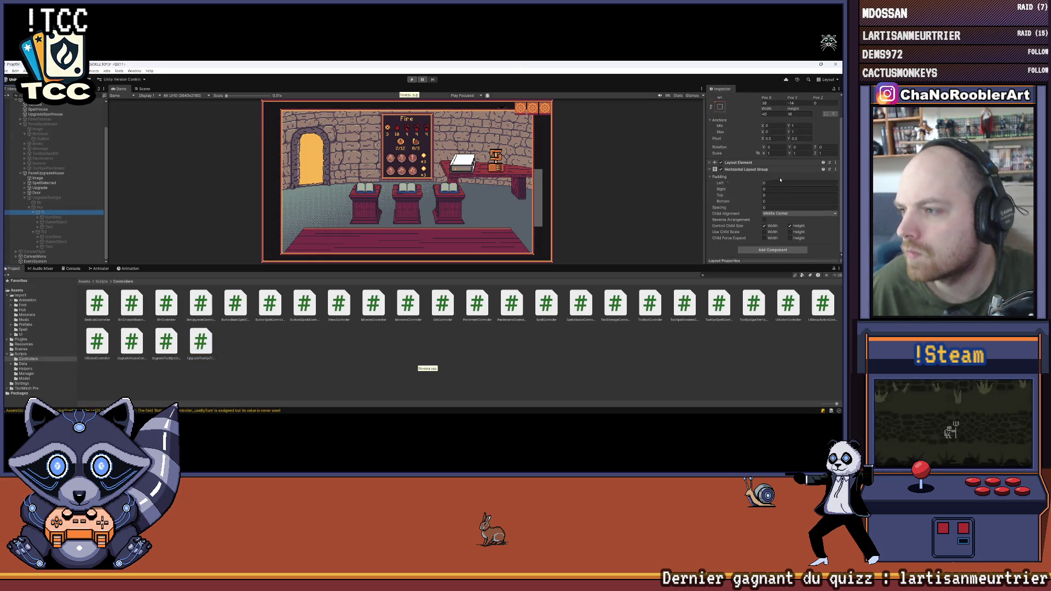
left_click(710, 170)
left_click(748, 204)
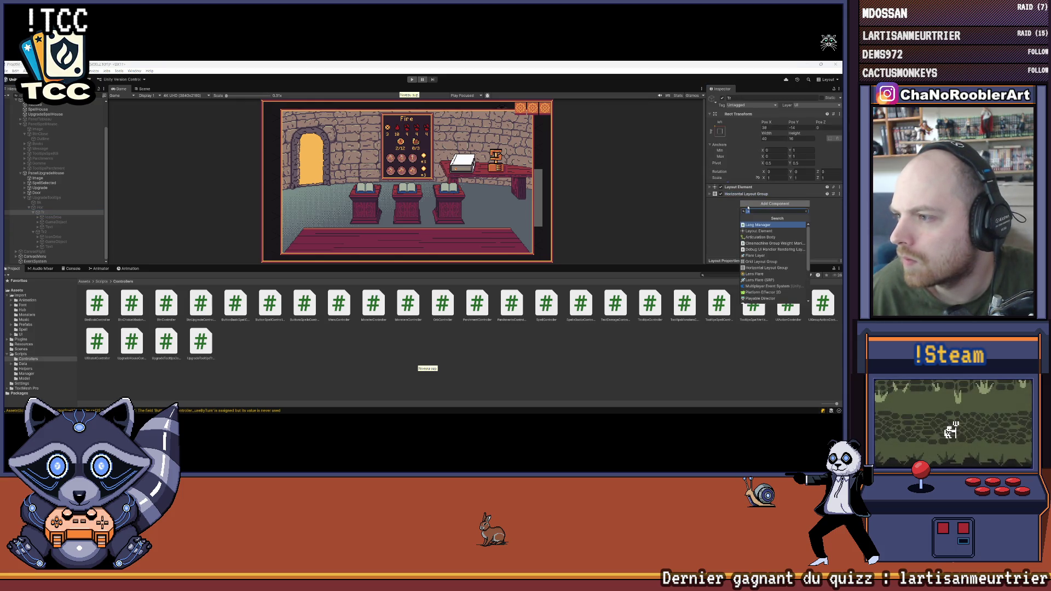
type("Upgra")
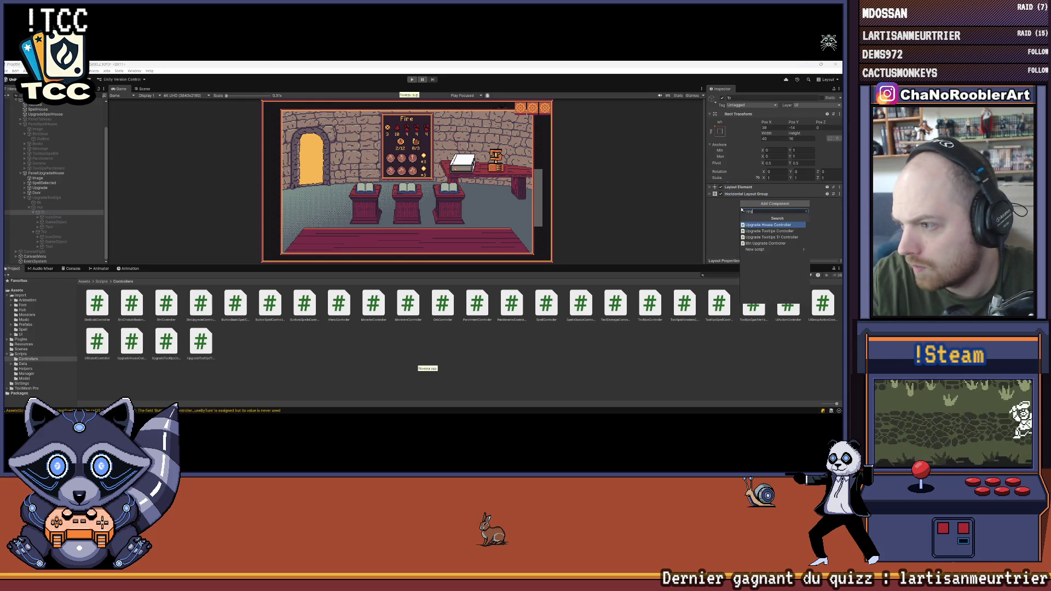
left_click(769, 237)
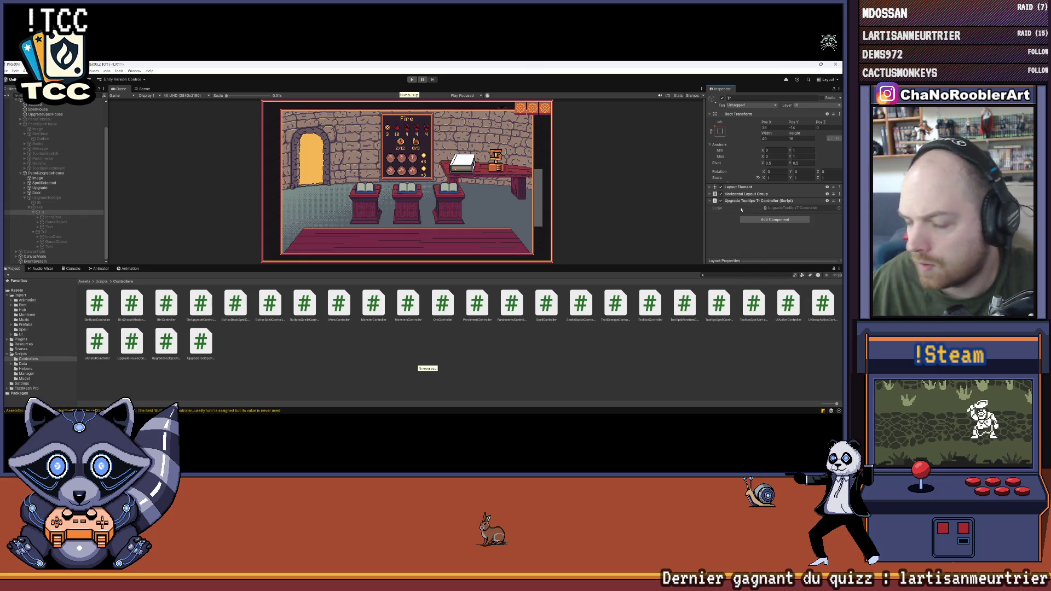
left_click(44, 232)
left_click(775, 204)
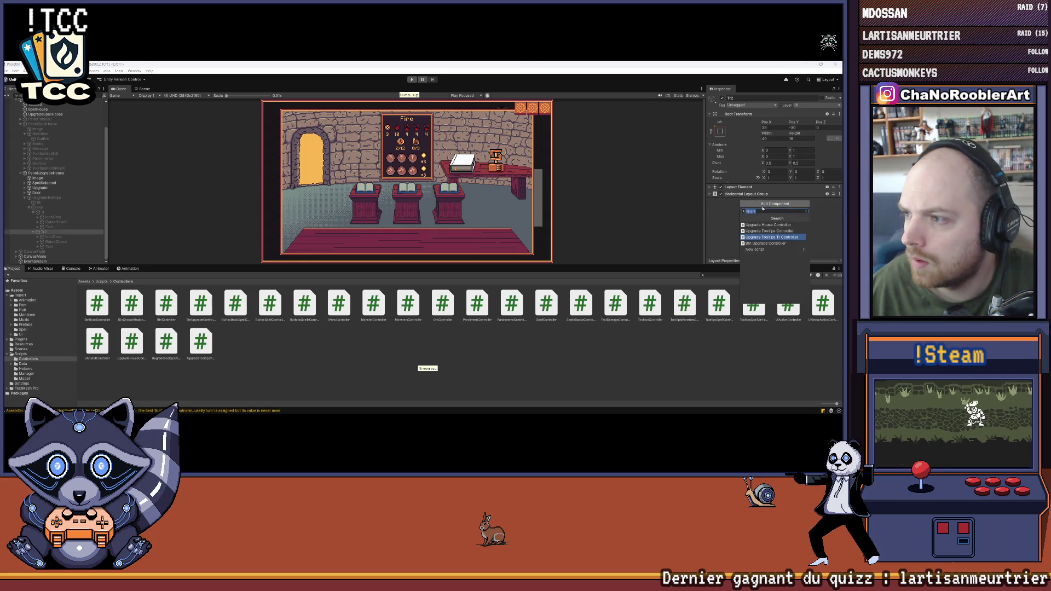
left_click(772, 237)
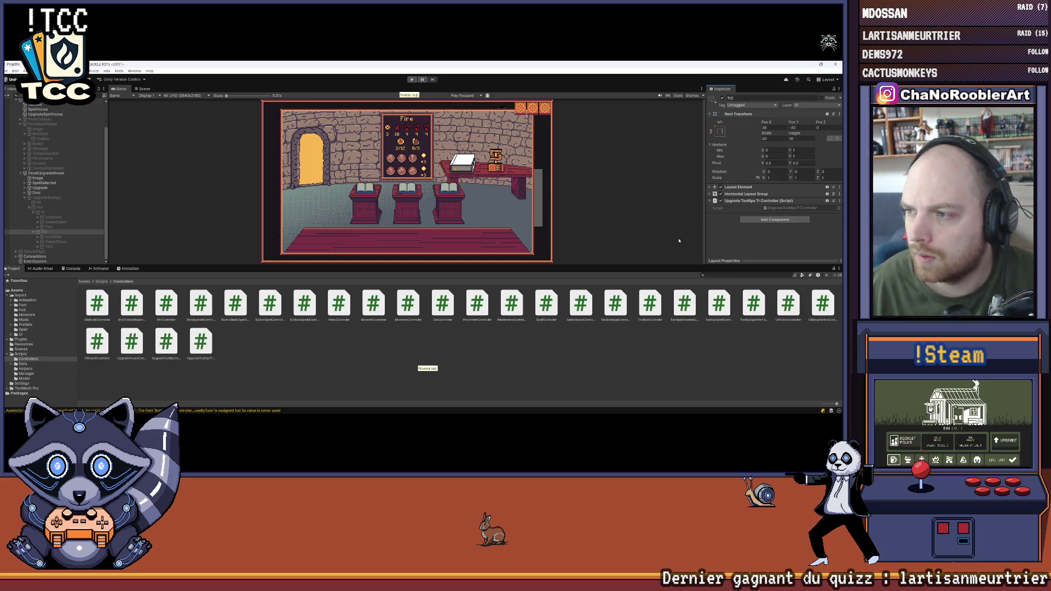
Step: Select the Hor parent layout object and return to the UpgradeTooltipsController code
left_click(78, 208)
mouse_move(319, 409)
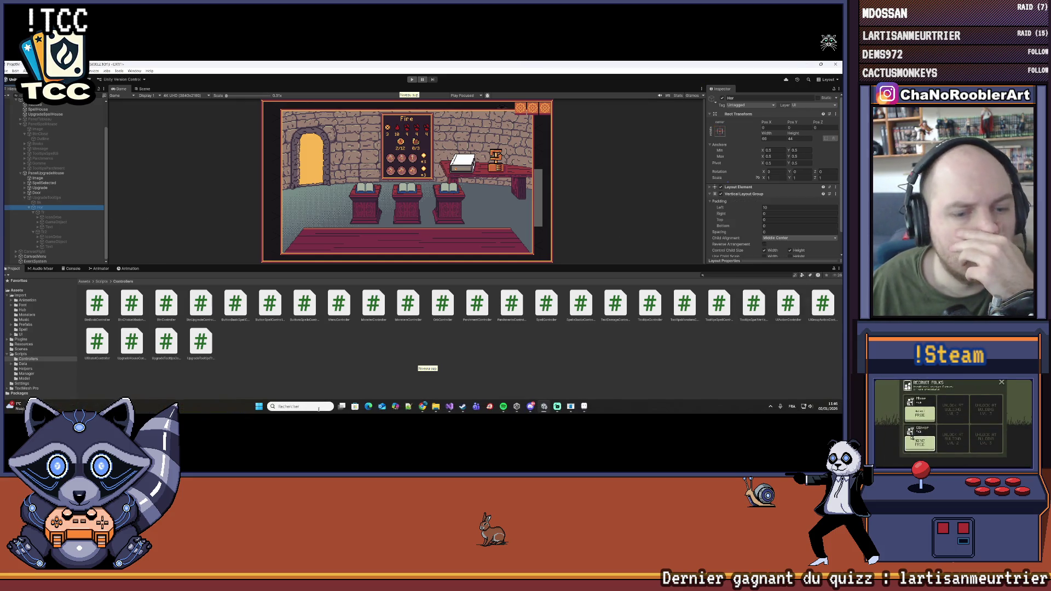
left_click(449, 407)
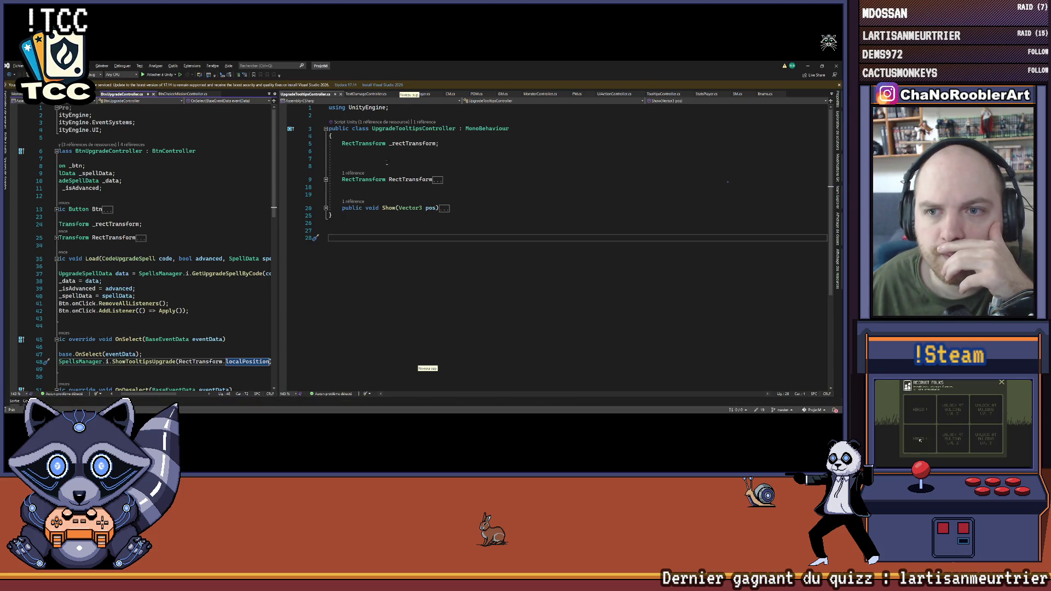
Step: Delete the extra blank lines in UpgradeTooltipsController, keep one after RectTransform, and save
key("Delete")
key("BackSpace")
key("BackSpace")
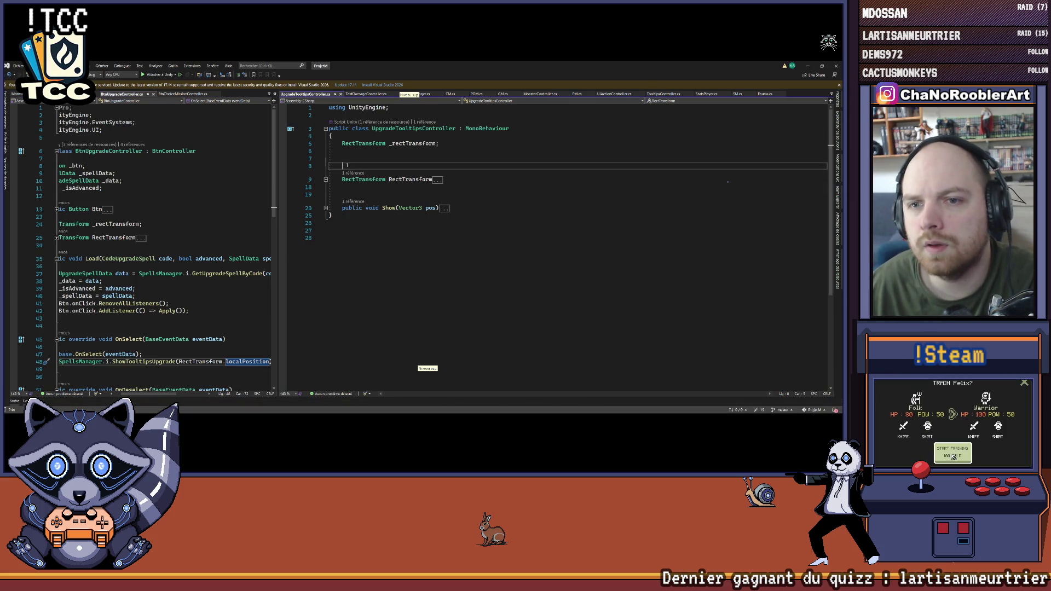
left_click(359, 165)
key("Return")
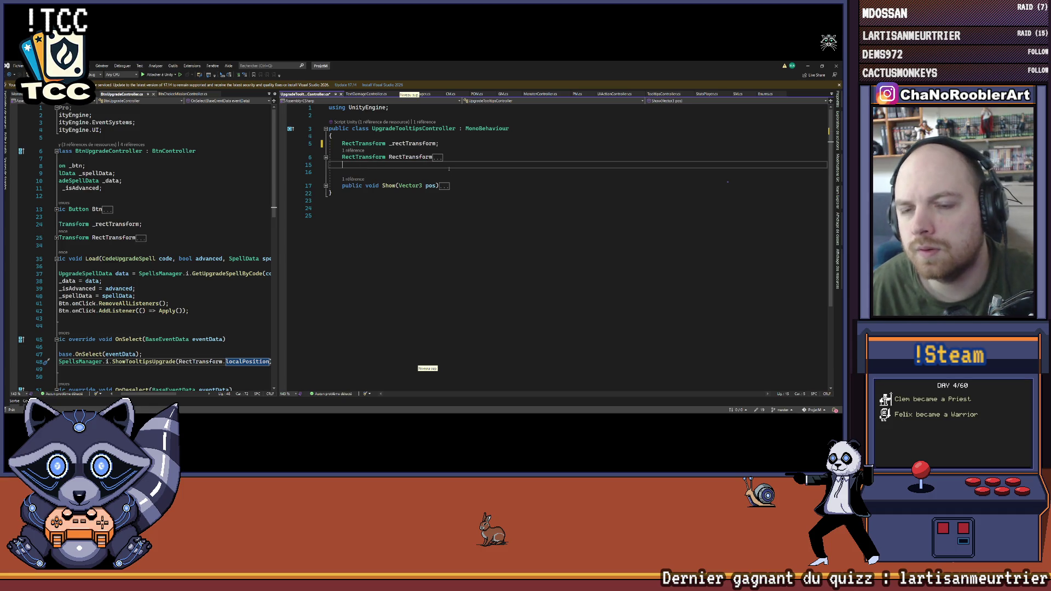
key("ctrl+s")
left_click(449, 169)
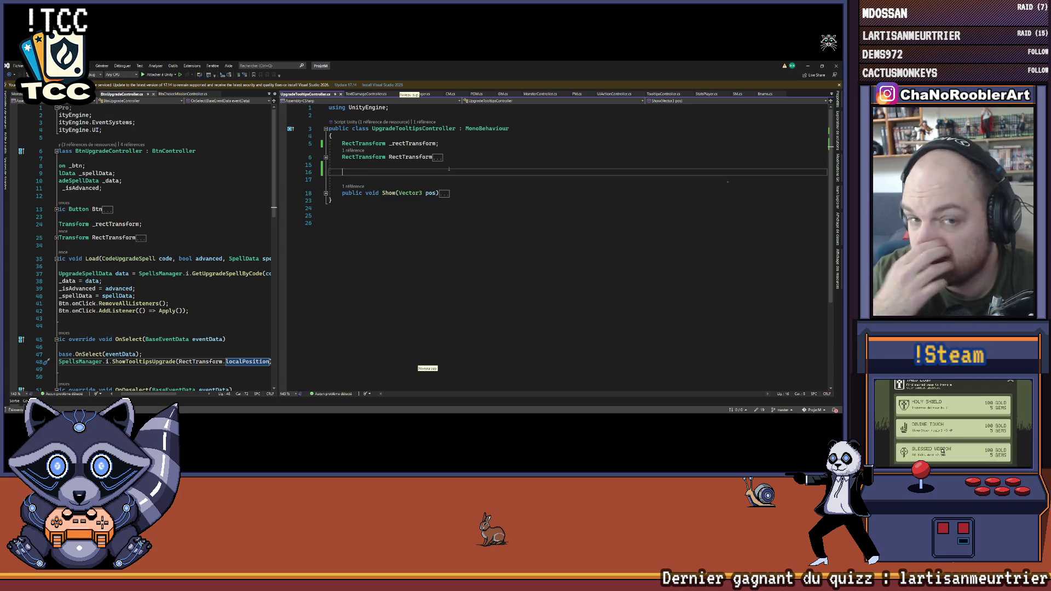
left_click_drag(278, 169, 414, 169)
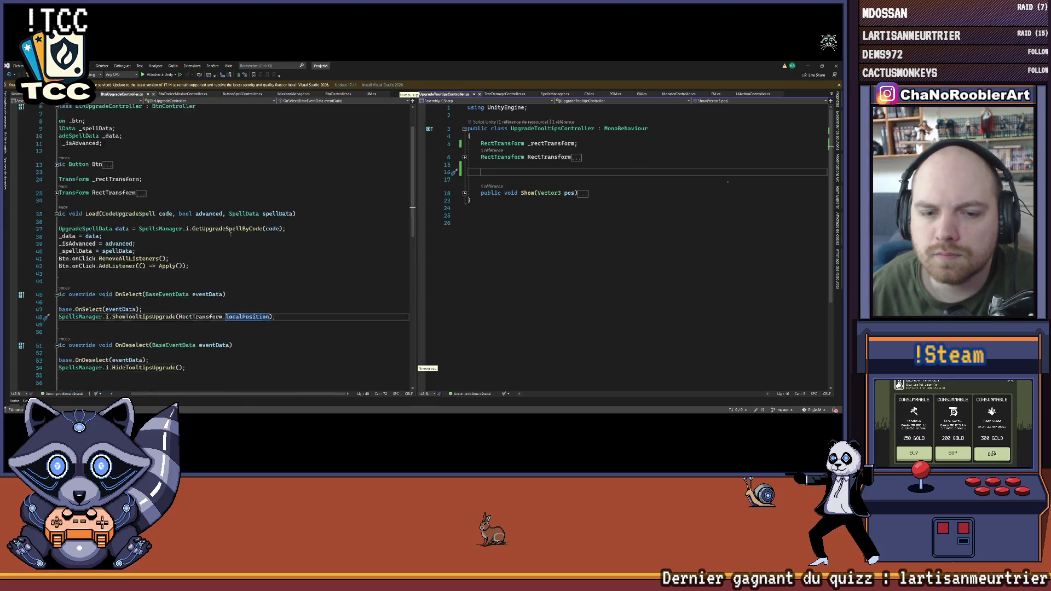
scroll(328, 219, "down", 3)
scroll(235, 252, "up", 4)
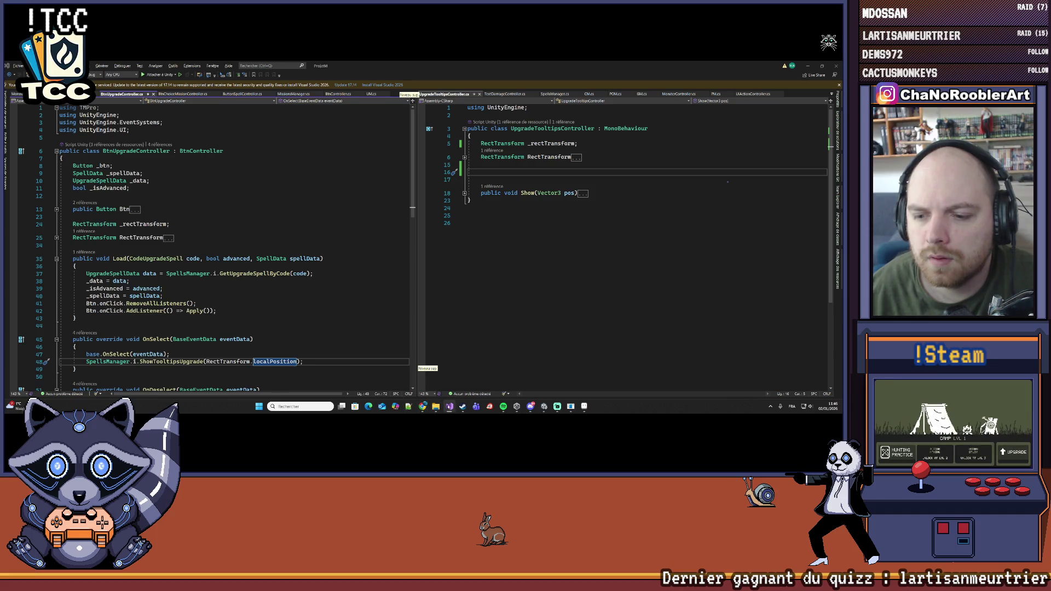
Step: Open UpgradeTooltipsTrController from Unity's Project panel in Visual Studio
left_click(544, 407)
left_click(193, 344)
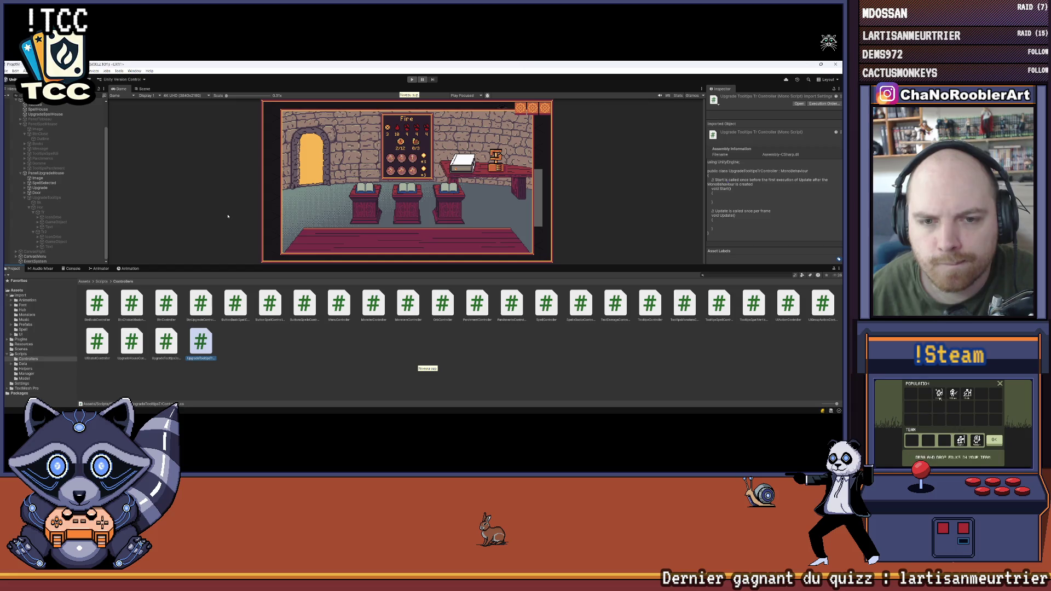
key("Return")
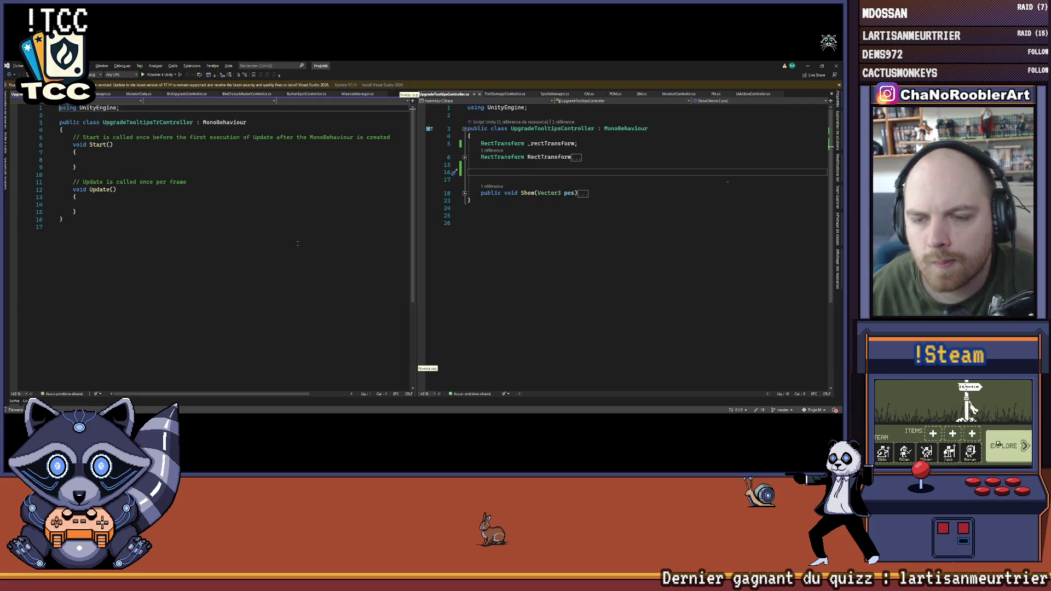
key("ctrl+F4")
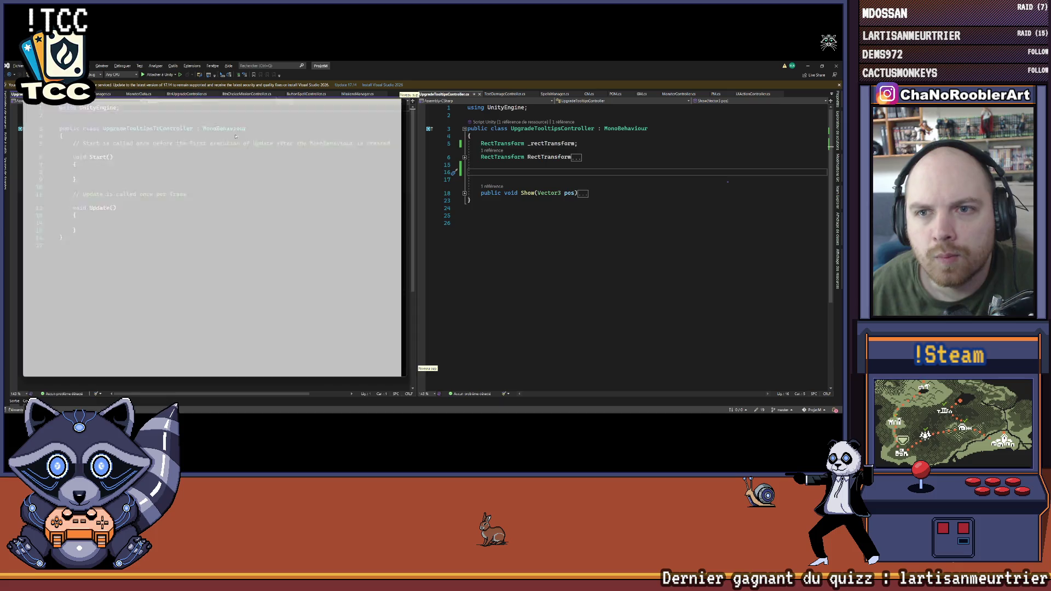
Step: Dock UpgradeTooltipsTrController as a middle pane and delete its generated Start and Update methods
left_click_drag(244, 238, 294, 230)
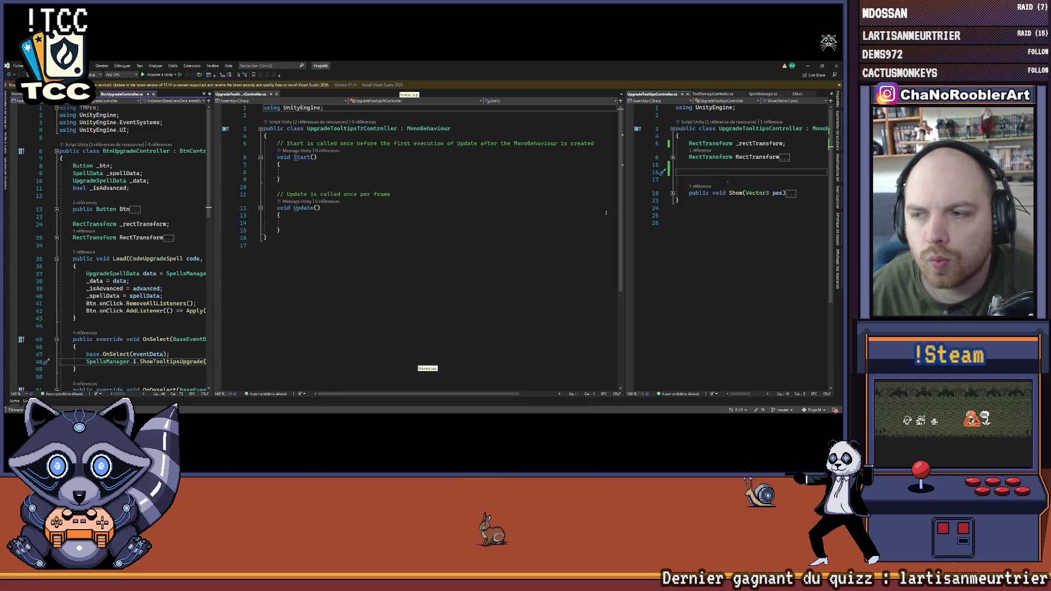
left_click_drag(625, 205, 537, 204)
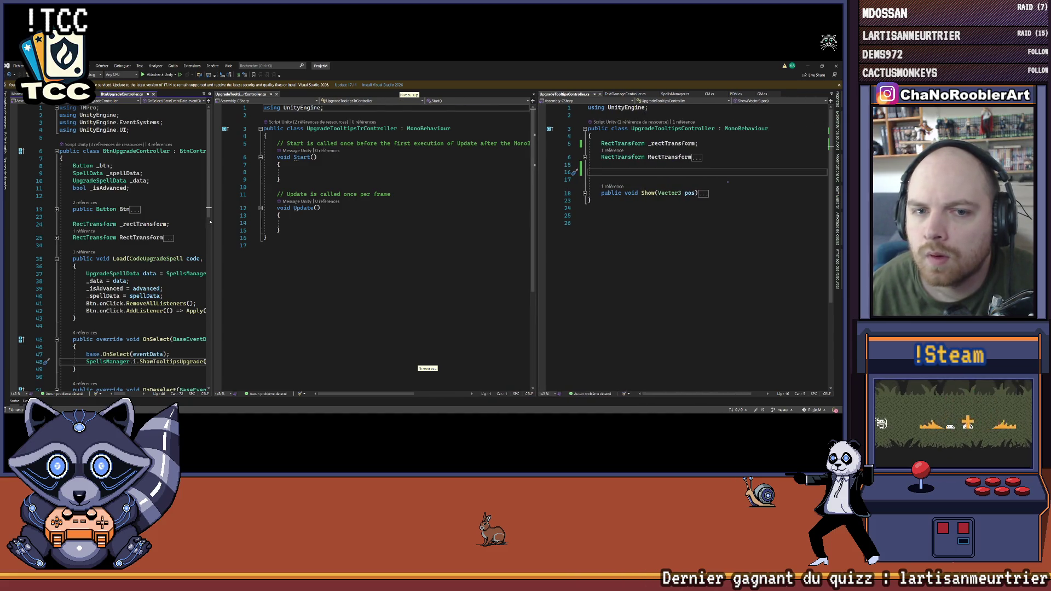
left_click_drag(212, 222, 261, 226)
mouse_move(343, 234)
left_mouse_down()
mouse_move(318, 186)
mouse_move(315, 144)
left_mouse_up()
key("Delete")
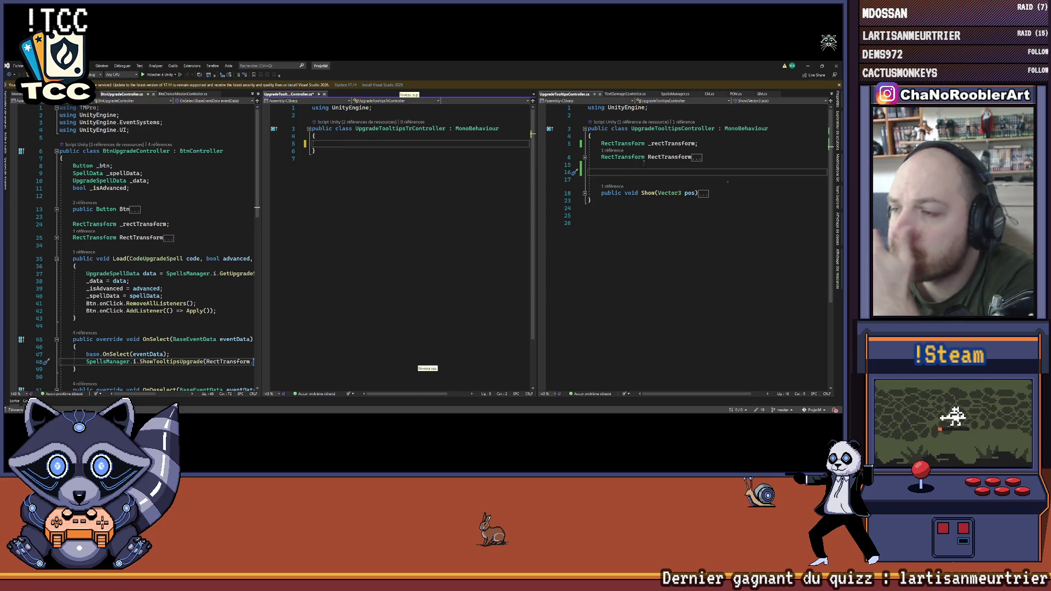
Step: Declare a [SerializeField] UpgradeTooltipsTrController tr1 field in UpgradeTooltipsController
left_click(631, 173)
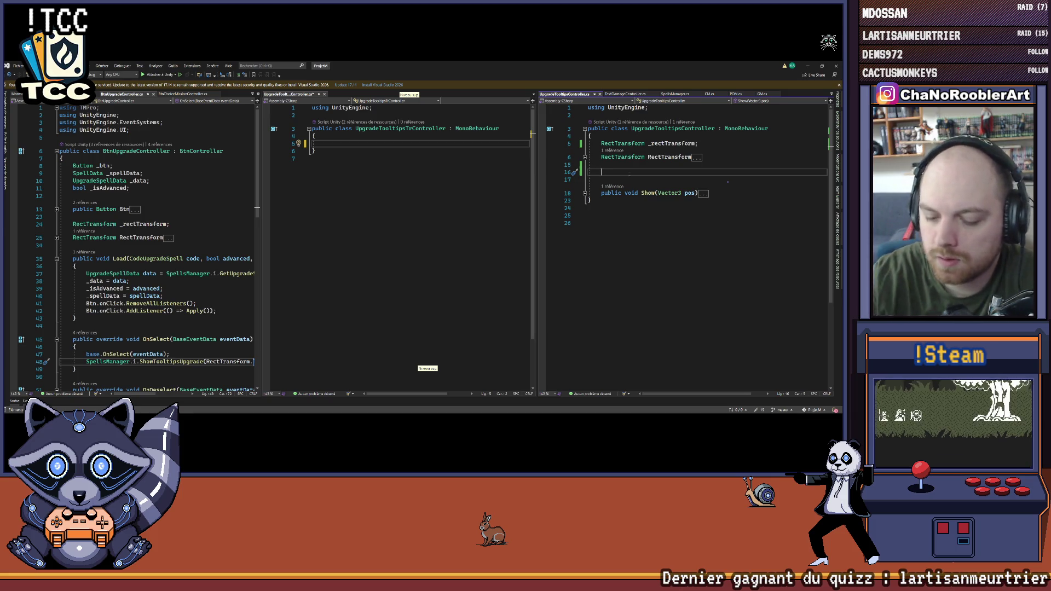
type("UpgradeT")
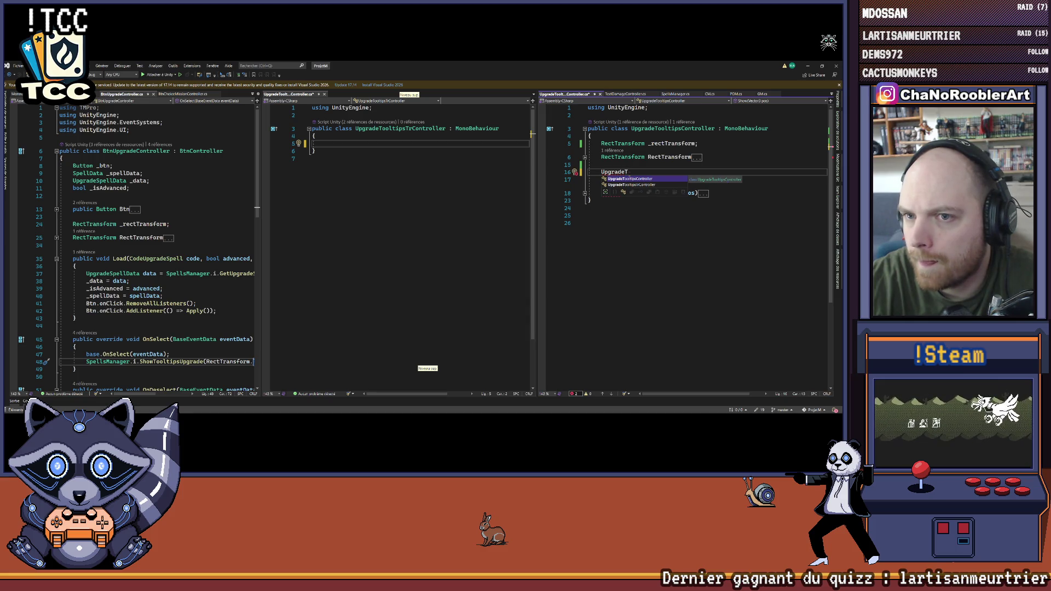
type("oo")
key("Down")
key("Tab")
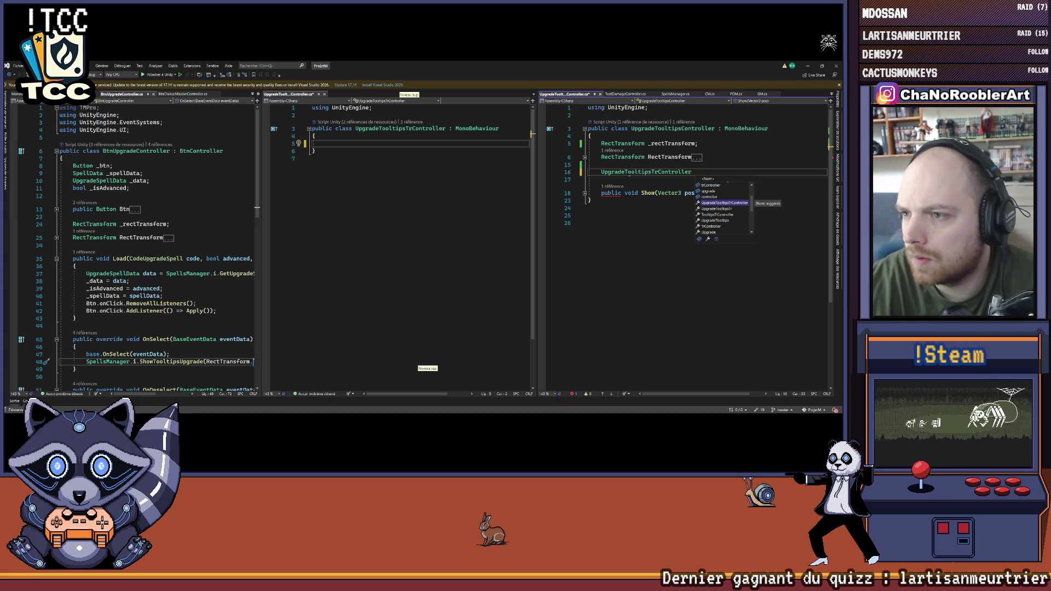
type("T")
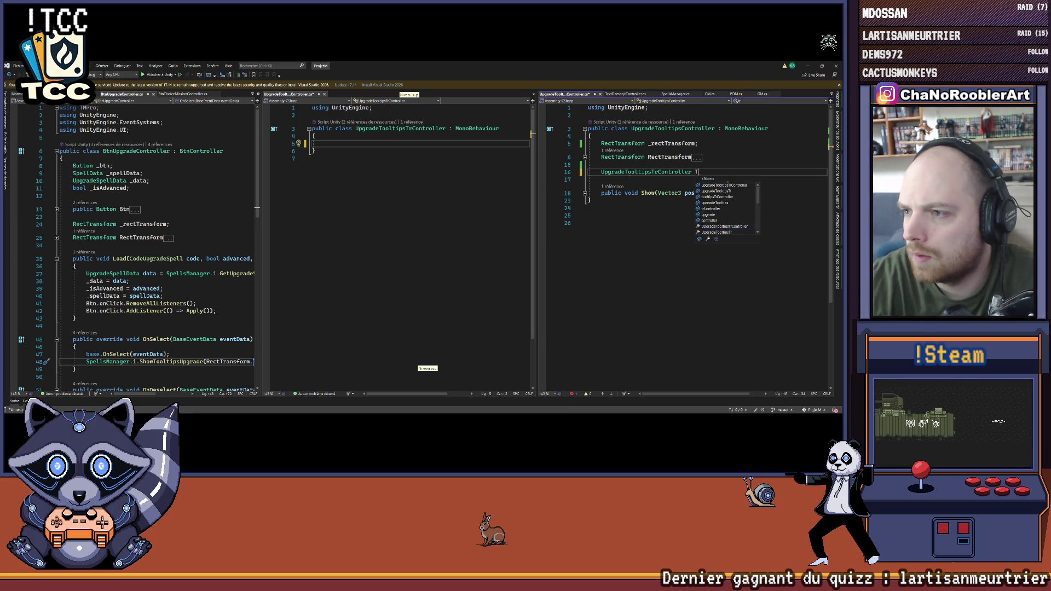
key("BackSpace")
type("tr1;")
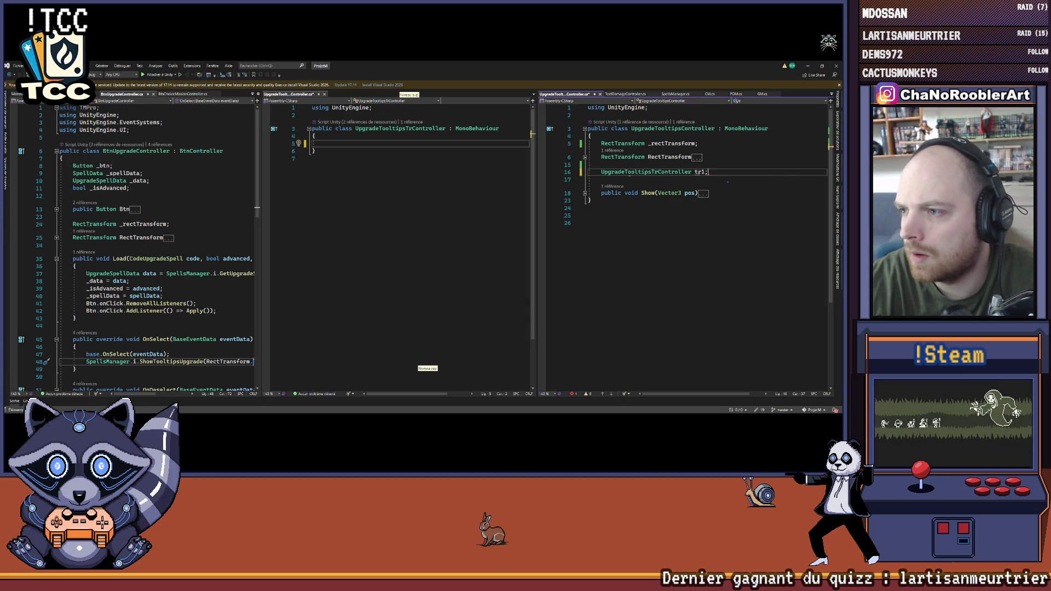
key("ctrl+Return")
type("[SerializeField")
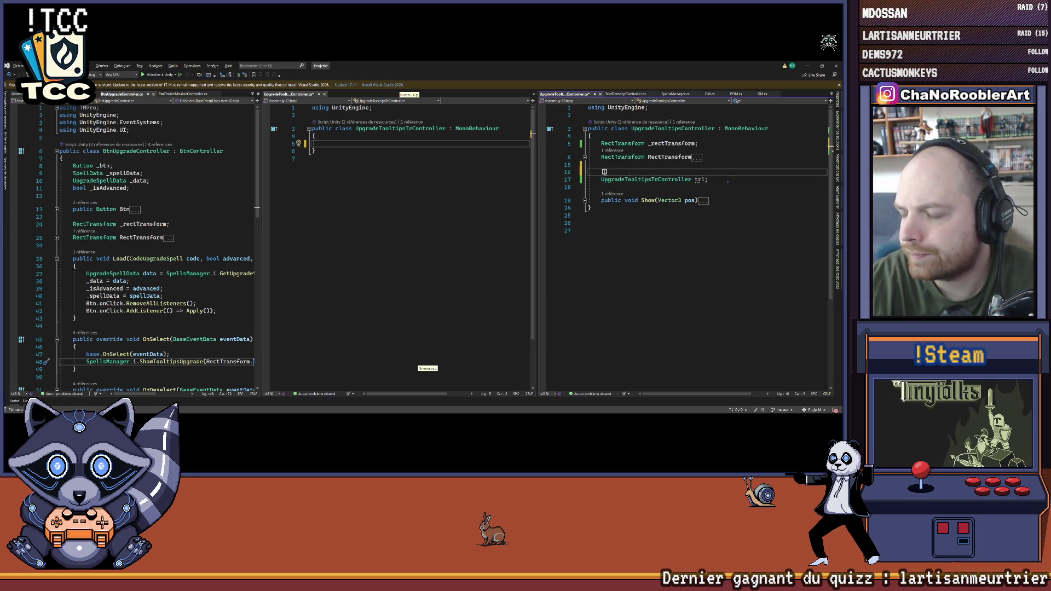
key("Down")
key("End")
key("Return")
key("Return")
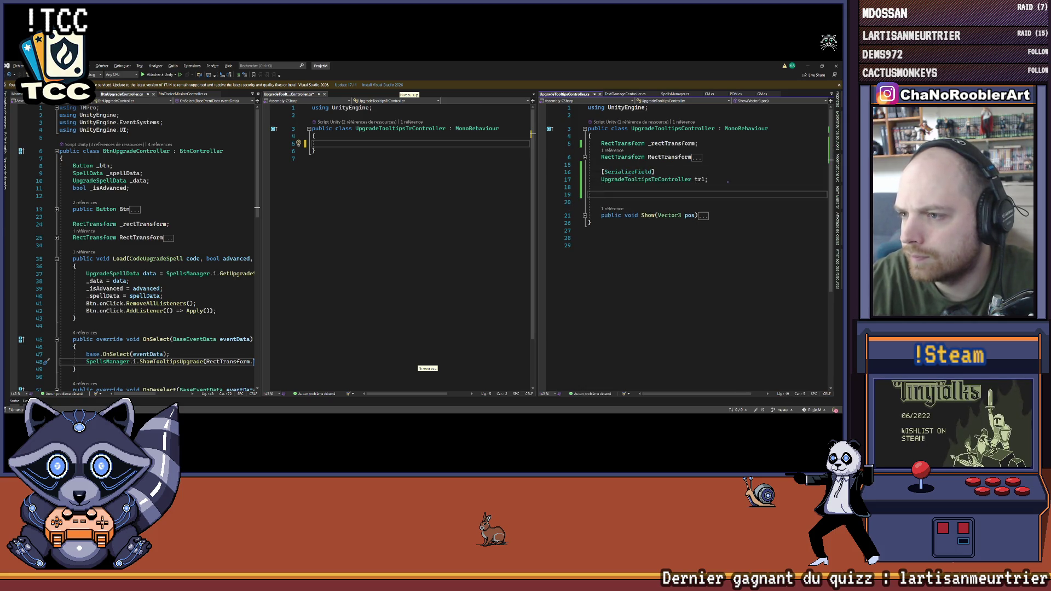
Step: Duplicate the serialized tr1 declaration with Ctrl+D and rename the copy tr2
left_click(630, 175)
key("shift+Down")
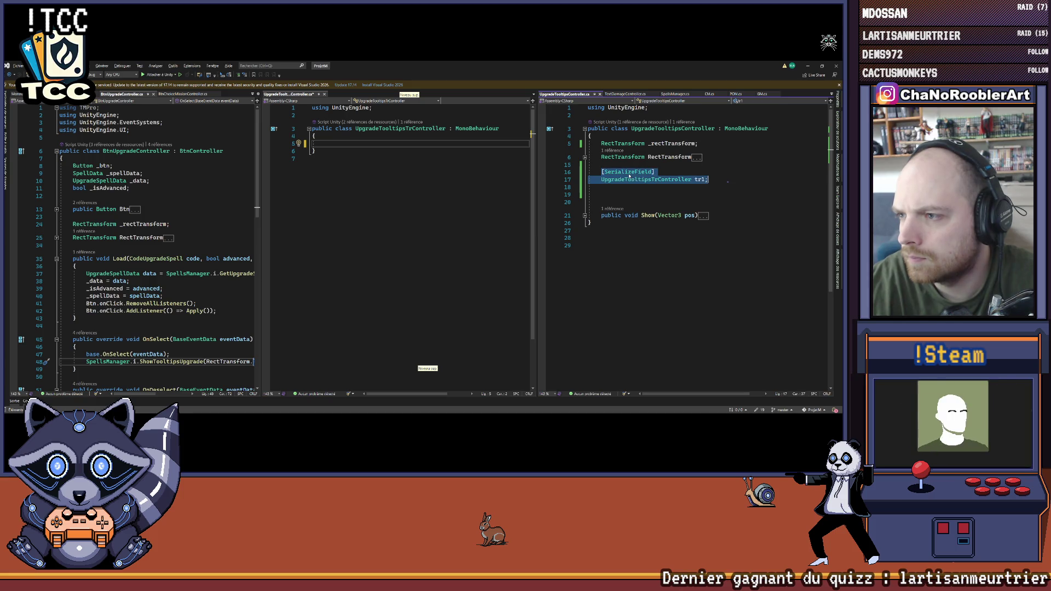
key("ctrl+d")
key("BackSpace")
type("2;")
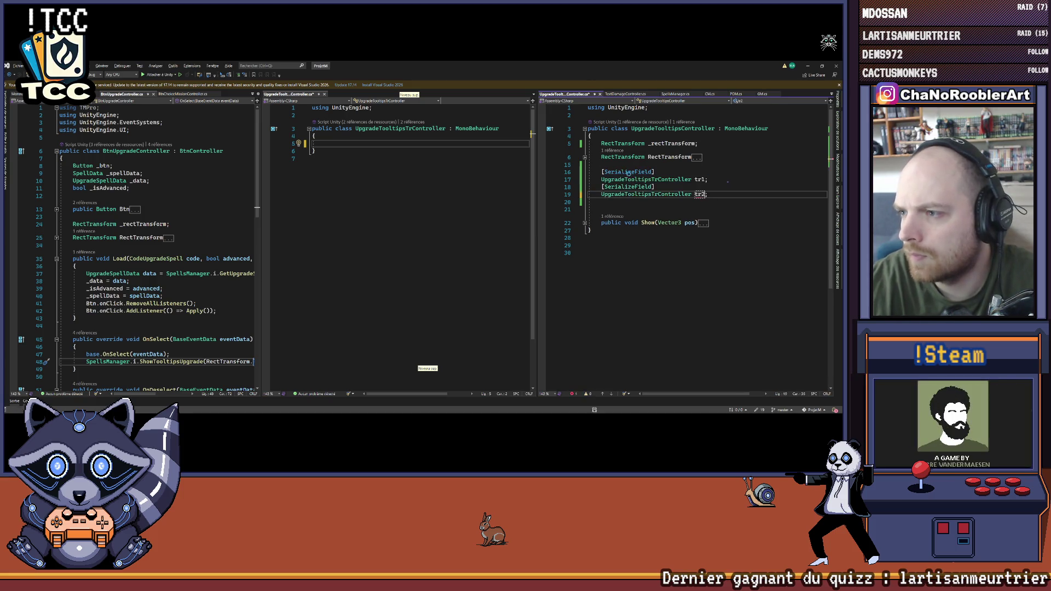
Step: Expand the Show method and widen the code panes to show full lines
left_click(584, 224)
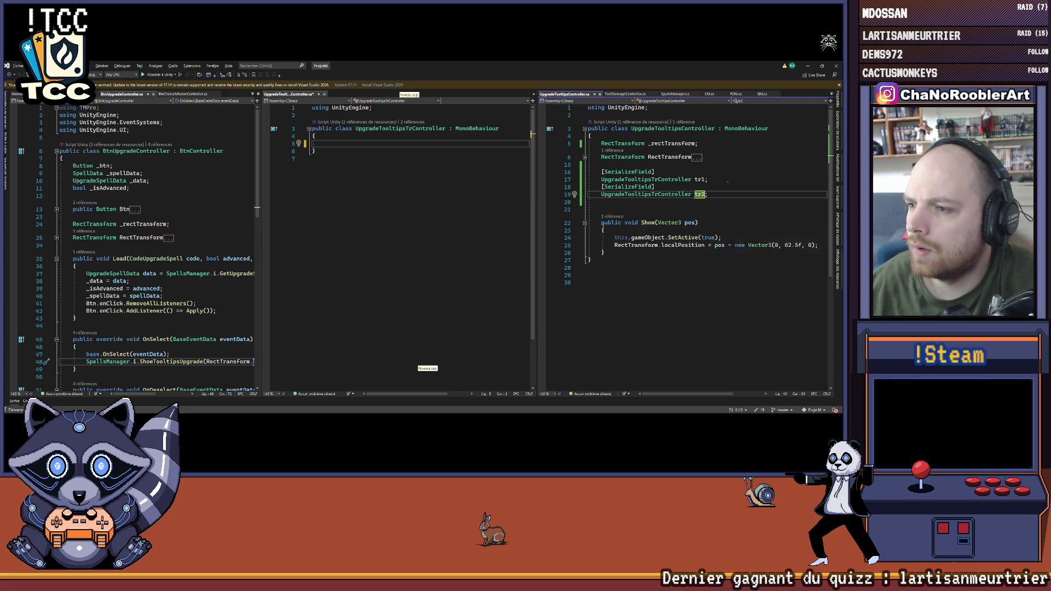
scroll(584, 224, "down", 2)
left_click_drag(542, 189, 511, 191)
left_click_drag(525, 133, 452, 134)
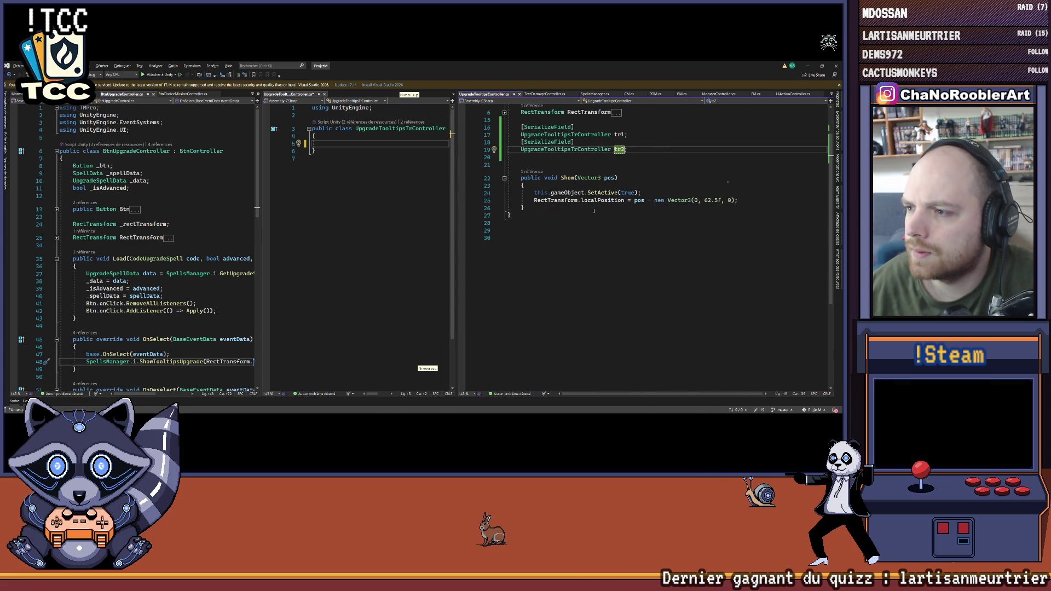
key("Down")
key("Down")
key("Down")
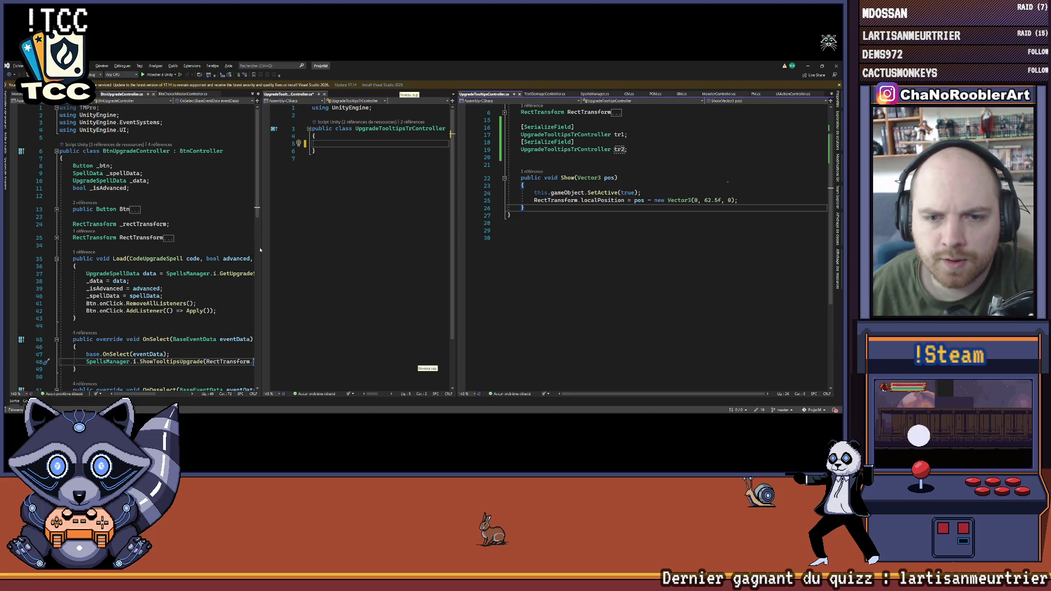
left_click_drag(262, 248, 333, 252)
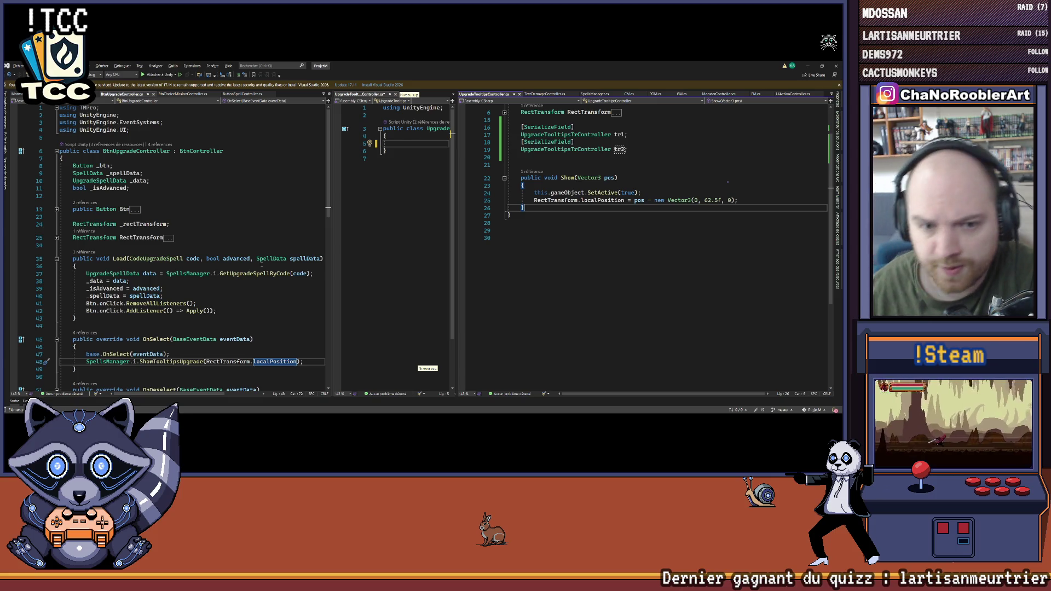
scroll(263, 267, "down", 6)
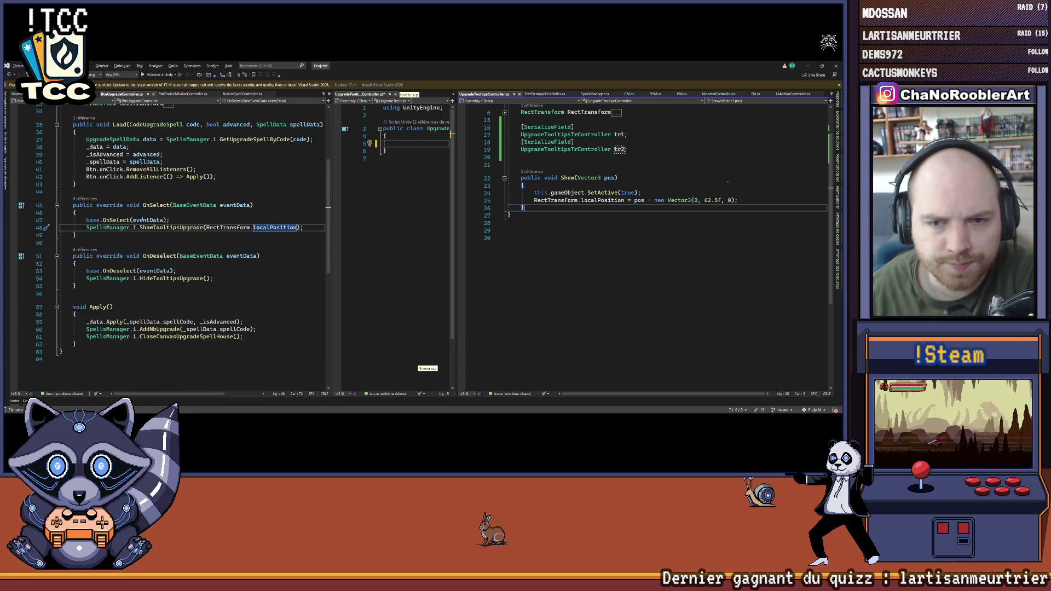
Step: Use Go To Definition on UpgradeSpellData in BtnUpgradeController.cs to view its abstract class
scroll(329, 211, "up", 1)
left_click_drag(331, 212, 353, 212)
scroll(161, 289, "up", 3)
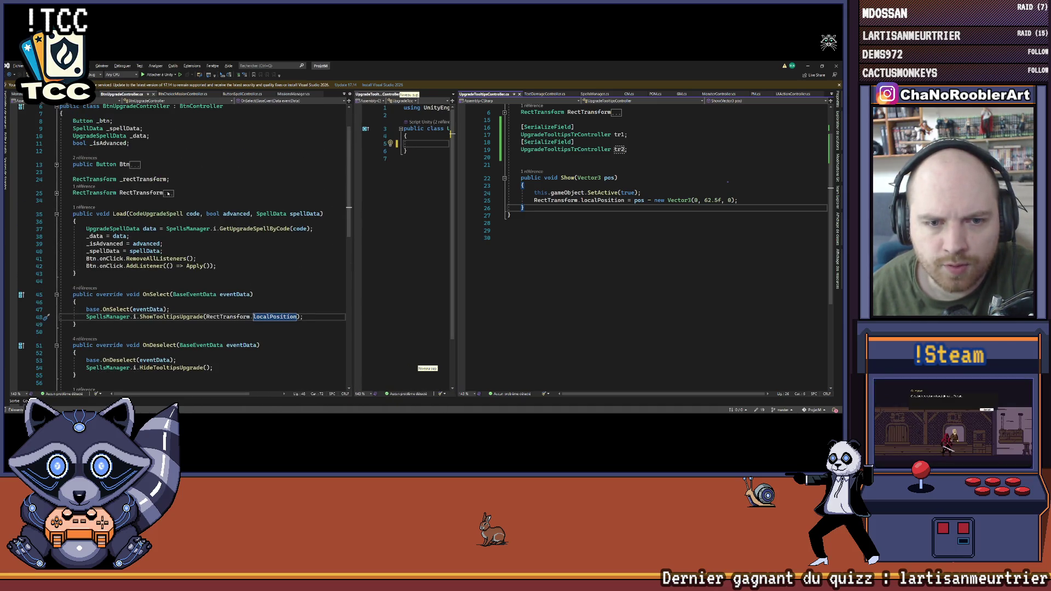
scroll(267, 181, "down", 3)
scroll(164, 164, "up", 3)
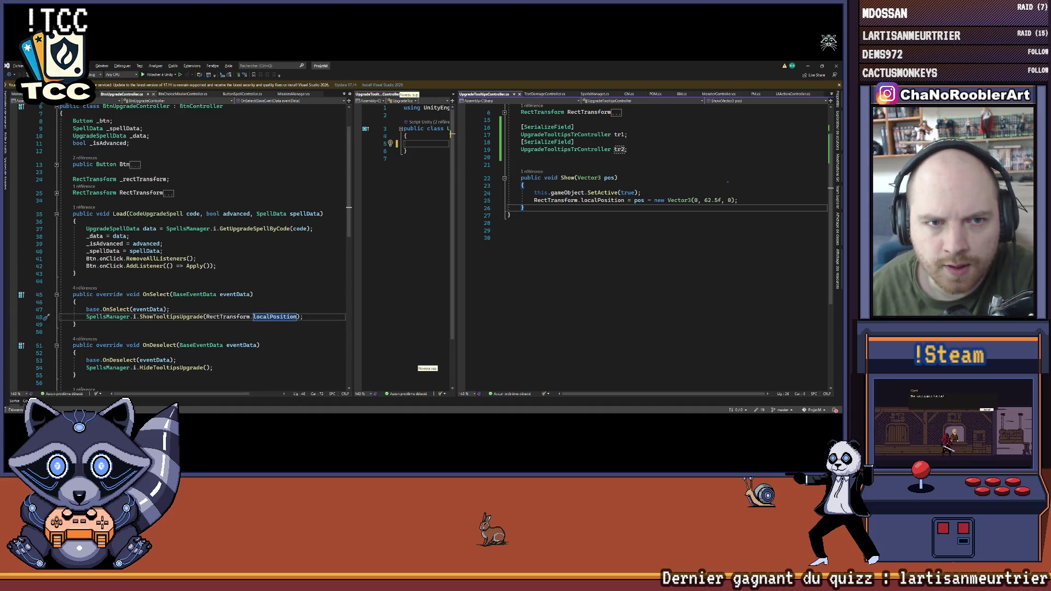
left_click(85, 135)
right_click(84, 137)
left_click(110, 177)
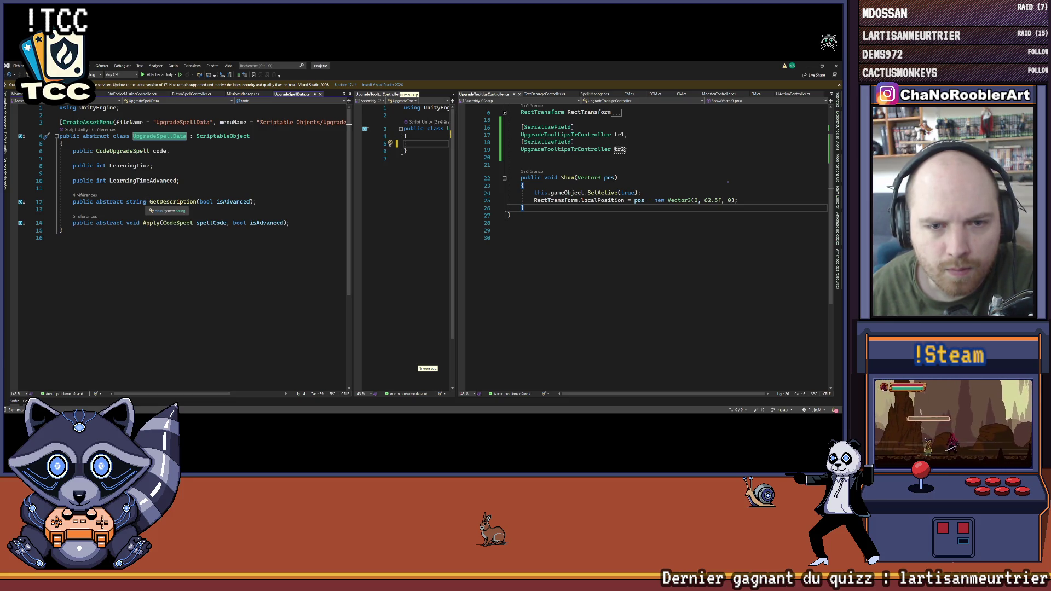
Step: Open UpgradeSpell_Amplification from the CodeLens references list of UpgradeSpellData
left_click(138, 188)
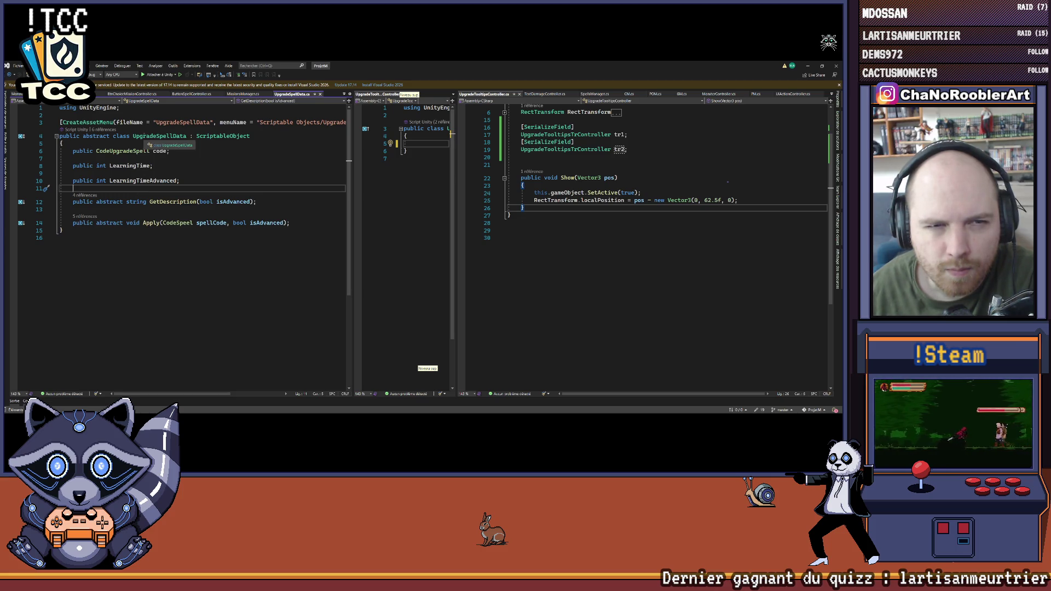
left_click(97, 129)
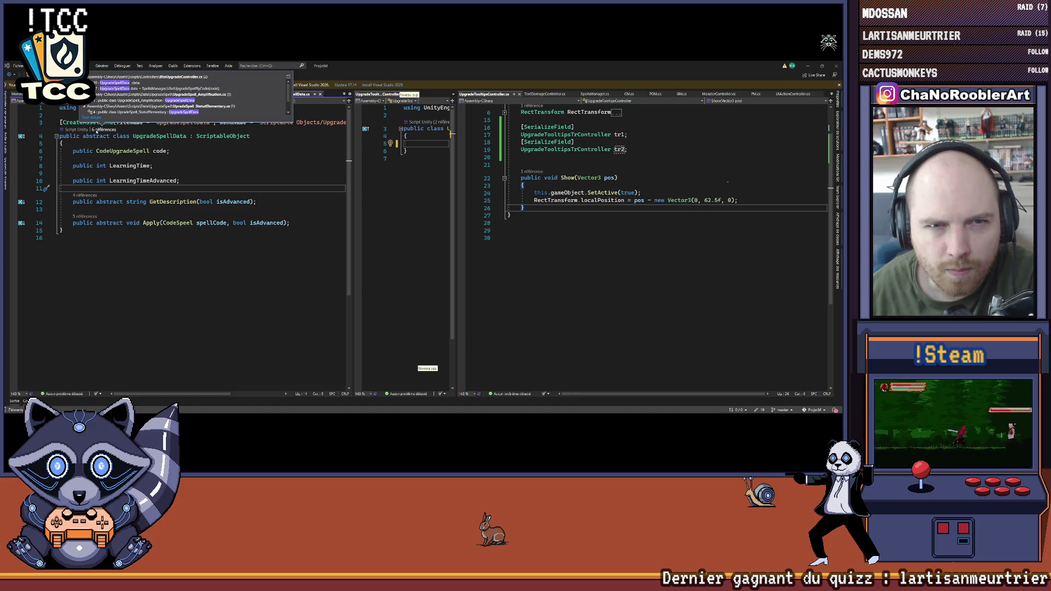
double_click(138, 100)
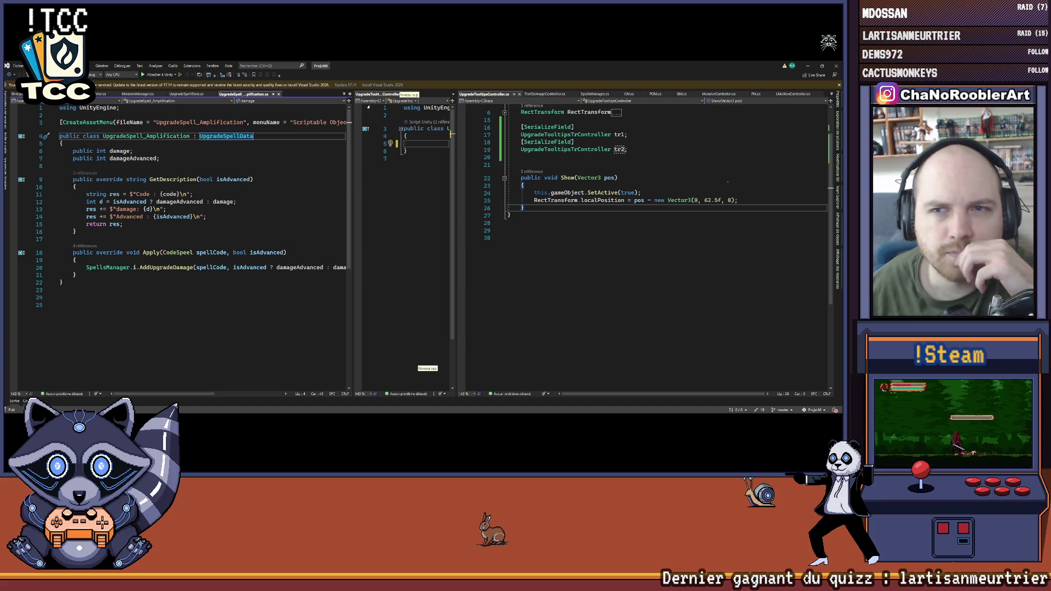
Step: Close the middle pane, dock UpgradeTooltipsController on the right, and select the GetDescription method
left_click(403, 94)
left_click_drag(612, 237, 549, 213)
left_click(490, 95)
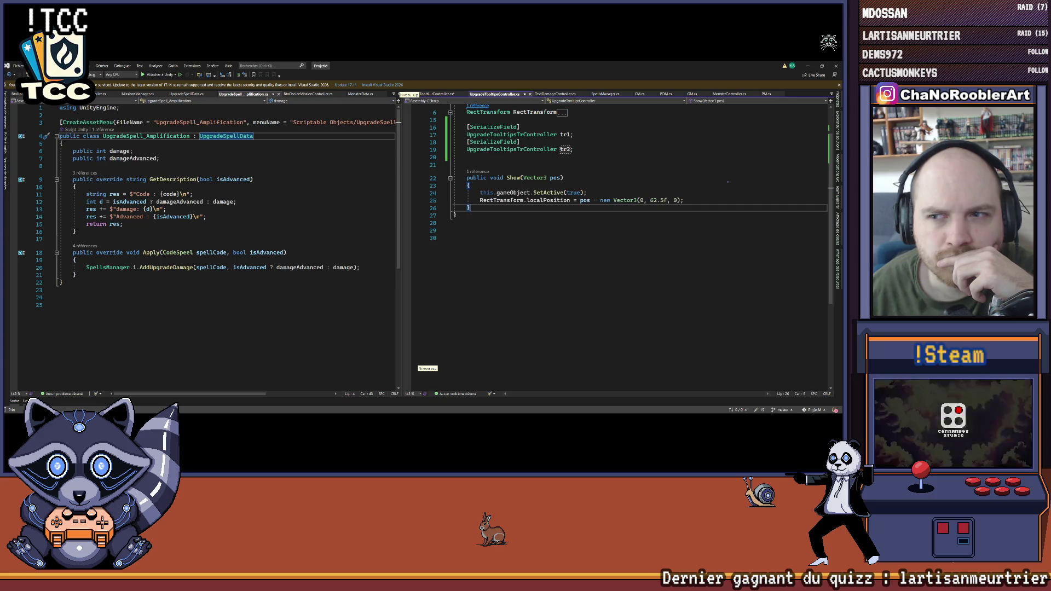
left_click_drag(403, 207, 465, 214)
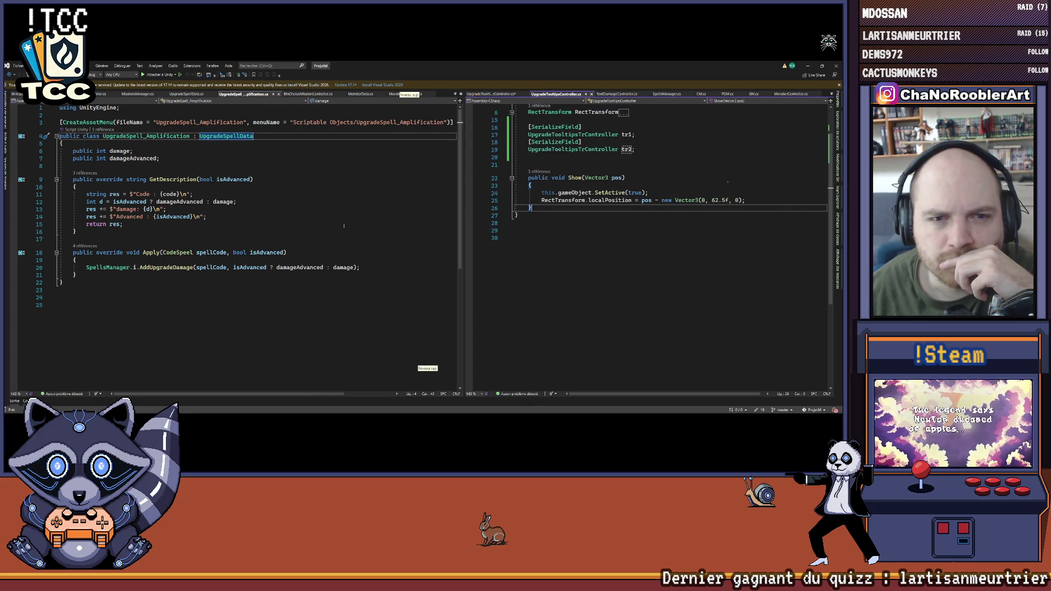
mouse_move(73, 179)
left_mouse_down()
mouse_move(208, 217)
mouse_move(224, 232)
left_mouse_up()
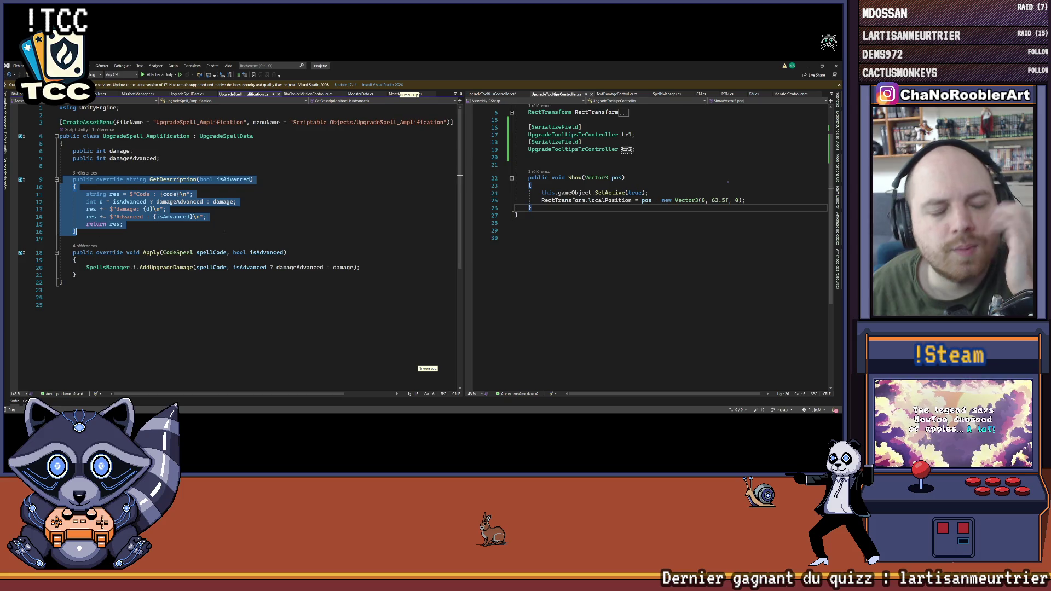
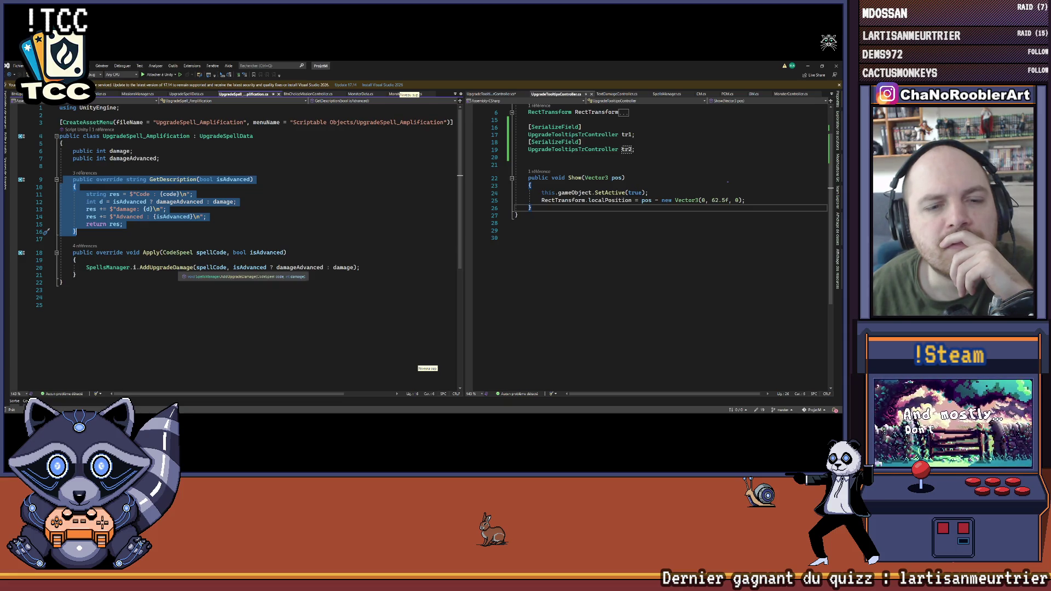
Step: Go to the AddUpgradeDamage definition in SpellsManager and review the surrounding damage code
scroll(164, 269, "down", 2)
left_click(166, 222)
right_click(166, 222)
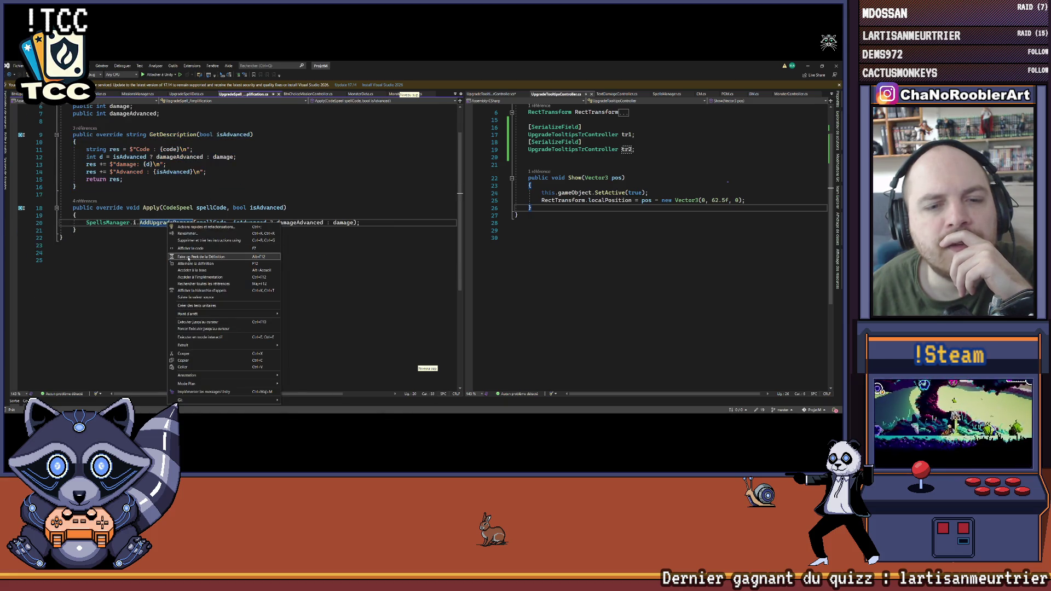
left_click(188, 260)
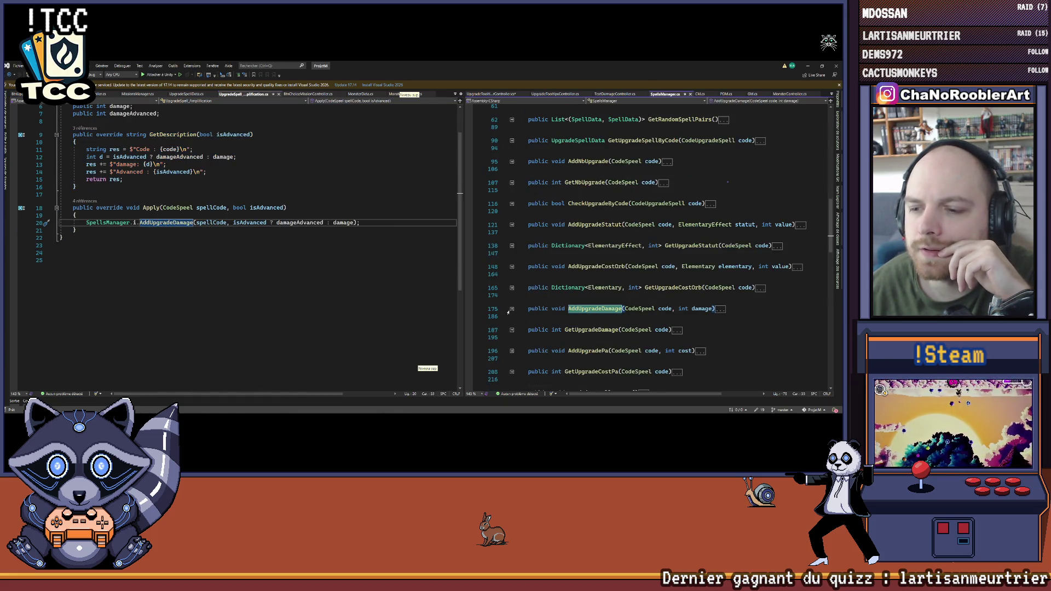
scroll(673, 289, "down", 3)
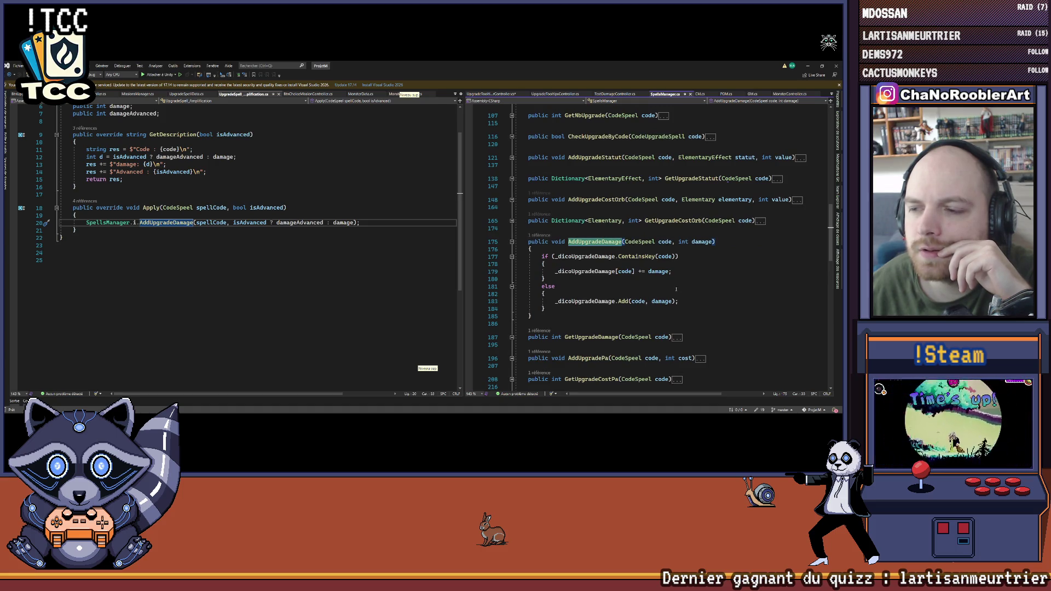
left_click(162, 236)
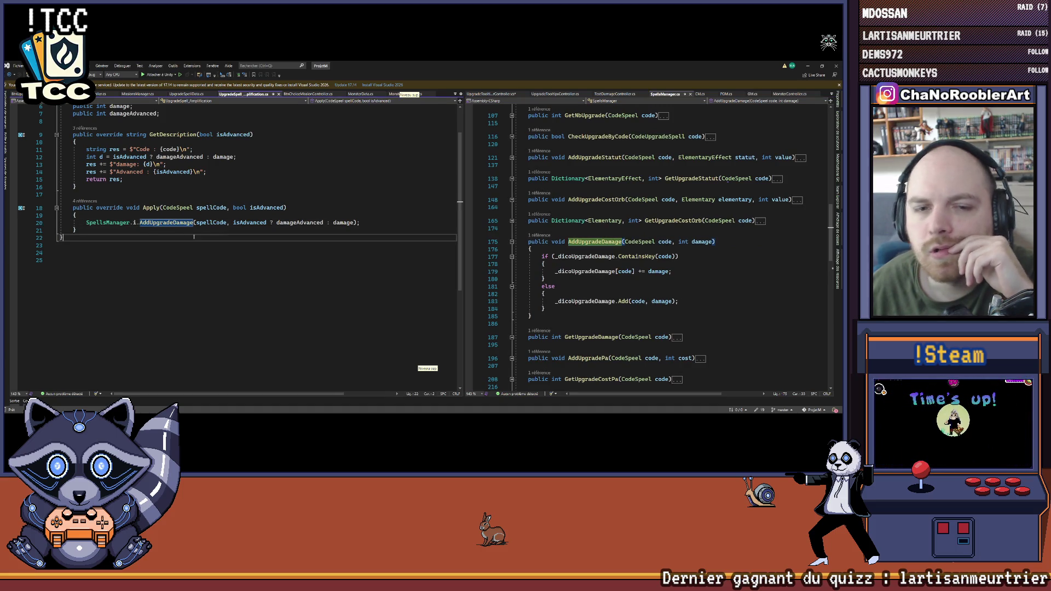
scroll(162, 236, "up", 2)
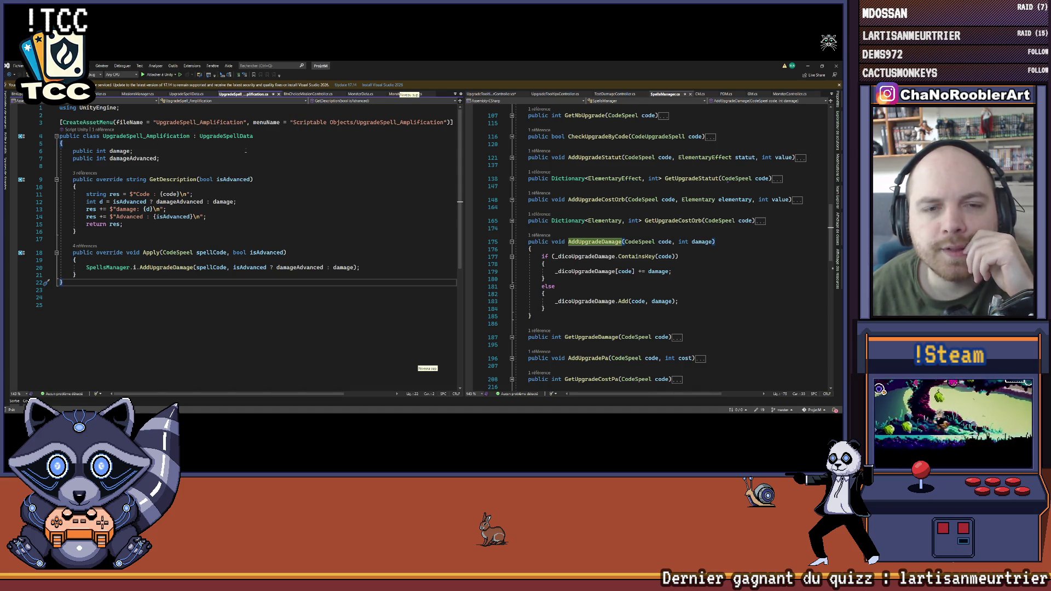
left_click(109, 167)
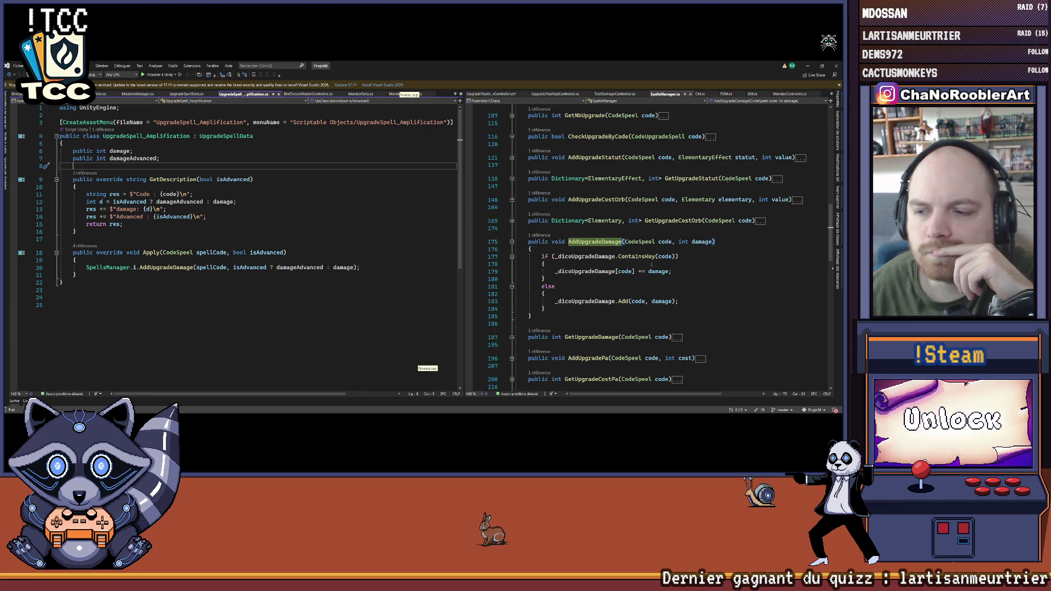
left_click(410, 210)
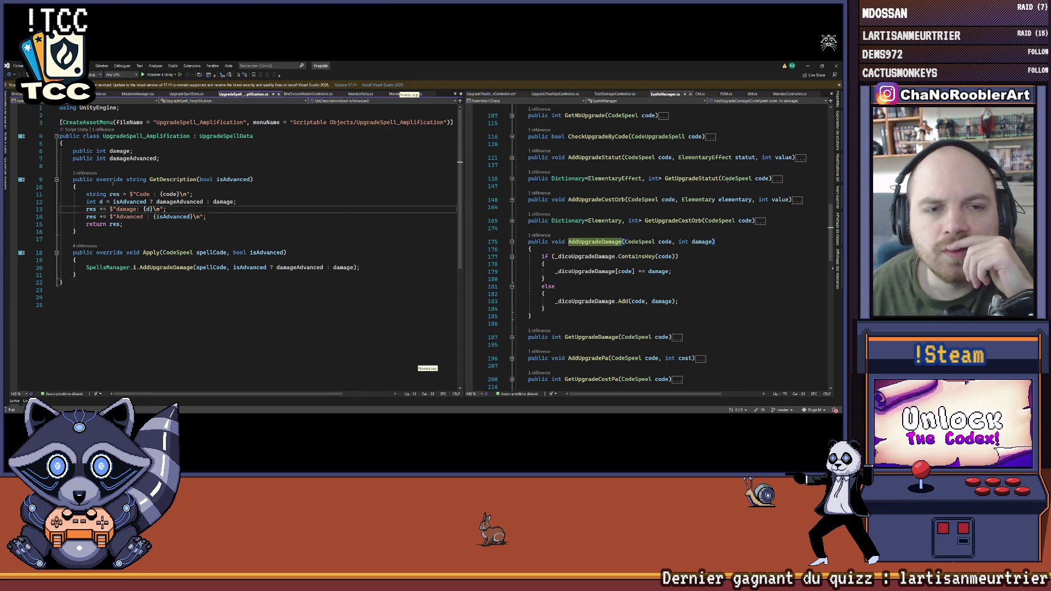
left_click(137, 283)
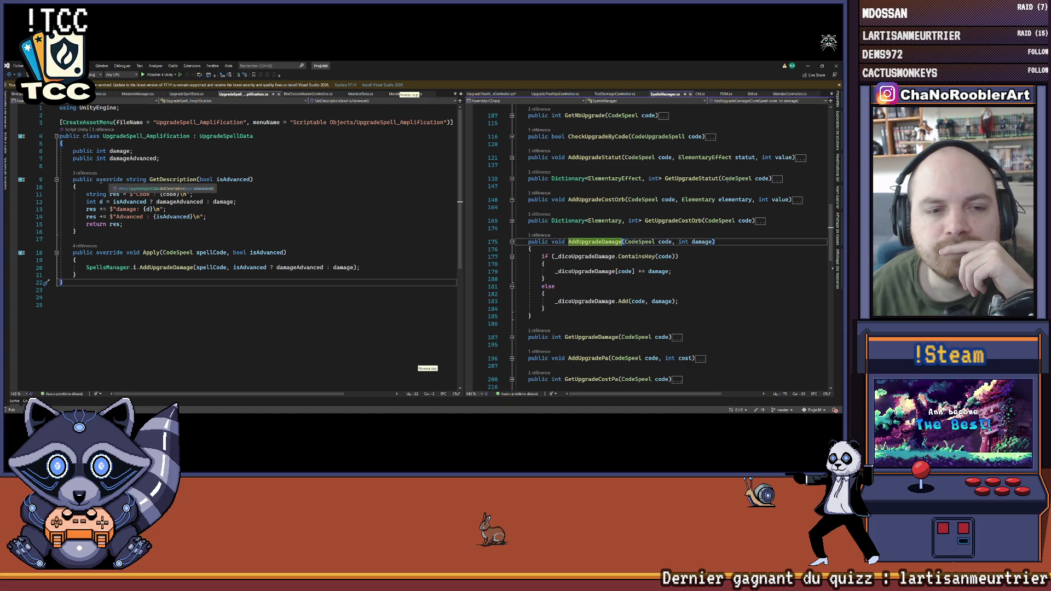
left_click(170, 267)
left_click(556, 93)
Step: Open the UpgradeSpellData base class definition
left_click(220, 136)
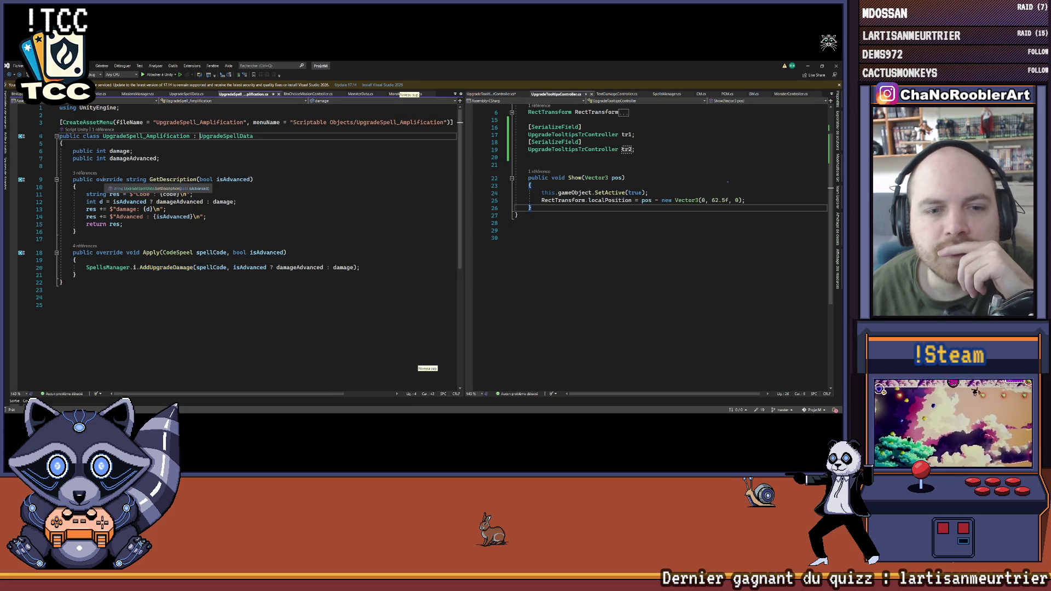
left_click(219, 179)
left_click(220, 136)
right_click(220, 137)
left_click(243, 179)
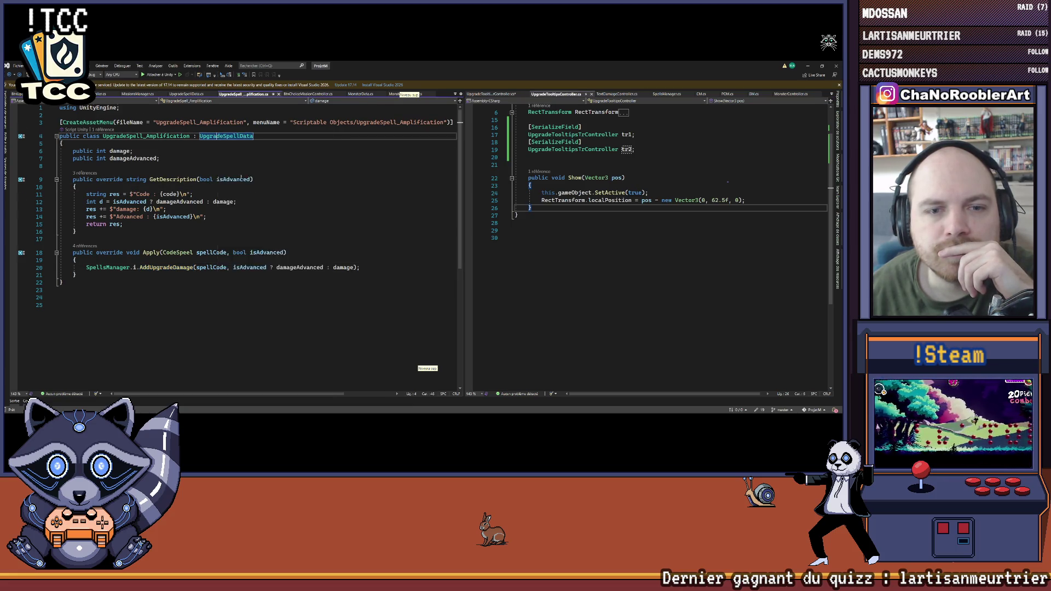
Step: Open the CodeUpgradeSpell enum in Enums.cs and check BtnUpgradeController's SpellData field
left_click(116, 145)
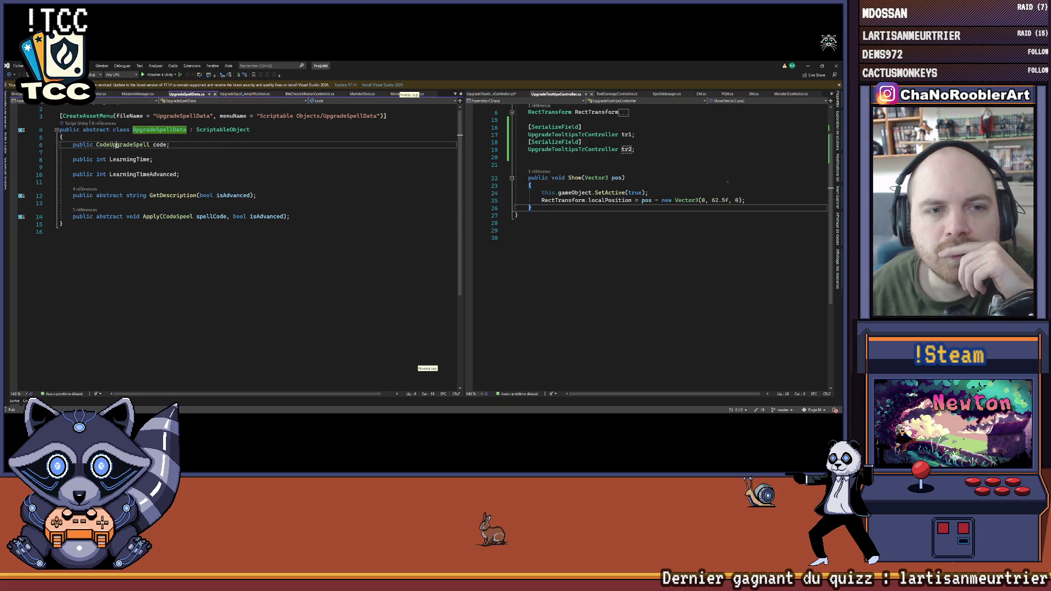
right_click(116, 145)
left_click(136, 187)
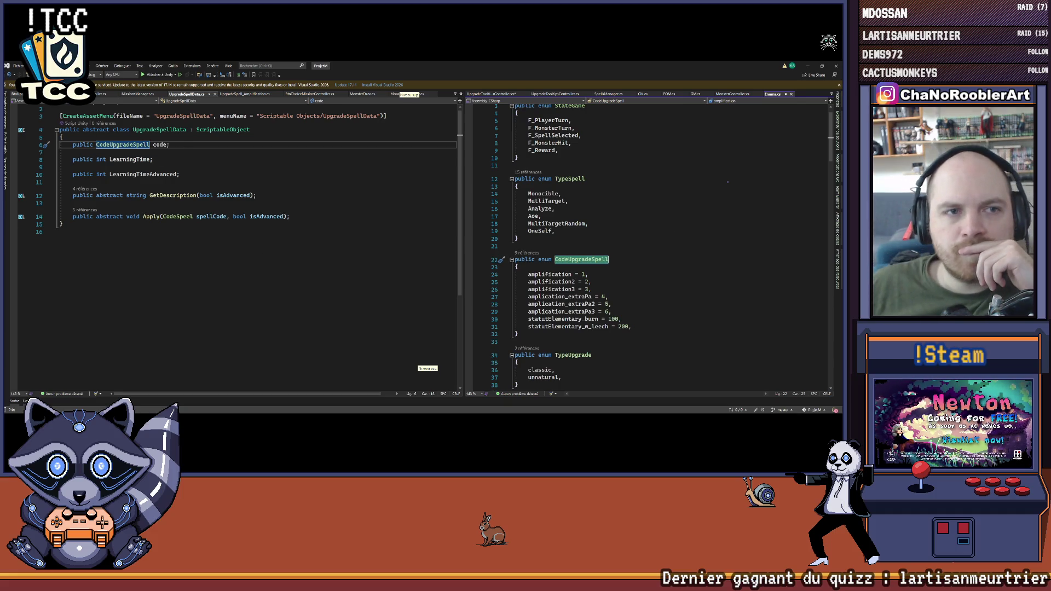
left_click(16, 94)
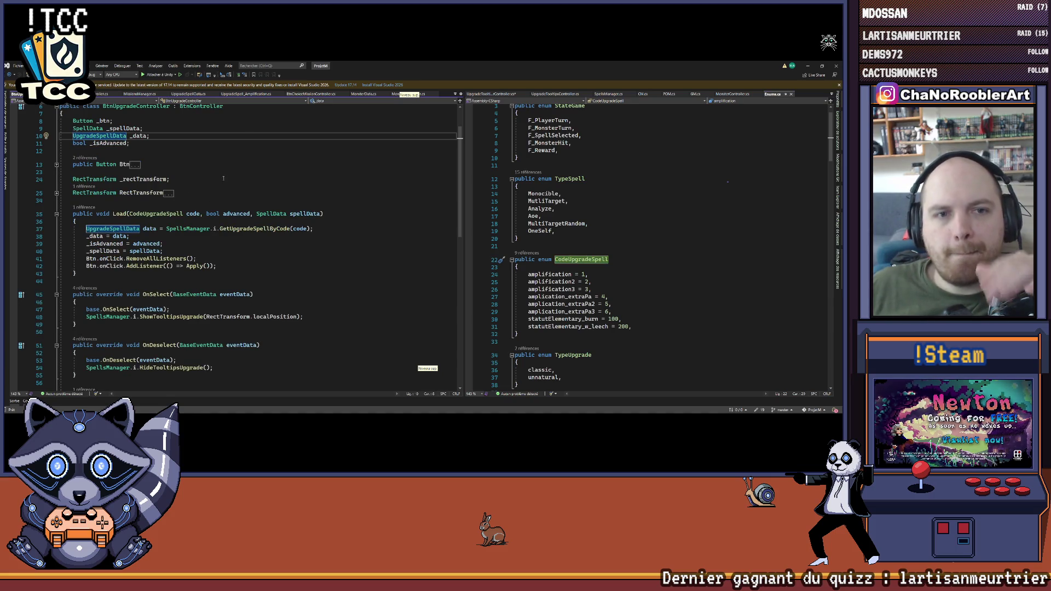
key("Up")
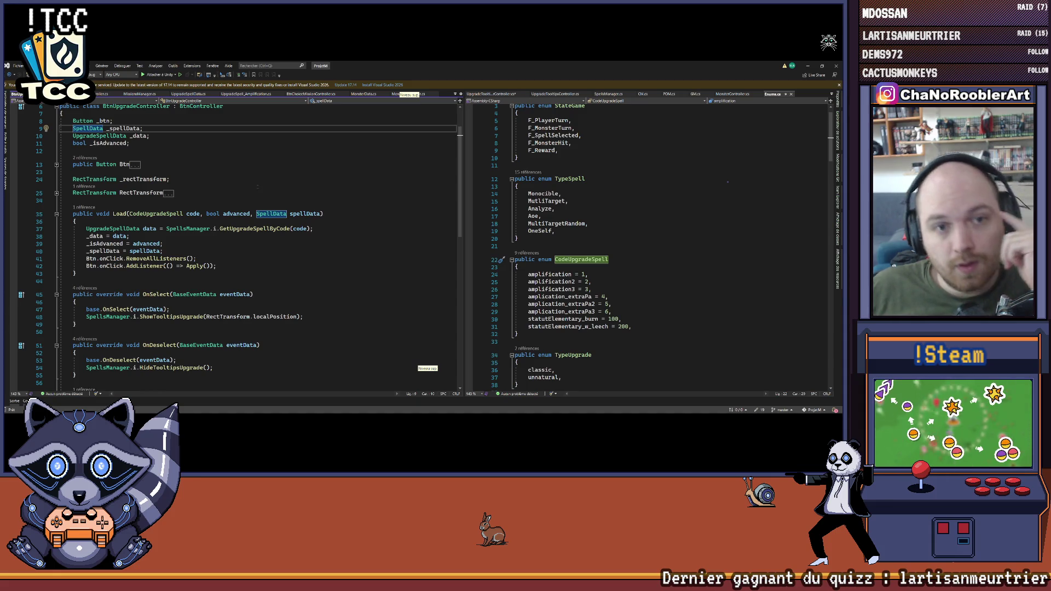
Step: Widen the enum pane and bring UpgradeSpellData.cs back up
left_click_drag(464, 226, 459, 223)
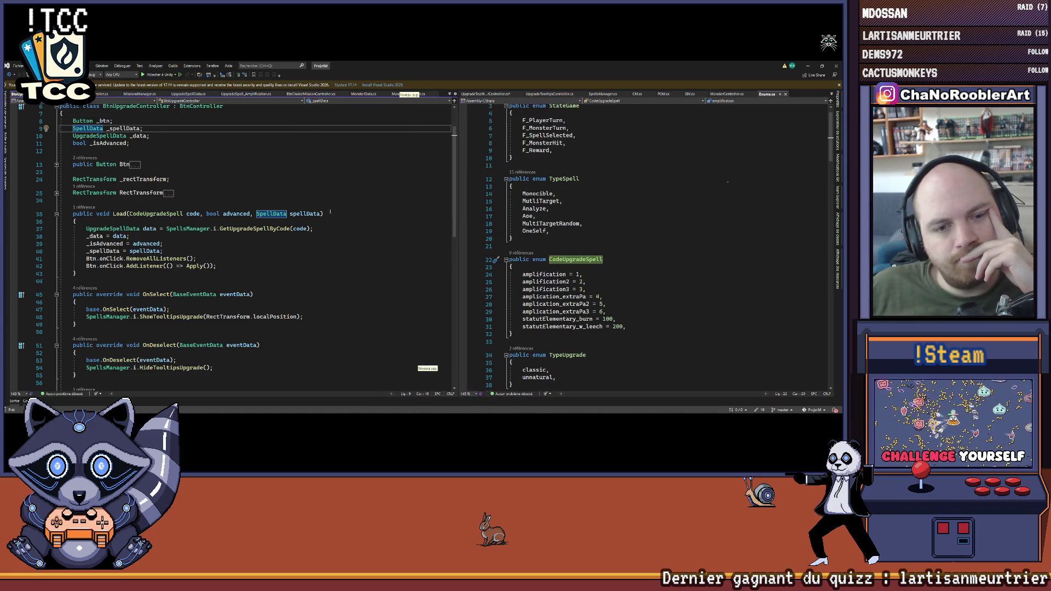
scroll(323, 203, "down", 3)
scroll(322, 202, "up", 4)
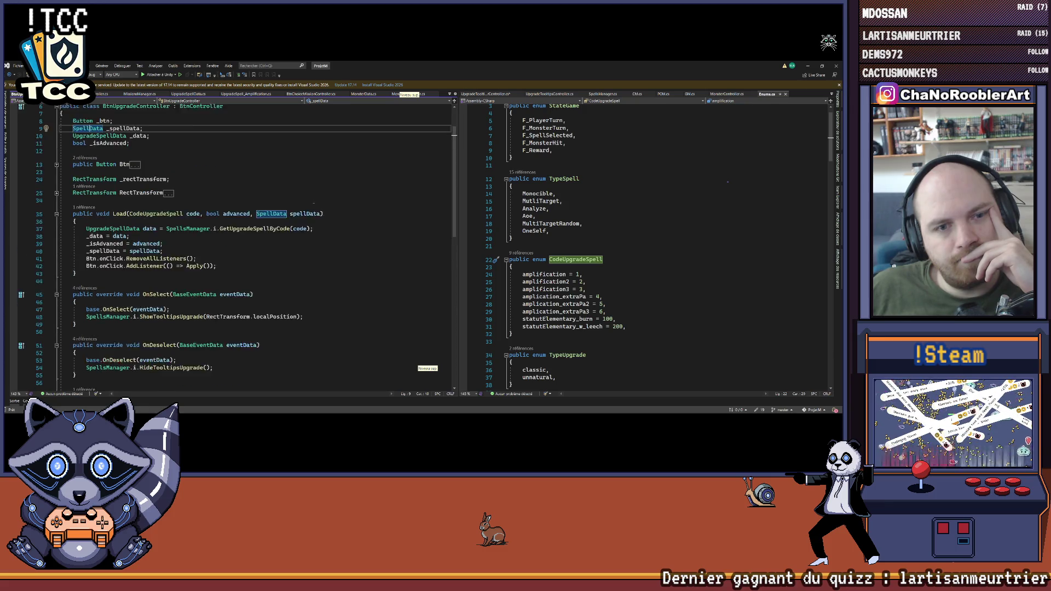
scroll(314, 203, "down", 3)
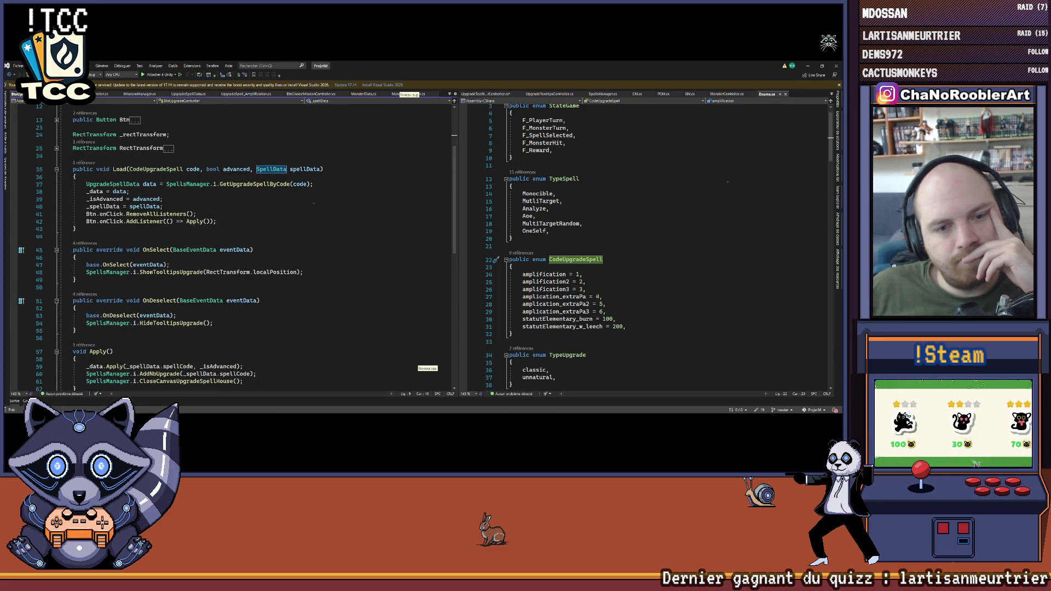
scroll(312, 201, "up", 3)
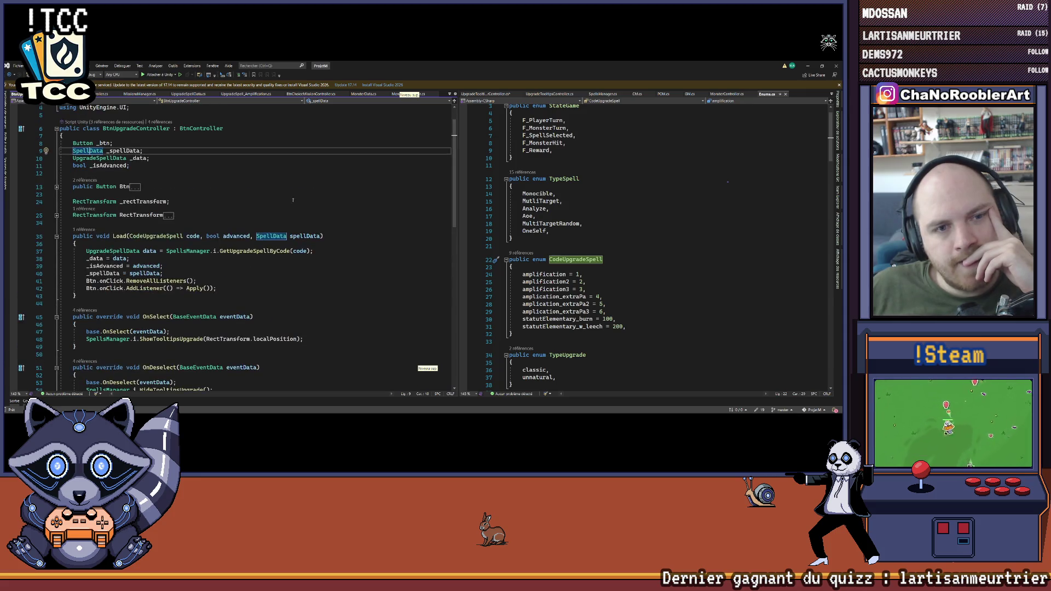
right_click(112, 159)
left_click(125, 200)
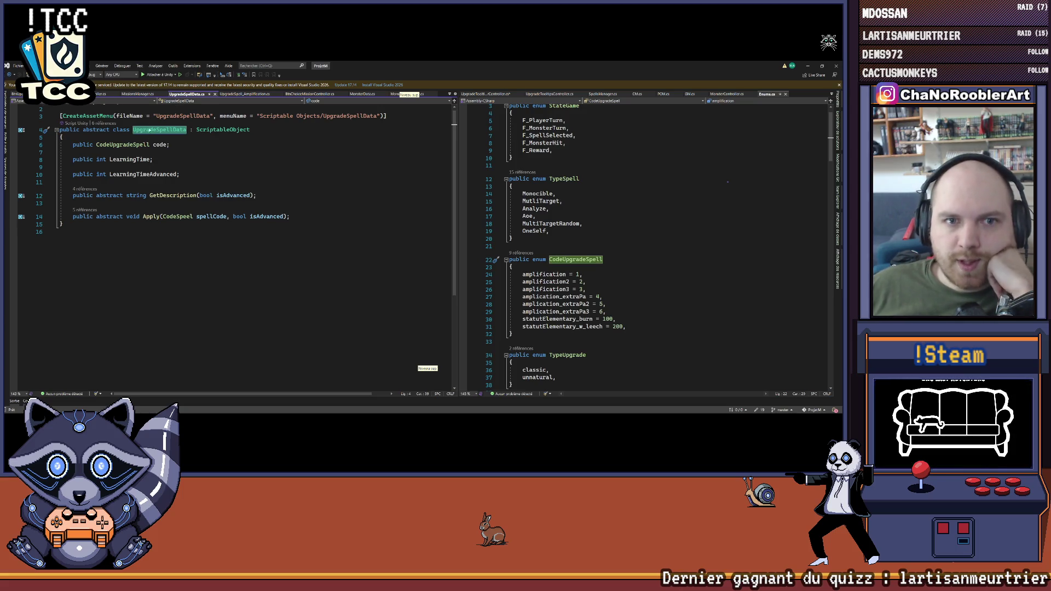
left_click(17, 94)
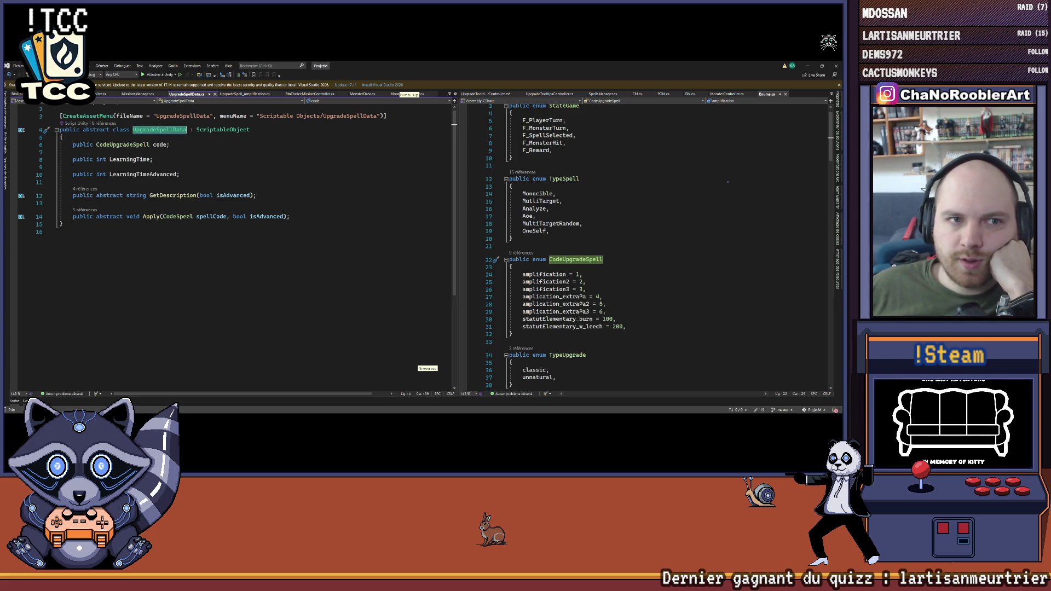
left_click(189, 93)
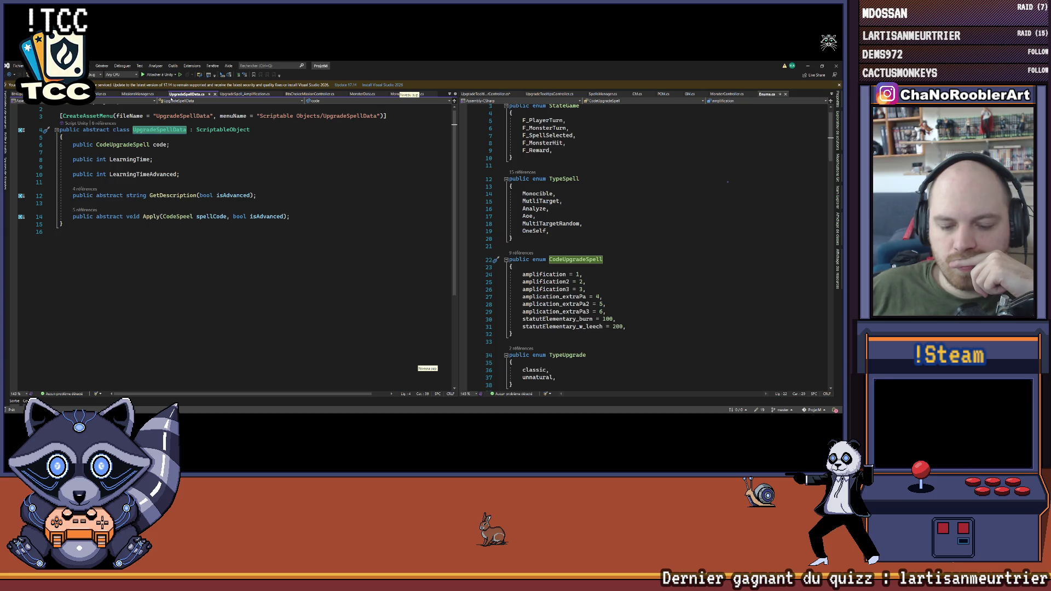
mouse_move(561, 411)
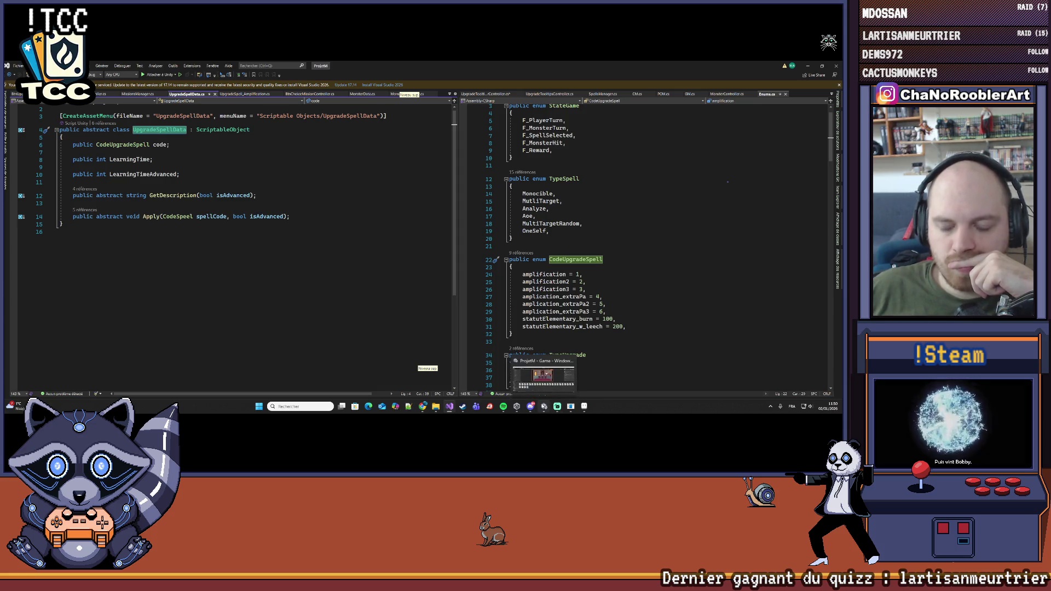
Step: In Unity's Assets > Scripts > Data > UpgradeSpell folder, select Amplification and show assets as a name list
left_click(543, 375)
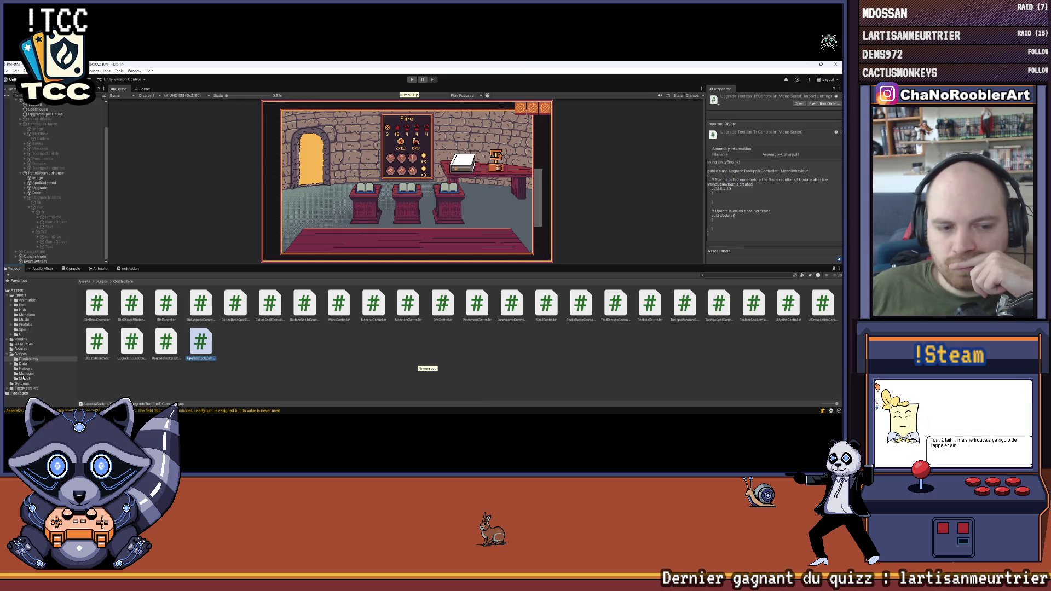
left_click(23, 354)
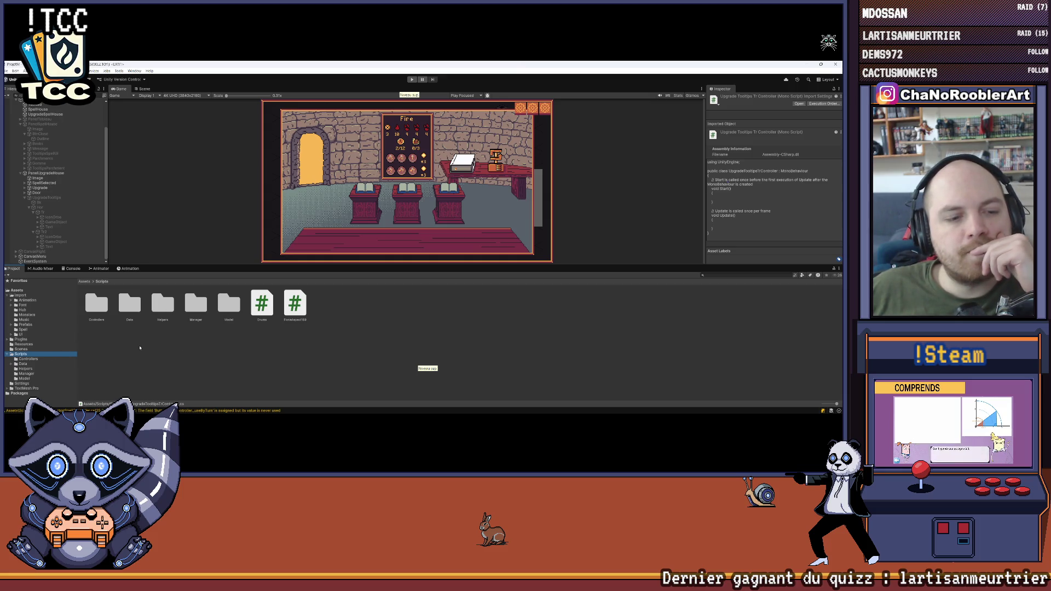
left_click(31, 363)
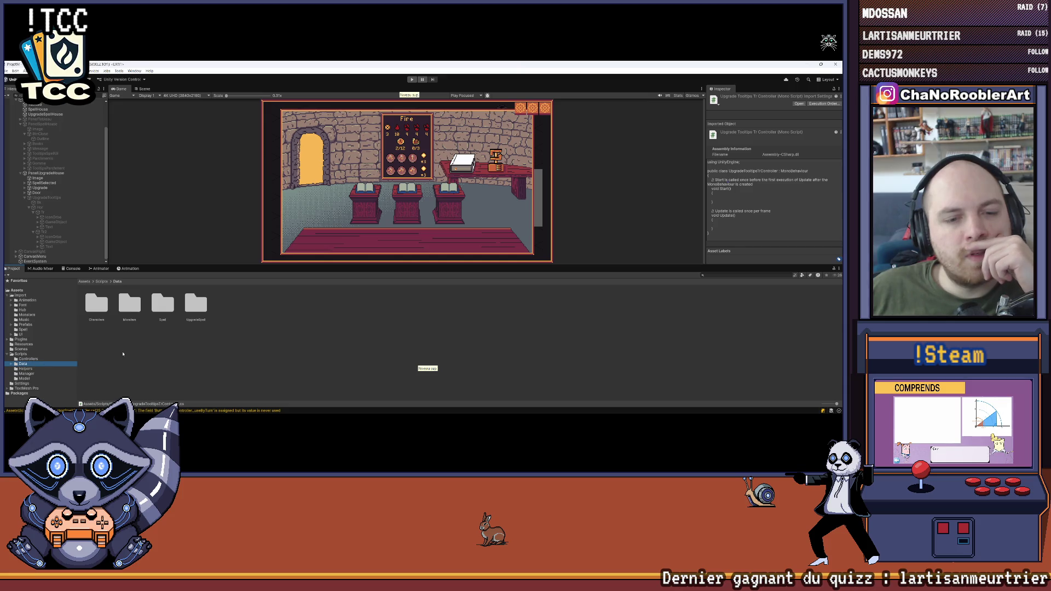
double_click(157, 296)
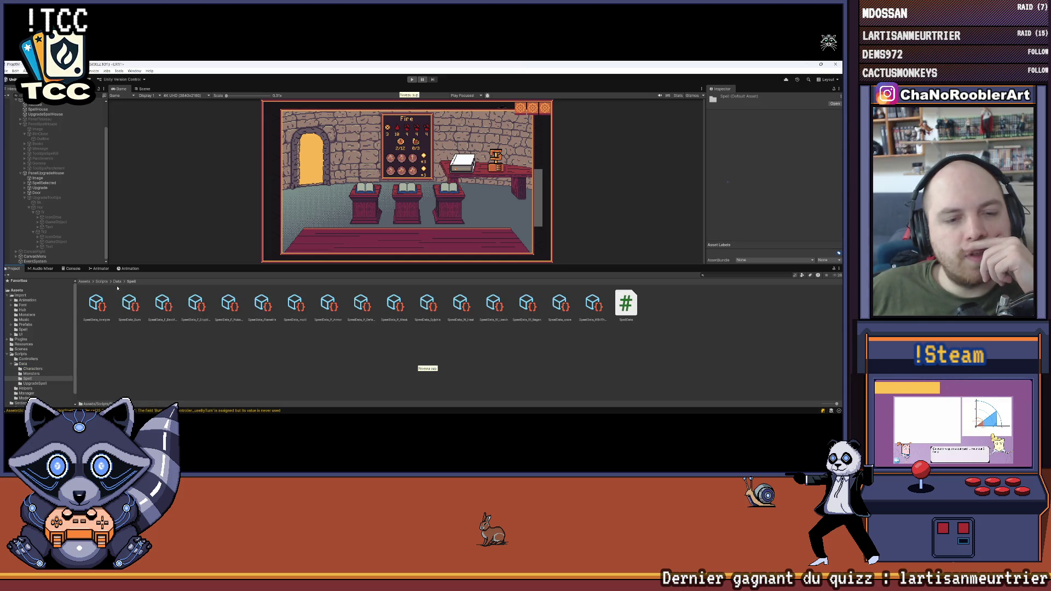
key("BackSpace")
double_click(196, 303)
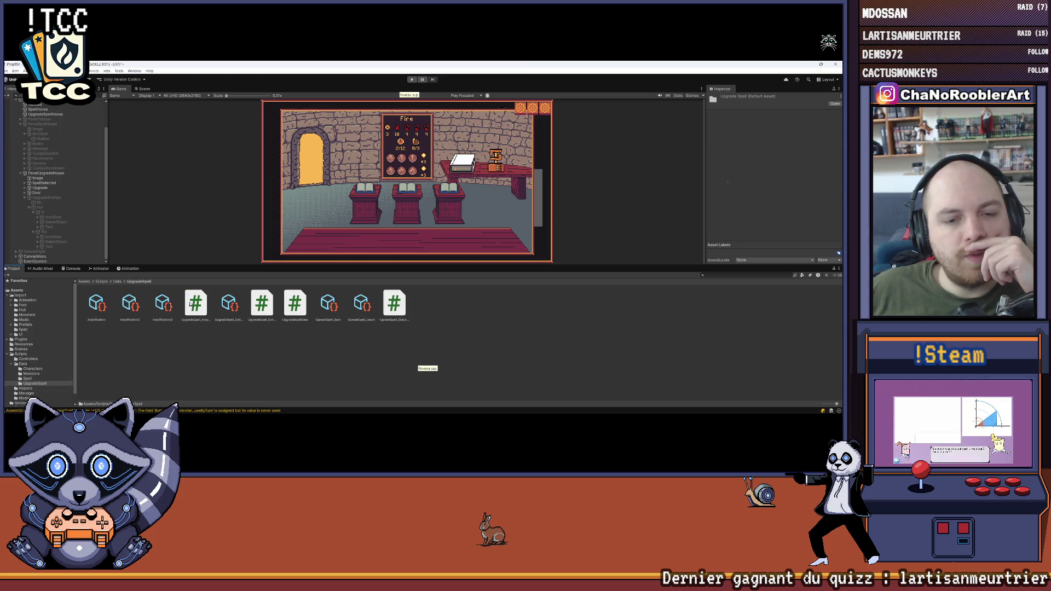
left_click(96, 303)
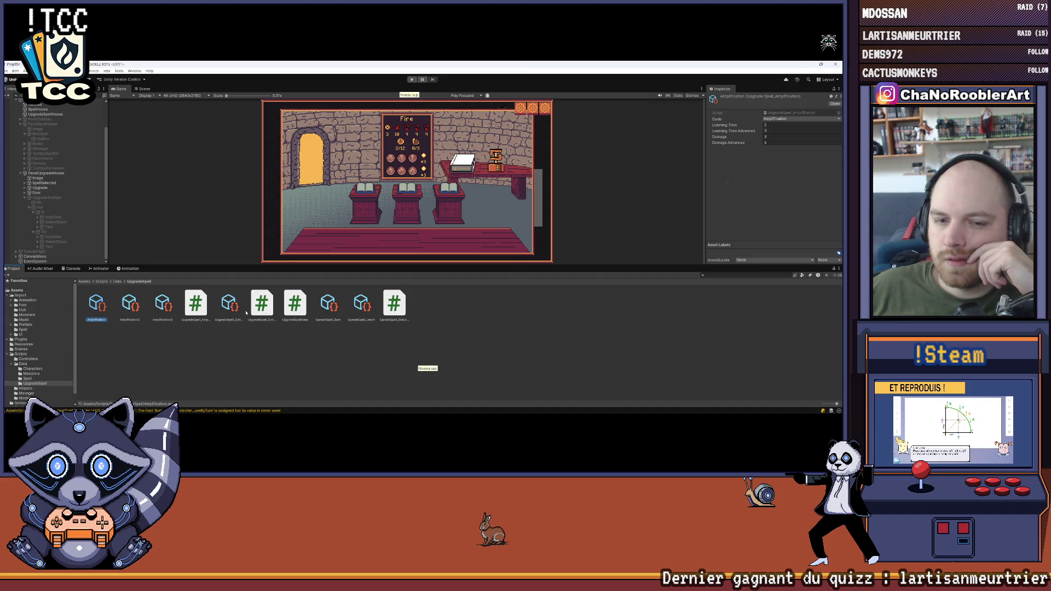
left_click_drag(837, 403, 783, 409)
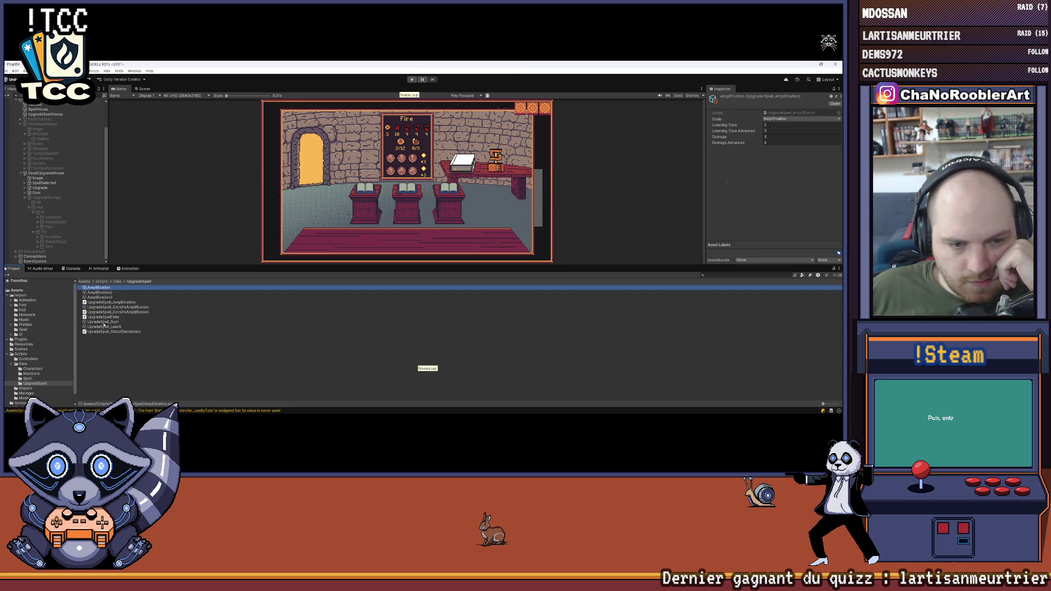
Step: Rename the UpgradeSpell_Burn and UpgradeSpell_Leech assets
left_click(104, 323)
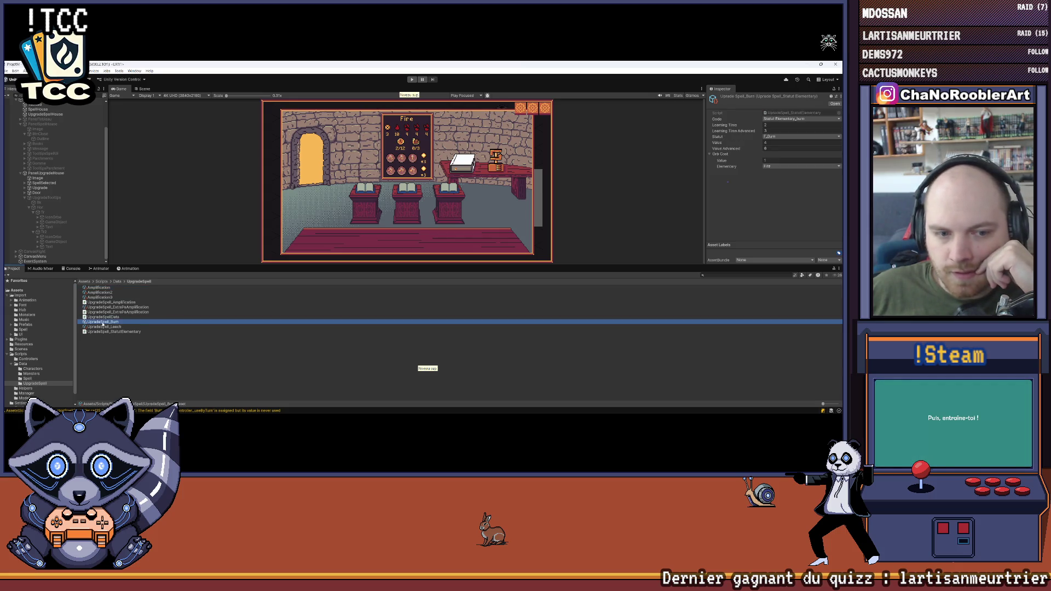
right_click(103, 322)
left_click(132, 203)
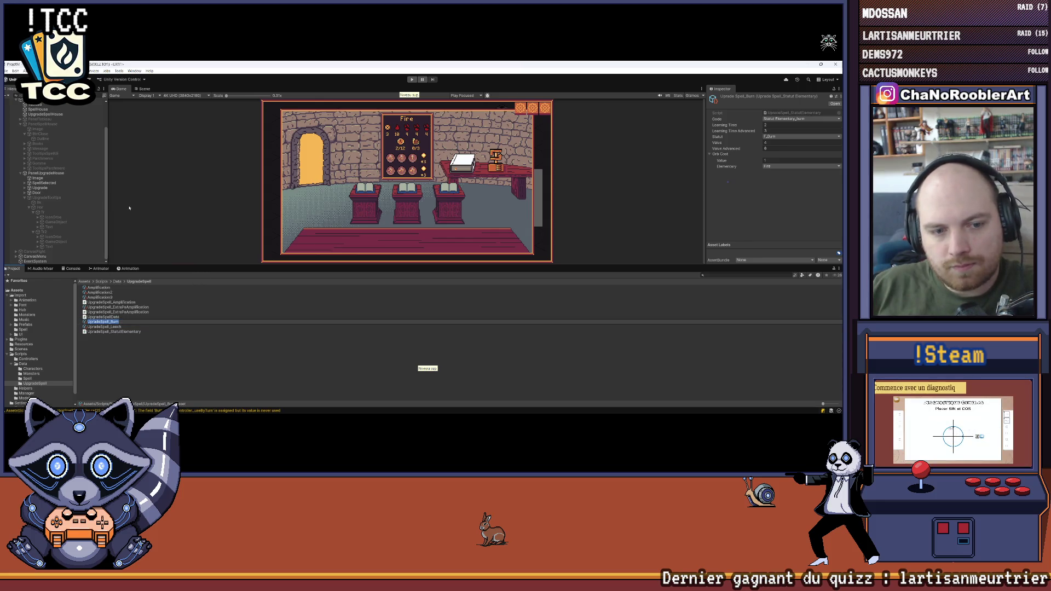
key("Return")
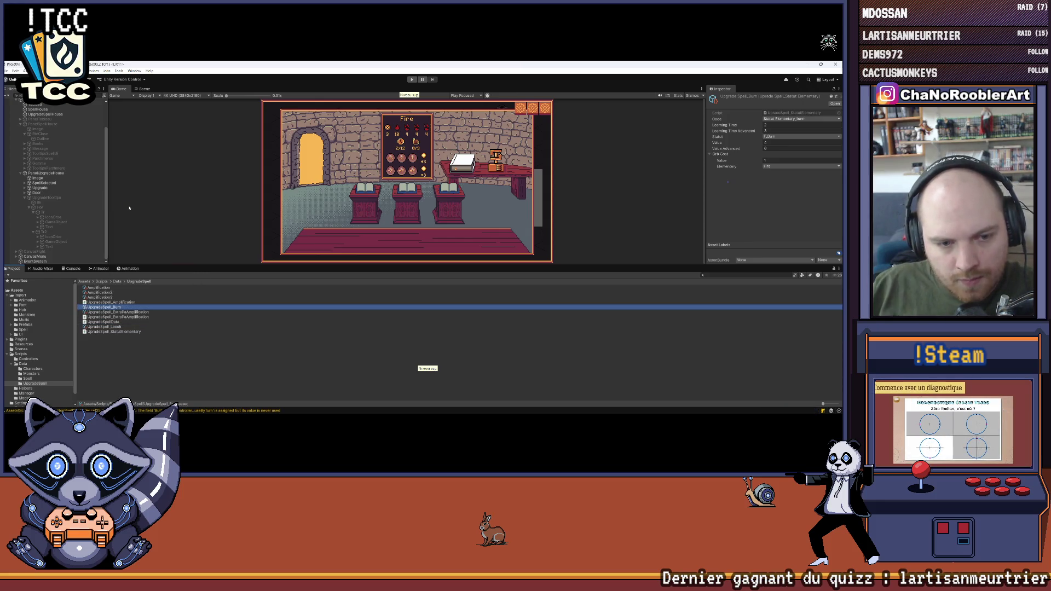
right_click(83, 327)
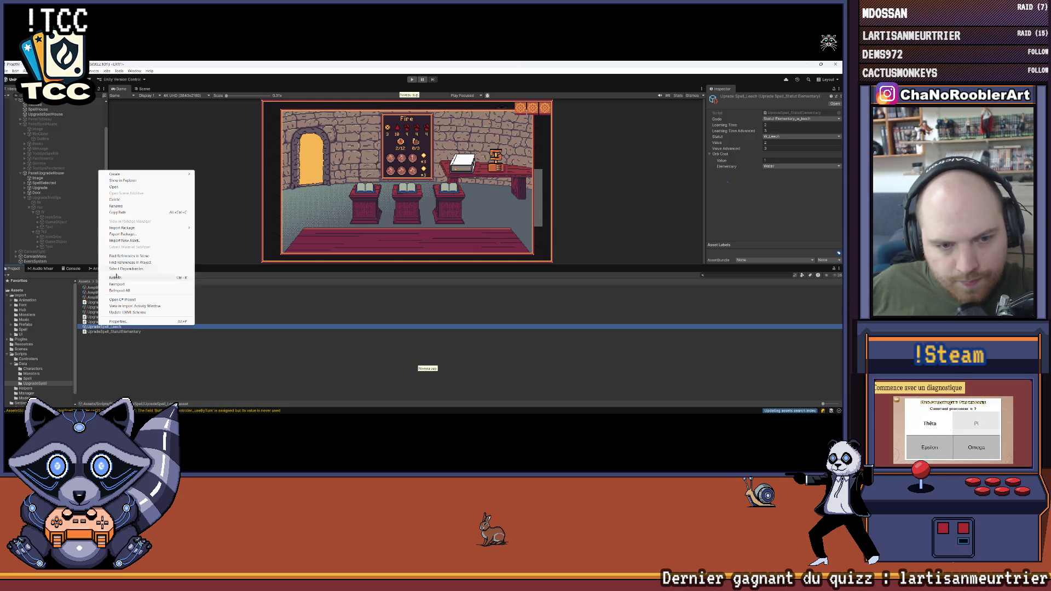
left_click(125, 207)
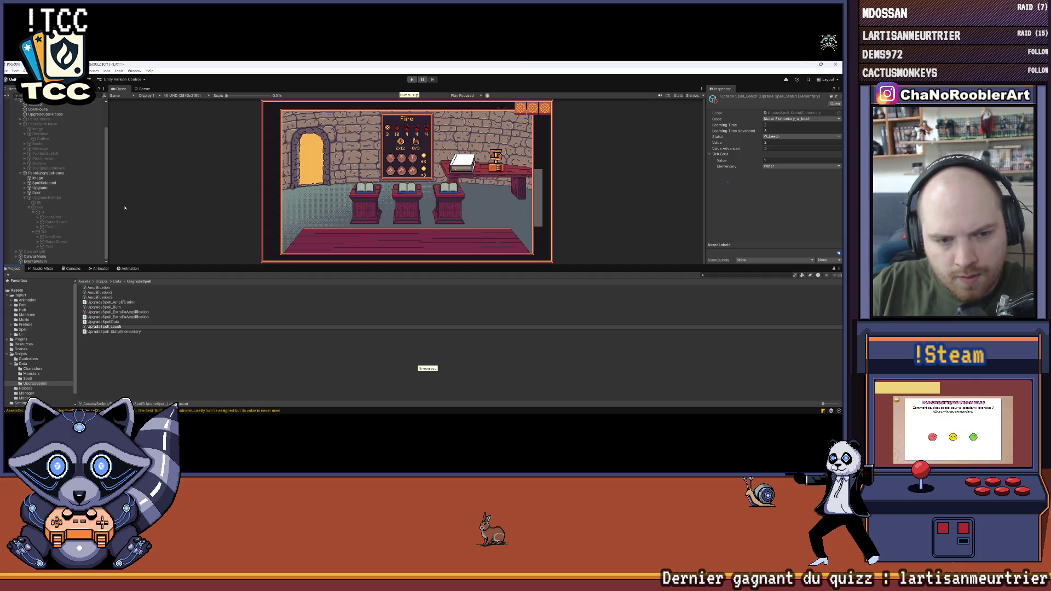
key("Return")
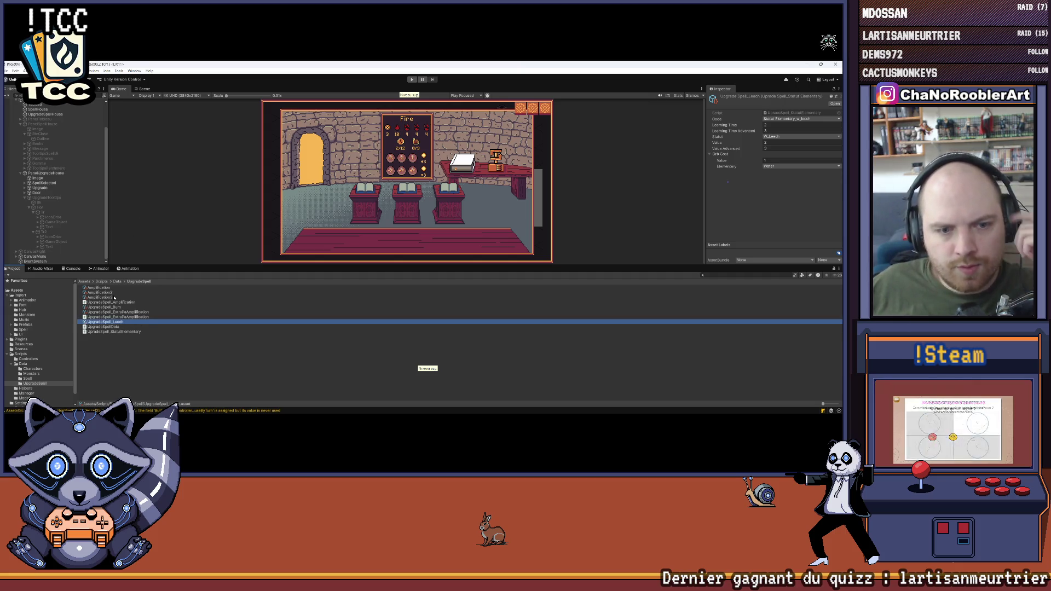
Step: Compare the Amplification, Amplification2, Amplification3, ExtraPaAmplification and Burn assets' values
left_click(114, 308)
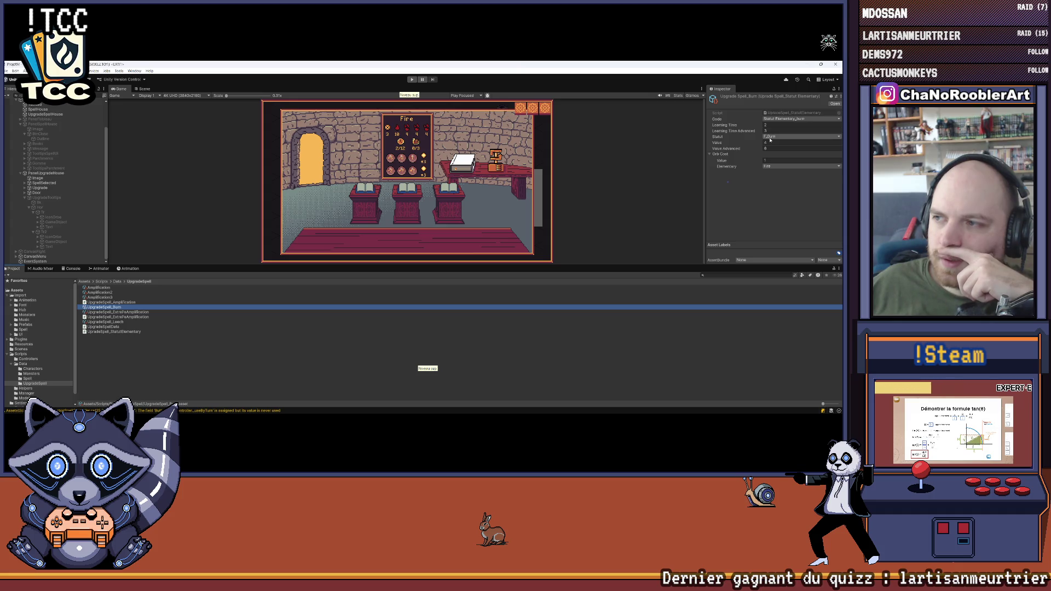
left_click(106, 298)
key("Up")
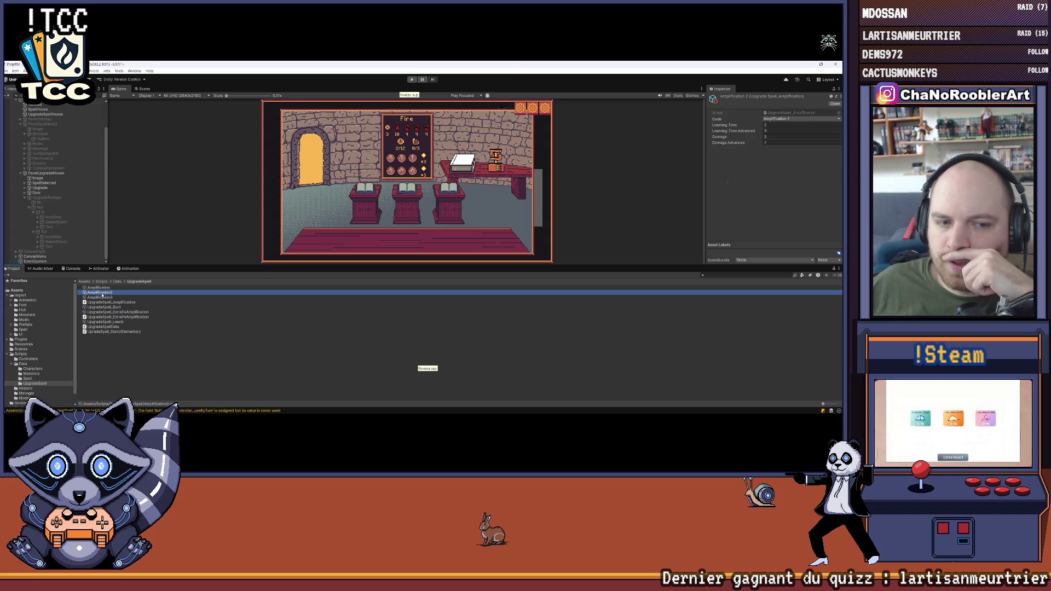
key("Up")
key("Down")
key("Down")
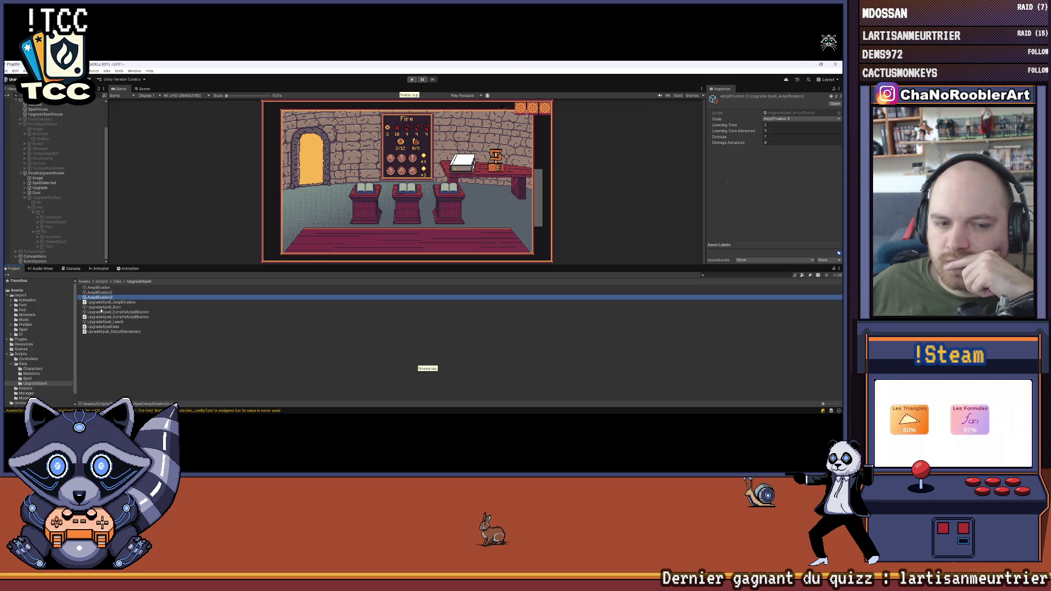
key("Down")
key("Down")
key("Down")
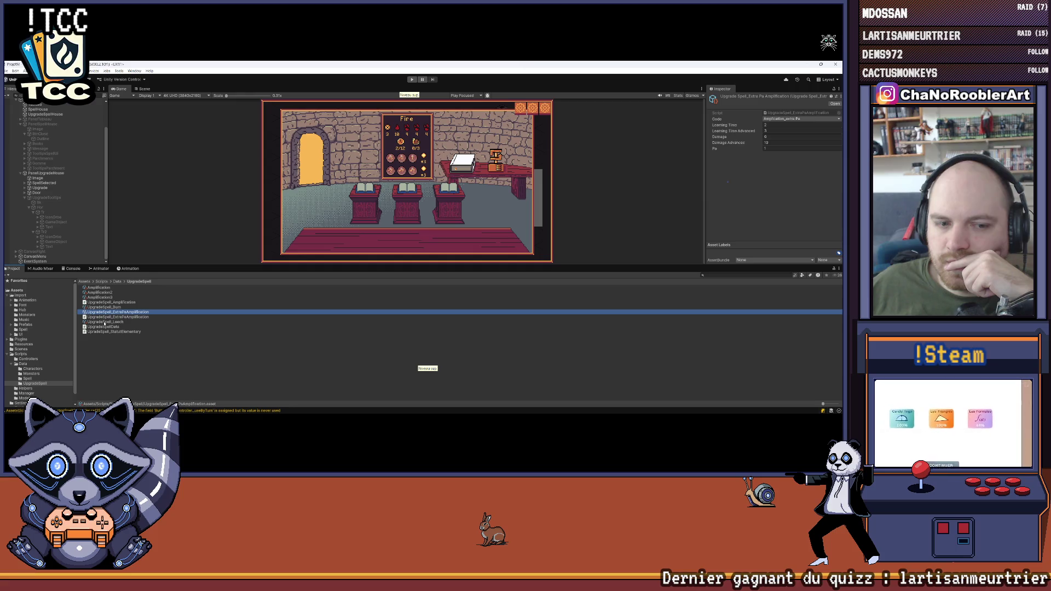
key("Down")
key("Up")
key("Up")
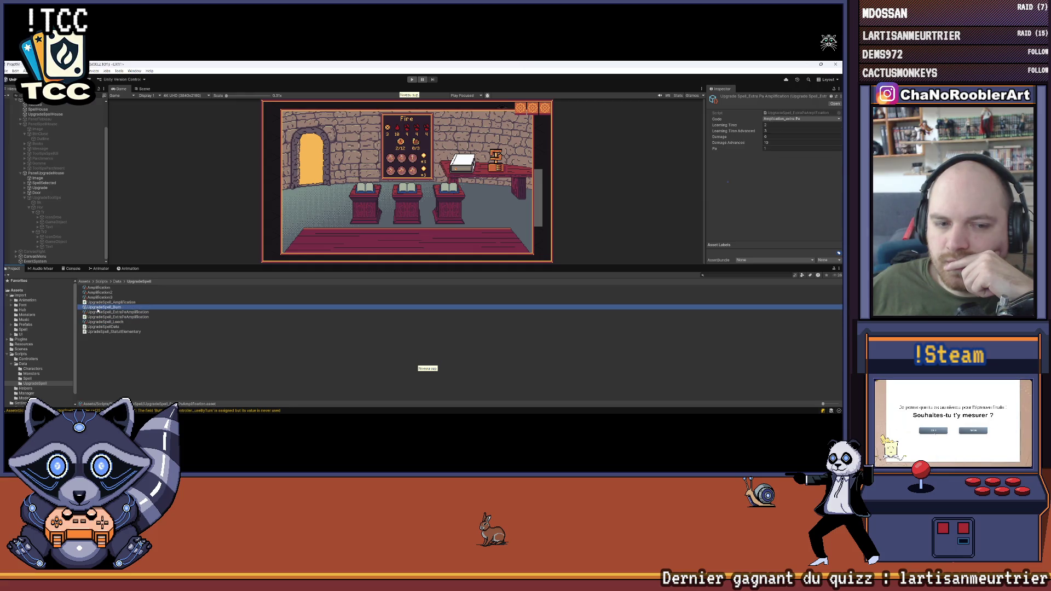
key("Up")
key("Up")
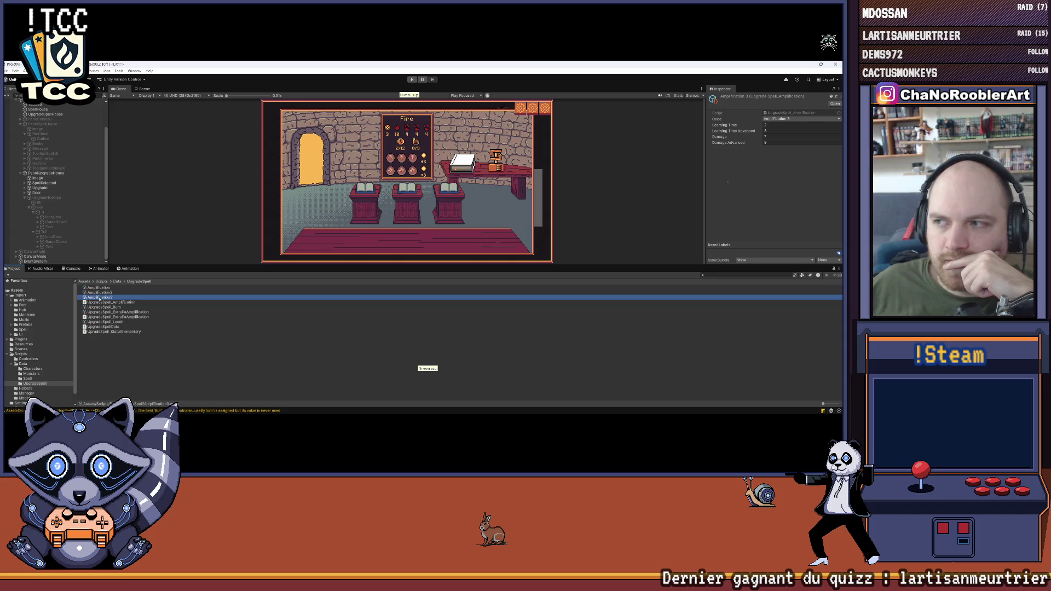
left_click(103, 292)
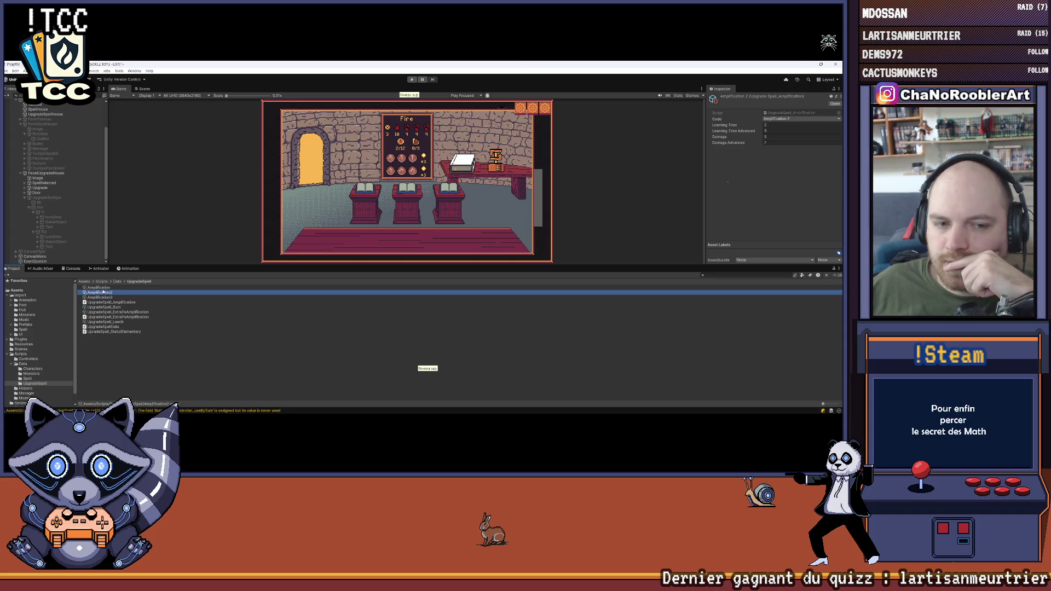
left_click(104, 288)
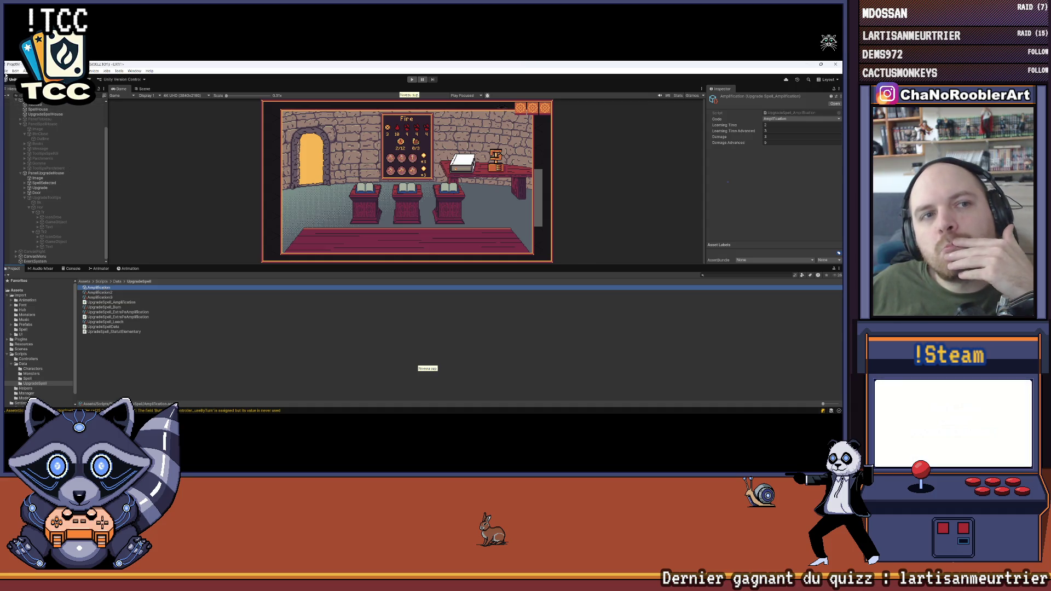
Step: Recheck ExtraPaAmplification and Amplification, then open the Amplification script in Visual Studio
left_click(6, 71)
left_click(141, 239)
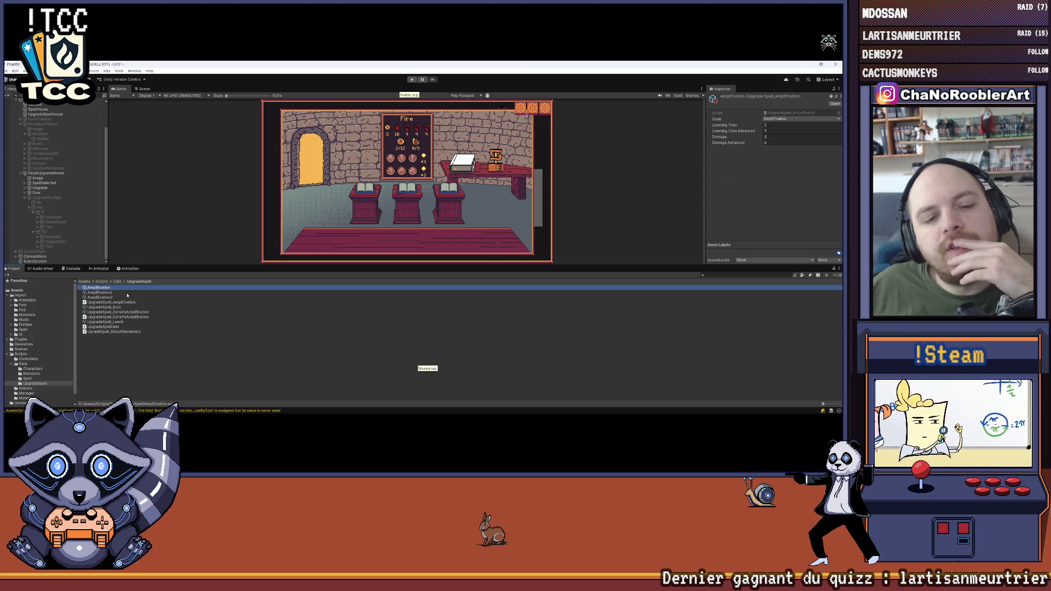
left_click(112, 307)
left_click(112, 312)
left_click(109, 308)
left_click(101, 287)
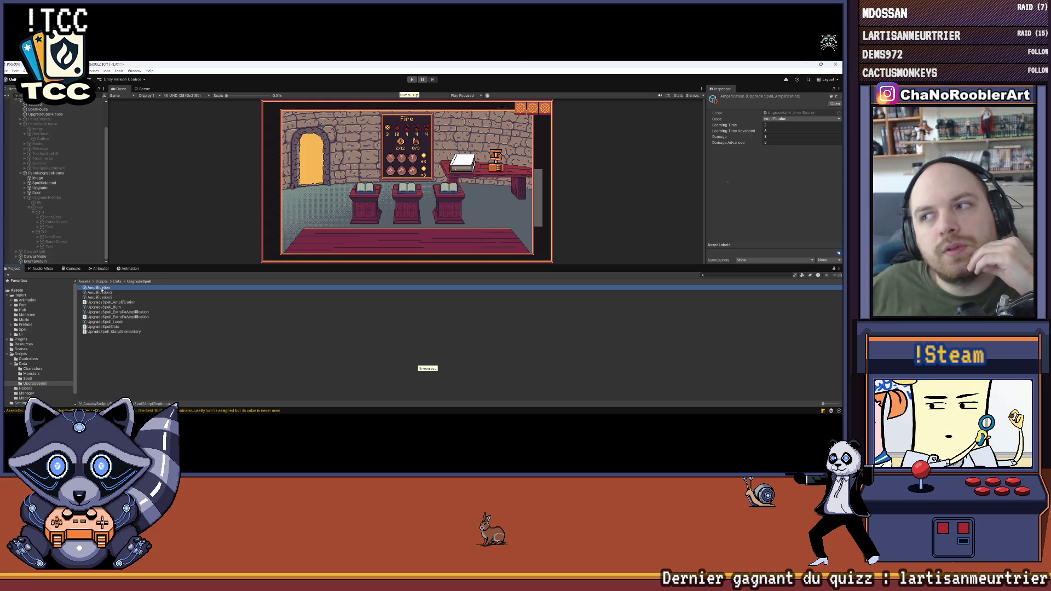
left_click(784, 114)
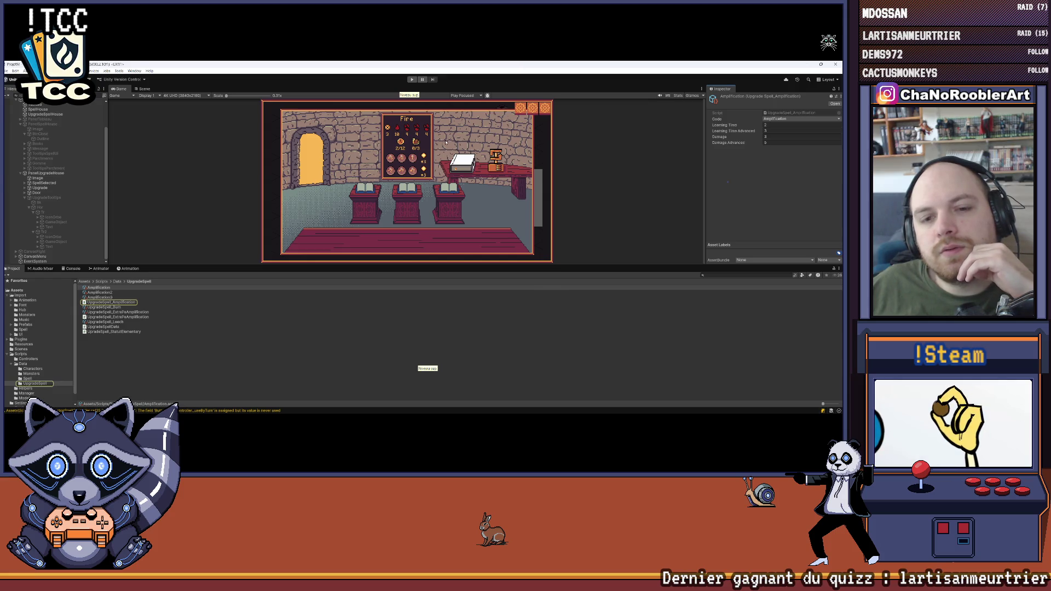
key("alt+Tab")
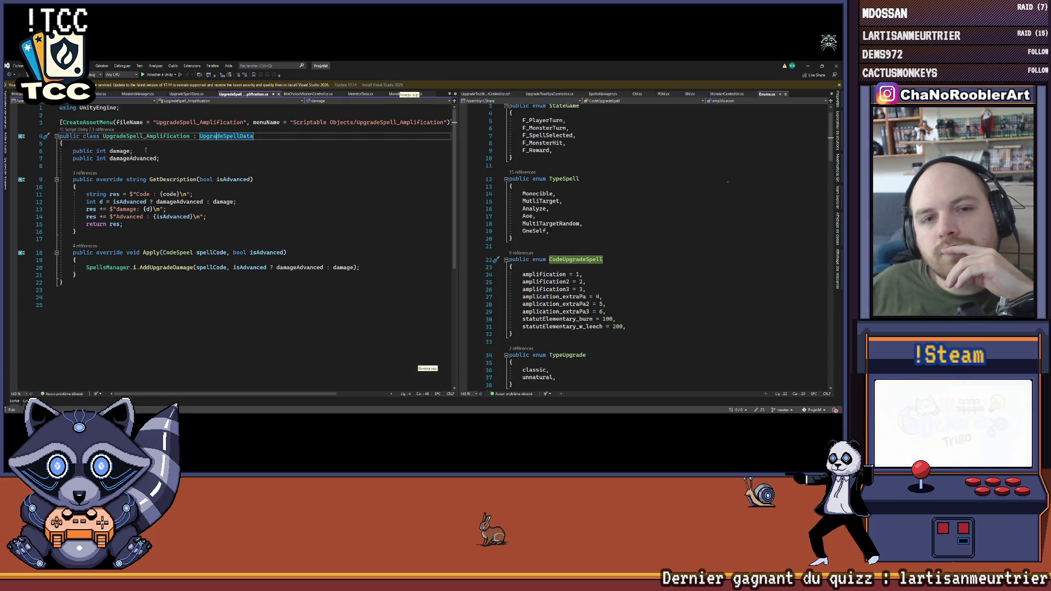
Step: Show SpellsManager's AddUpgradeDamage definition beside UpgradeSpell_Amplification's damage and damageAdvanced fields
left_click(150, 136)
left_click_drag(71, 151, 172, 158)
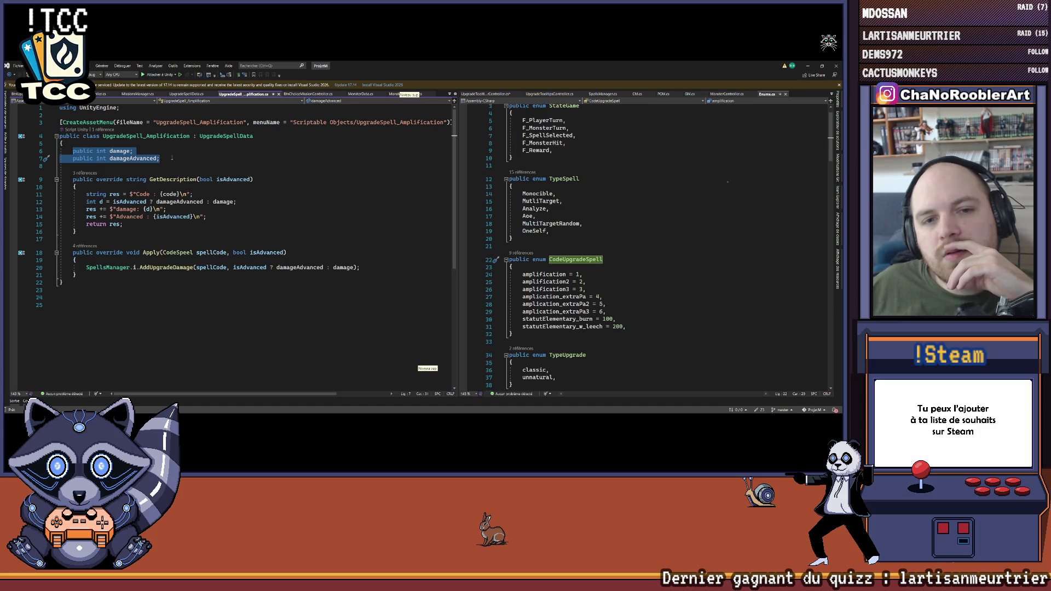
left_click(165, 268)
right_click(165, 268)
left_click(181, 277)
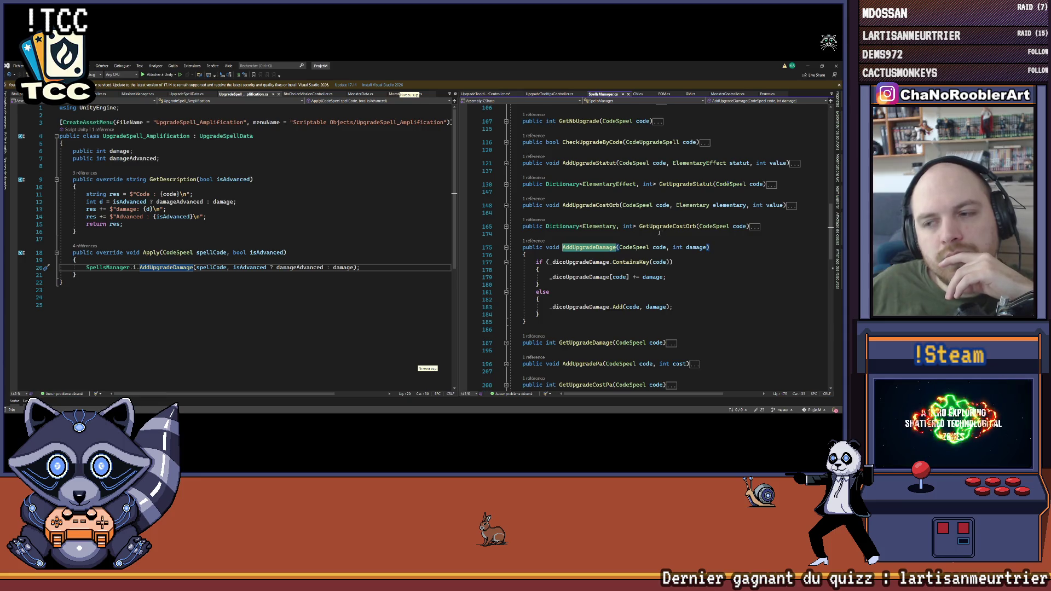
left_click_drag(71, 151, 161, 160)
left_click(181, 160)
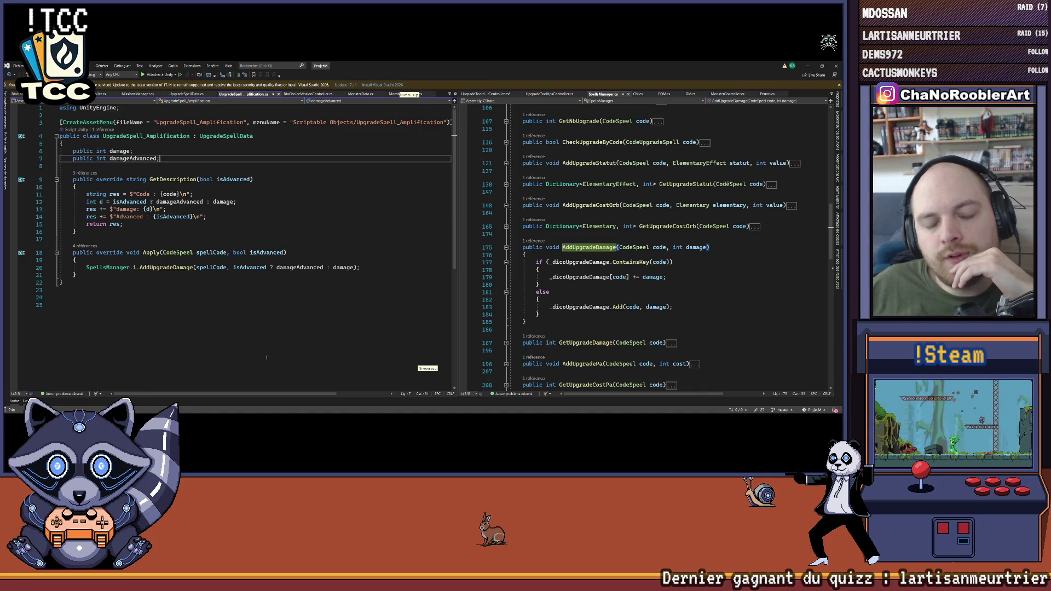
Step: Add 'public Elementary elementary;' under the damage field and view the Elementary enum
left_click(136, 151)
key("Return")
type("public ")
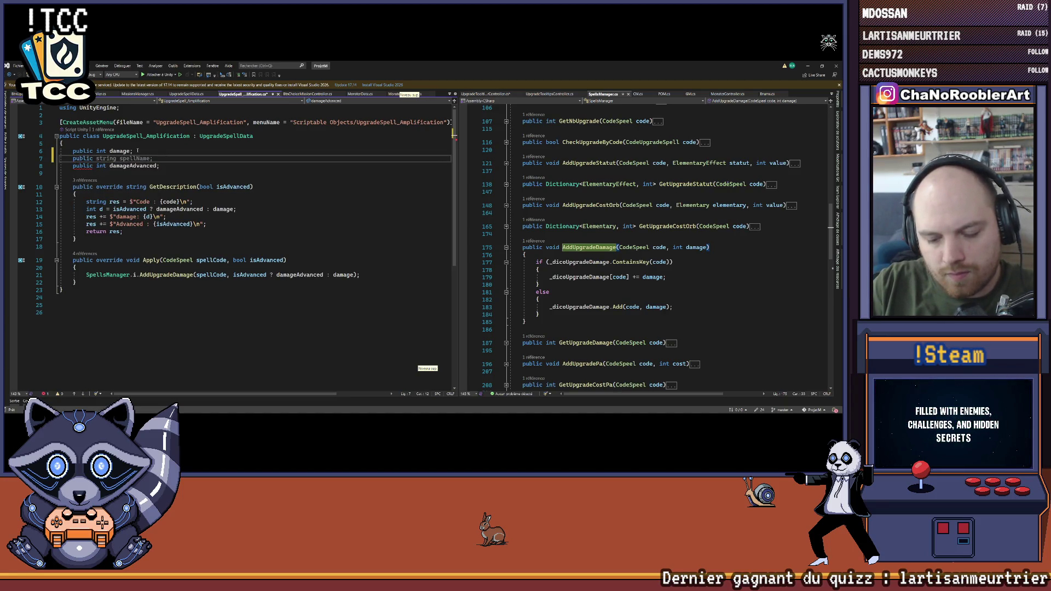
type("ele")
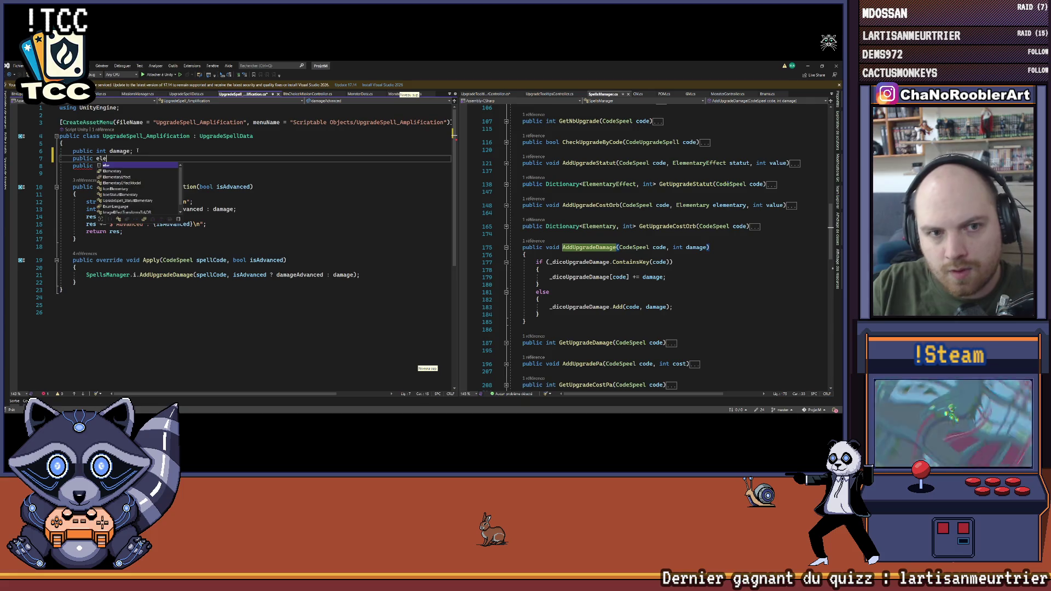
key("Tab")
type("elementary")
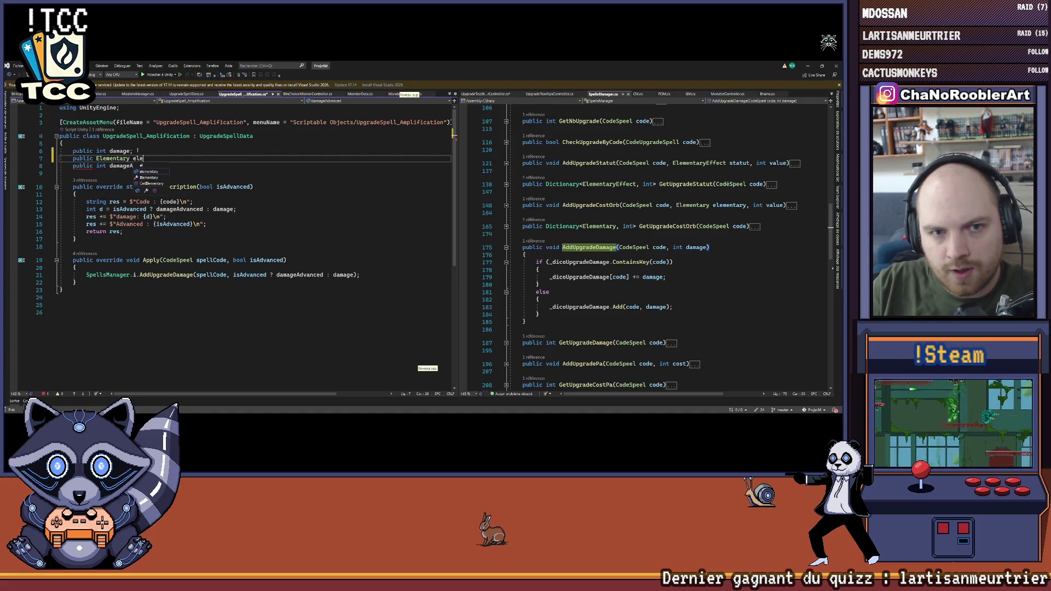
type(";")
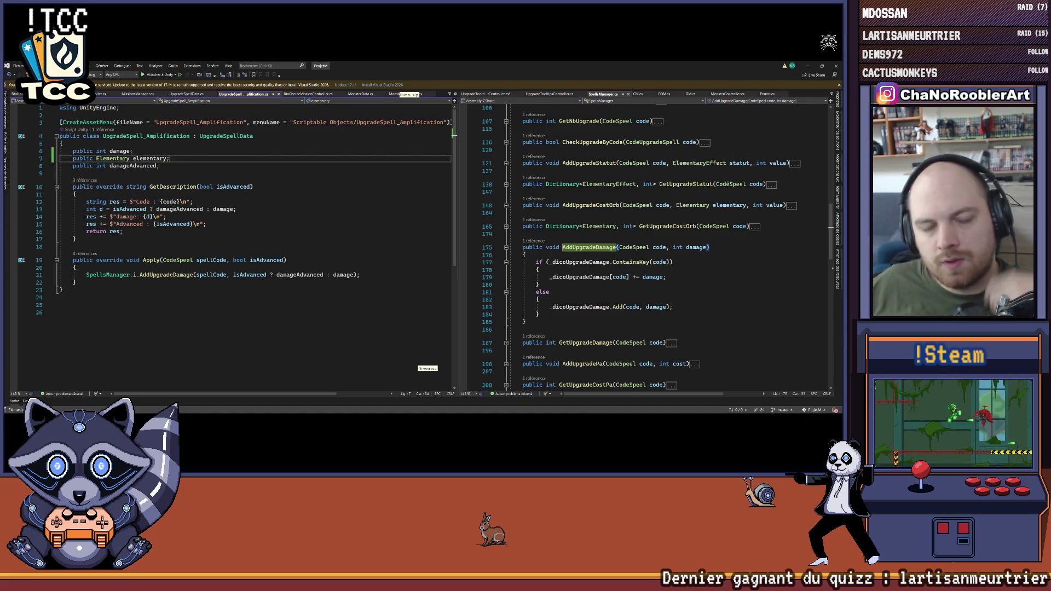
right_click(118, 158)
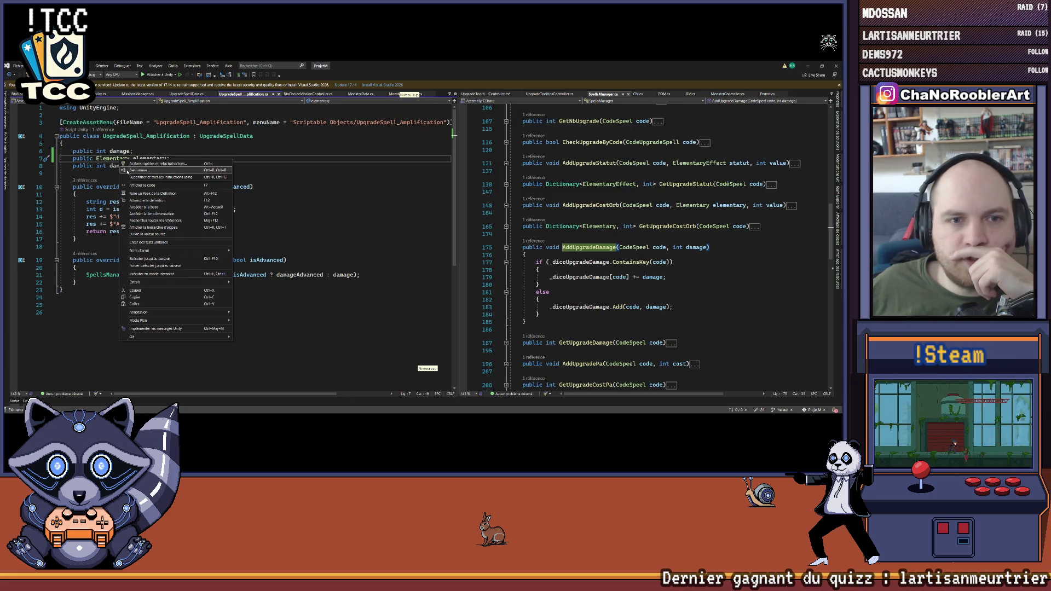
left_click(215, 205)
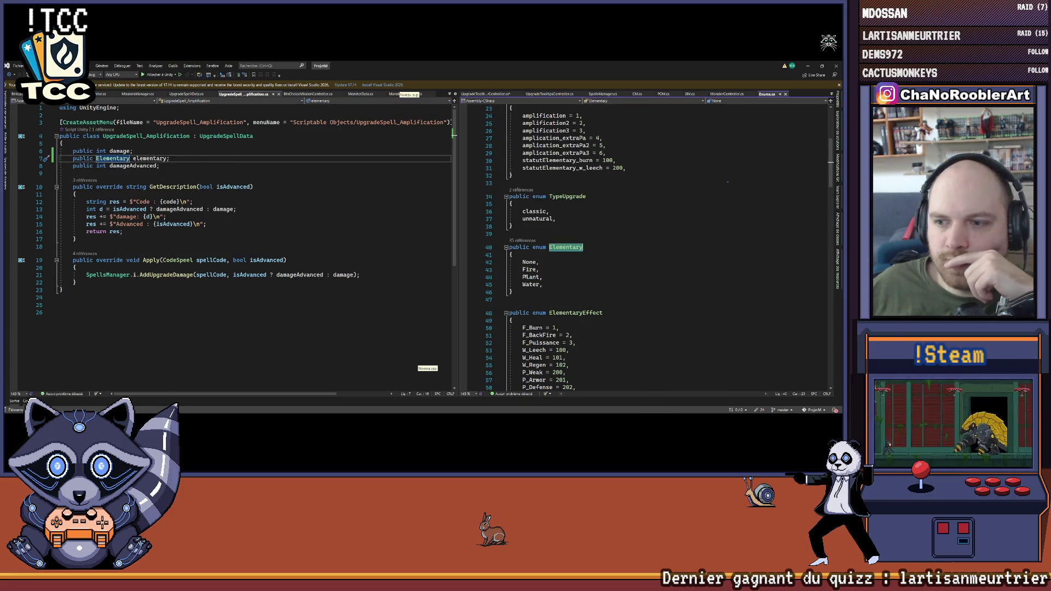
Step: Correct the misspelled 'PLant' enum entry to 'Plant'
double_click(530, 277)
type("Plant")
key("Down")
key("End")
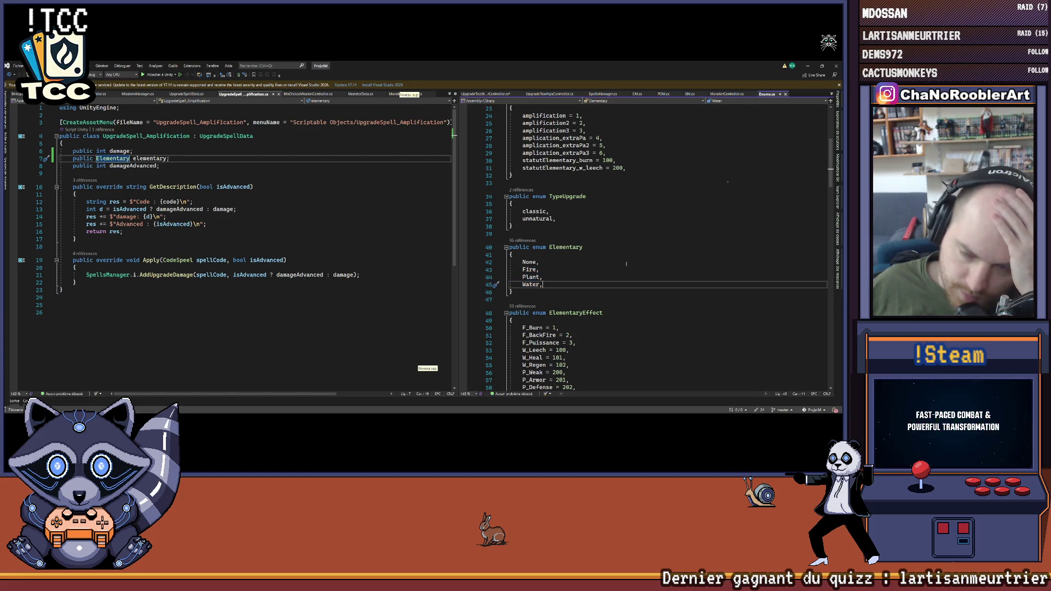
scroll(626, 262, "down", 2)
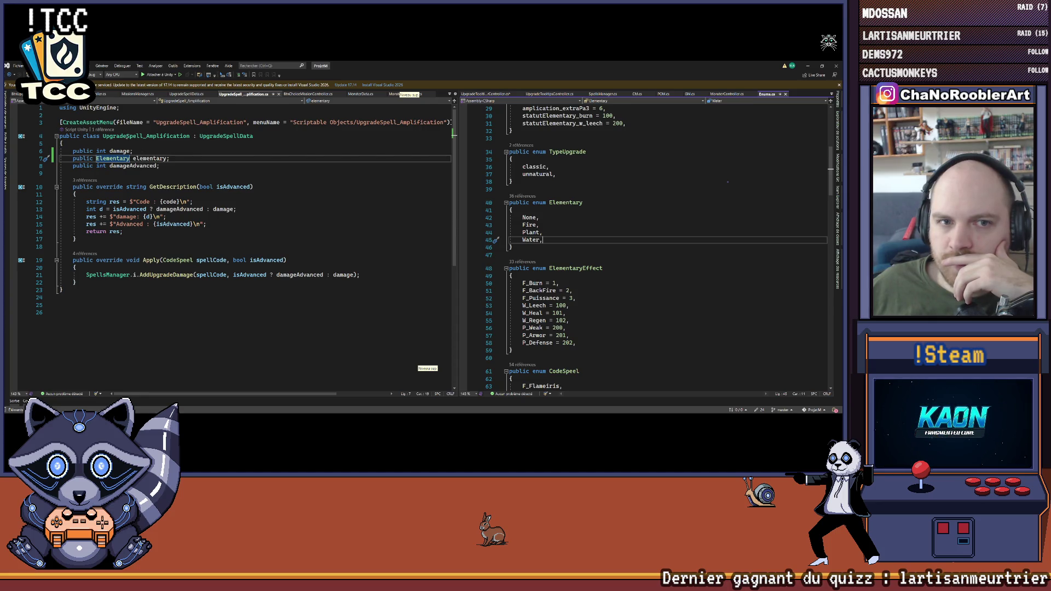
Step: Check where GetDescription is referenced, then return to Unity to recompile
left_click(190, 136)
left_click(171, 159)
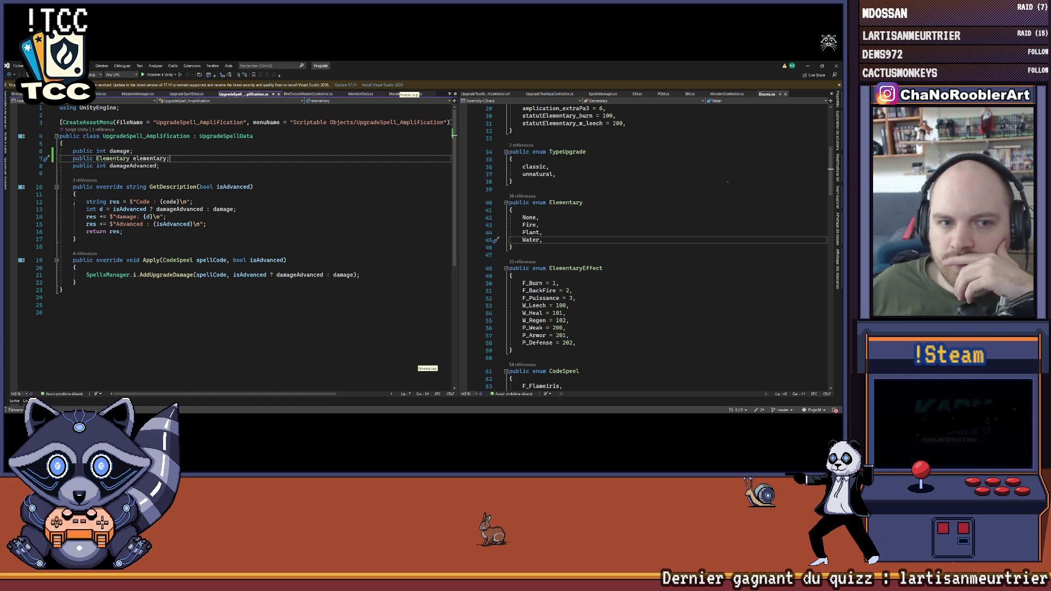
left_click_drag(73, 186, 91, 239)
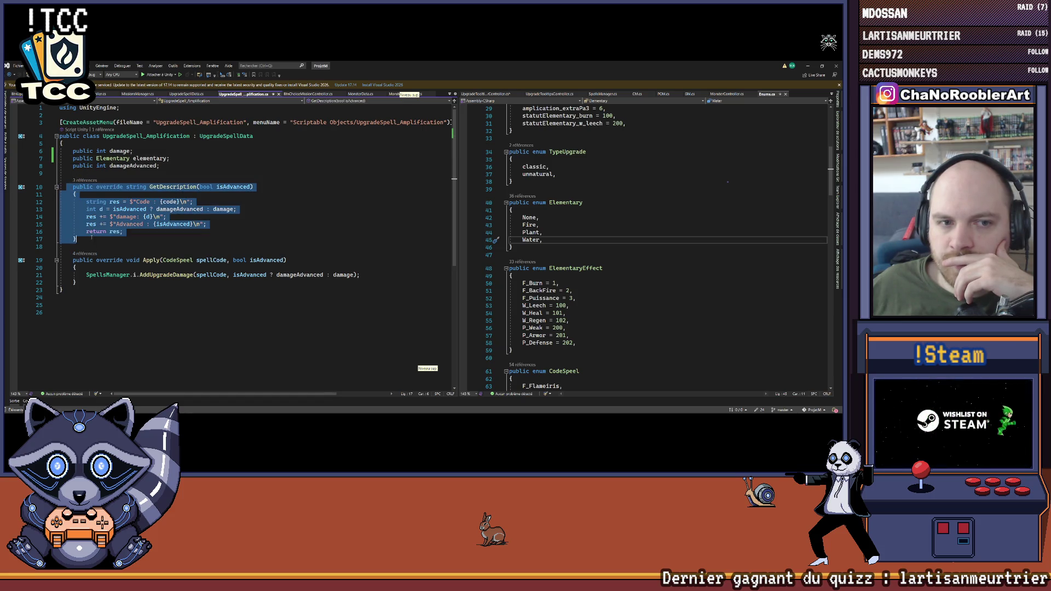
left_click(86, 180)
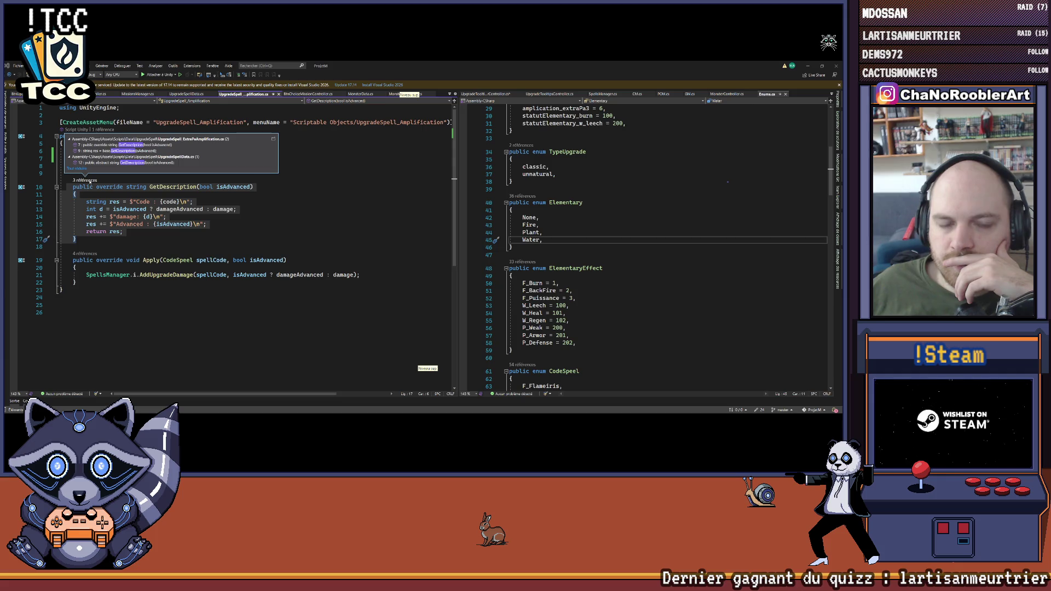
left_click(84, 241)
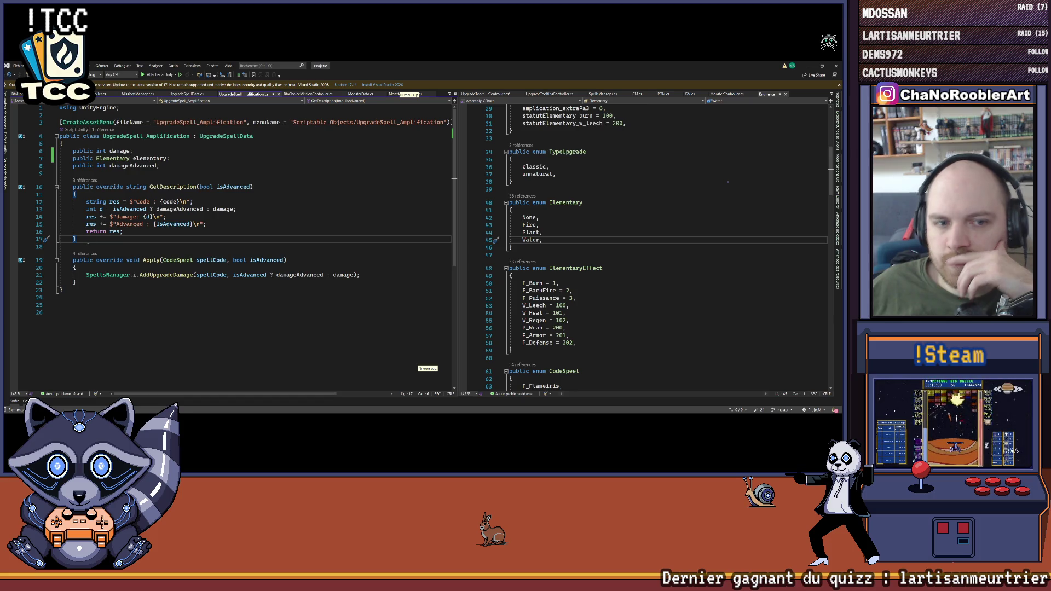
left_click(144, 186)
left_click(148, 178)
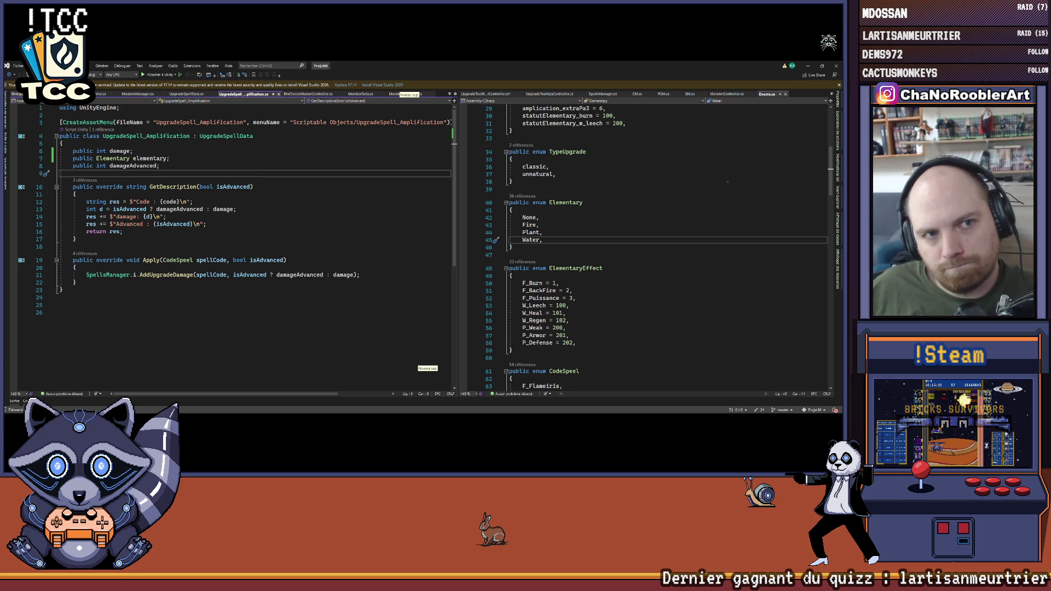
key("ctrl+Tab")
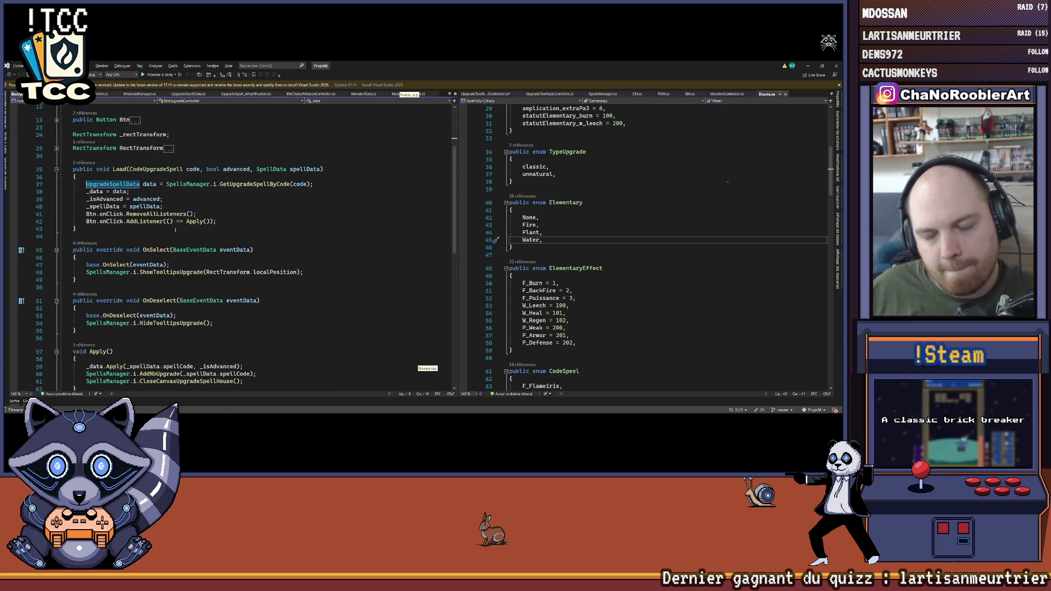
key("alt+Tab")
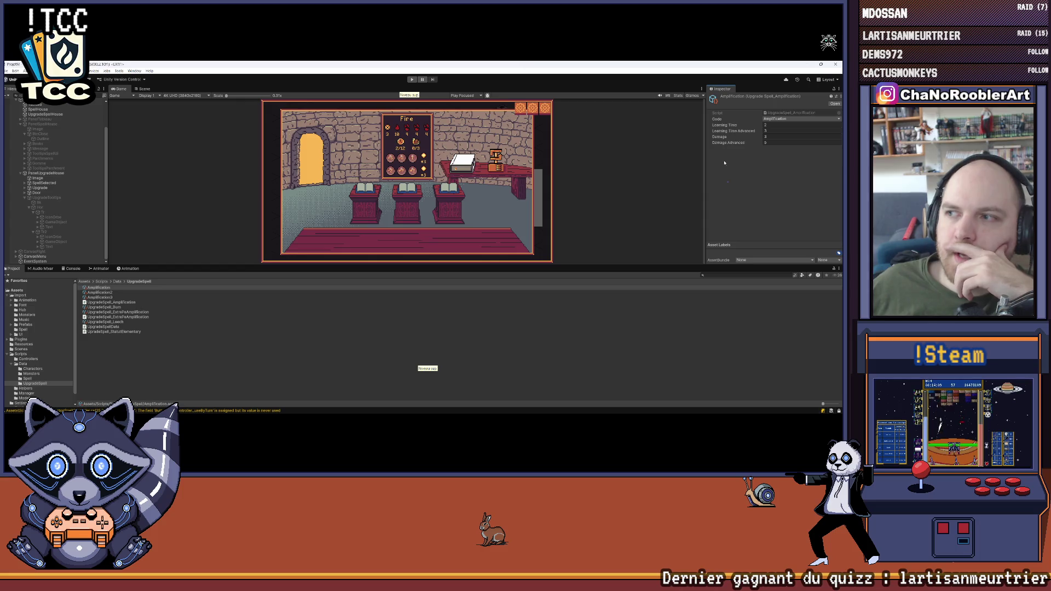
Step: Compare the Amplification and Amplification2 assets' values
left_click(111, 292)
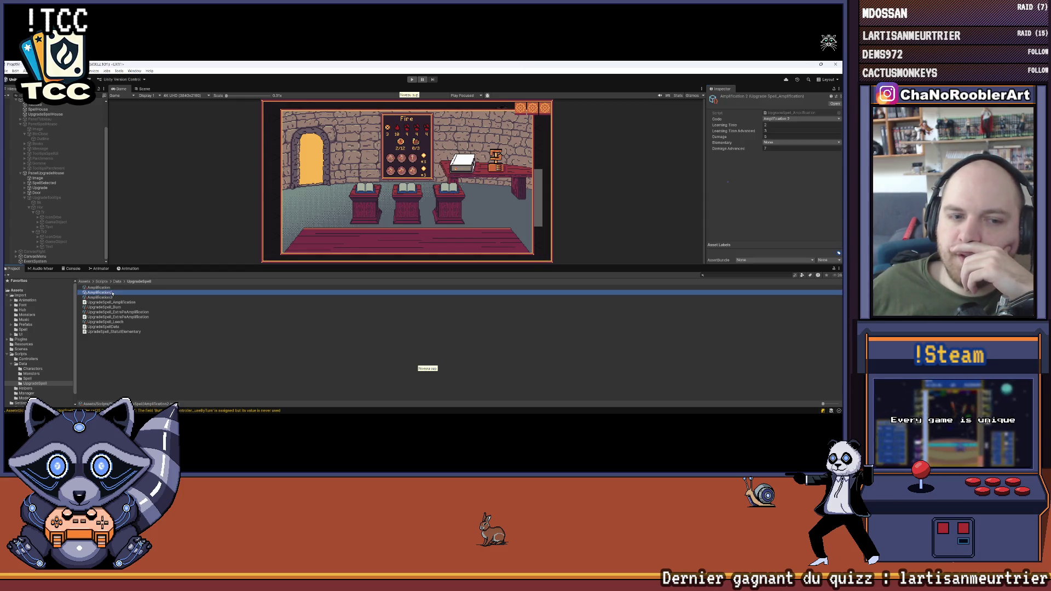
key("Up")
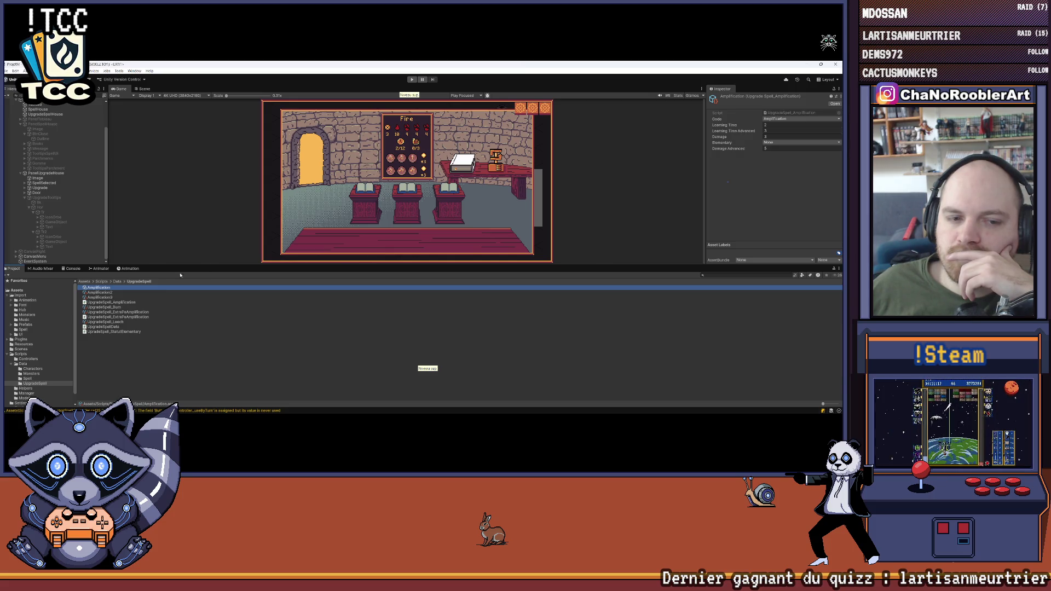
left_click(112, 294)
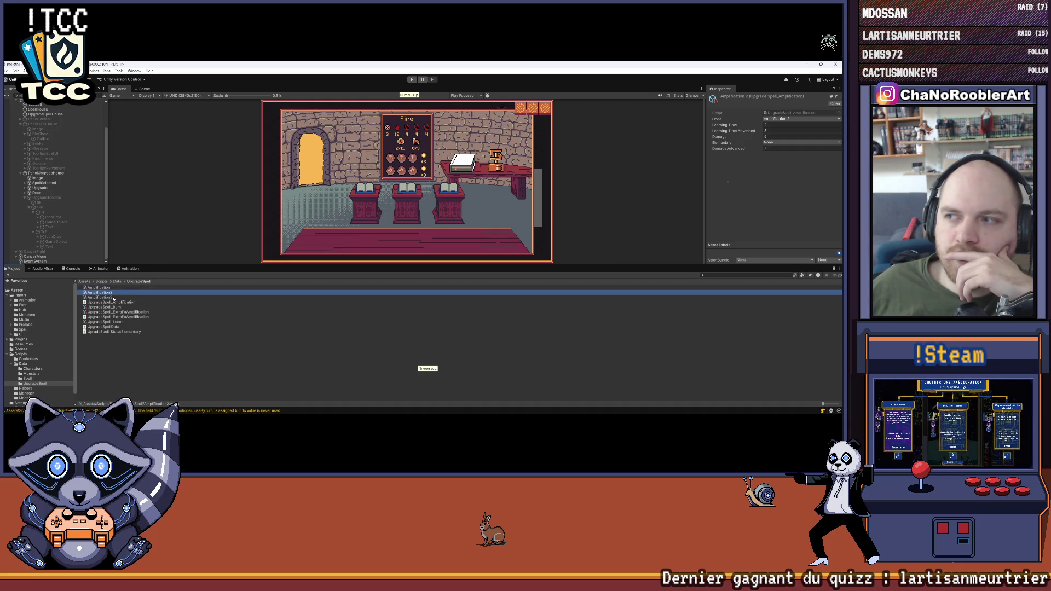
key("Up")
key("Up")
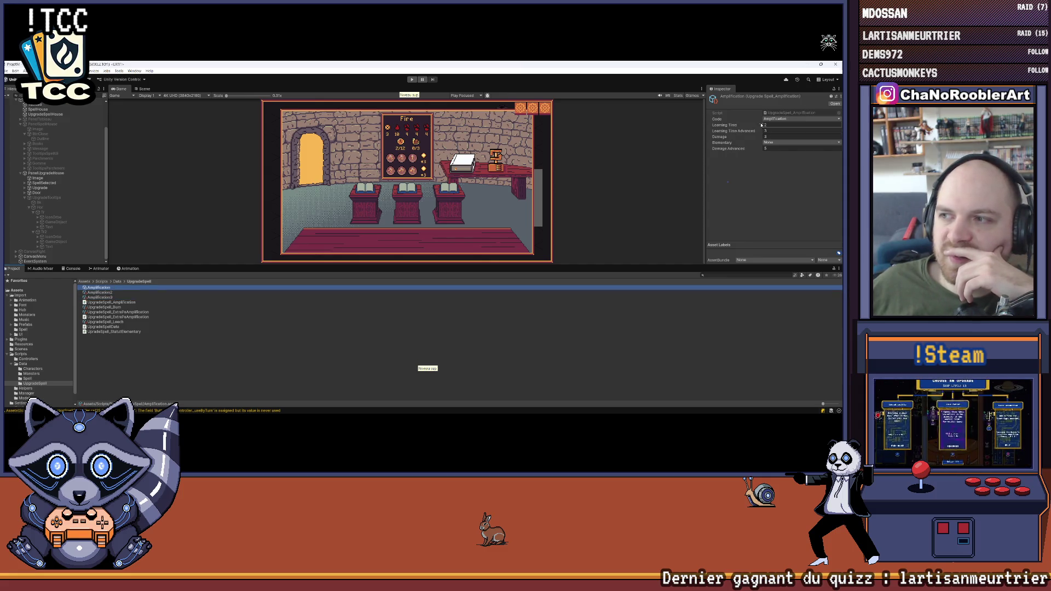
Step: Set the Amplification asset's Elementary dropdown to Fire, keeping its Amplification code
left_click(774, 142)
left_click(777, 149)
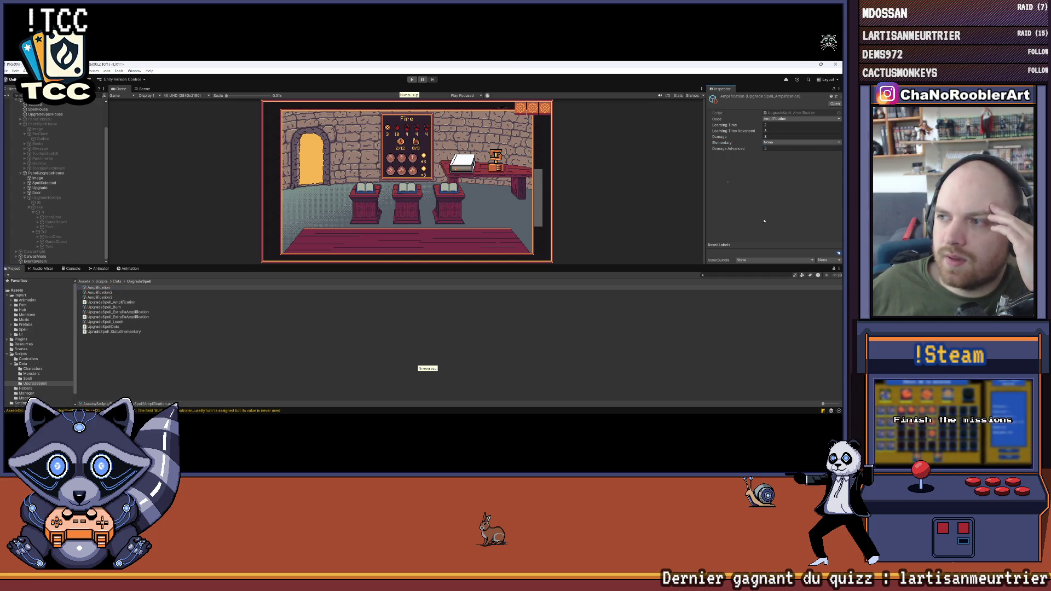
left_click(771, 120)
left_click(735, 166)
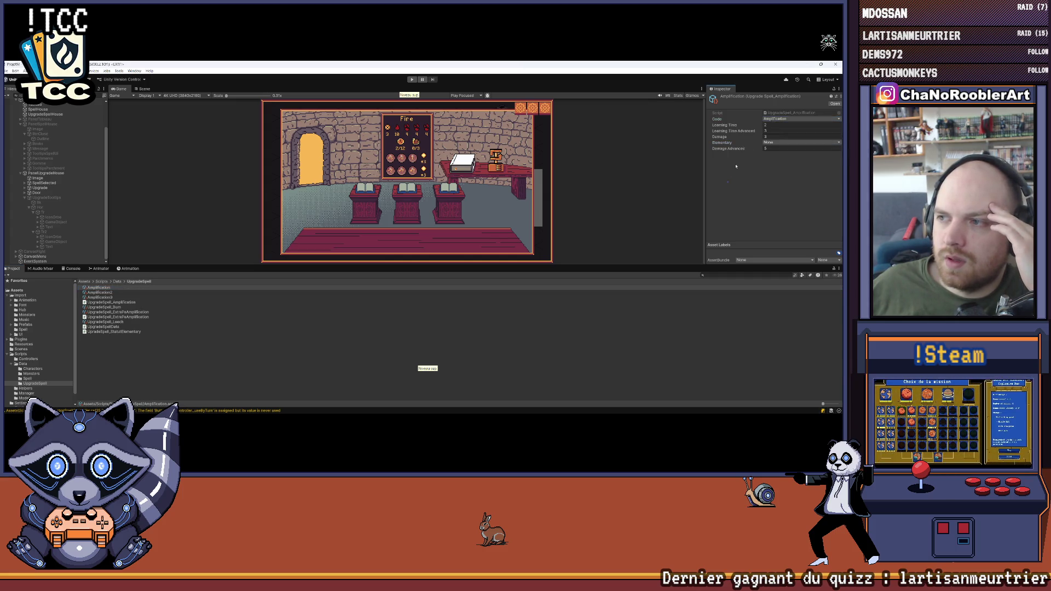
left_click(774, 142)
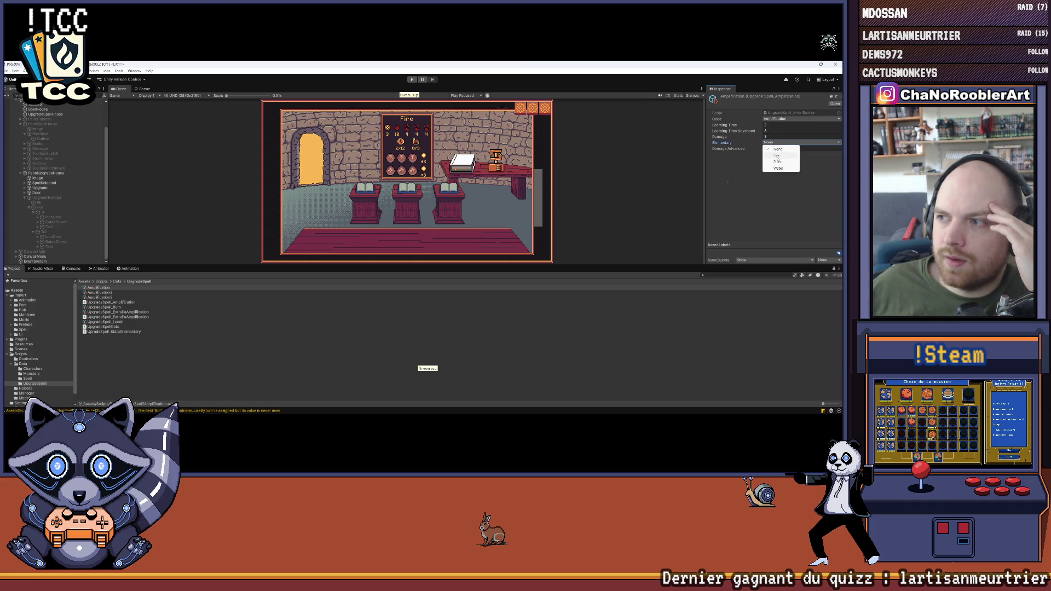
left_click(775, 154)
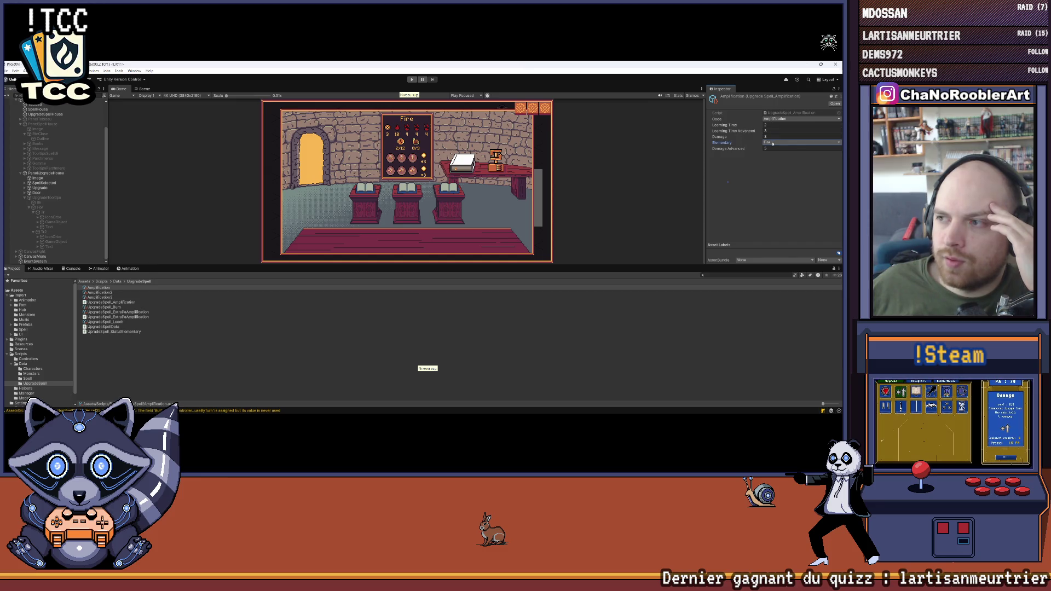
left_click(770, 143)
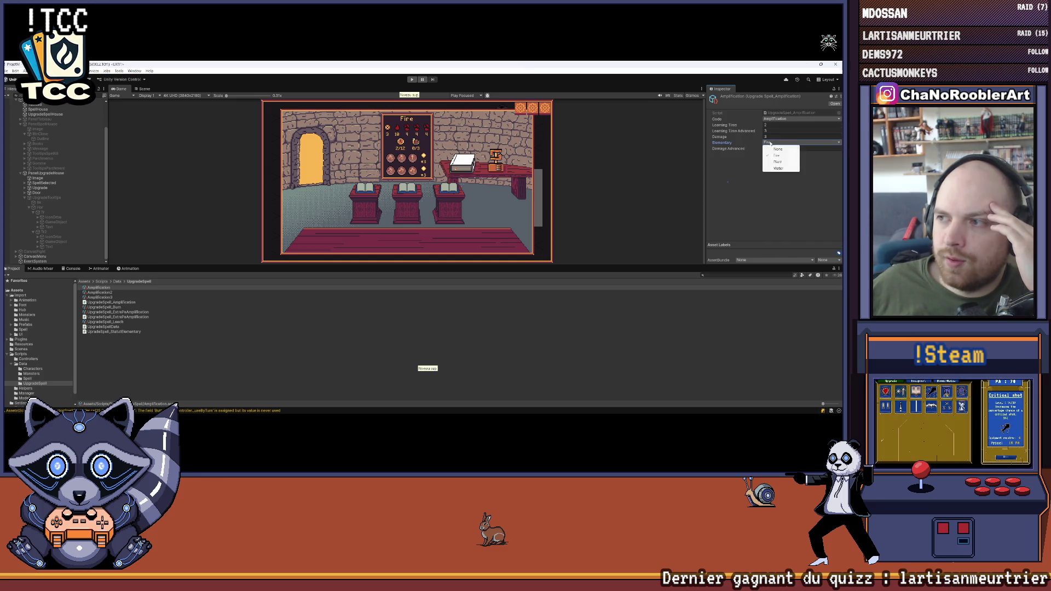
left_click(748, 169)
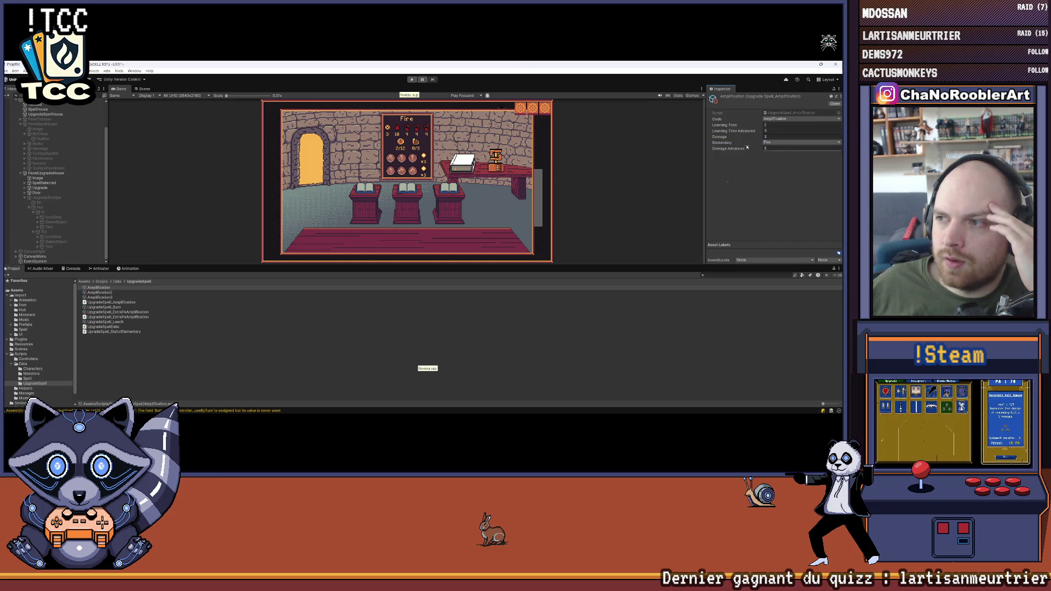
Step: Look over Amplification2 and Amplification3, then reselect the Amplification asset
left_click(106, 293)
left_click(108, 297)
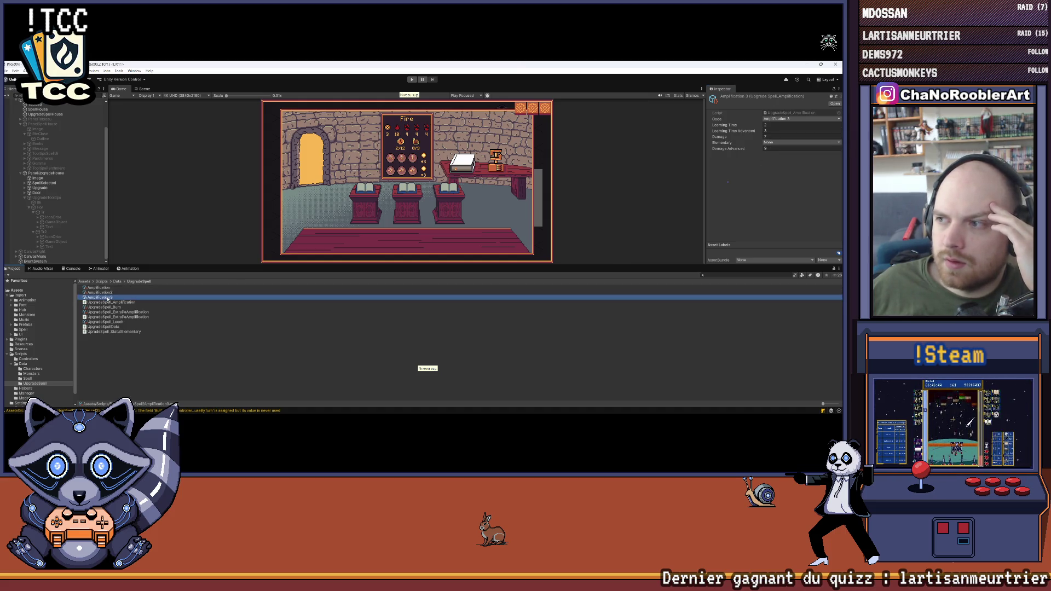
left_click(104, 287)
right_click(107, 287)
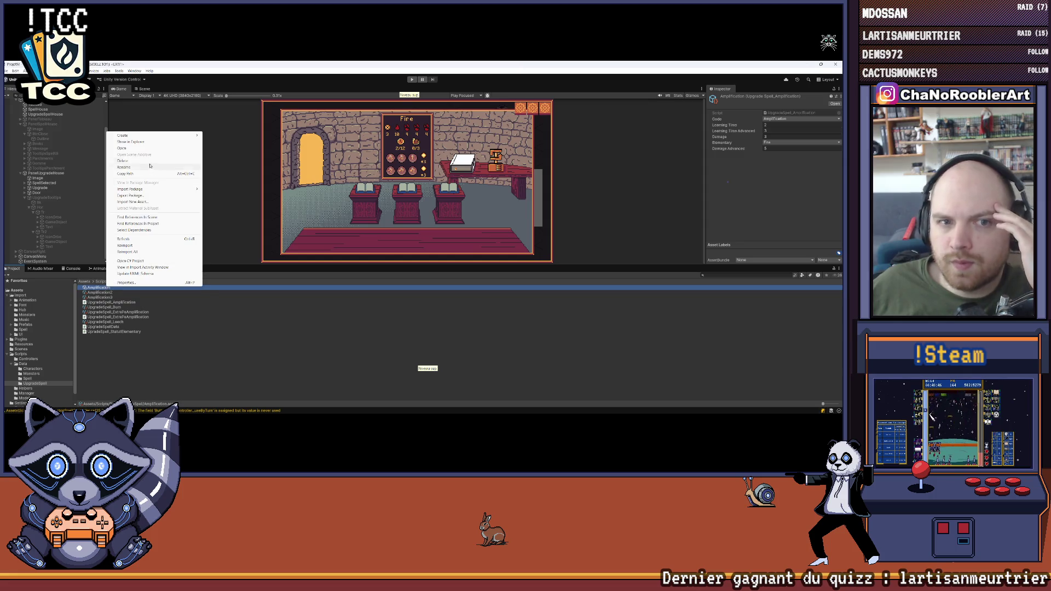
Step: Rename the assets to AmplificationFire, AmplificationPlant and AmplificationWater
left_click(139, 167)
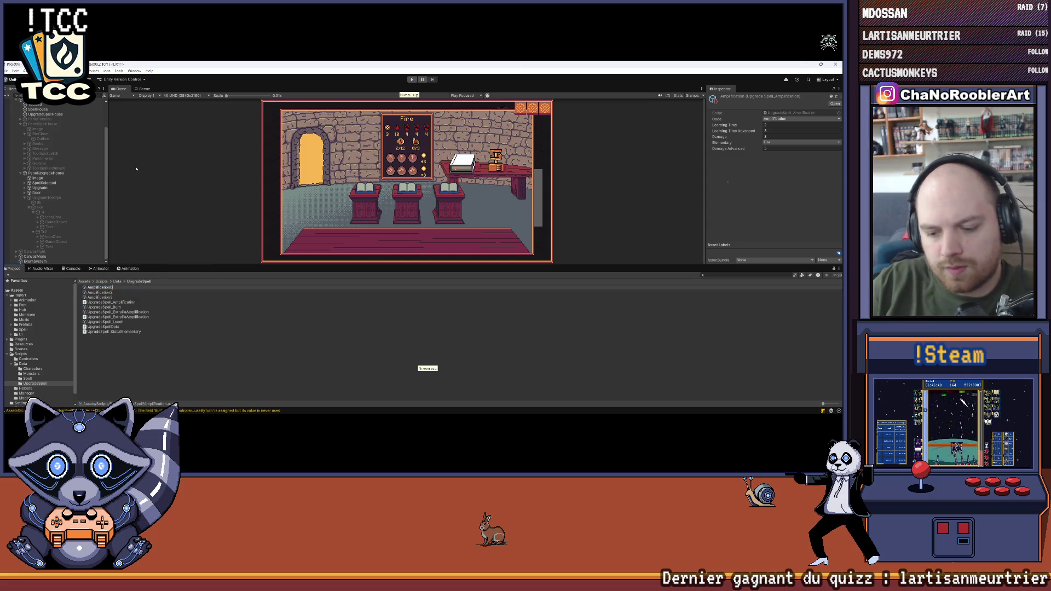
type("Fire")
key("Return")
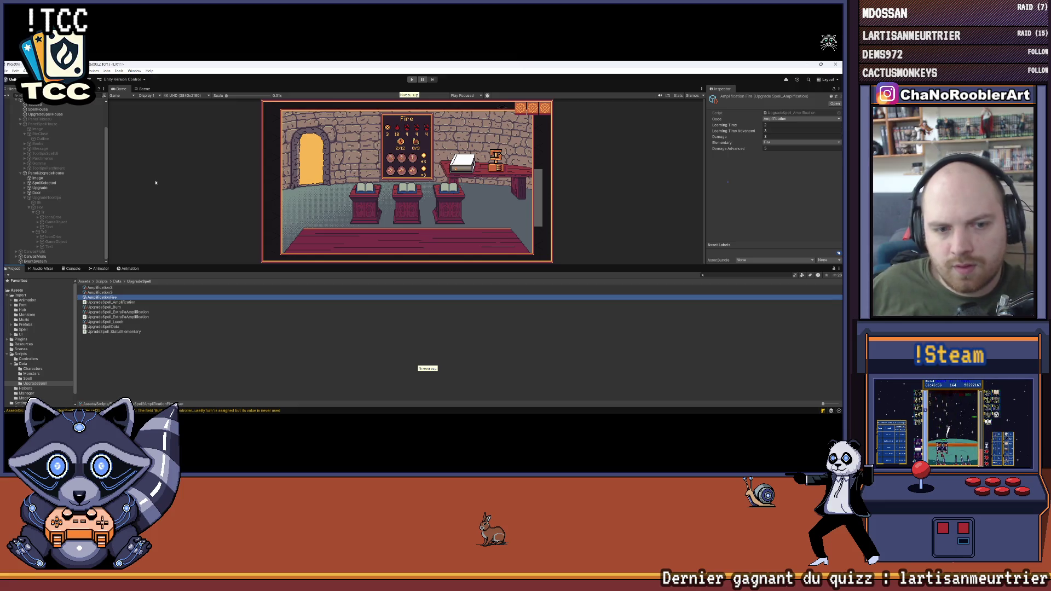
right_click(105, 293)
left_click(141, 178)
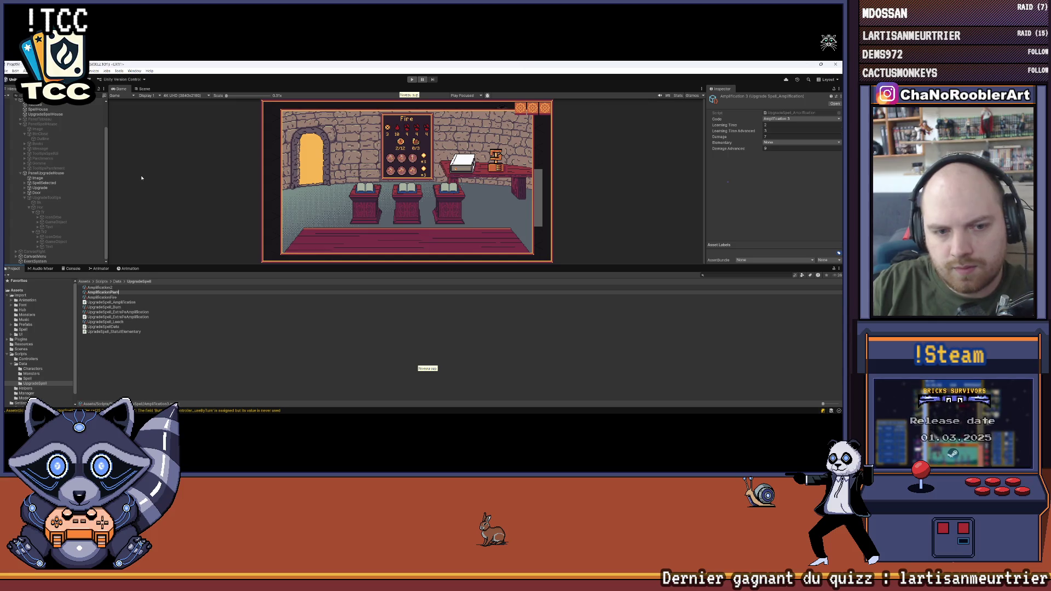
key("Return")
right_click(111, 288)
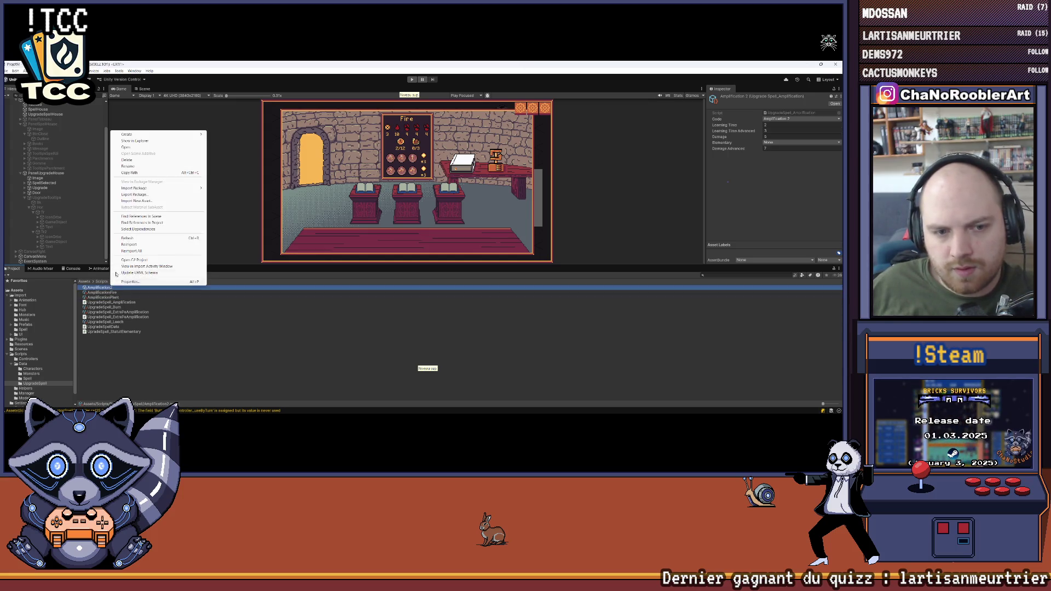
left_click(126, 166)
key("Escape")
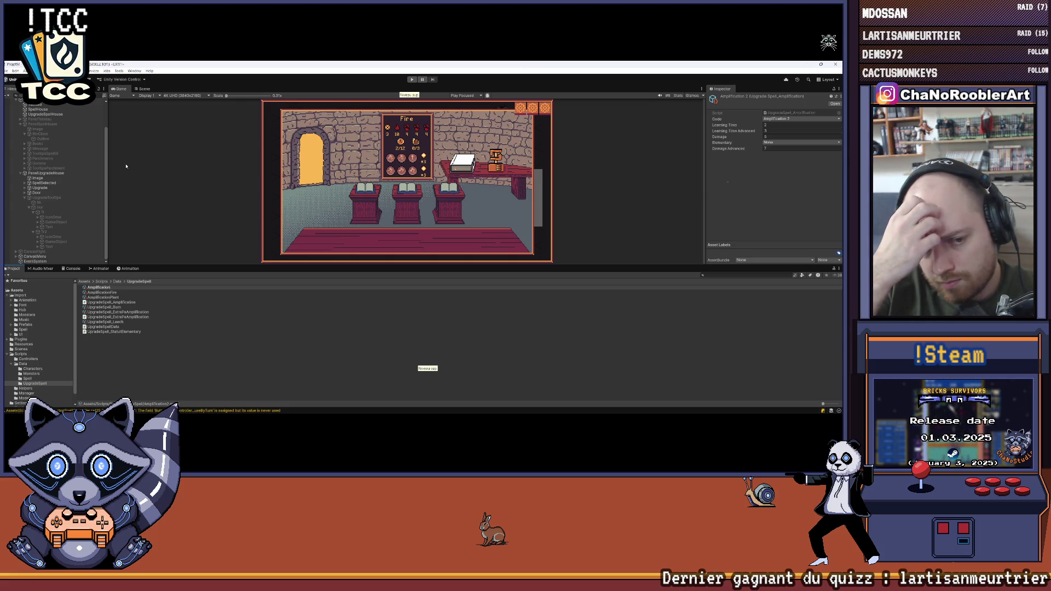
type("Water")
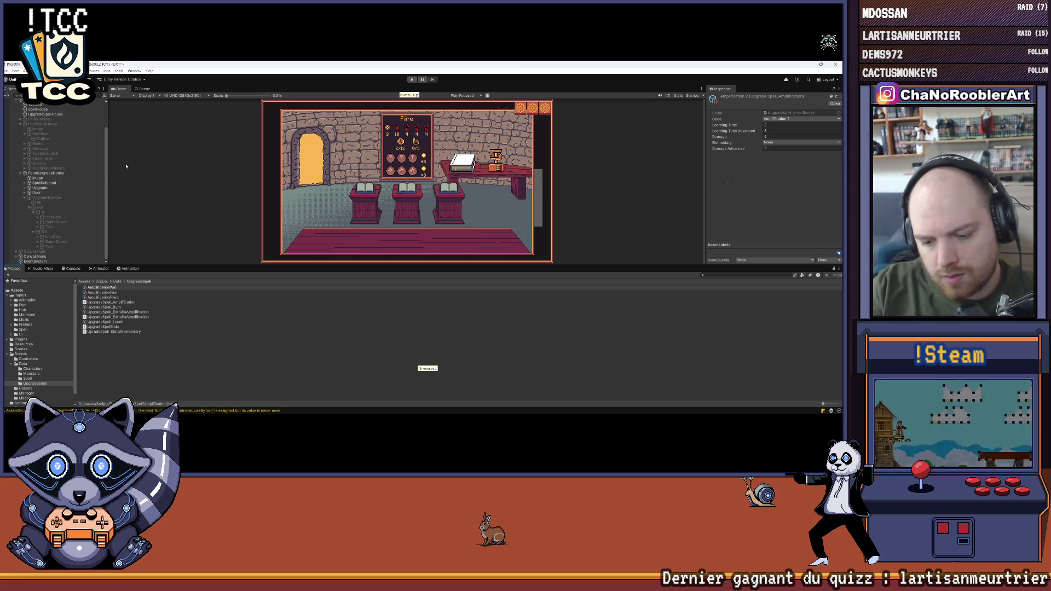
key("Return")
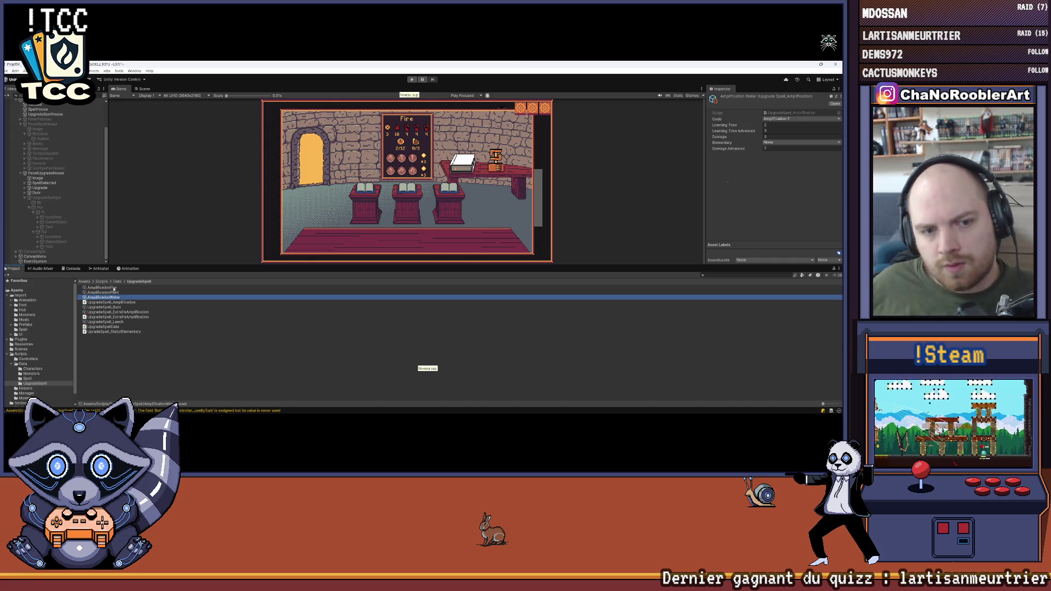
Step: Review the Fire, Water and Plant amplification assets and their Code options, then return to Visual Studio
key("Up")
key("Up")
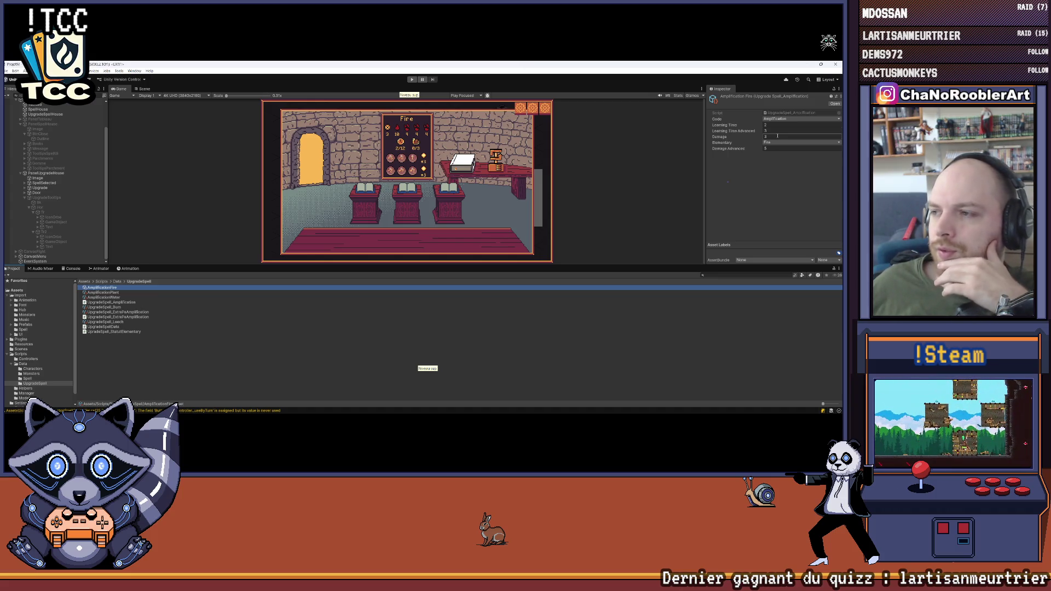
key("Down")
key("Down")
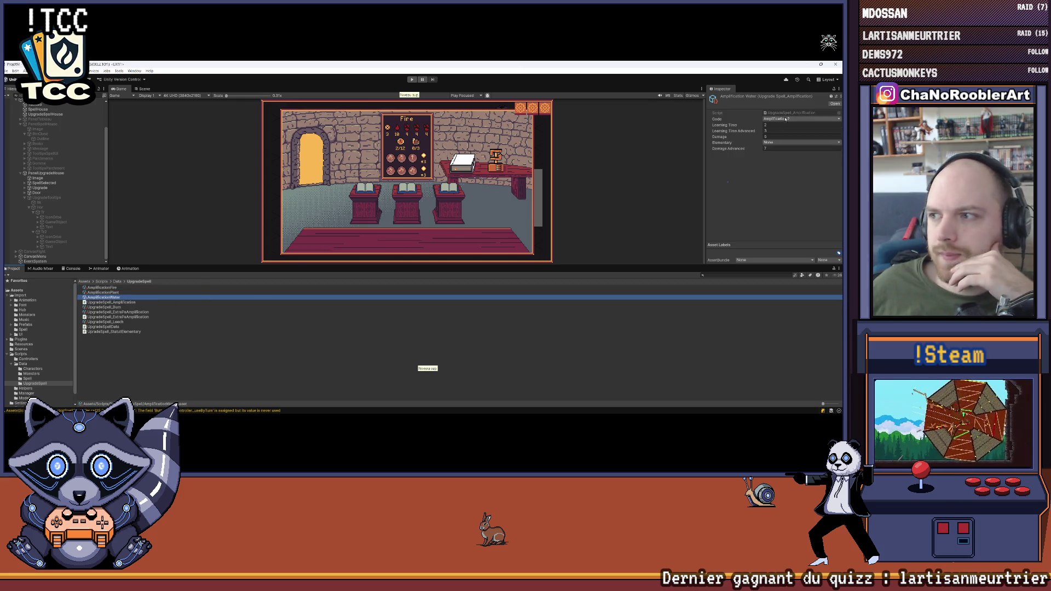
left_click(776, 120)
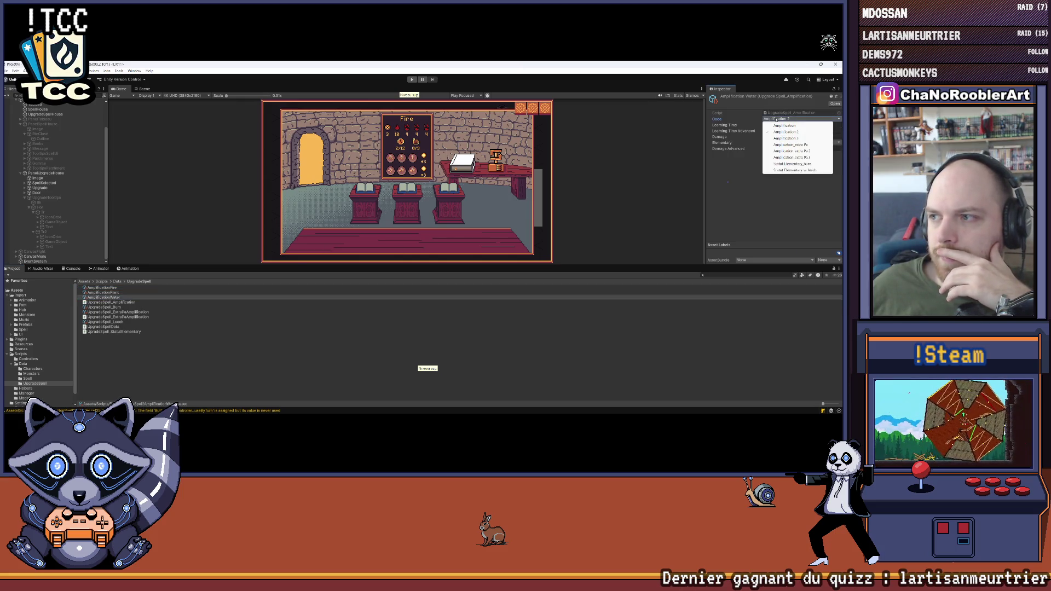
left_click(767, 175)
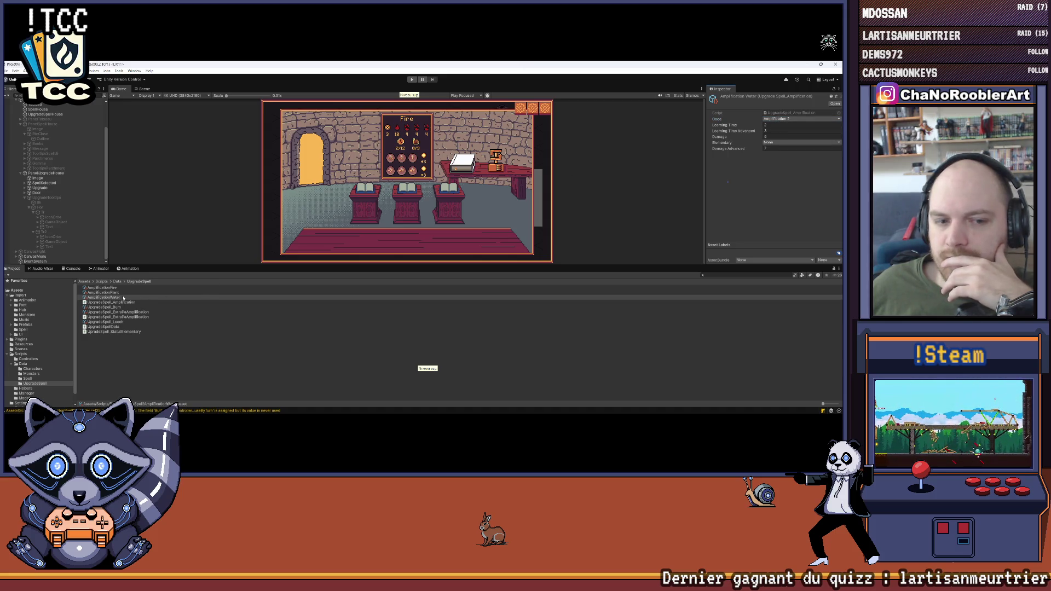
left_click(121, 294)
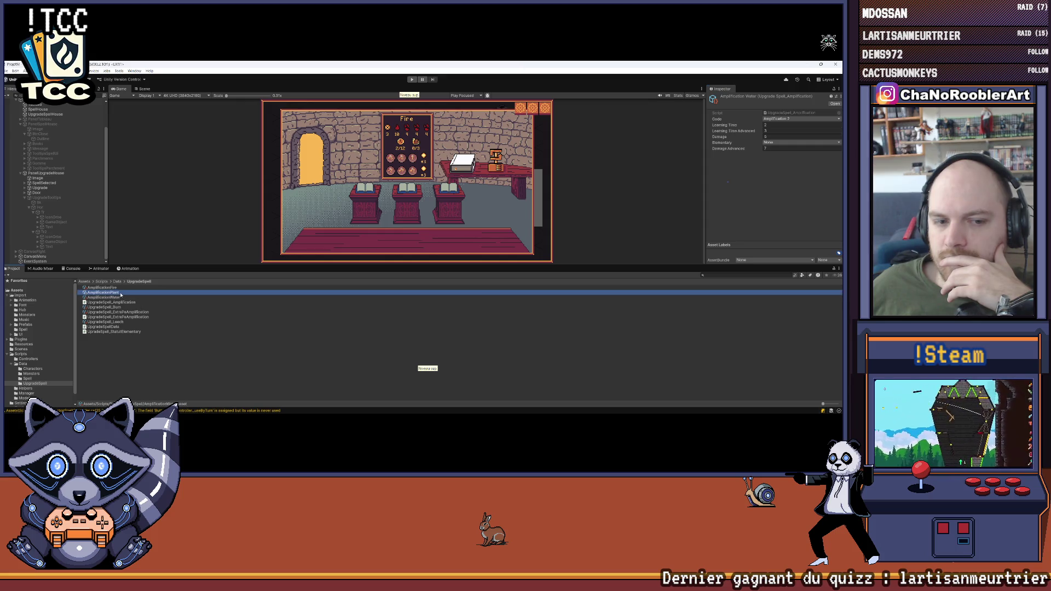
left_click(119, 289)
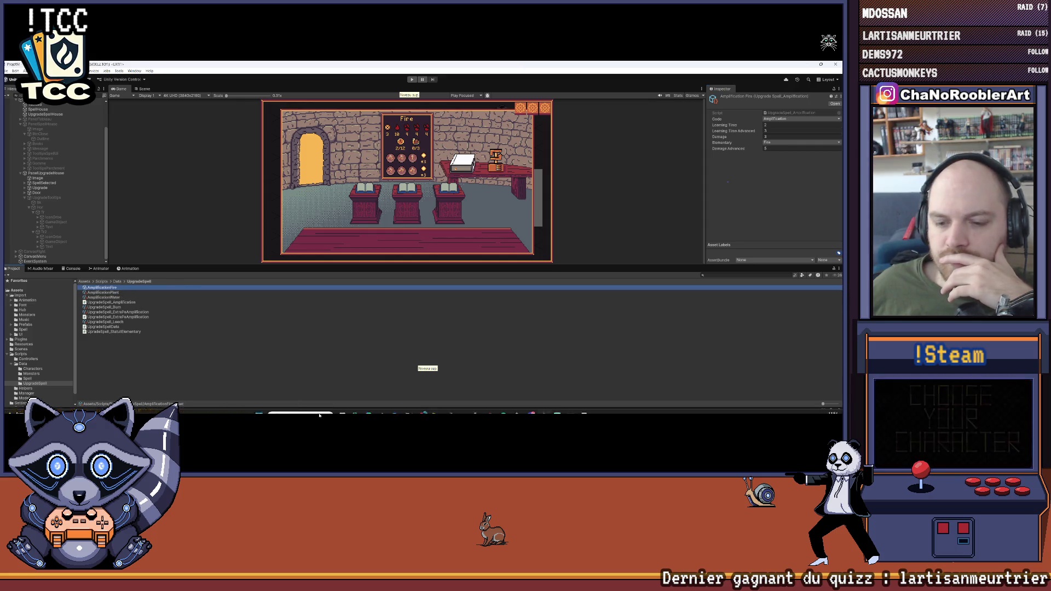
left_click(450, 407)
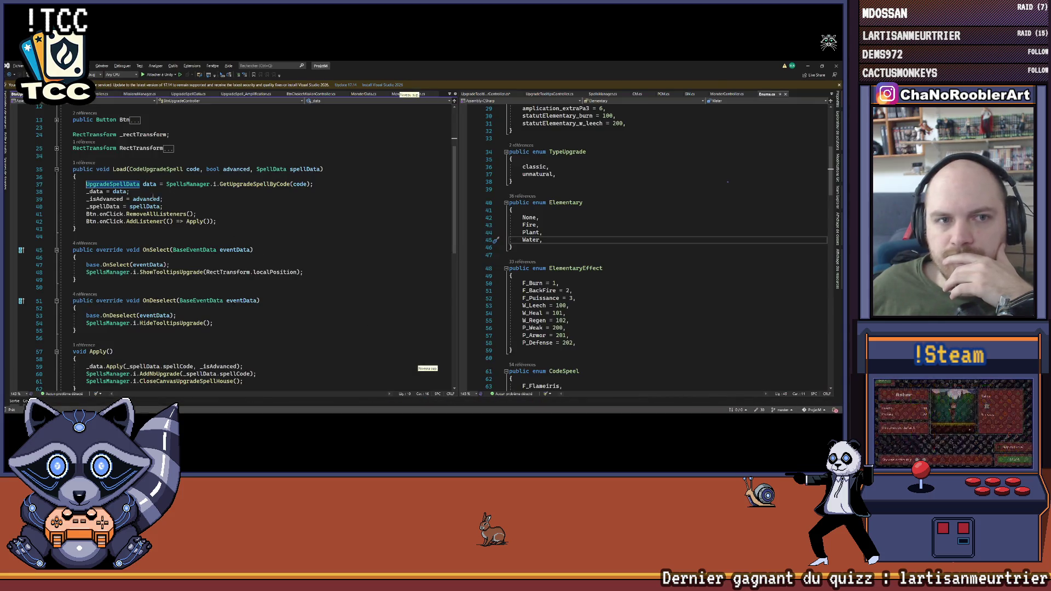
Step: Go from the UpgradeSpell_Amplification script through UpgradeSpellData to the CodeUpgradeSpell enum in Enums.cs
scroll(204, 243, "up", 4)
left_click(103, 94)
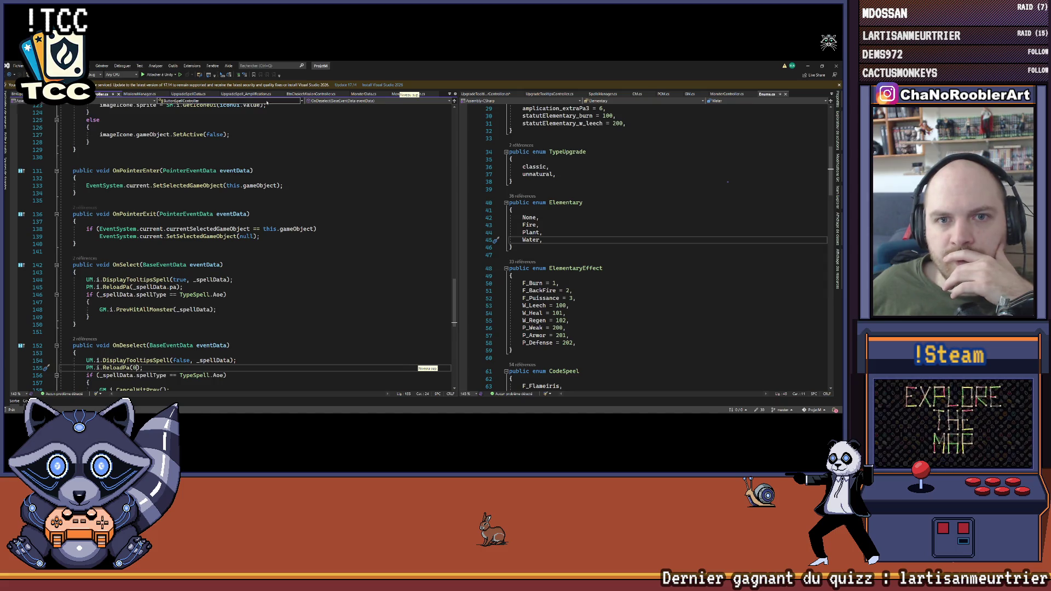
left_click(244, 94)
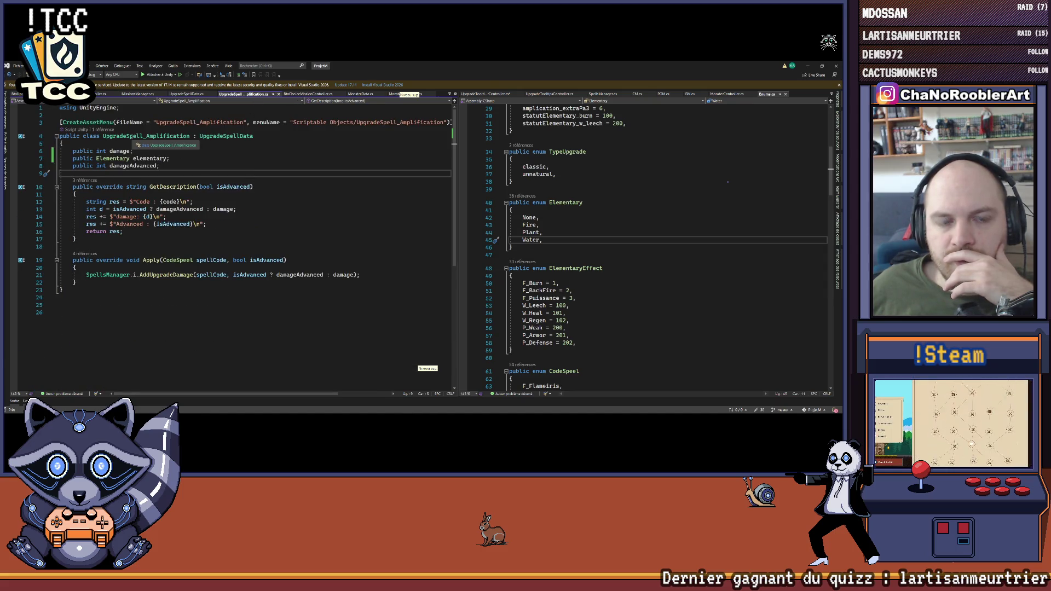
right_click(226, 136)
left_click(251, 176)
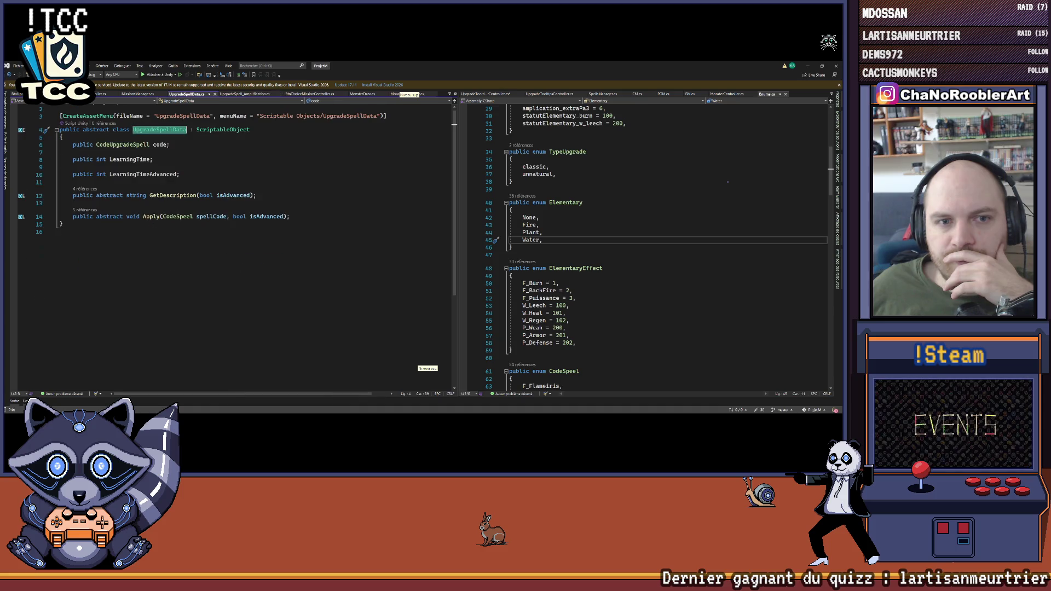
right_click(116, 145)
left_click(142, 186)
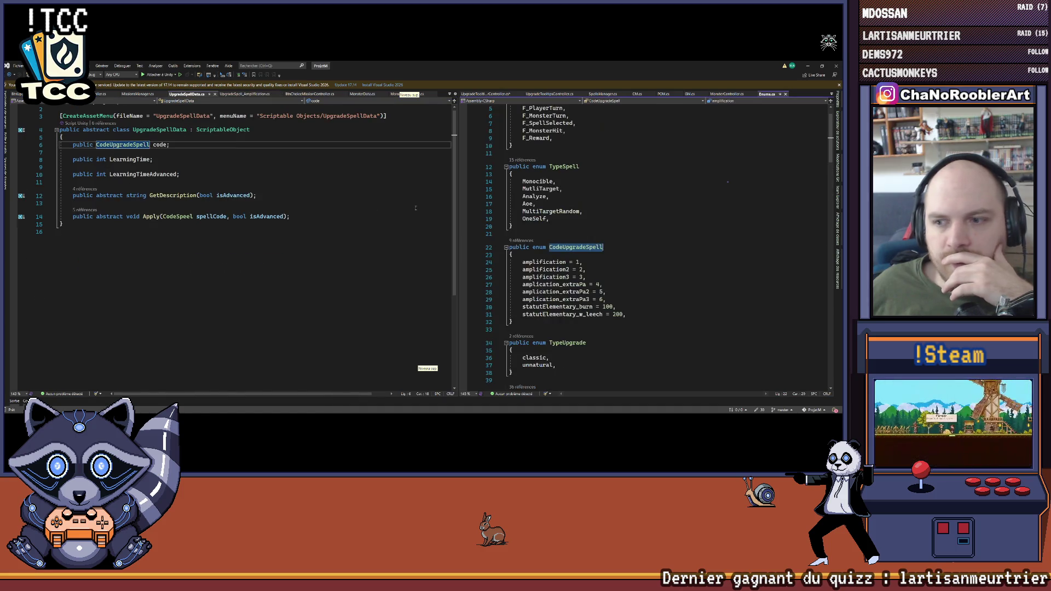
Step: Rename amplification, amplification2 and amplification3 to amplificationFire, amplificationPlant and amplificationWater, then return to Unity
left_click(567, 240)
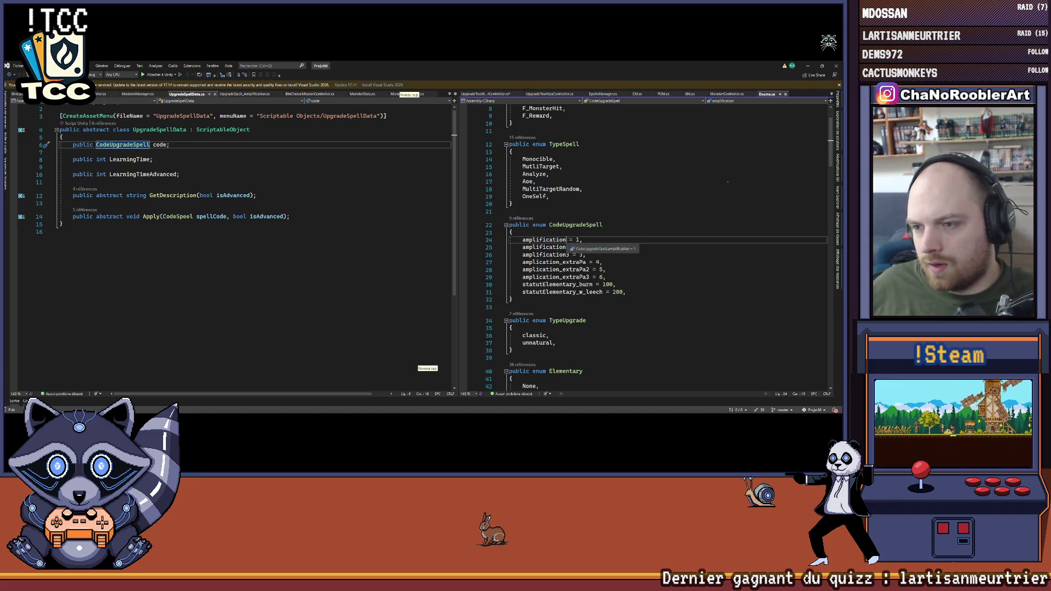
type("Fire")
key("Down")
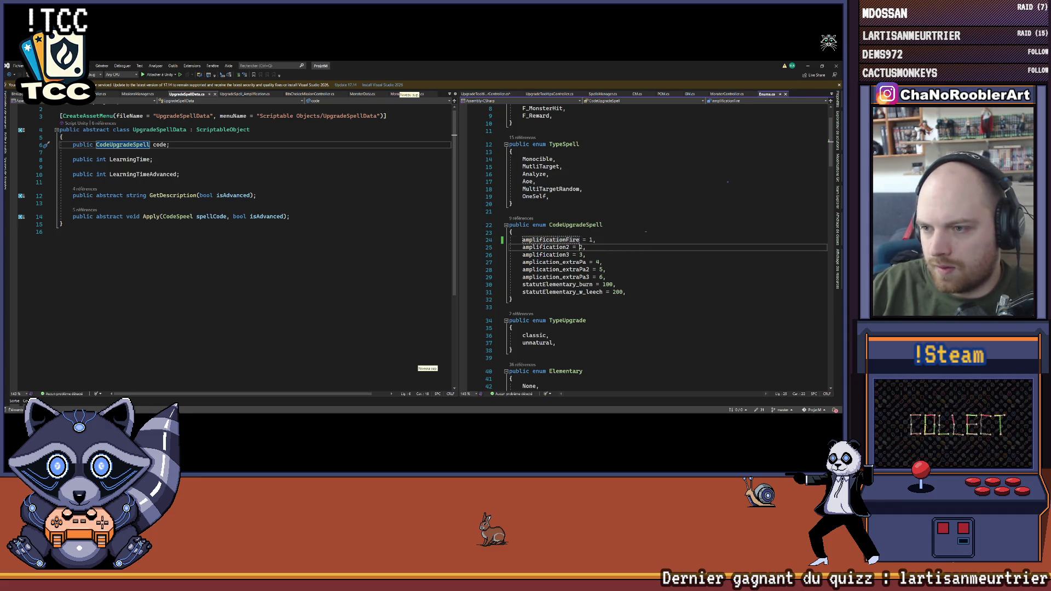
key("BackSpace")
type("Plant")
key("Down")
key("Left")
key("Left")
key("Left")
key("BackSpace")
type("Water")
key("Up")
key("Up")
key("Up")
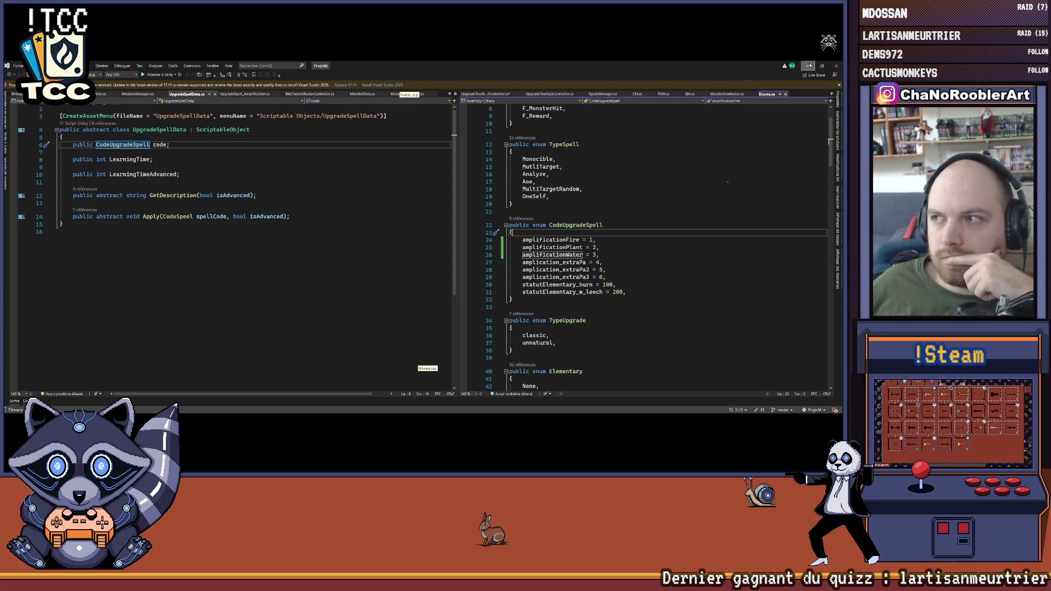
key("alt+Tab")
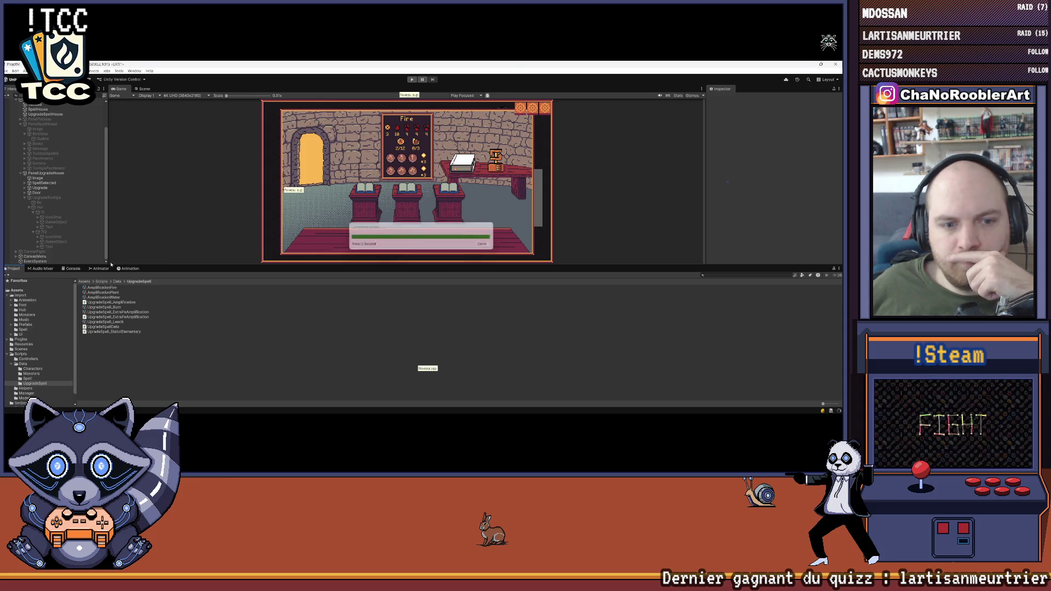
Step: Set the AmplificationPlant and AmplificationWater assets' codes to Amplification Plant and Amplification Water
left_click(101, 288)
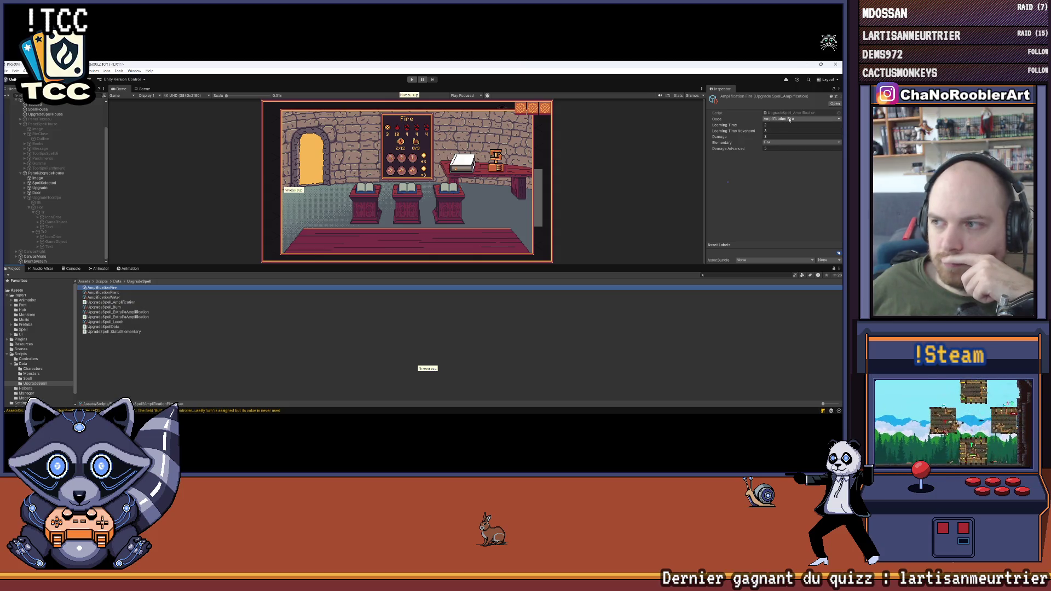
left_click(118, 294)
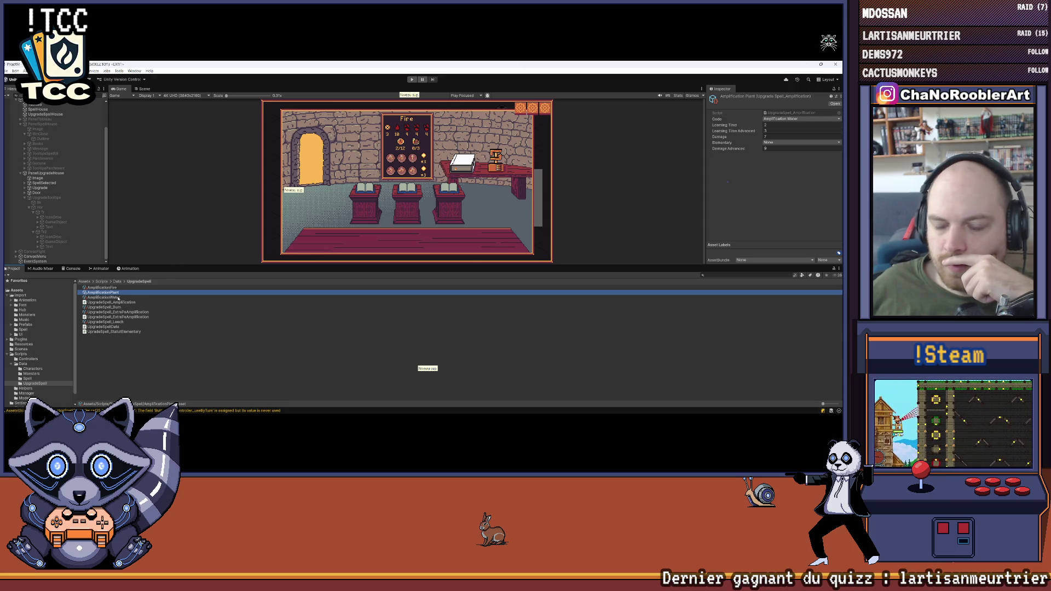
left_click(800, 119)
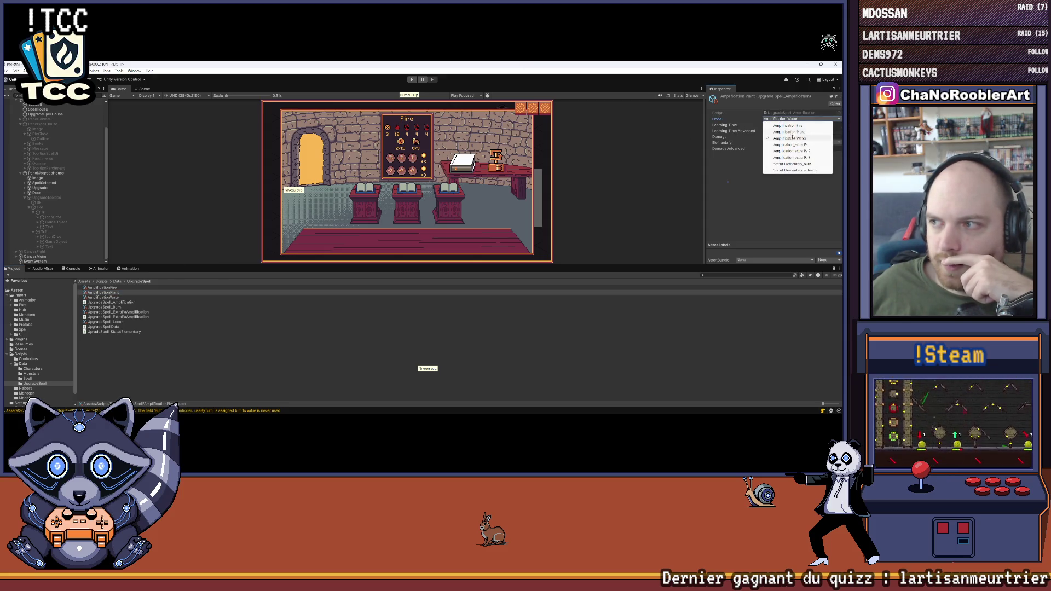
left_click(791, 138)
left_click(120, 298)
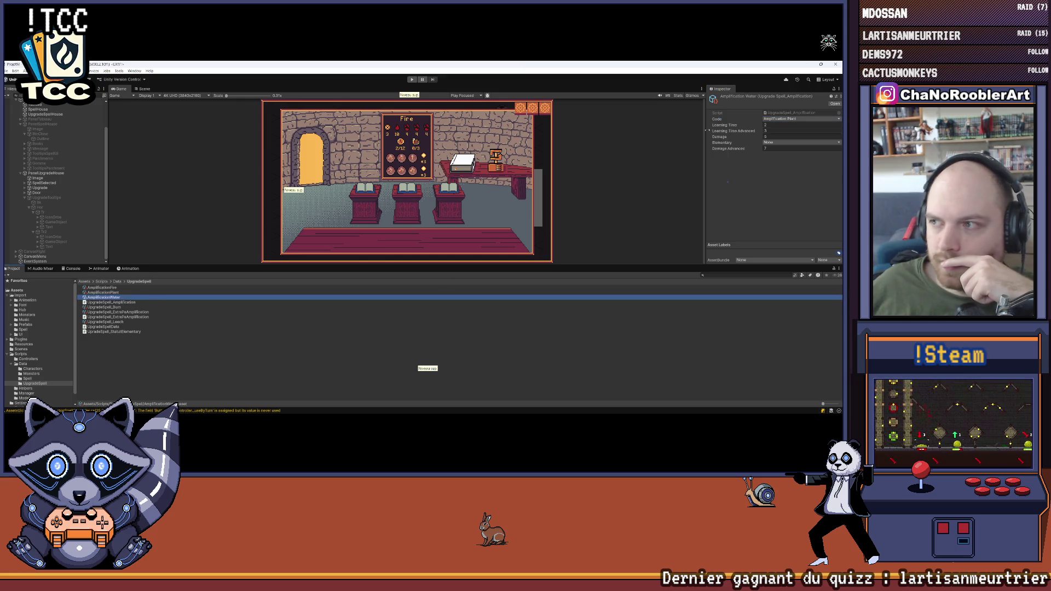
left_click(799, 119)
left_click(797, 139)
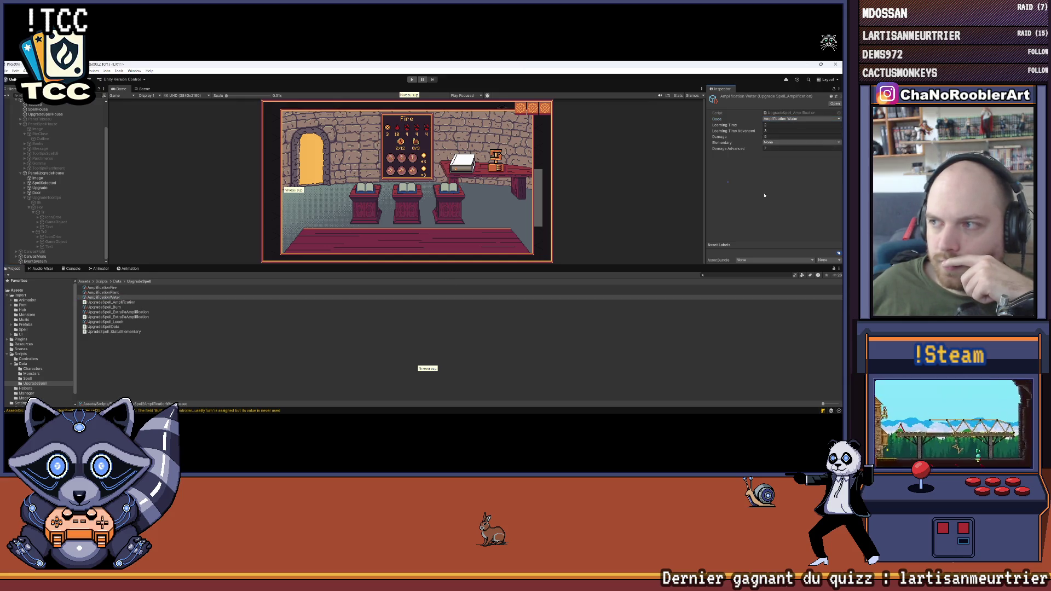
left_click(108, 293)
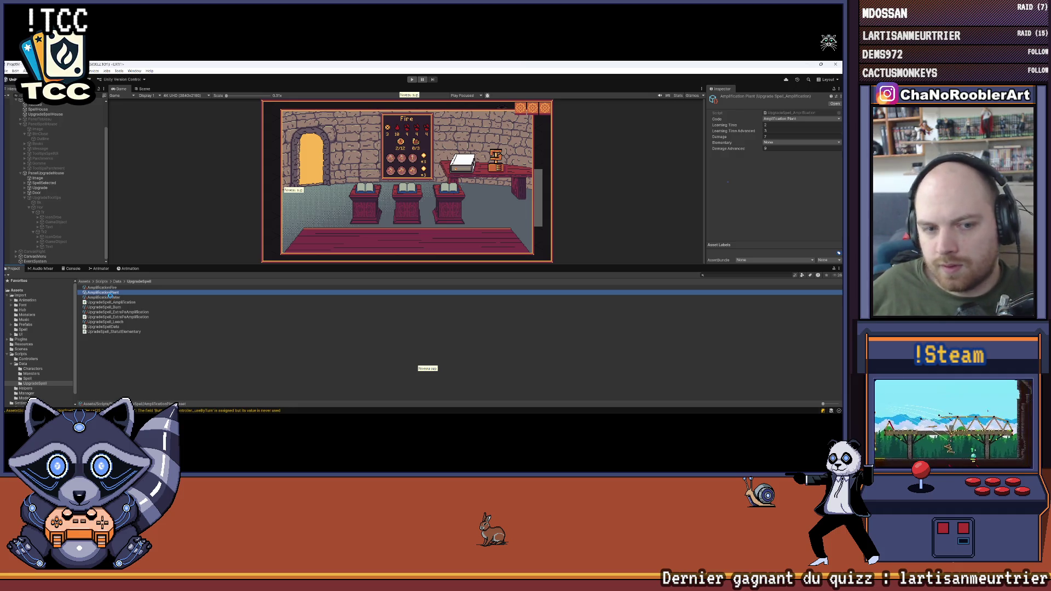
left_click(111, 297)
left_click(112, 293)
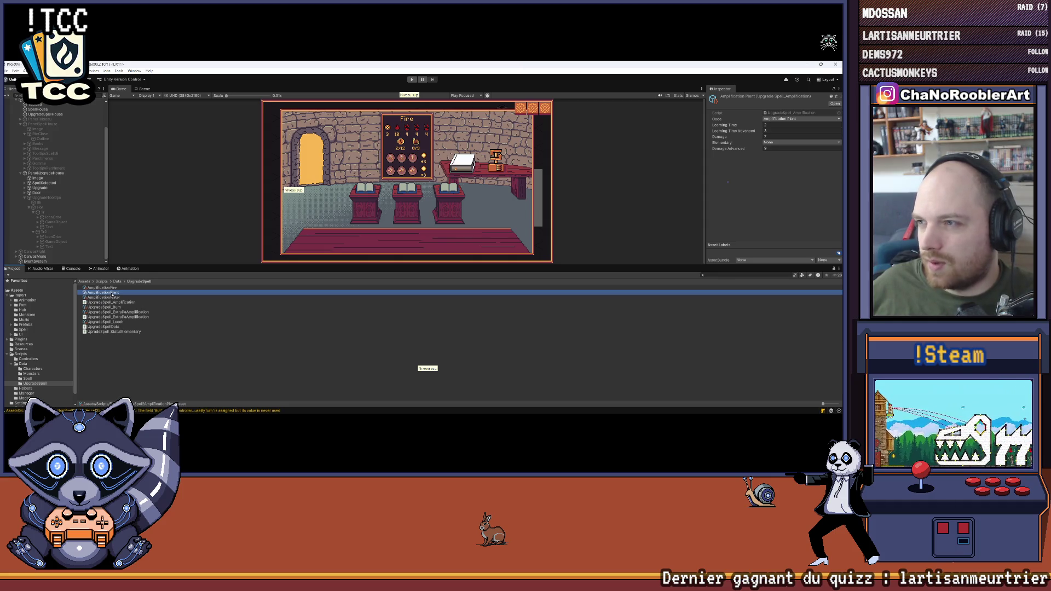
Step: Give AmplificationFire a Damage of 6 and Damage Advanced of 8
left_click(112, 289)
left_click(773, 136)
type("6")
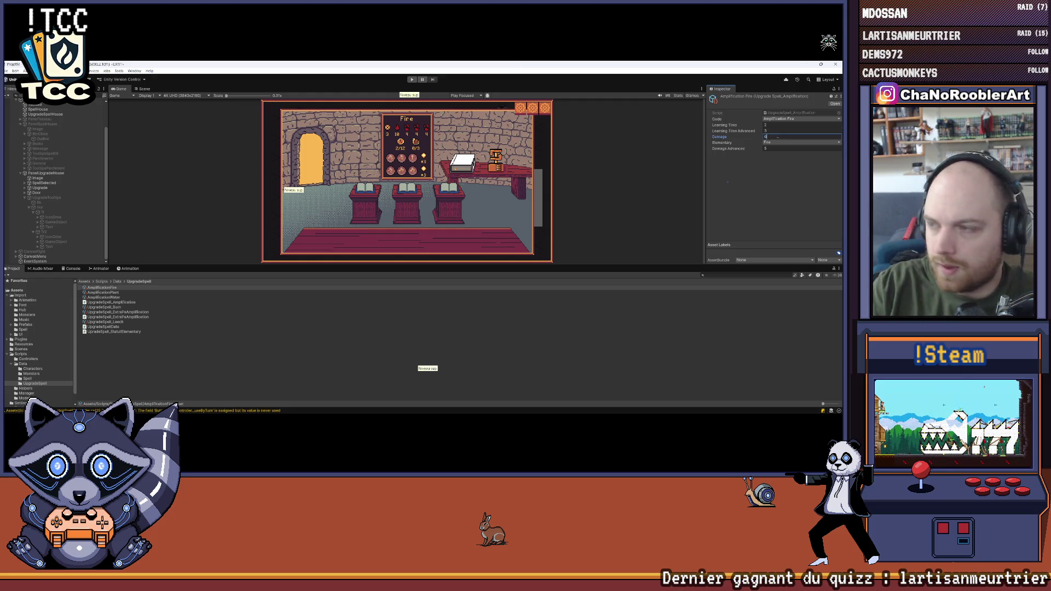
key("Tab")
type("8")
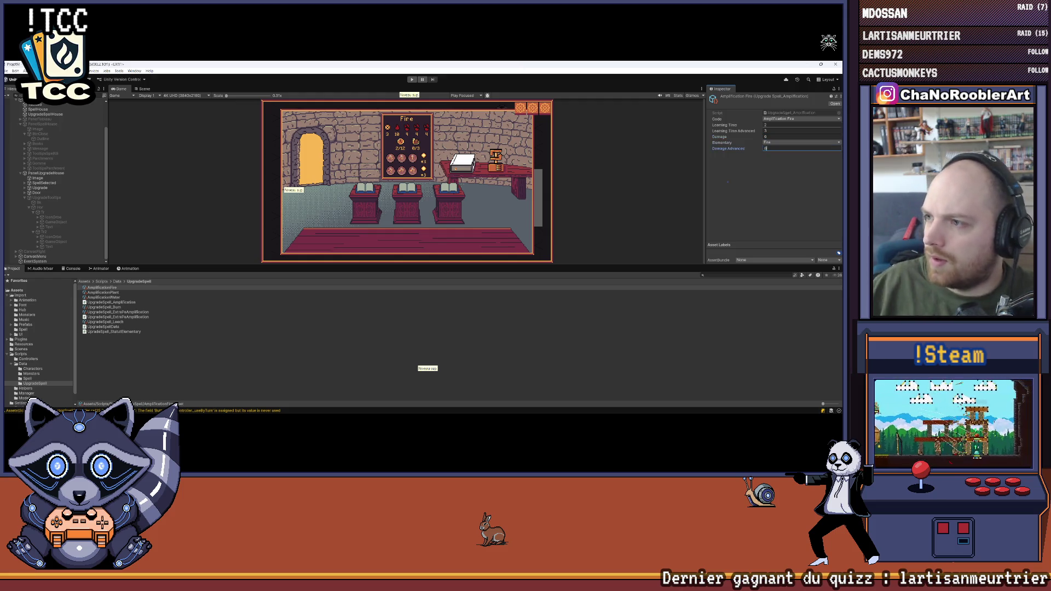
left_click(780, 195)
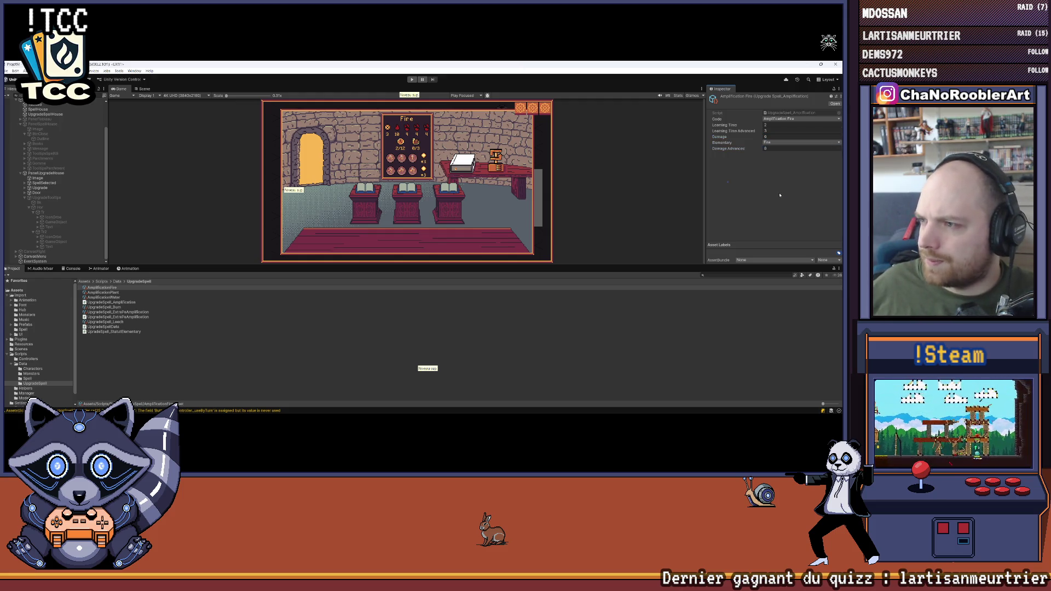
Step: Give AmplificationPlant a Damage of 5 and Damage Advanced of 7
left_click(118, 293)
left_click(778, 136)
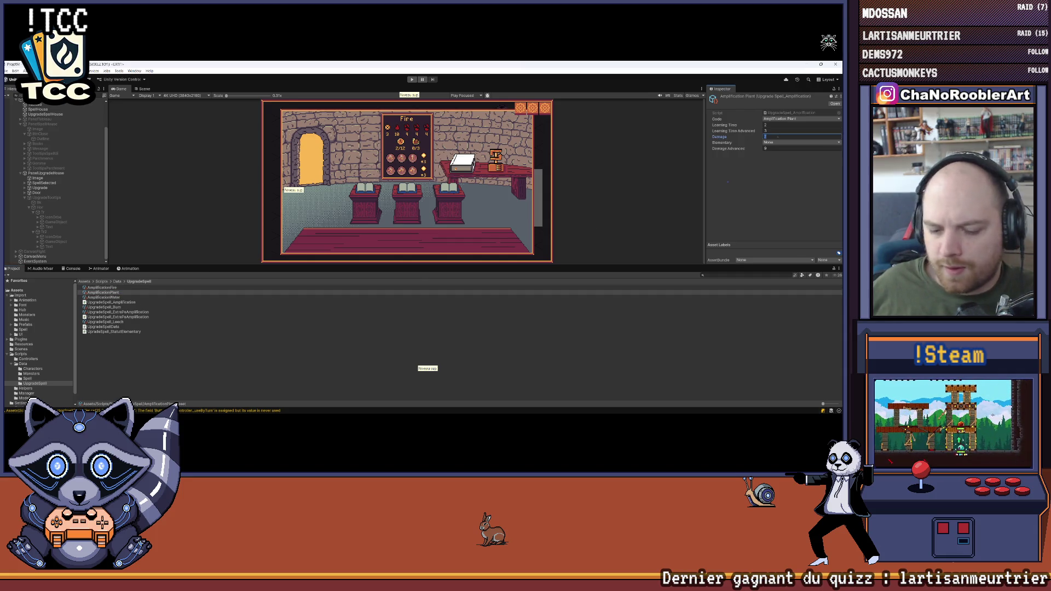
left_click(771, 149)
left_click(116, 292)
left_click(776, 149)
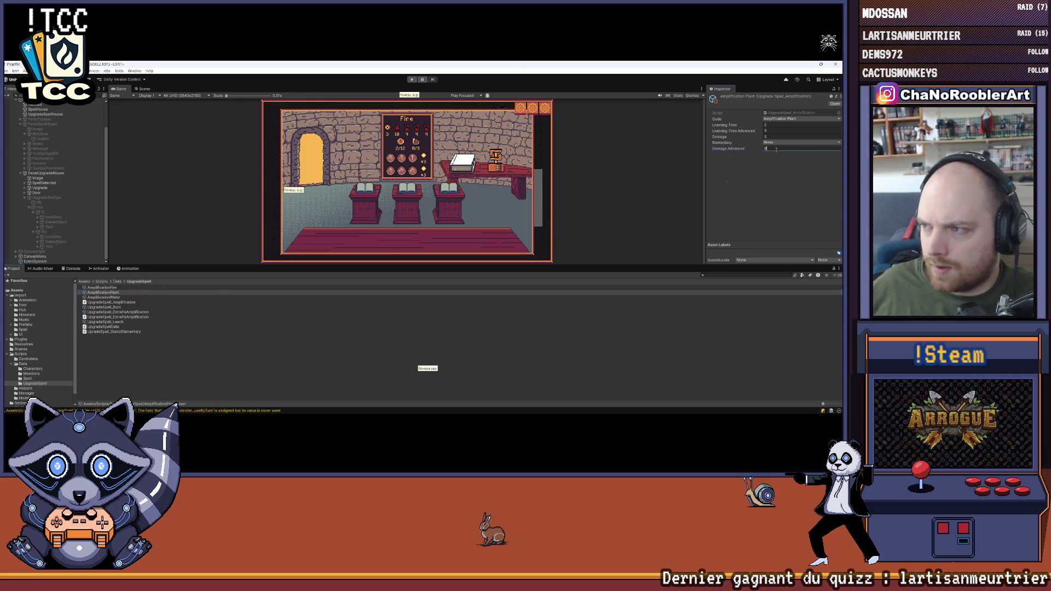
key("Return")
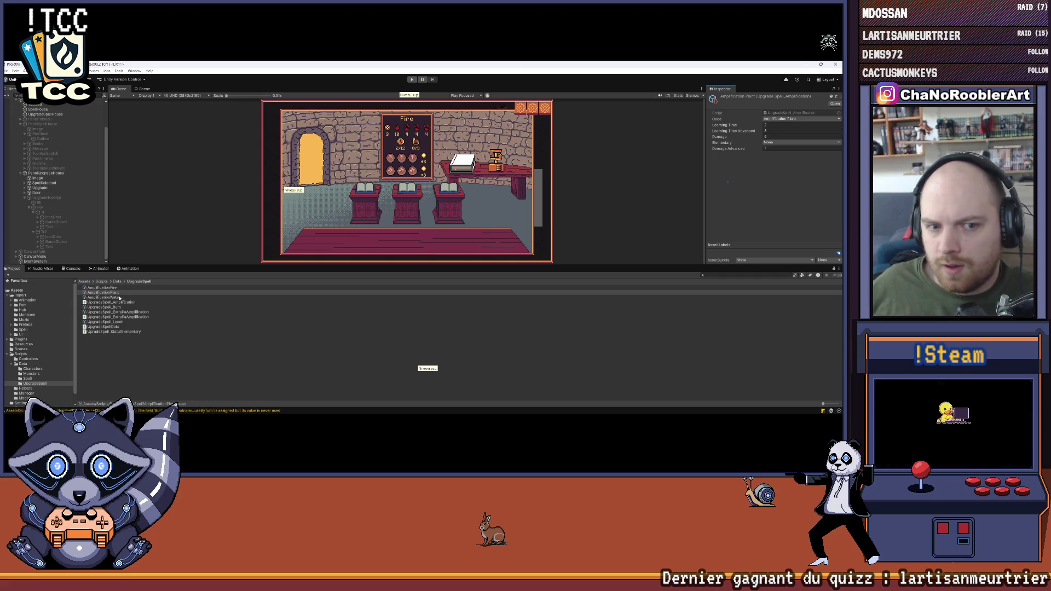
Step: Give AmplificationWater a Damage of 4 and Damage Advanced of 5
left_click(120, 298)
left_click(775, 137)
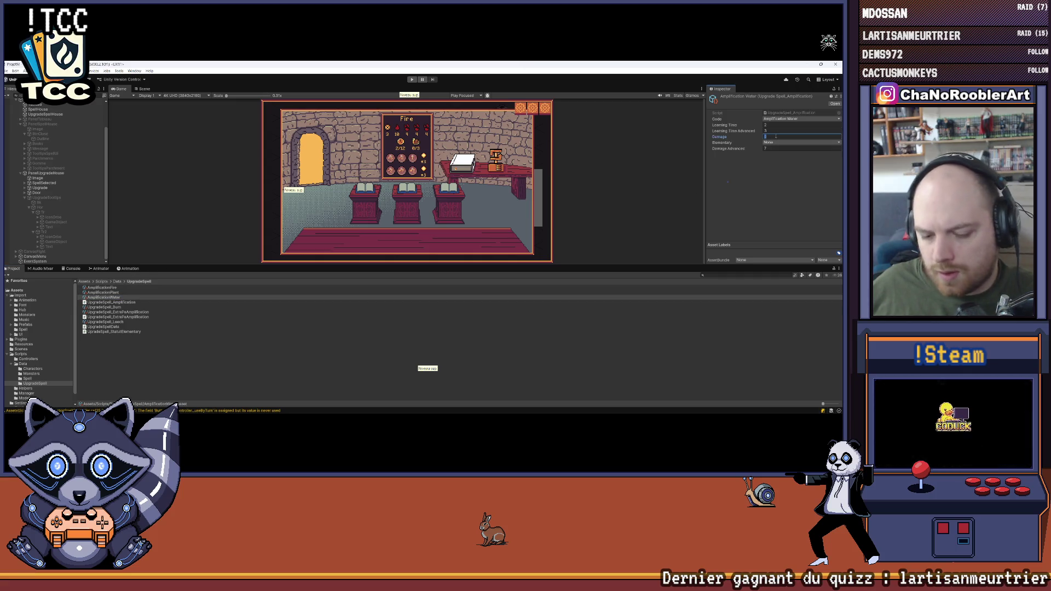
type("4")
key("Tab")
type("5")
key("Return")
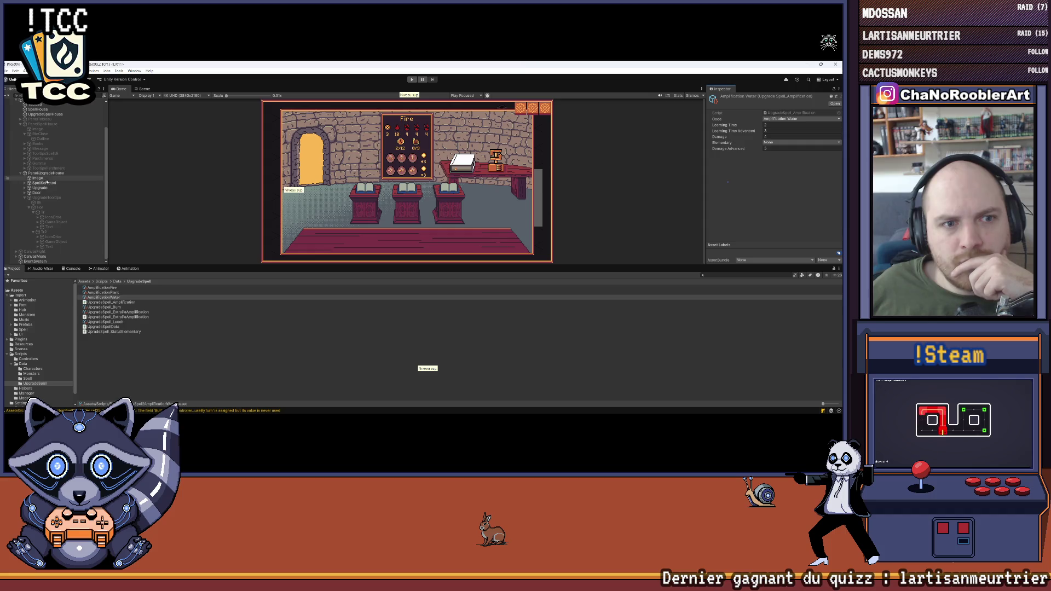
Step: On the GameManager, expand the Spells Manager's List Upgrades Spell and widen the Inspector labels
scroll(52, 167, "up", 3)
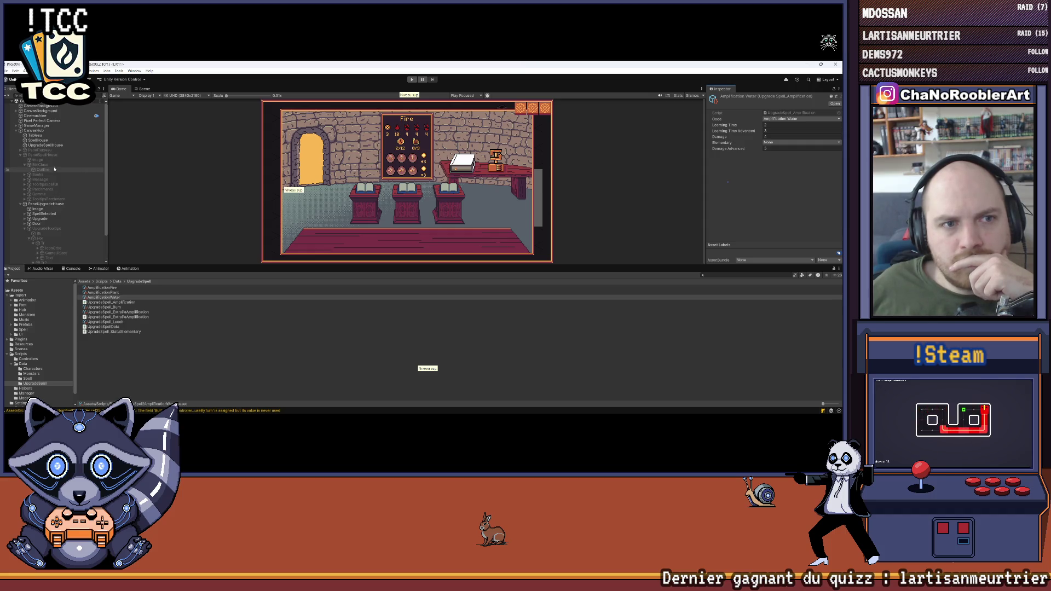
left_click(37, 125)
scroll(717, 165, "down", 5)
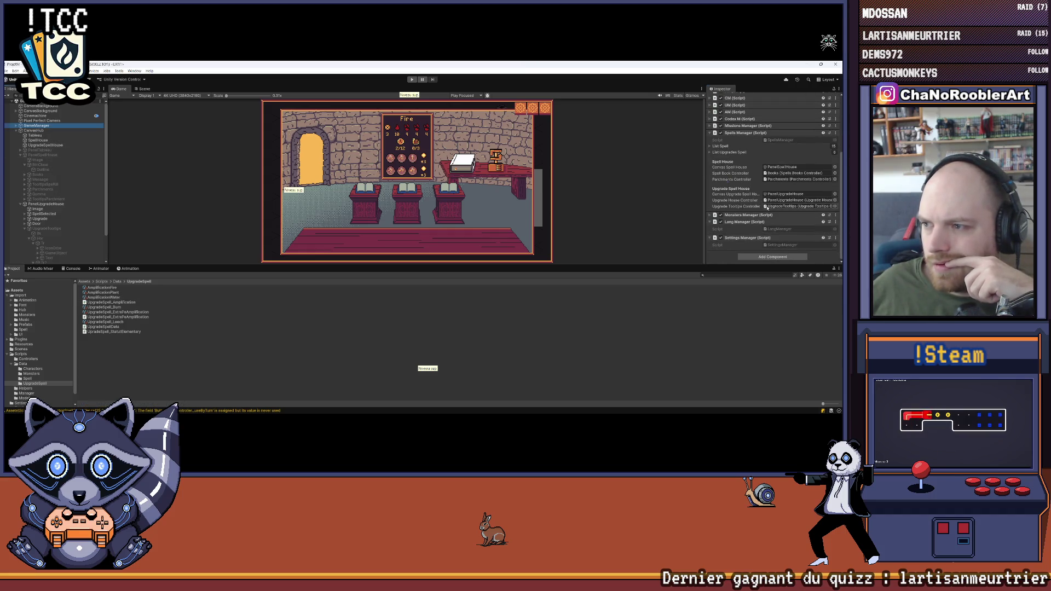
left_click(744, 222)
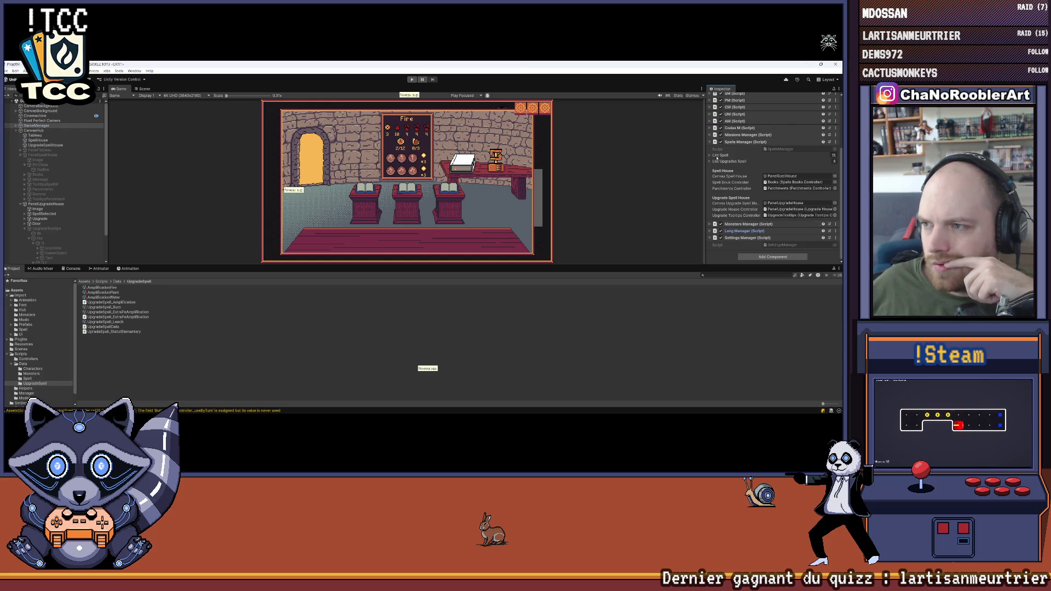
left_click(710, 161)
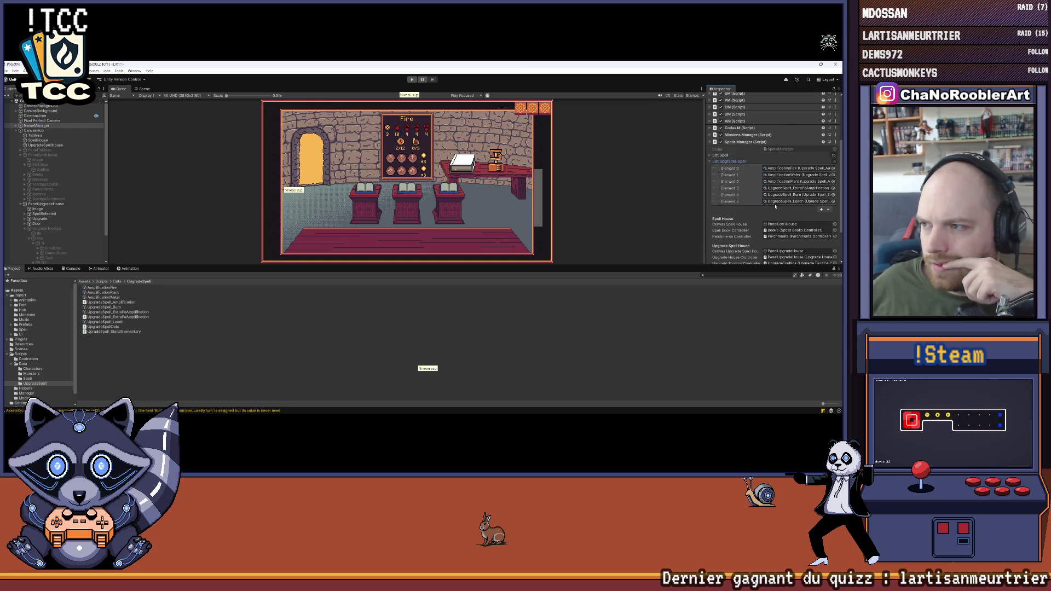
left_click_drag(706, 179, 624, 179)
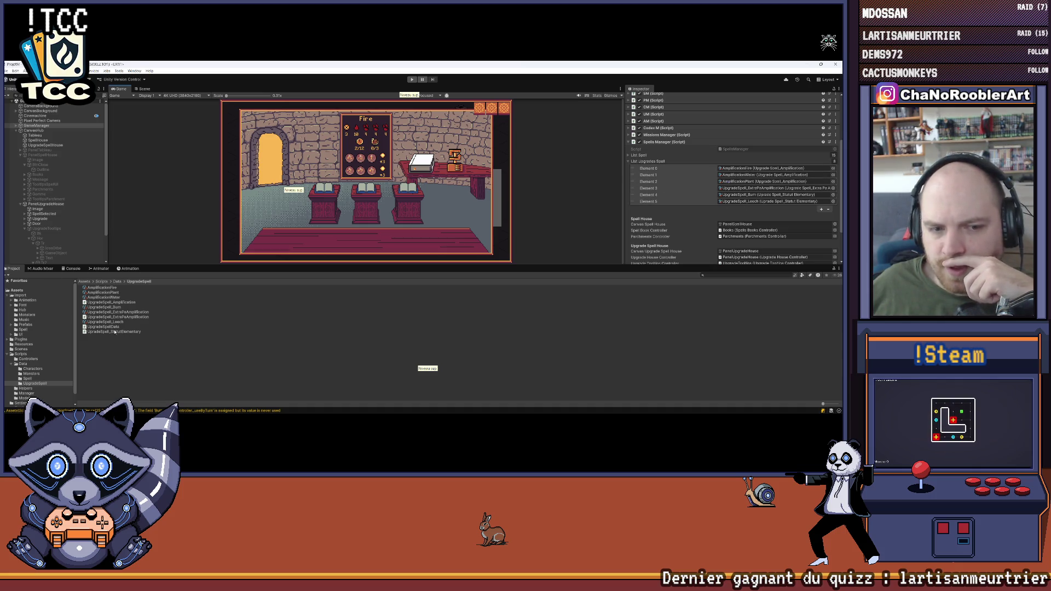
Step: Inspect the ExtraPaAmplification, Amplification and Burn upgrade assets alongside the GameManager's managers
left_click(112, 312)
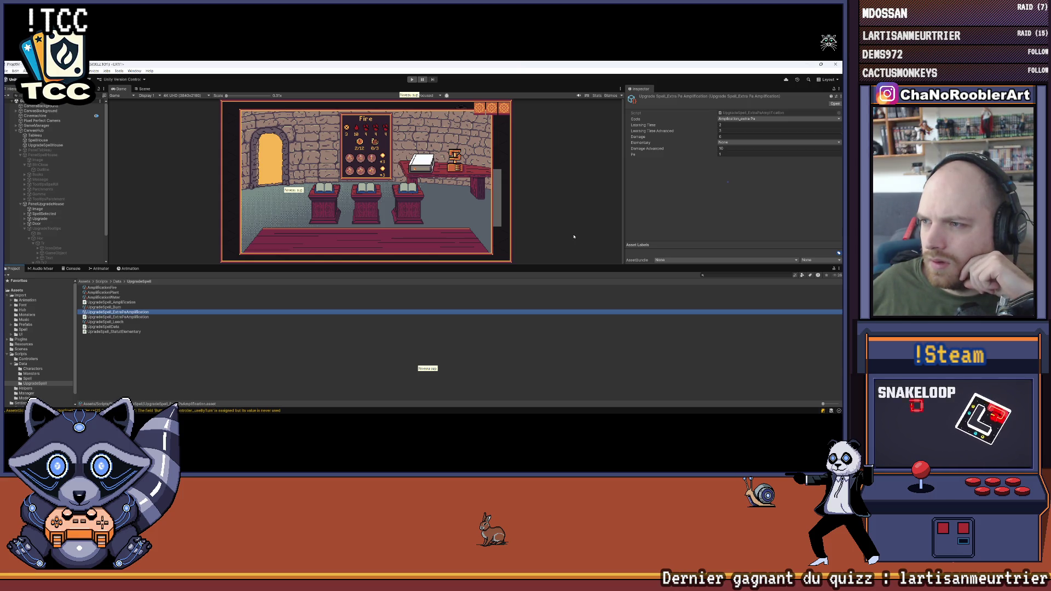
left_click(110, 293)
left_click(71, 204)
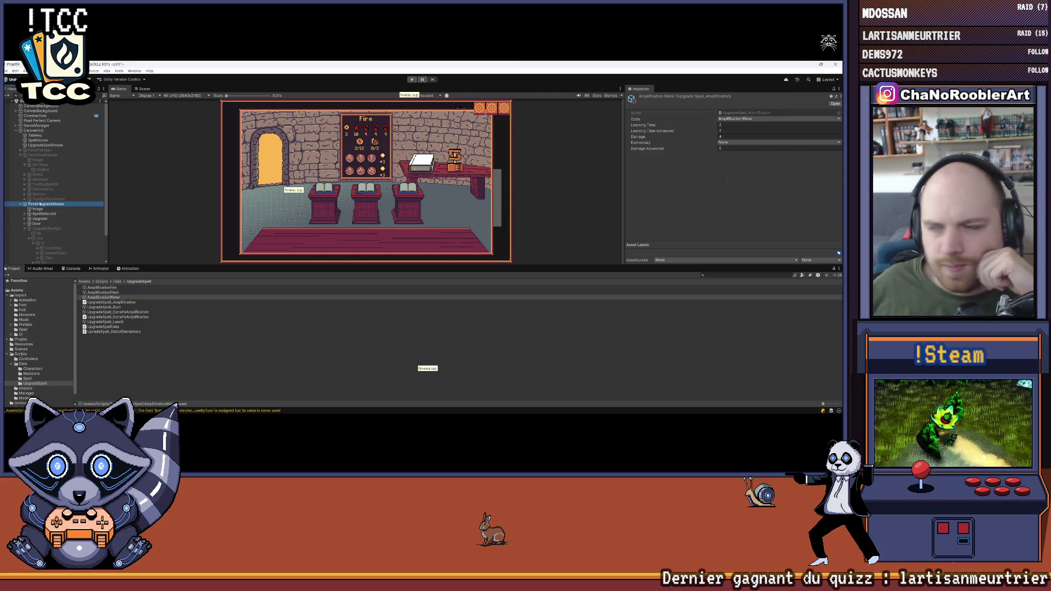
scroll(733, 175, "down", 3)
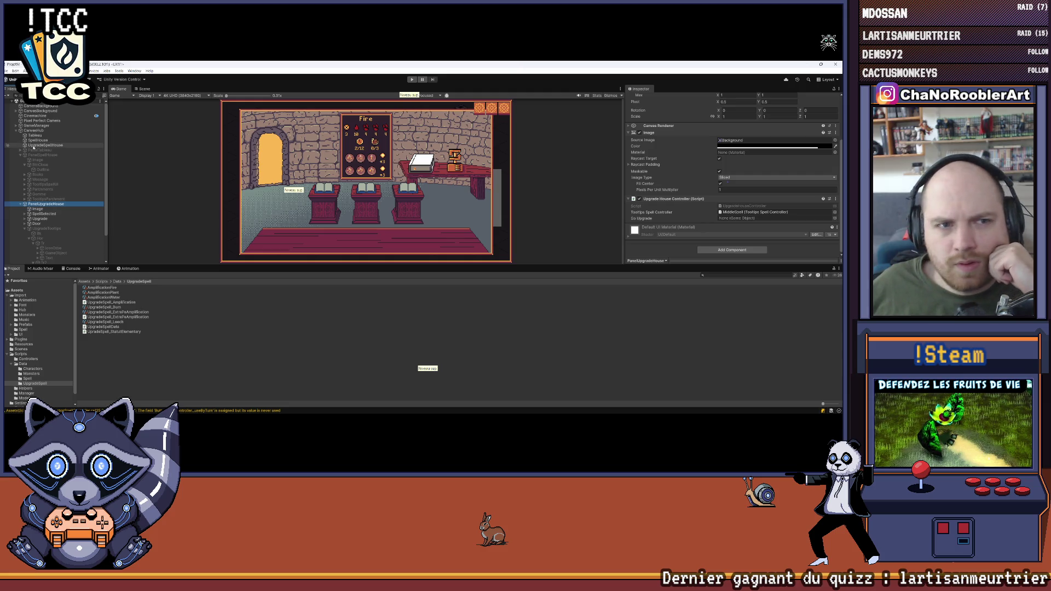
left_click(35, 125)
scroll(654, 195, "down", 5)
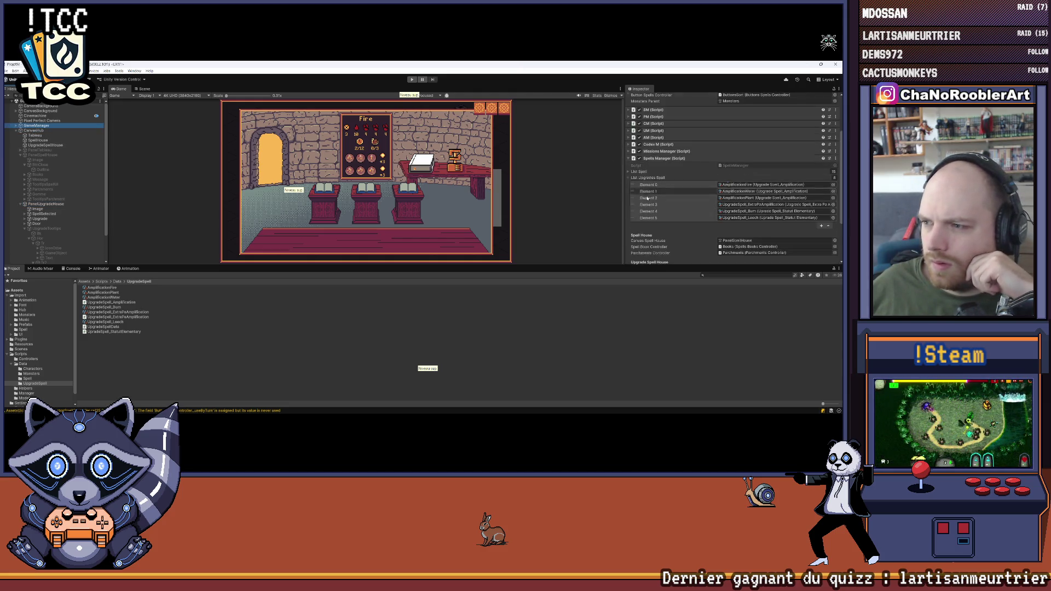
scroll(654, 195, "up", 3)
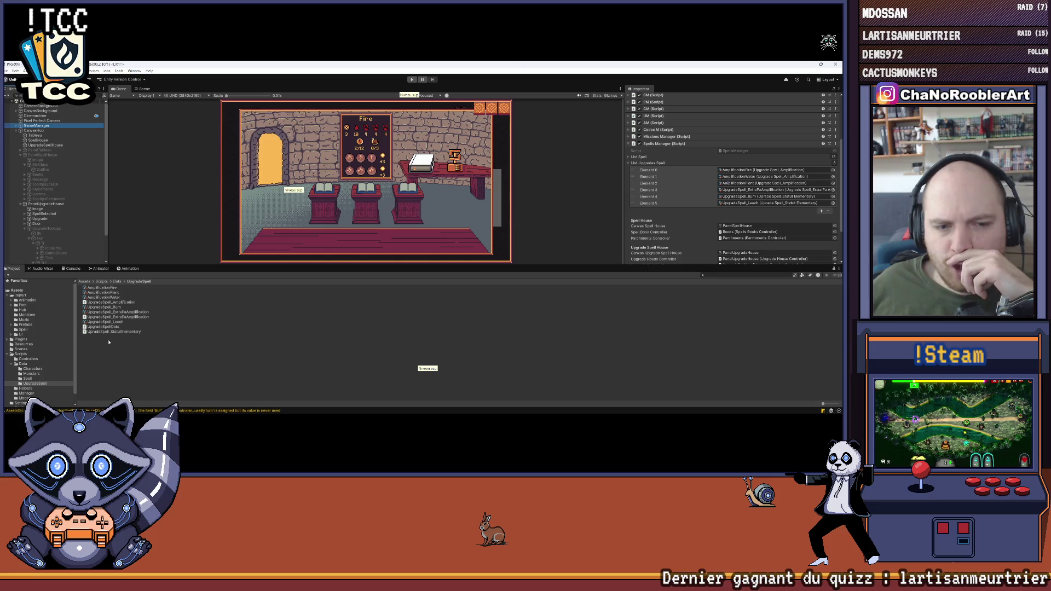
left_click(127, 308)
left_click(128, 311)
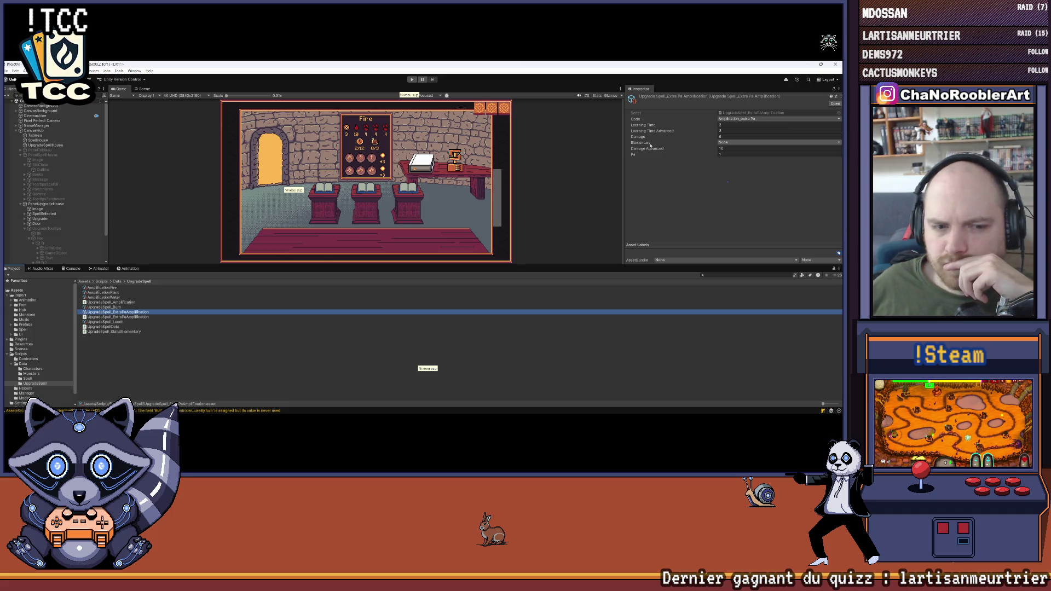
Step: Save the project with File > Save and move up to the Data folder
left_click(7, 70)
left_click(15, 100)
left_click(117, 281)
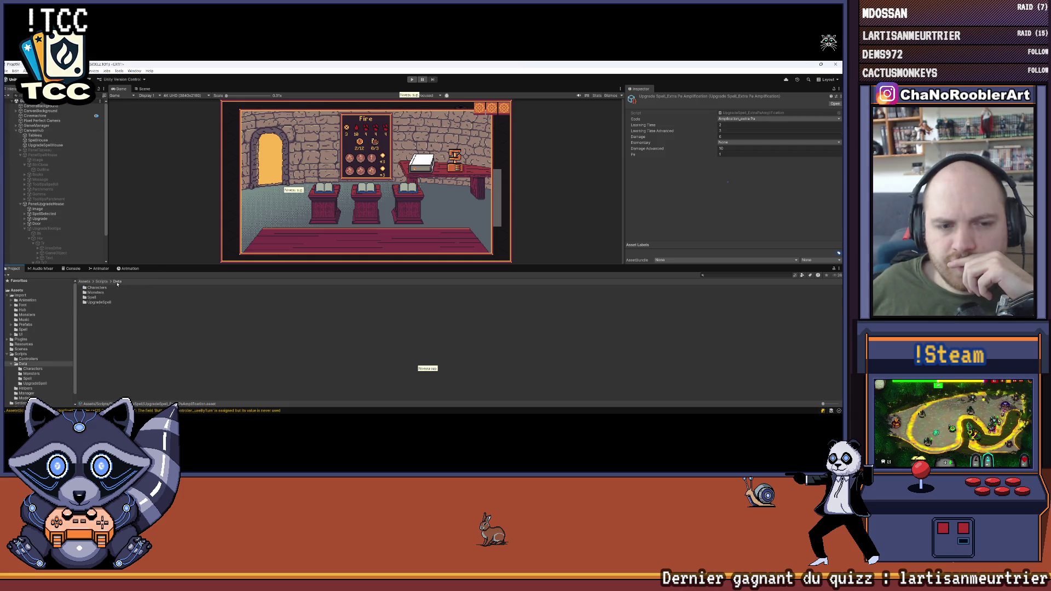
Step: Open SpellData_Flameiris from the Spell folder and expand its List Upgrade Spell
double_click(92, 298)
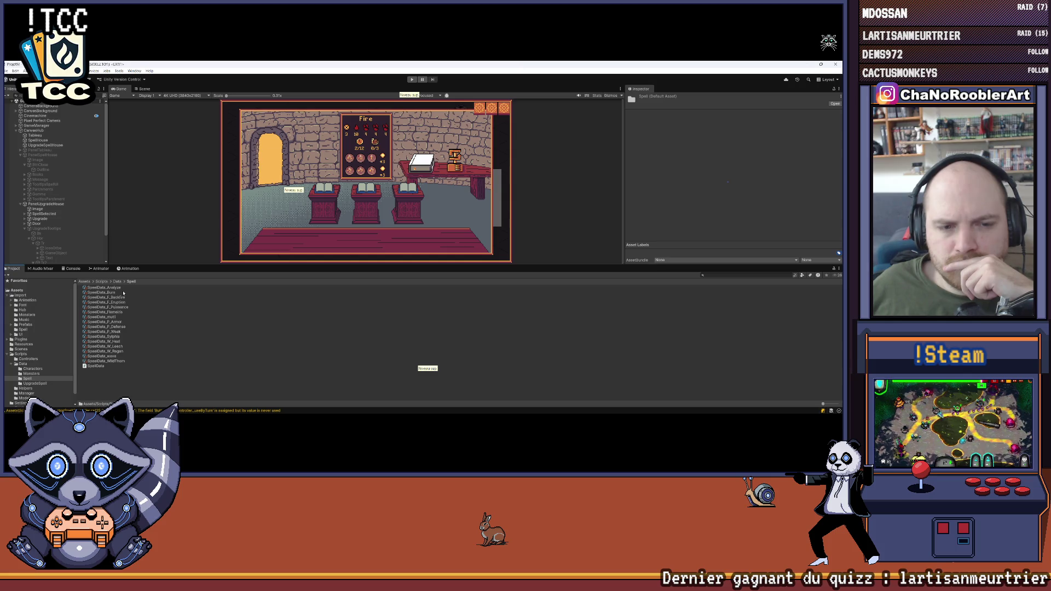
left_click(106, 312)
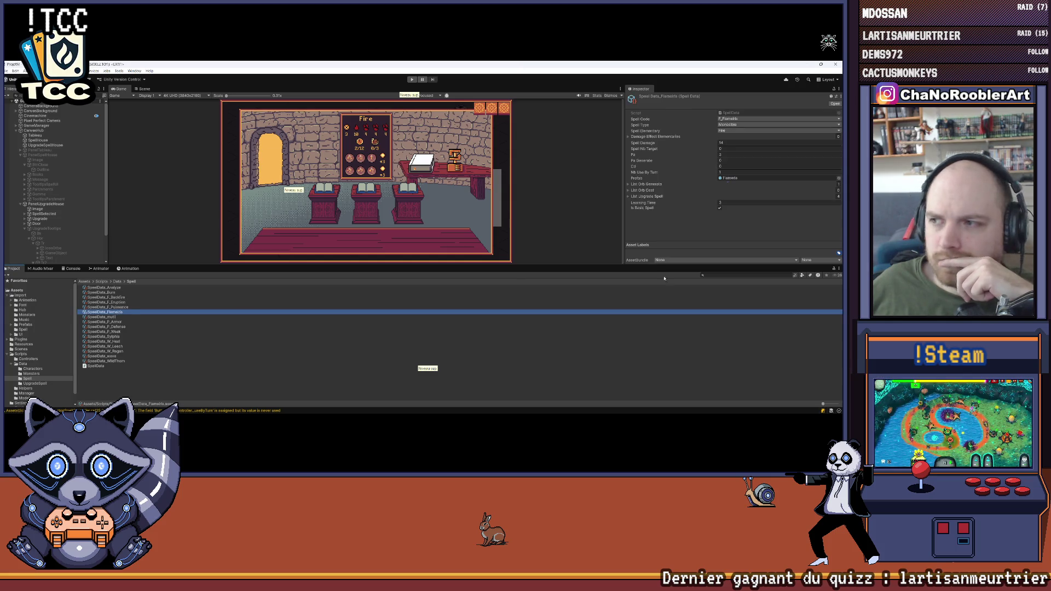
left_click(628, 196)
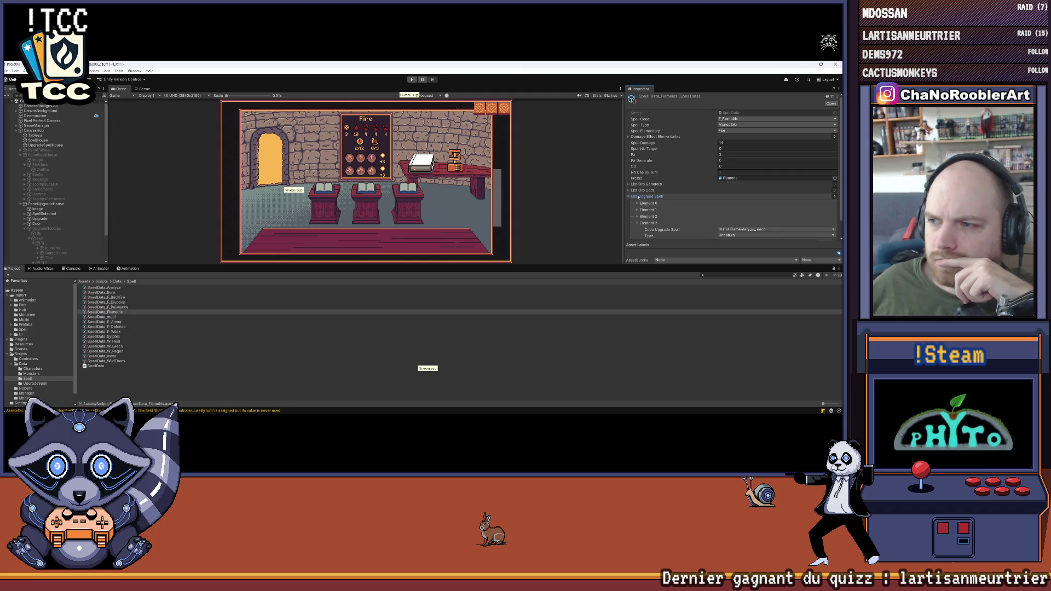
Step: Fold elements 3 down to 0 open and closed to check their upgrade codes
scroll(638, 200, "down", 1)
left_click(637, 207)
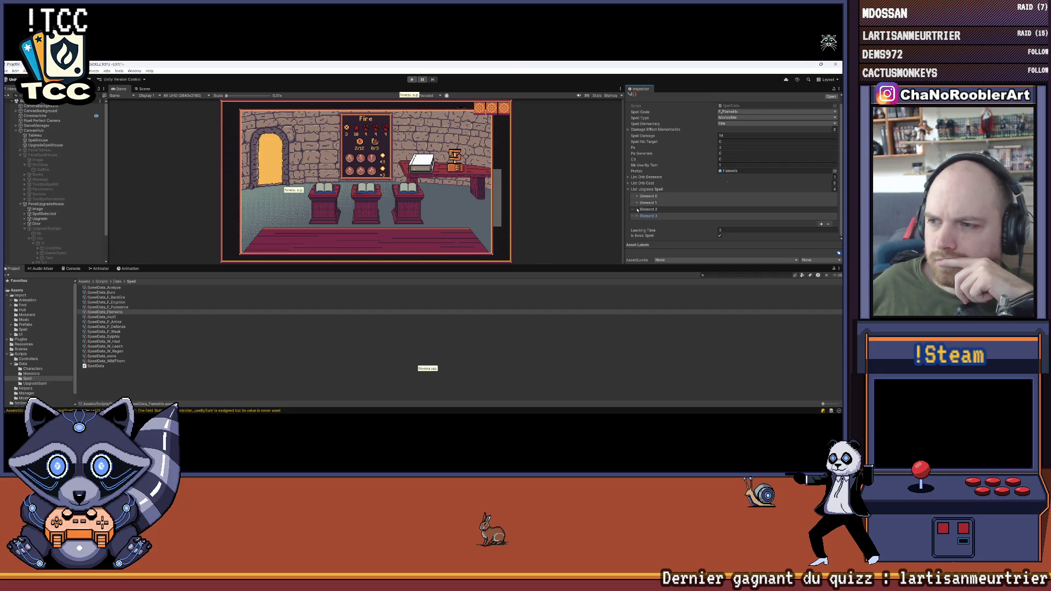
left_click(638, 209)
left_click(638, 209)
left_click(636, 203)
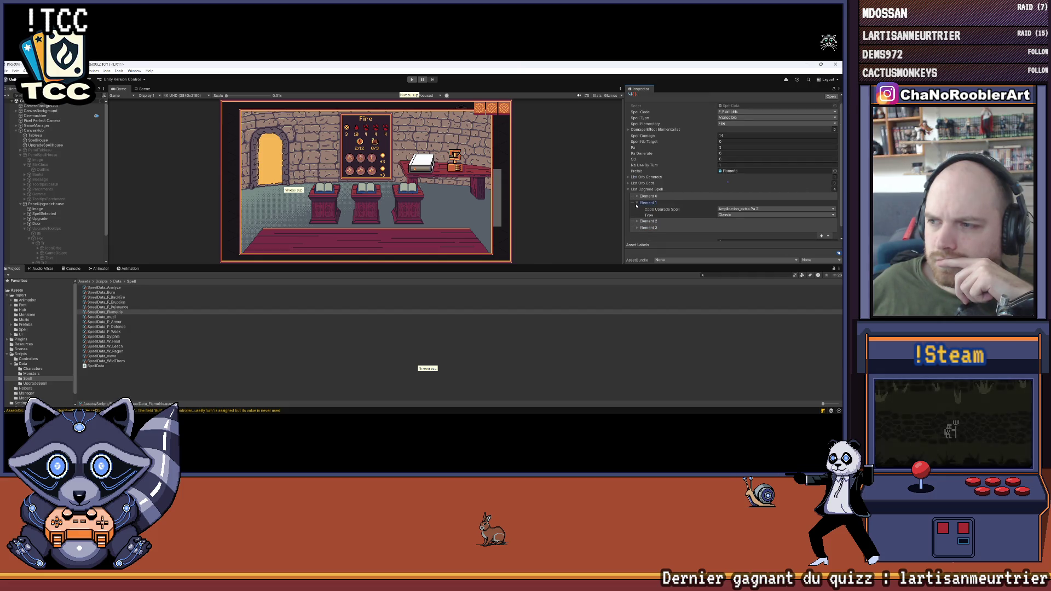
left_click(637, 203)
left_click(637, 196)
left_click(637, 196)
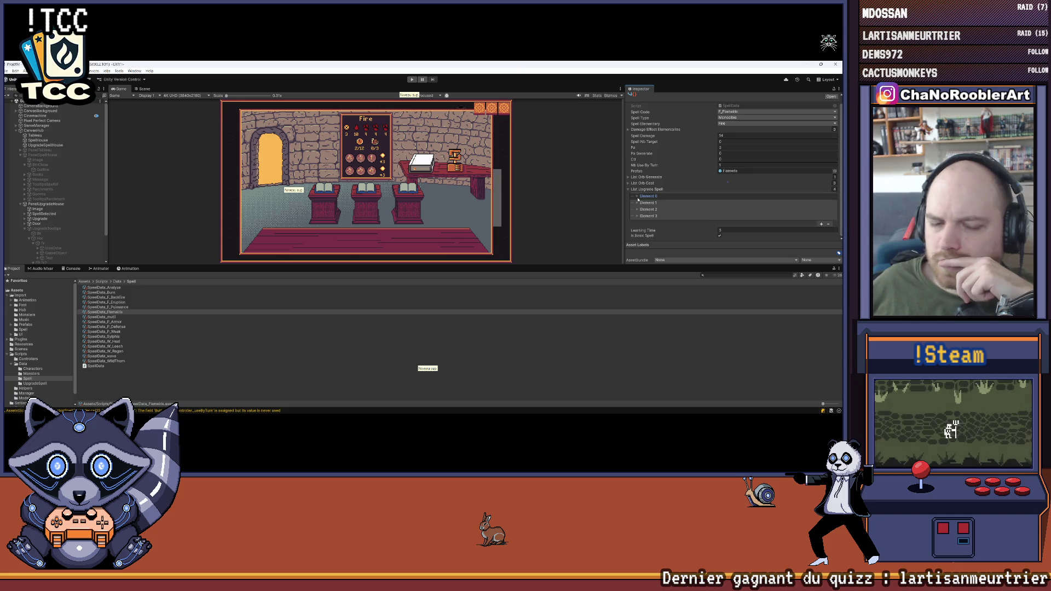
left_click(117, 281)
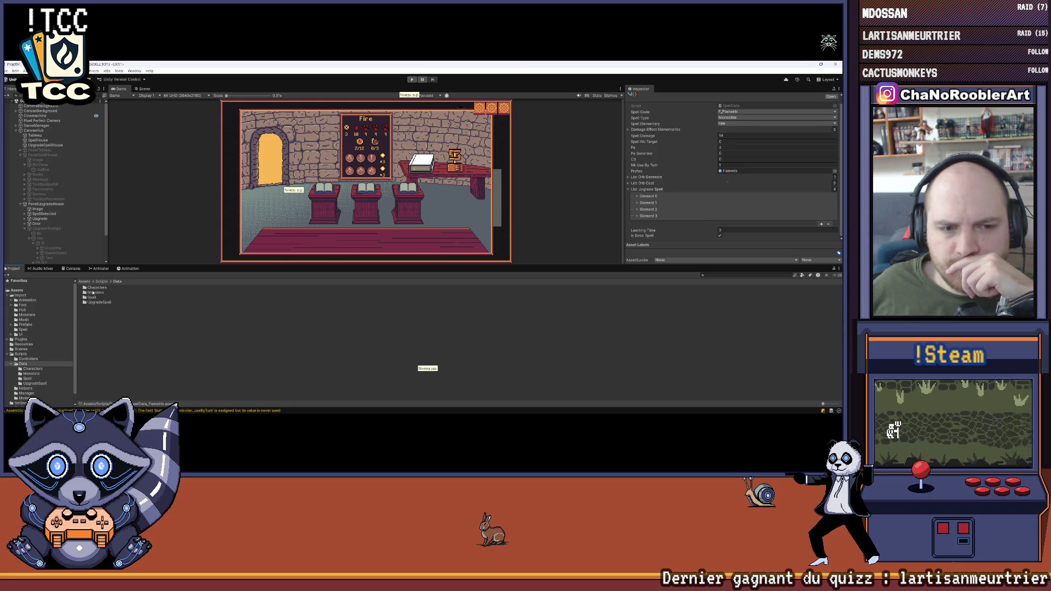
left_click(102, 281)
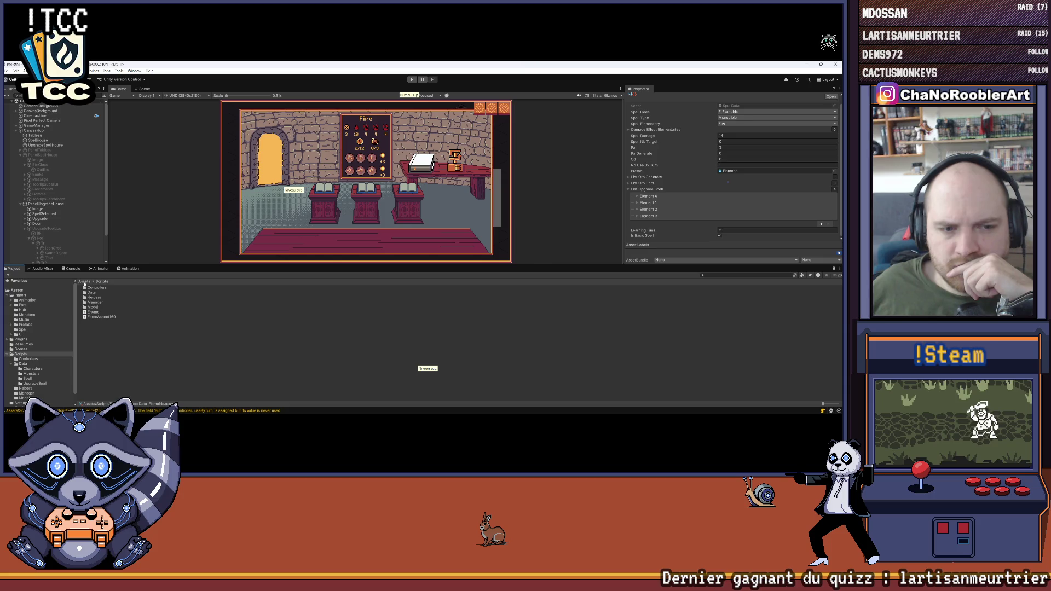
scroll(43, 173, "down", 2)
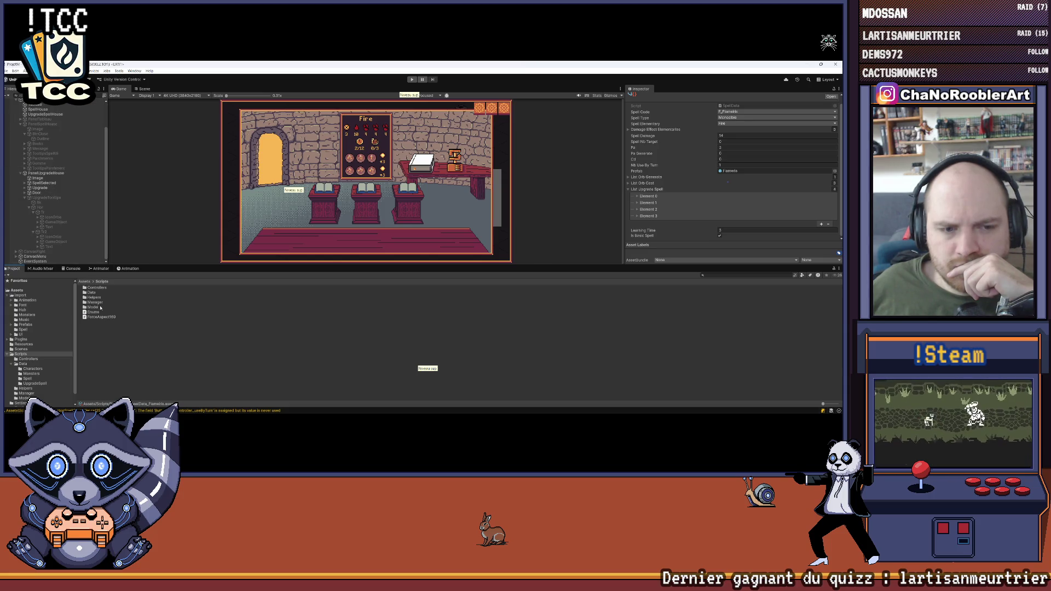
double_click(91, 292)
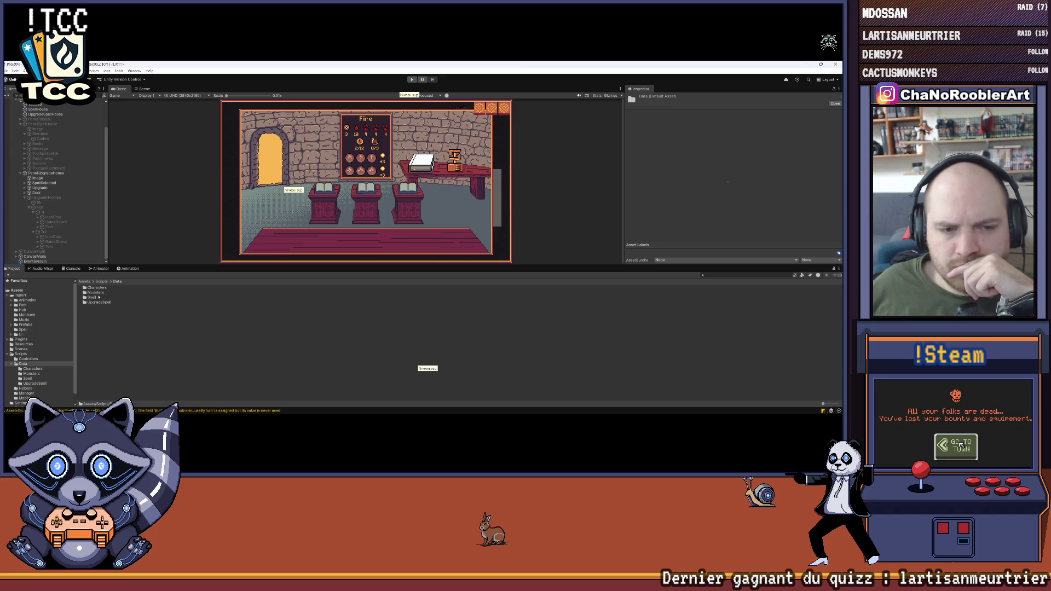
double_click(99, 303)
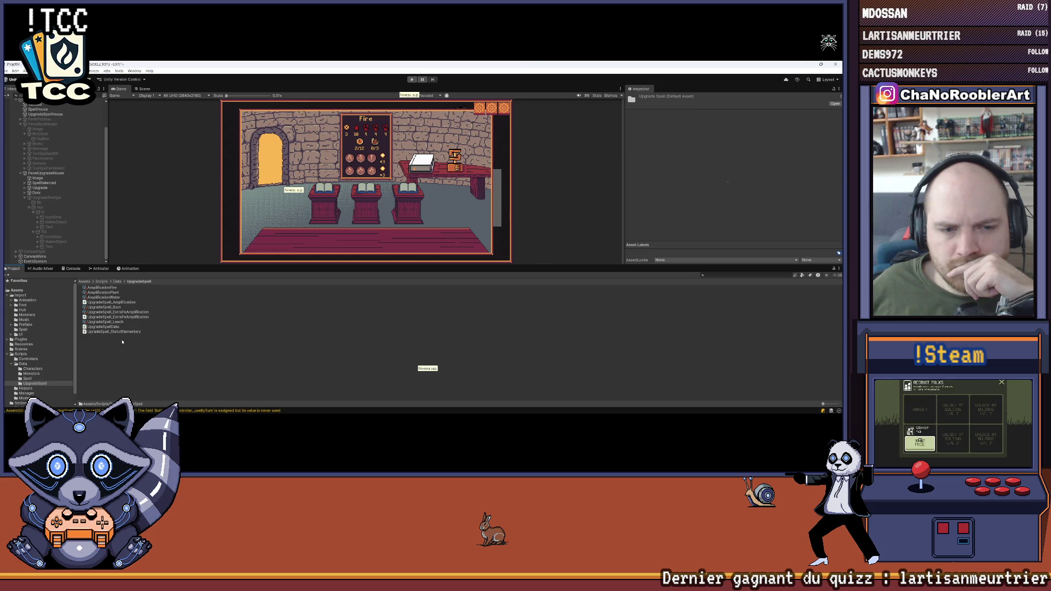
left_click(128, 313)
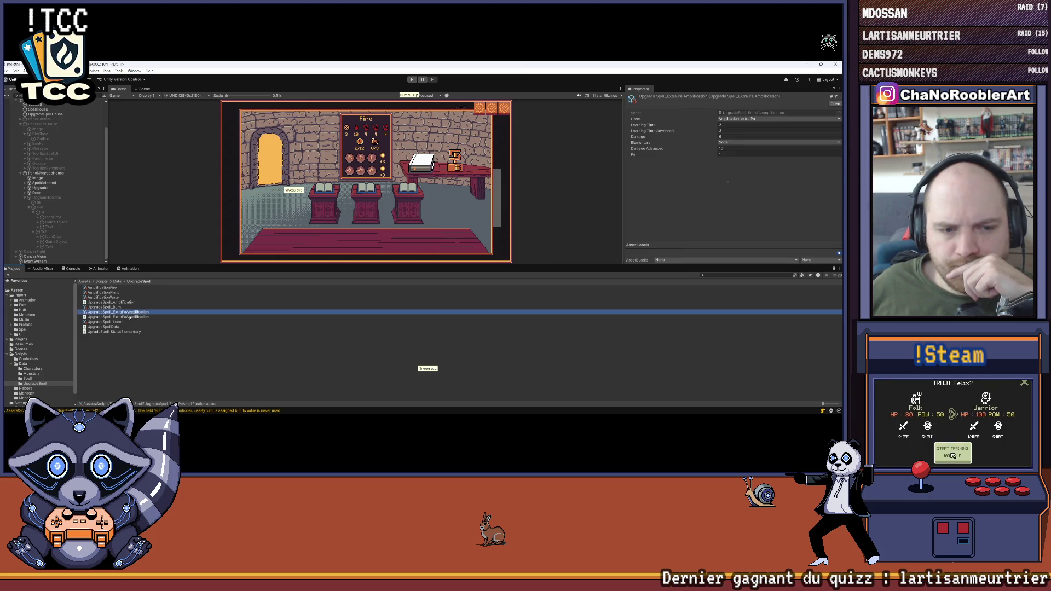
left_click(117, 281)
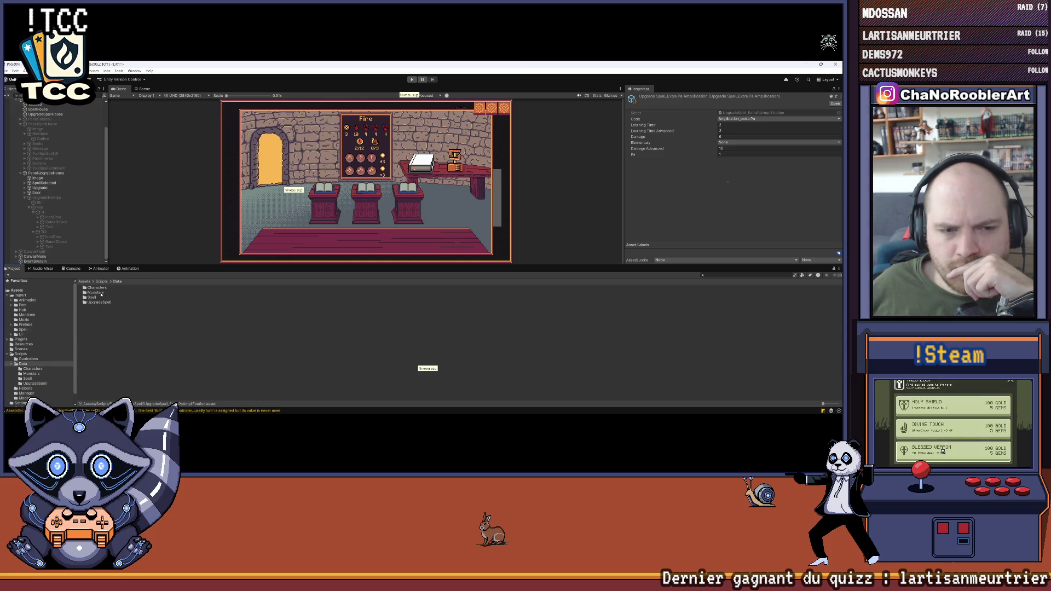
double_click(104, 302)
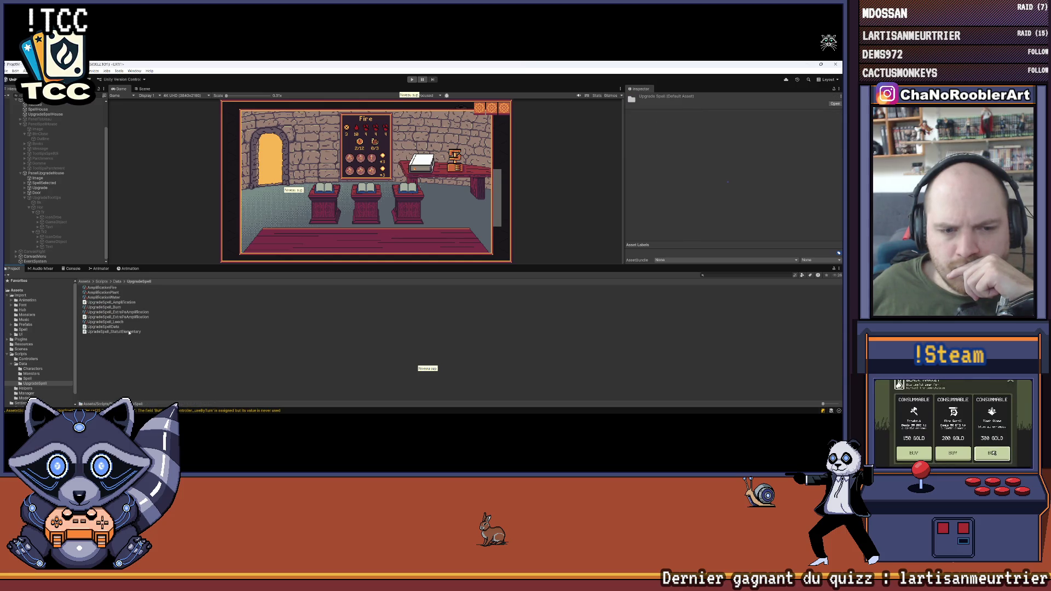
left_click(132, 312)
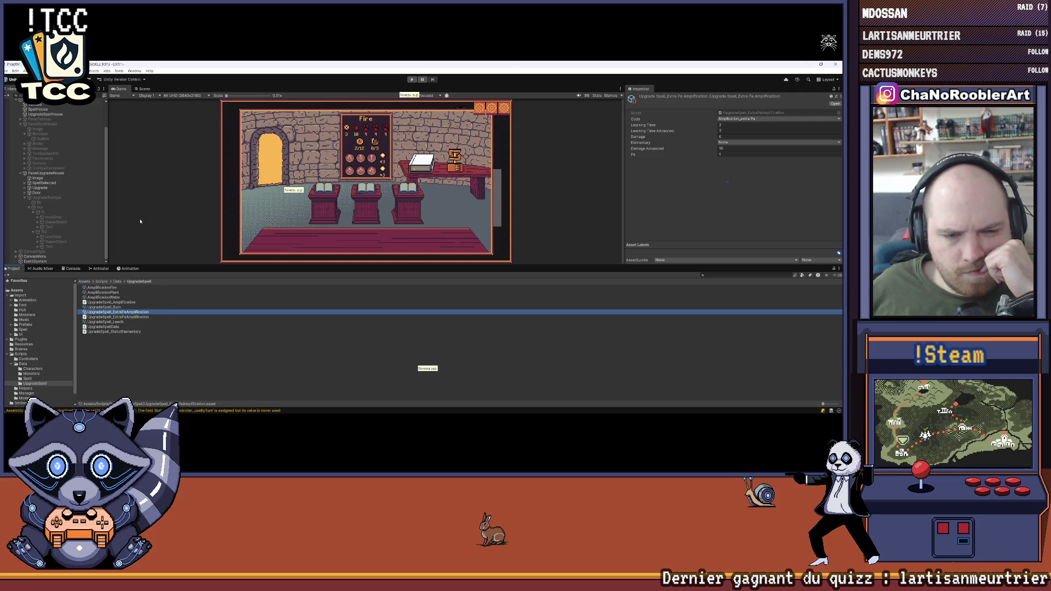
left_click(118, 282)
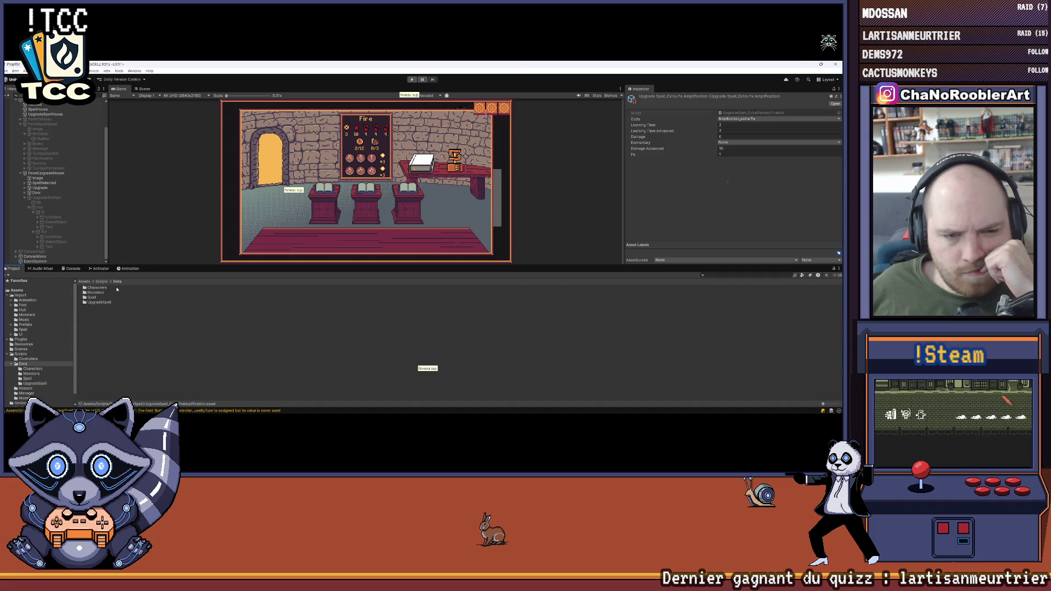
double_click(93, 298)
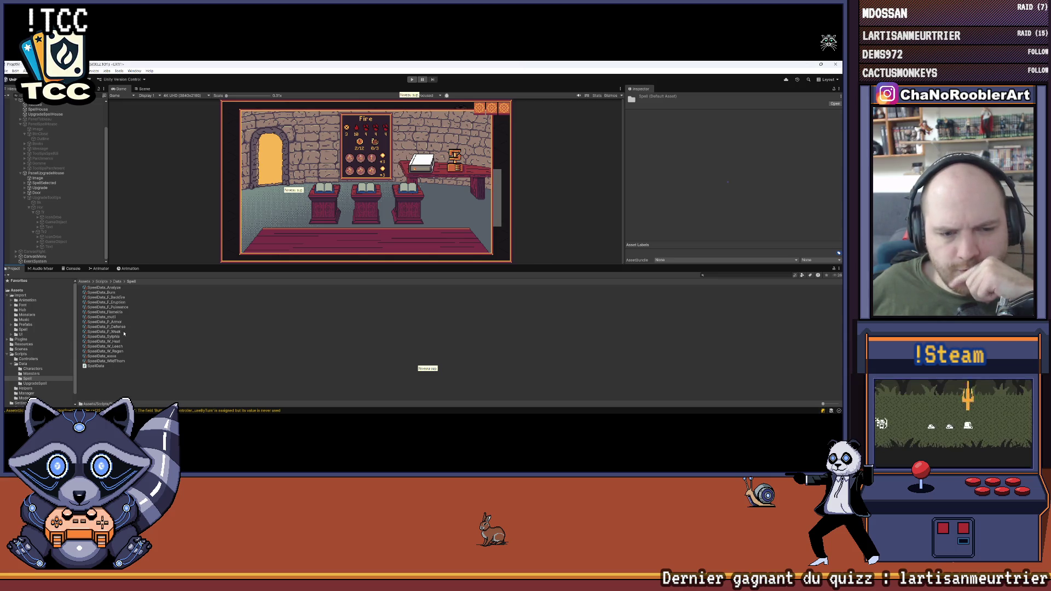
Step: Reopen Flameiris's spell data and expand upgrade list elements 3, 2 and 1
left_click(104, 312)
scroll(663, 192, "down", 1)
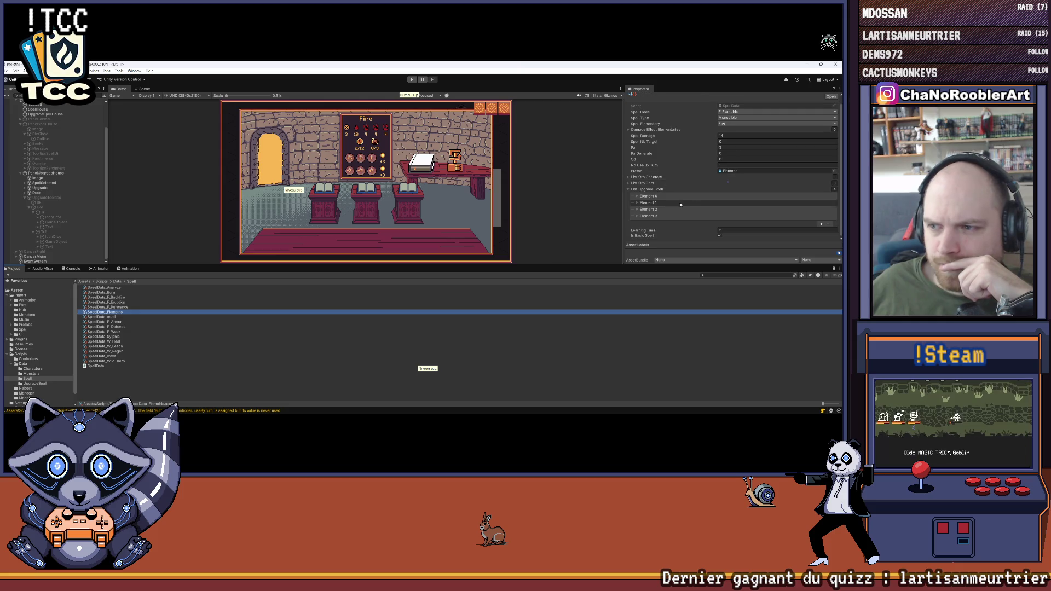
left_click(647, 215)
scroll(715, 211, "down", 1)
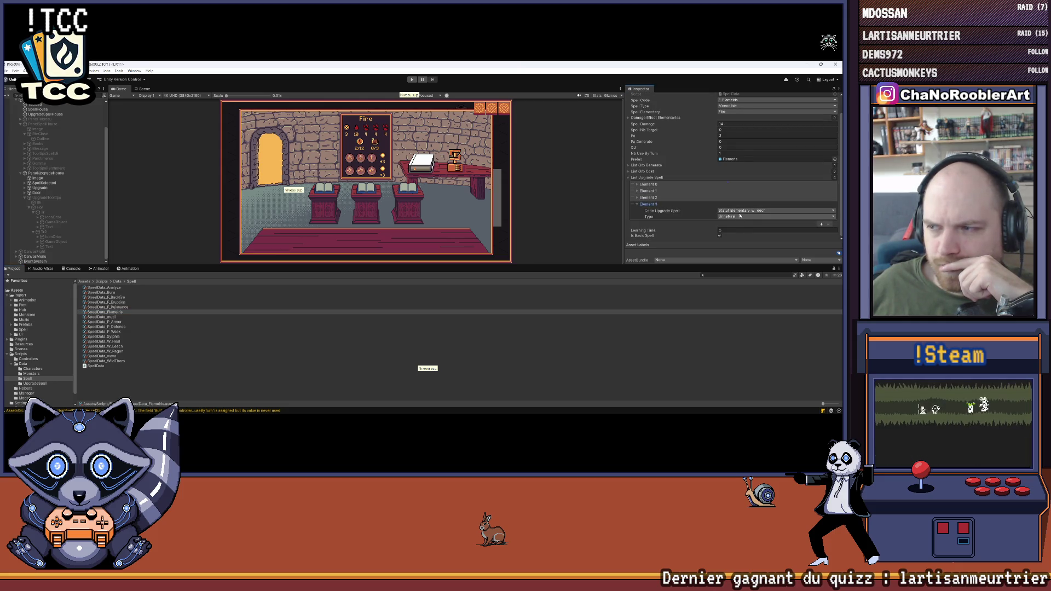
left_click(640, 204)
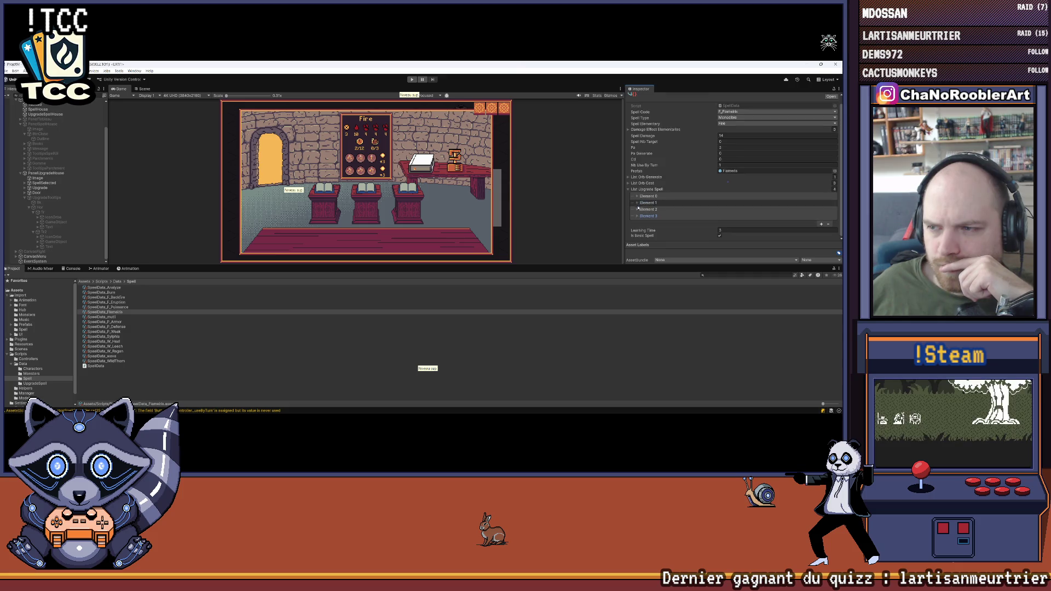
left_click(638, 198)
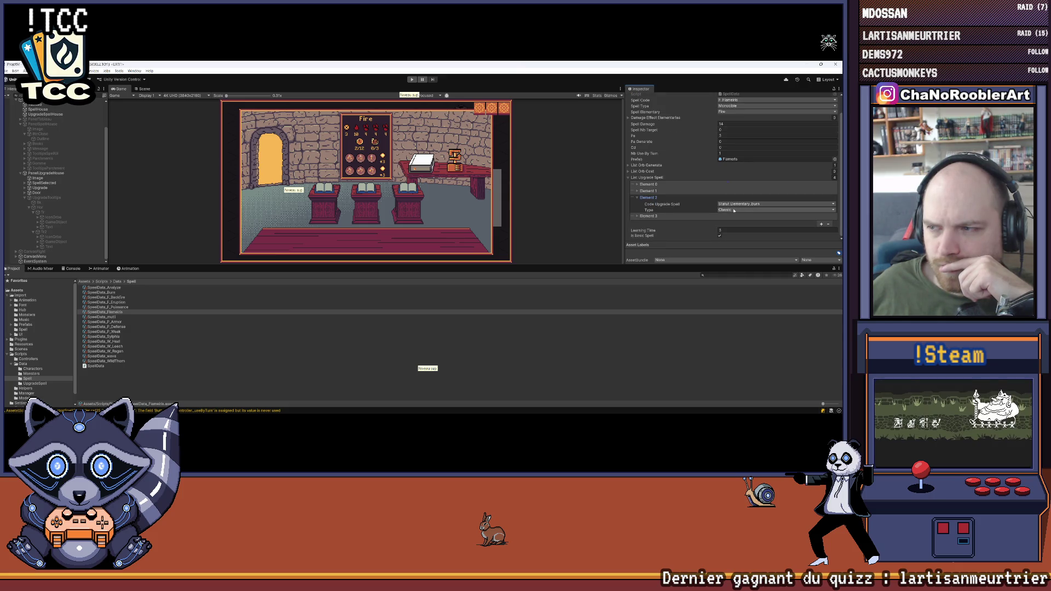
left_click(638, 191)
Step: Check Element 1's available upgrade codes without changing it, then switch to Visual Studio
left_click(745, 197)
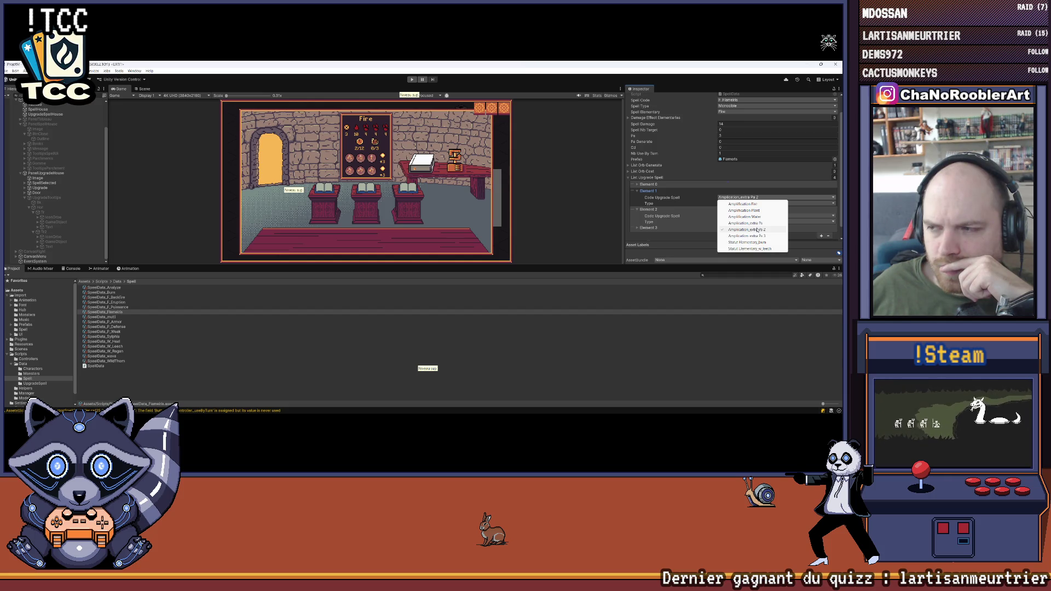
left_click(707, 381)
left_click(450, 406)
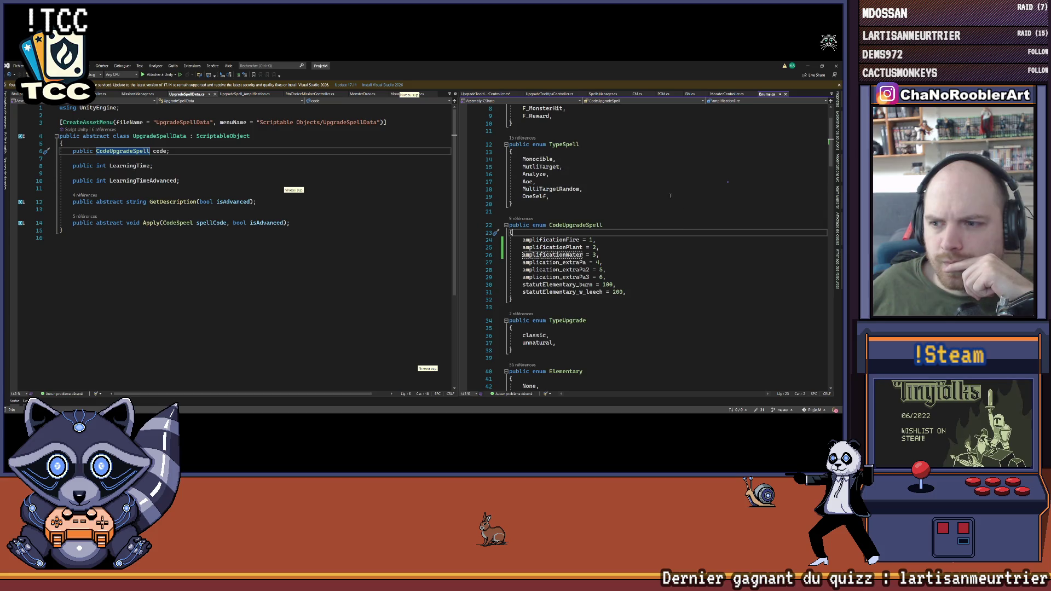
Step: Rename the three amplication_extraPa codes to amplicationFire_extraPa, amplicationPlant_extraPa2 and amplicationWater_extraPa3, then return to Unity
mouse_move(581, 265)
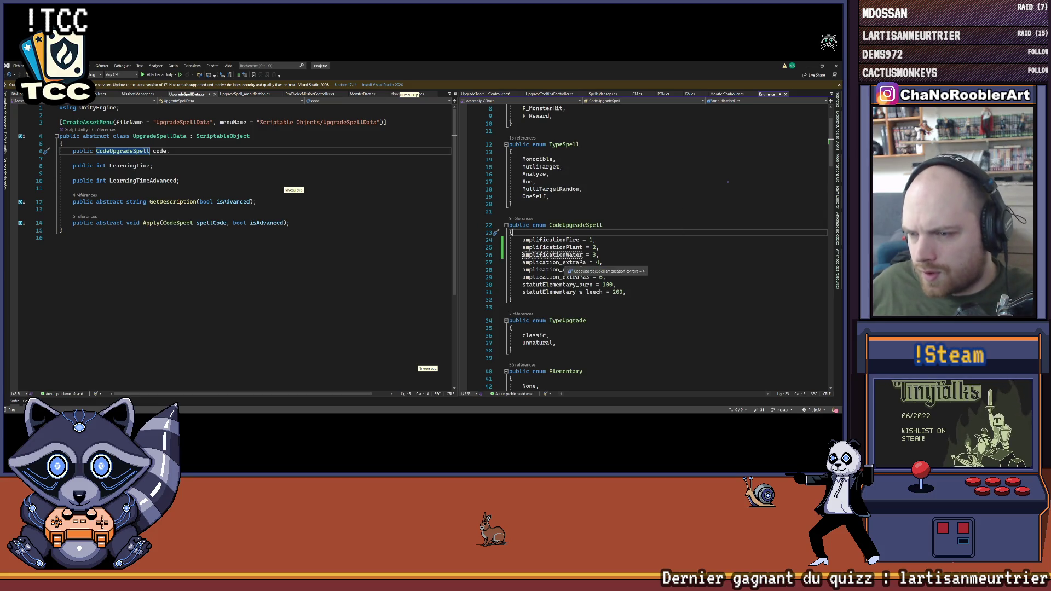
left_click(583, 264)
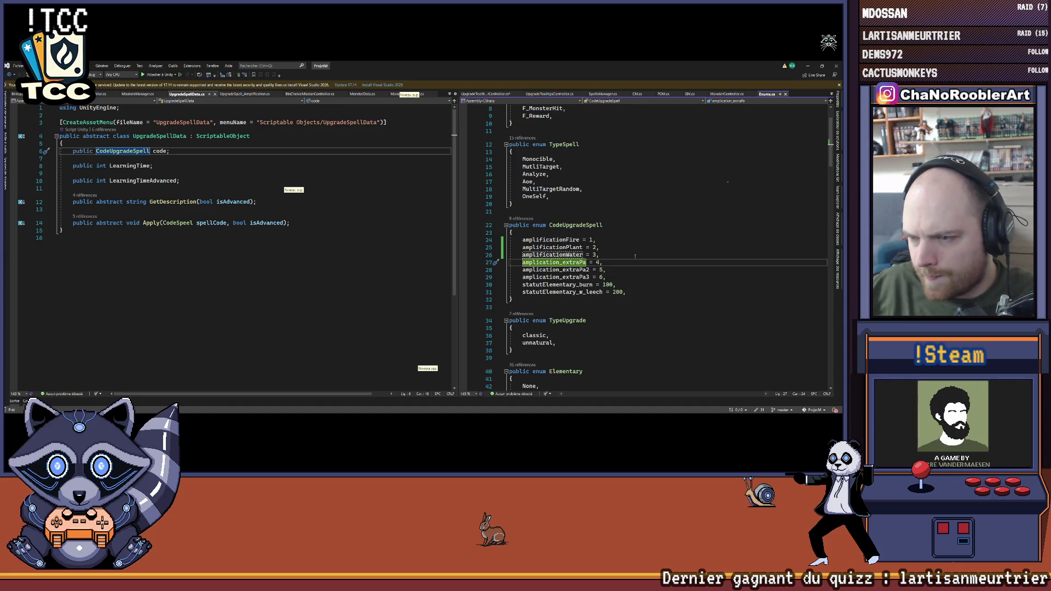
type("Fire")
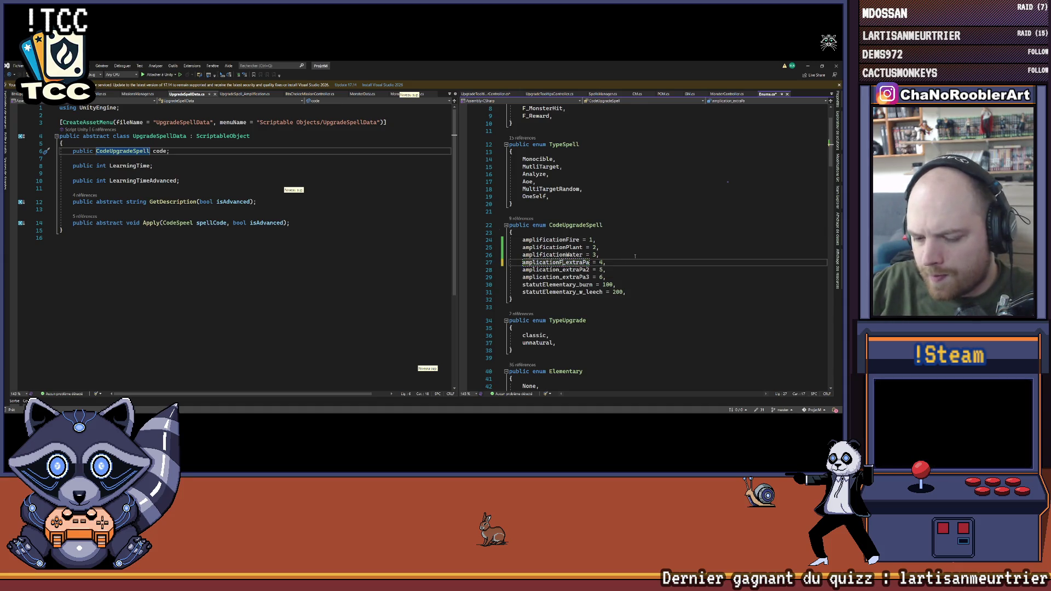
key("Down")
type("Plant")
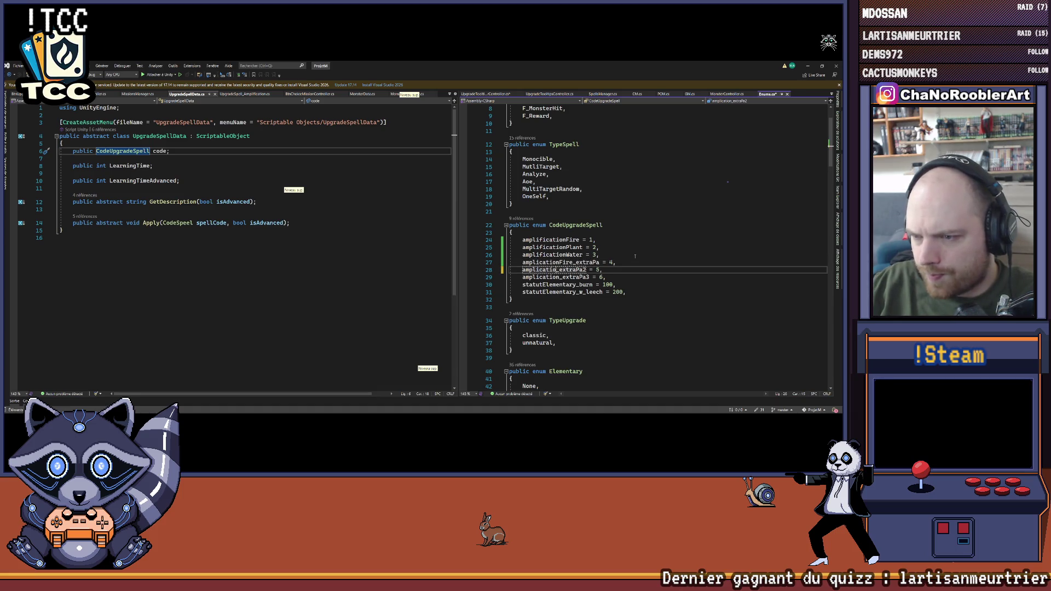
key("Down")
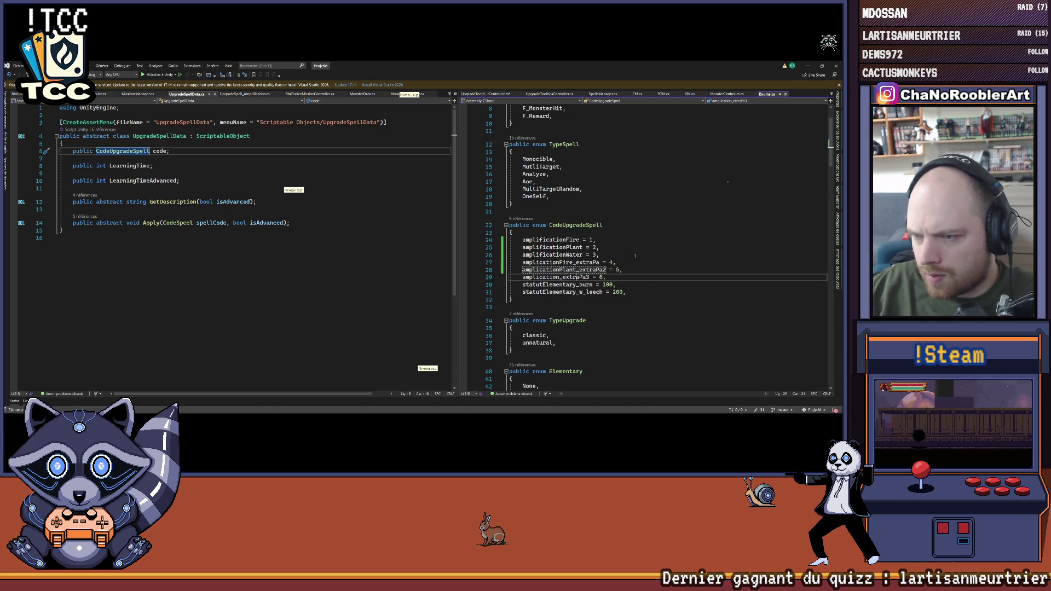
type("Water")
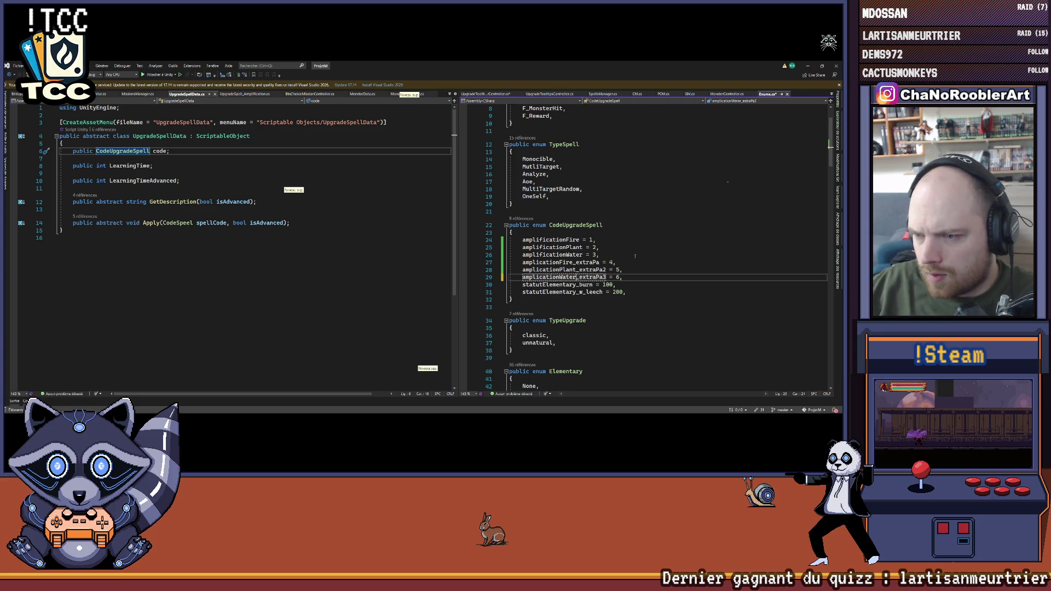
left_click(638, 254)
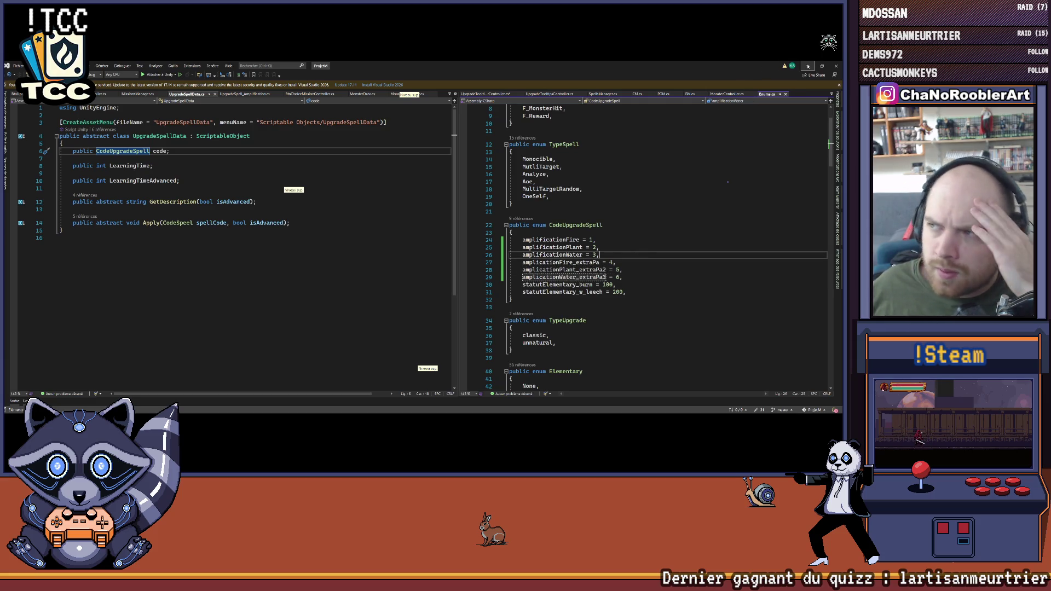
left_click(808, 66)
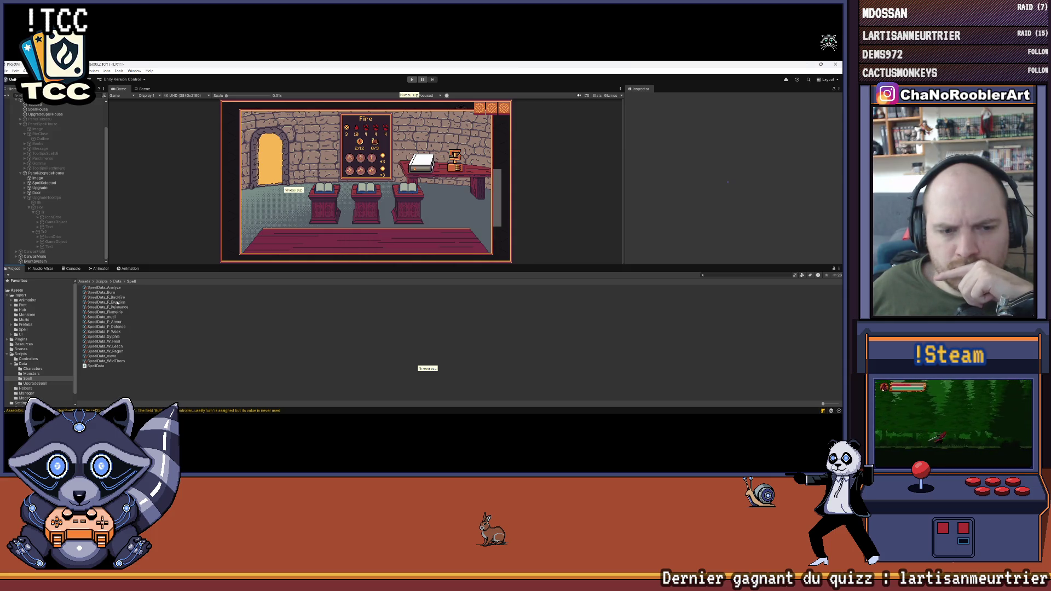
Step: Set SpeelData_Flameiris's upgrade Element 1 code to Amplification Fire_extra Pa
left_click(115, 314)
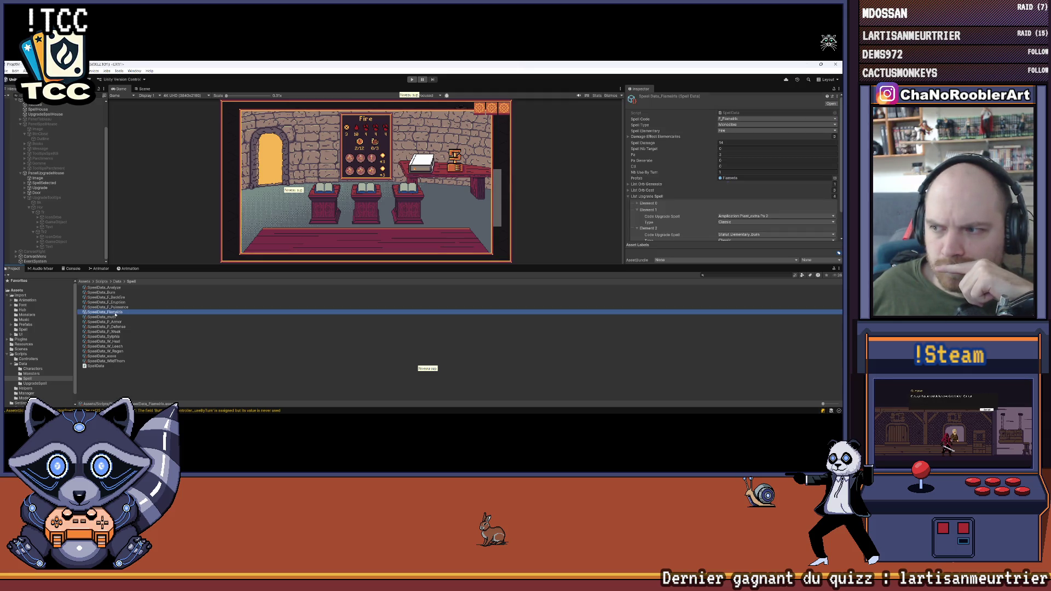
scroll(802, 187, "down", 2)
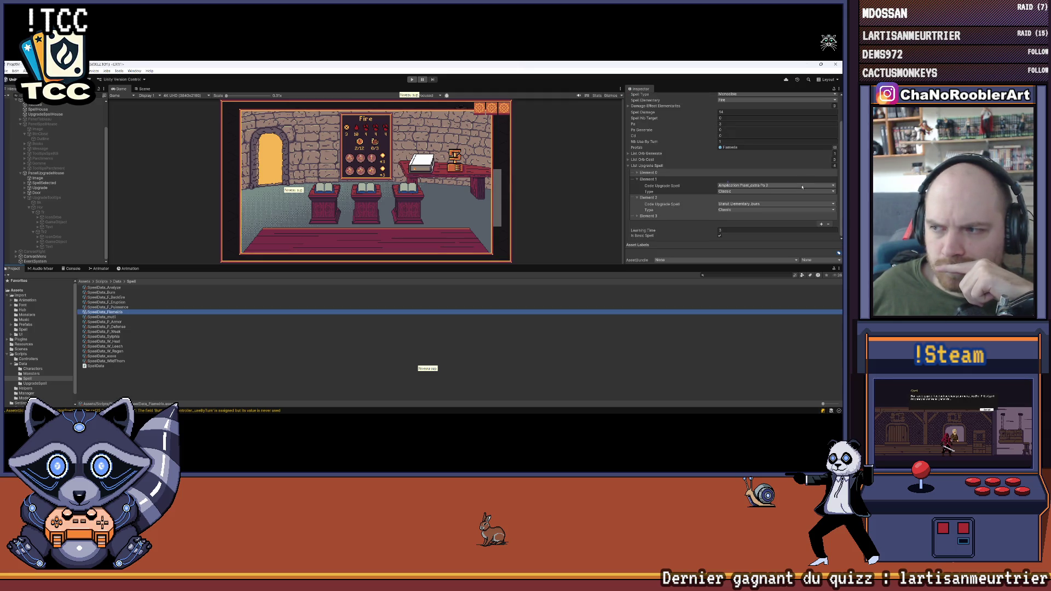
left_click(747, 187)
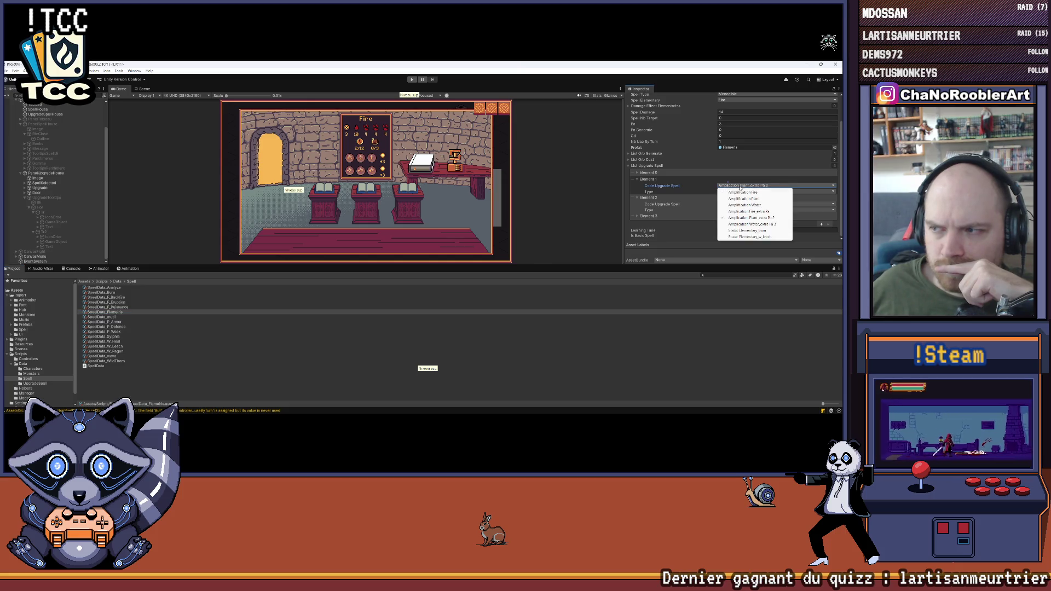
left_click(764, 211)
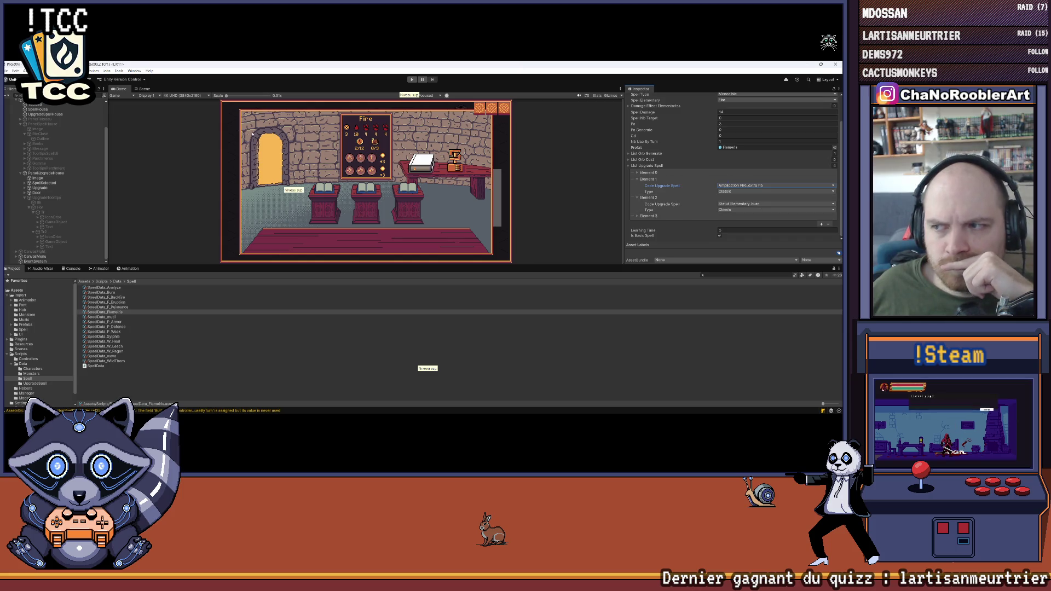
Step: Save the project, check Element 3's upgrade code, and go back up to the Data folder
left_click(8, 70)
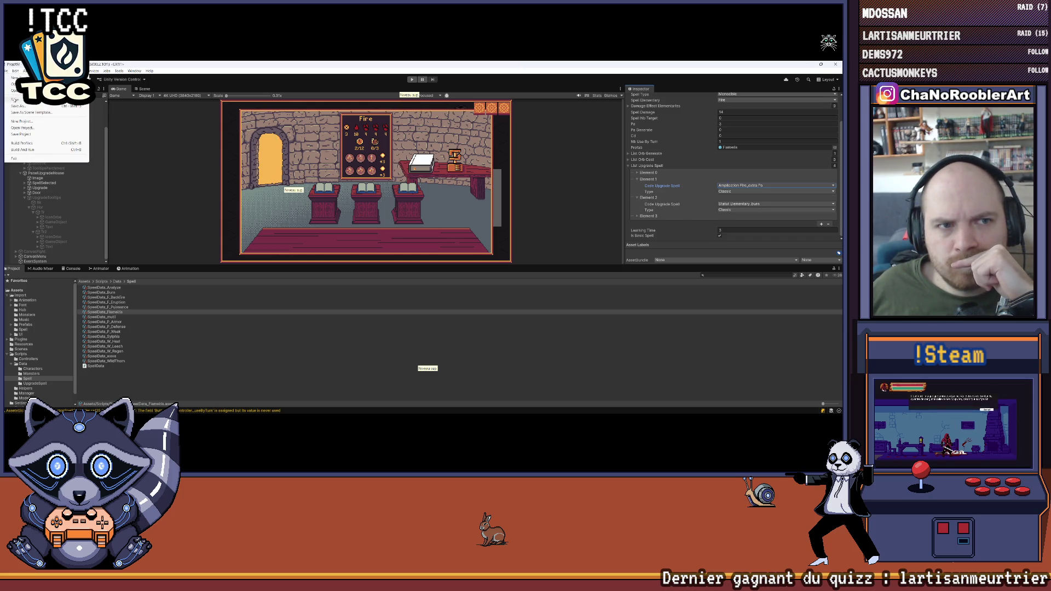
left_click(15, 99)
left_click(634, 179)
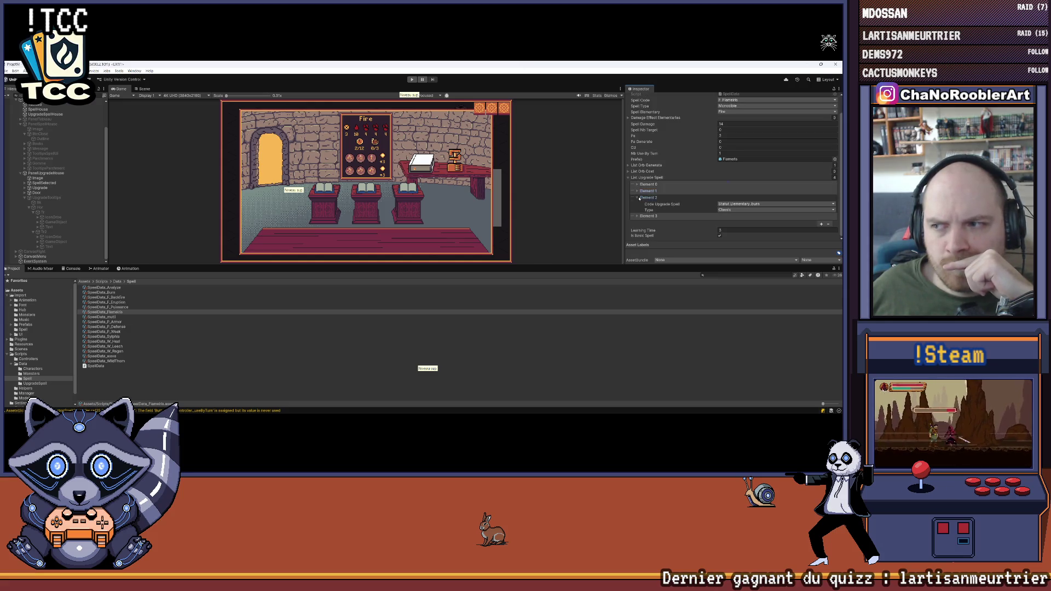
left_click(639, 198)
left_click(638, 217)
left_click(638, 217)
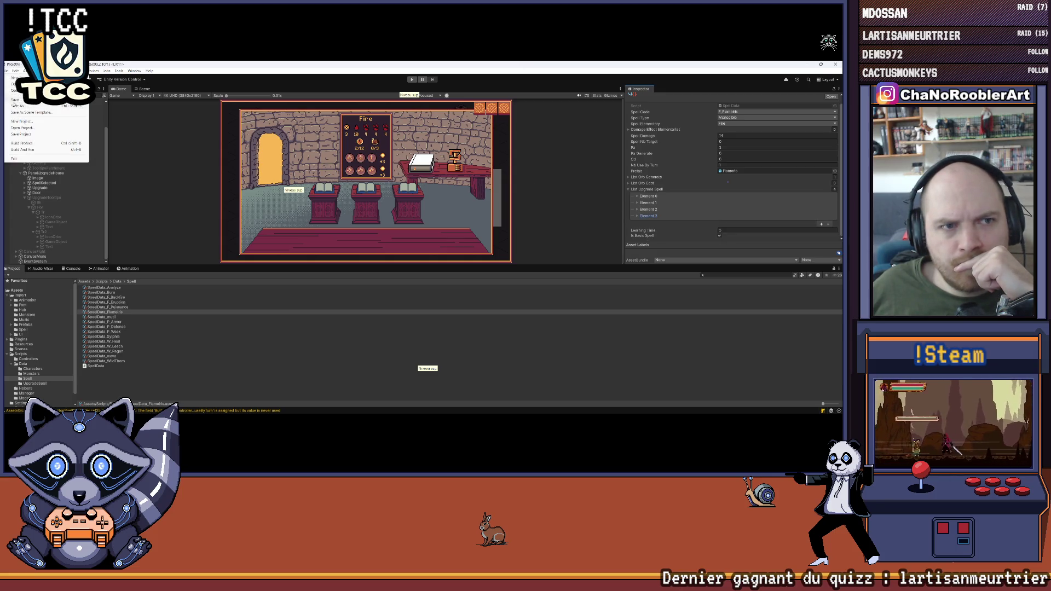
left_click(117, 281)
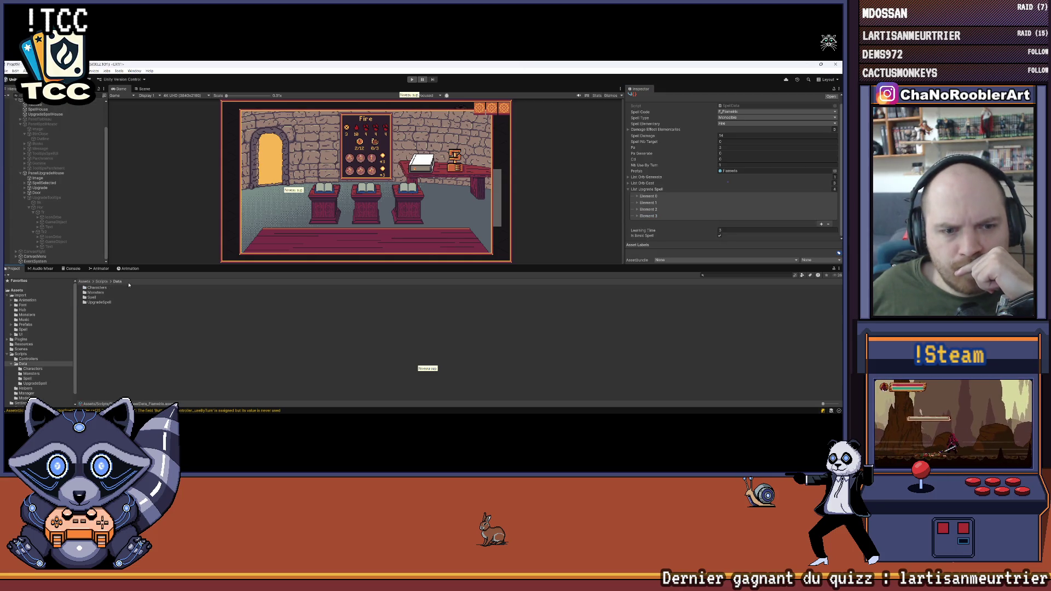
Step: Set UpgradeSpell_ExtraPaAmplification's Elementary from None to Fire, comparing it with AmplificationFire
double_click(98, 303)
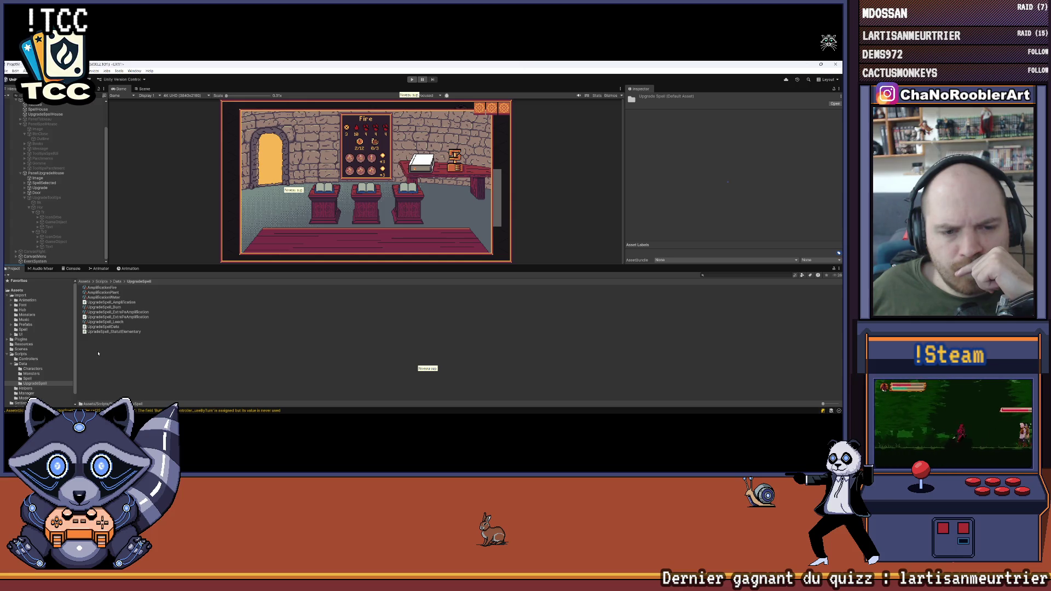
left_click(113, 312)
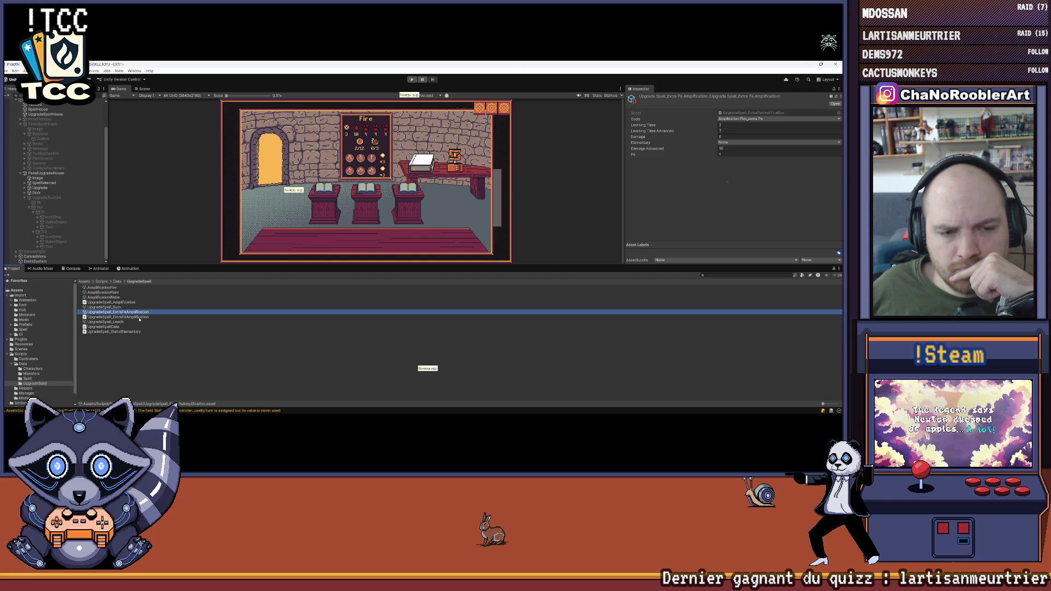
left_click(111, 319)
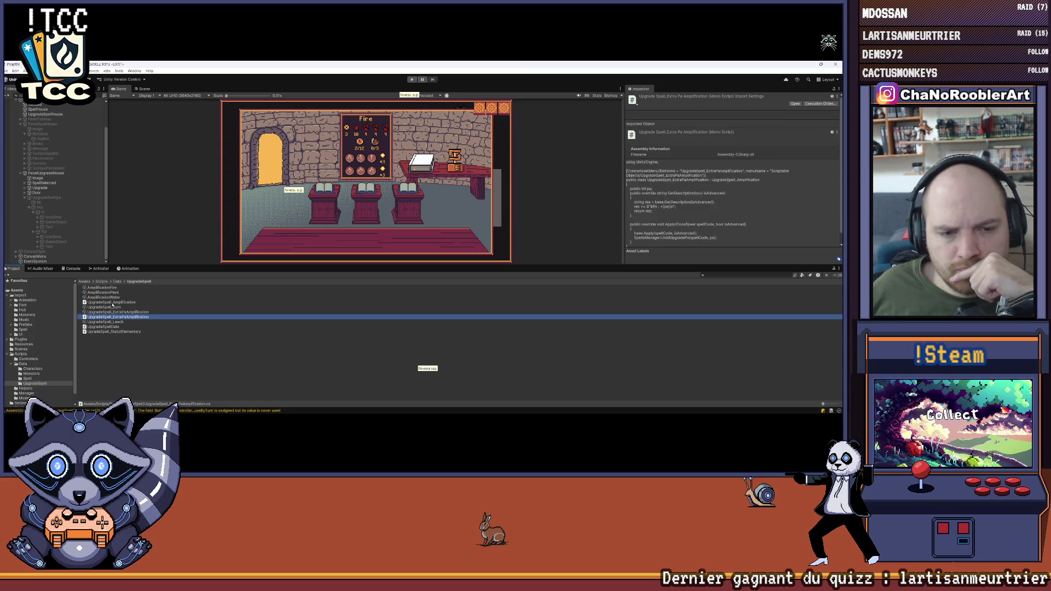
left_click(112, 312)
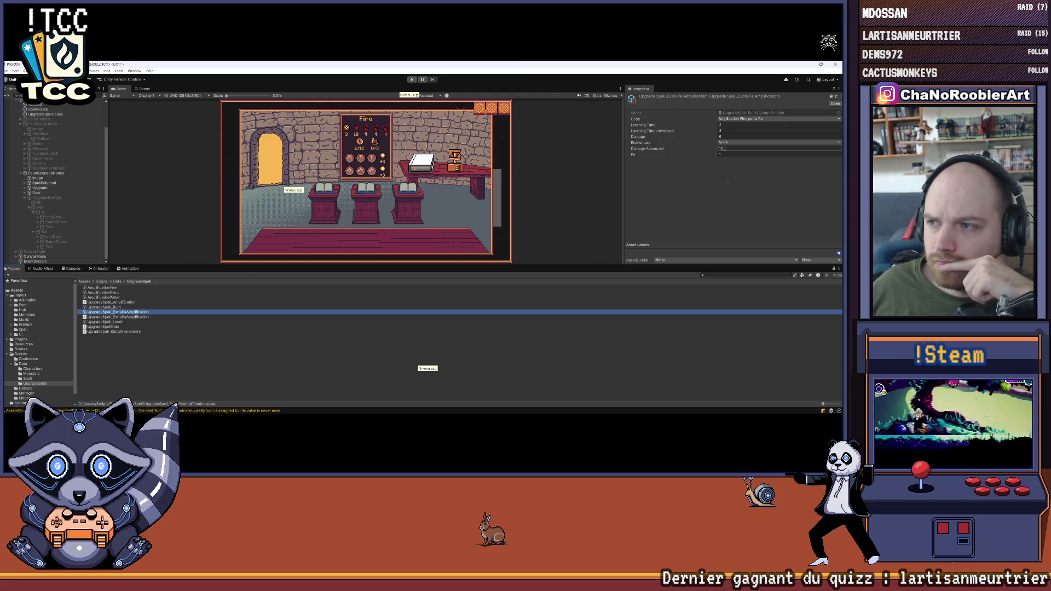
left_click(727, 144)
left_click(728, 156)
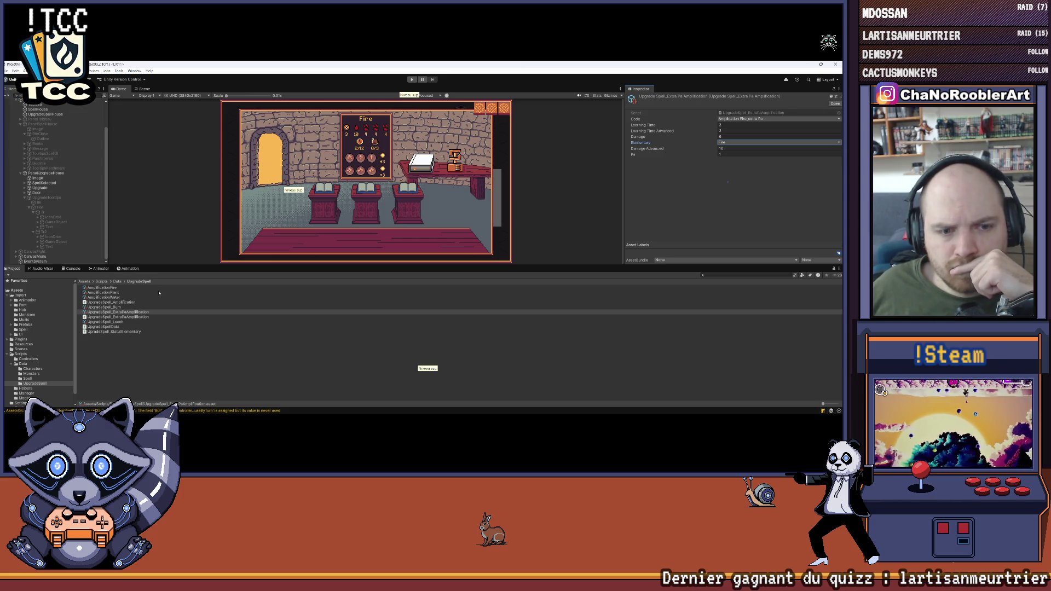
left_click(107, 288)
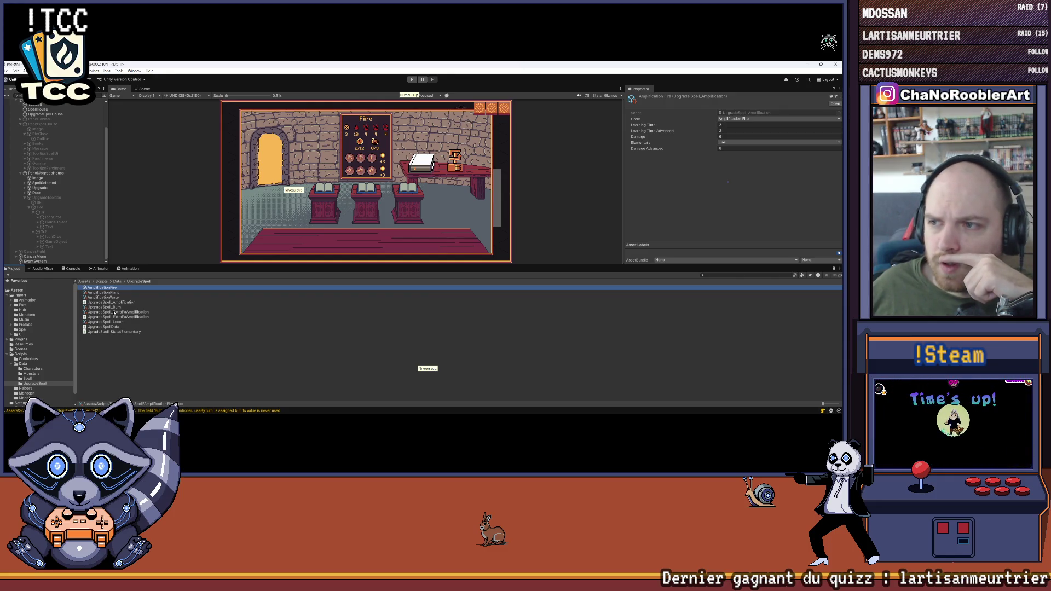
left_click(114, 313)
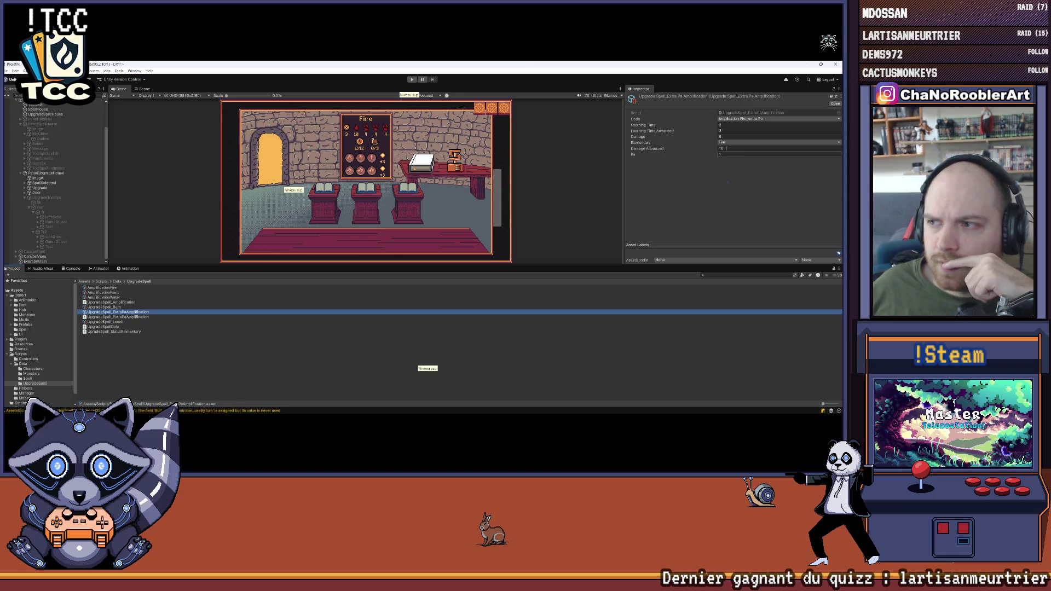